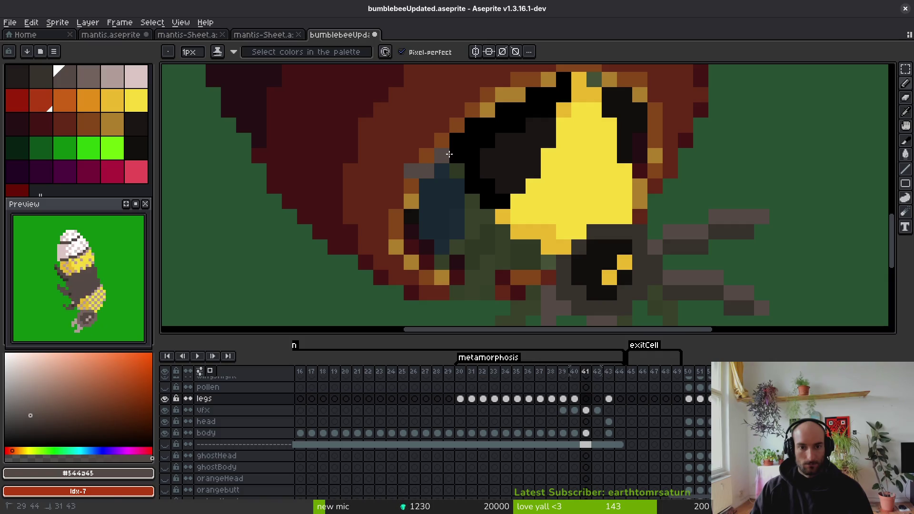
Step: After comparing with frame 40, paint grey pixels over the bee's black eye on frame 41
{"action": "scroll", "coordinate": [488, 164], "scroll_direction": "down", "scroll_amount": 5}
{"action": "key", "text": "i"}
{"action": "key", "text": "comma"}
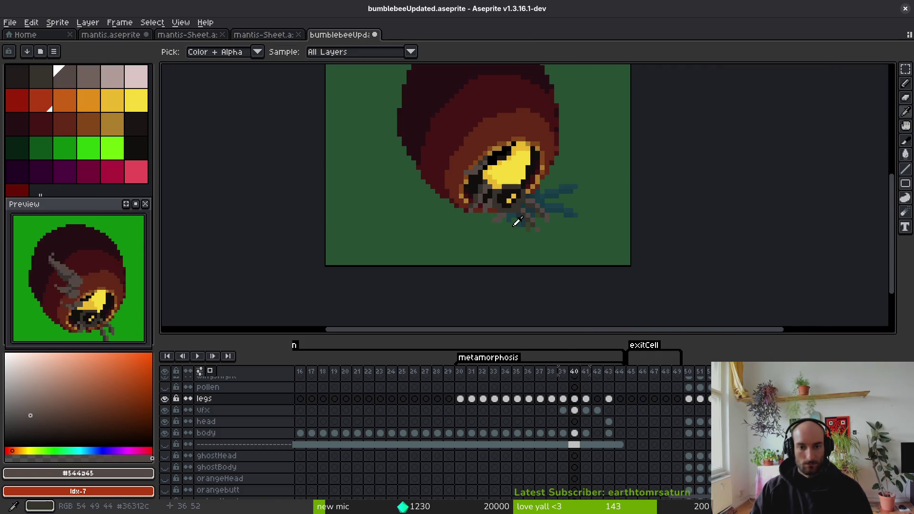
{"action": "key", "text": "period"}
{"action": "key", "text": "b"}
{"action": "scroll", "coordinate": [410, 161], "scroll_direction": "up", "scroll_amount": 3}
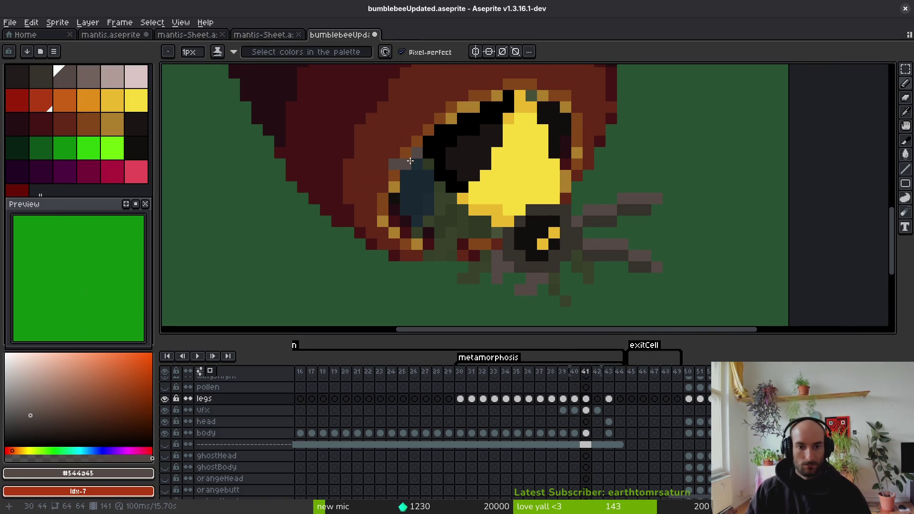
{"action": "left_click_drag", "start_coordinate": [429, 141], "coordinate": [462, 160]}
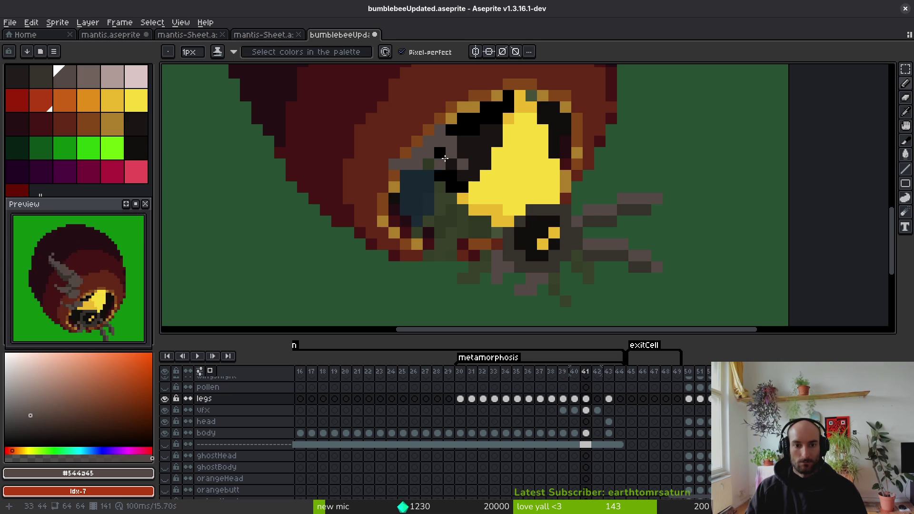
Step: Check the finished bee in a later frame, then return to frame 41
{"action": "scroll", "coordinate": [460, 153], "scroll_direction": "down", "scroll_amount": 3}
{"action": "scroll", "coordinate": [482, 181], "scroll_direction": "down", "scroll_amount": 3}
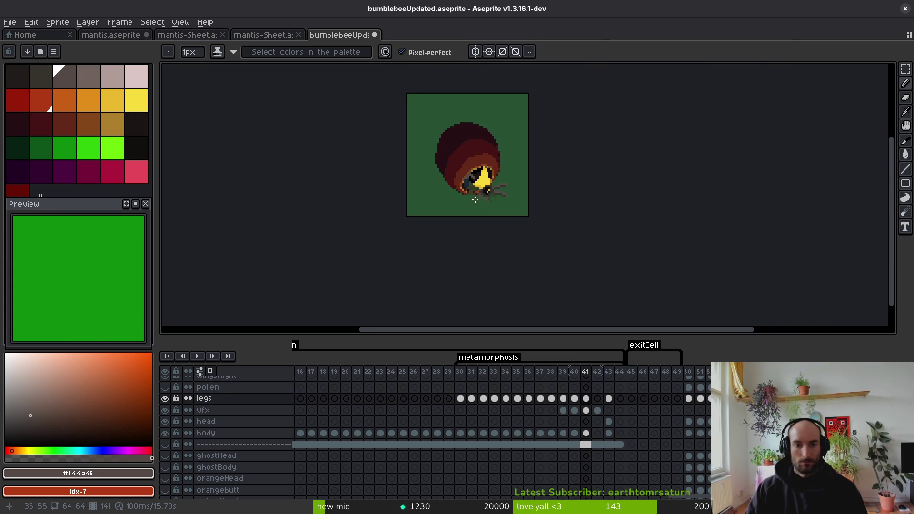
{"action": "scroll", "coordinate": [493, 195], "scroll_direction": "up", "scroll_amount": 3}
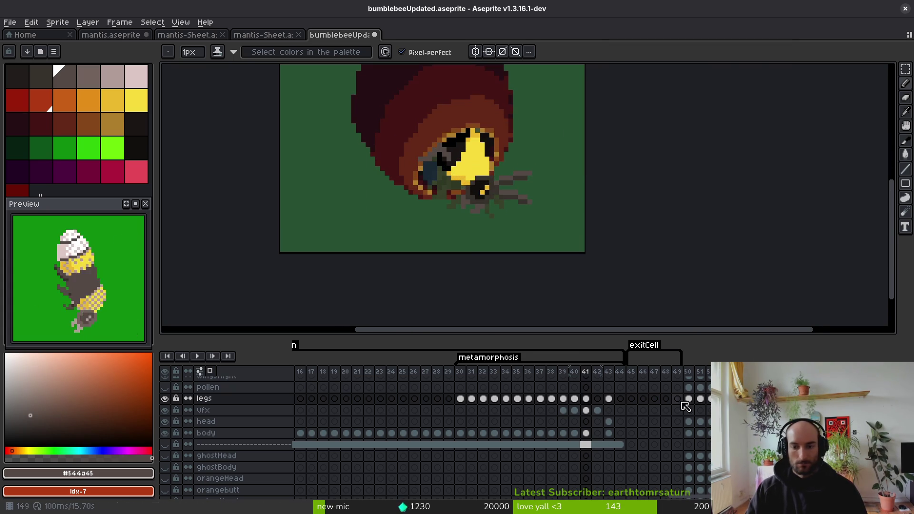
{"action": "scroll", "coordinate": [586, 417], "scroll_direction": "up", "scroll_amount": 1}
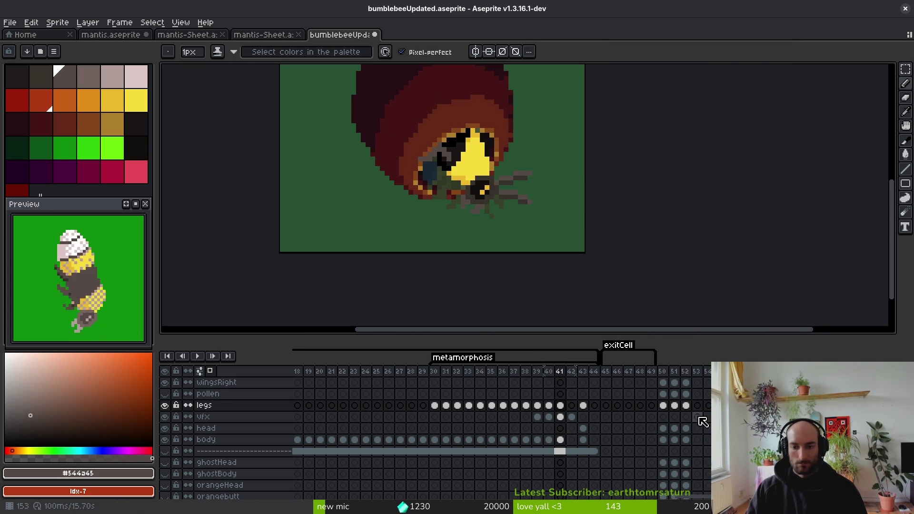
{"action": "left_click", "coordinate": [663, 405]}
{"action": "left_click_drag", "start_coordinate": [482, 189], "coordinate": [518, 265]}
{"action": "key", "text": "Right"}
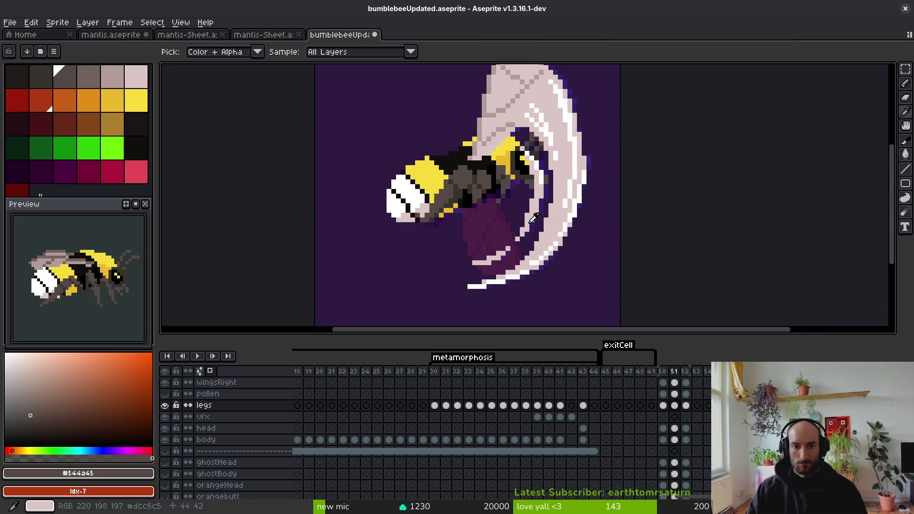
{"action": "key", "text": "Left"}
{"action": "key", "text": "Left"}
{"action": "left_click", "coordinate": [560, 406]}
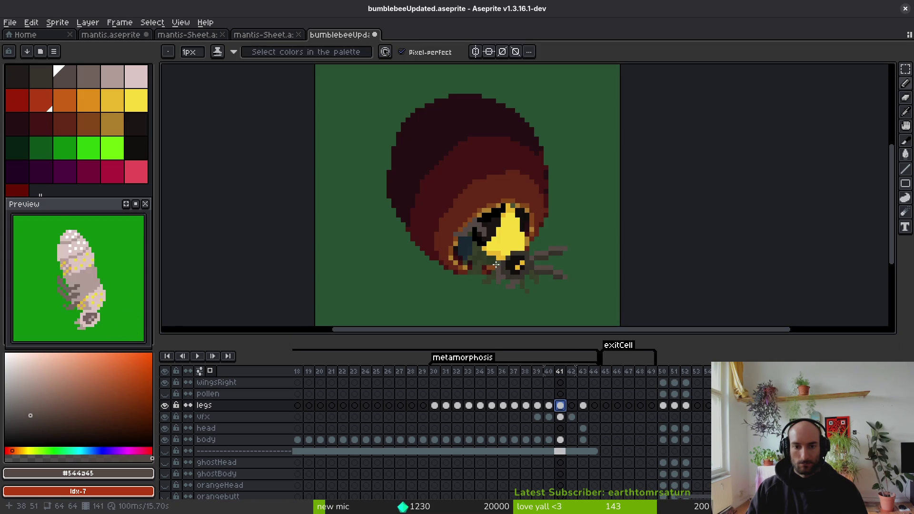
{"action": "scroll", "coordinate": [535, 199], "scroll_direction": "up", "scroll_amount": 3}
{"action": "key", "text": "Left"}
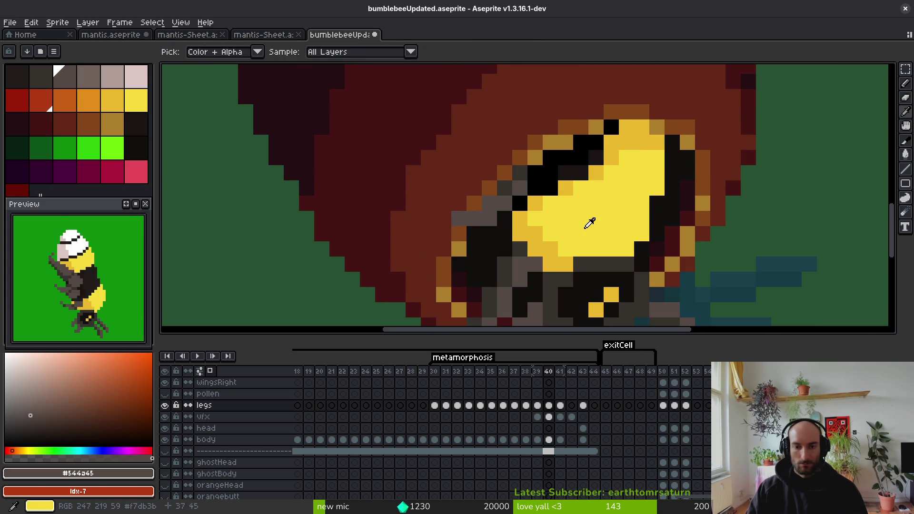
{"action": "scroll", "coordinate": [534, 190], "scroll_direction": "down", "scroll_amount": 2}
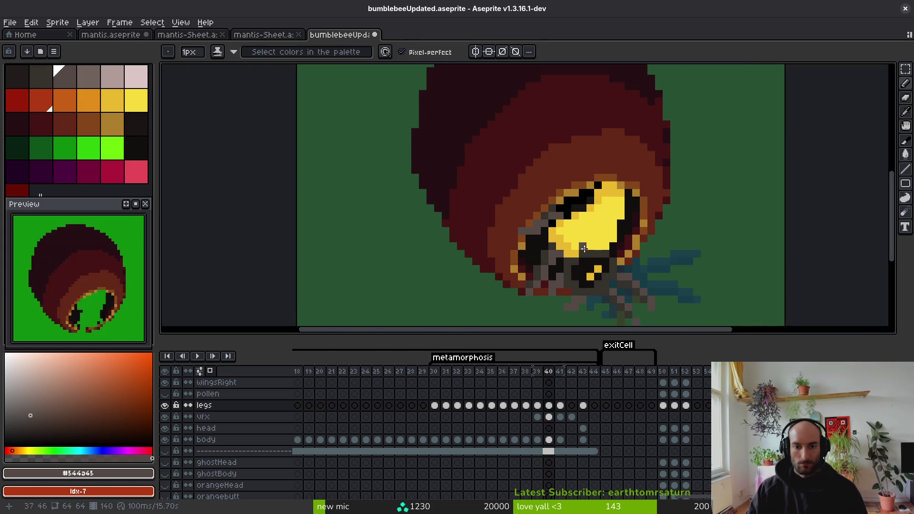
{"action": "scroll", "coordinate": [536, 195], "scroll_direction": "up", "scroll_amount": 2}
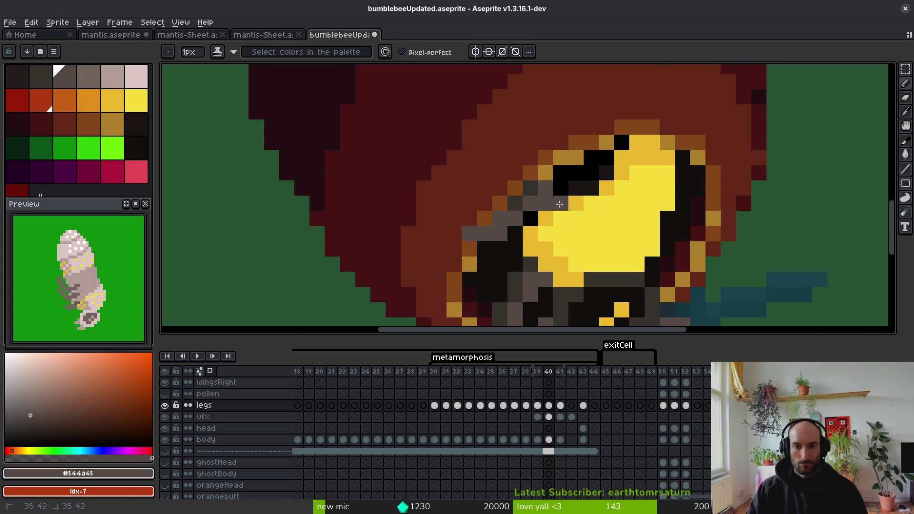
{"action": "scroll", "coordinate": [559, 204], "scroll_direction": "down", "scroll_amount": 3}
{"action": "key", "text": "Right"}
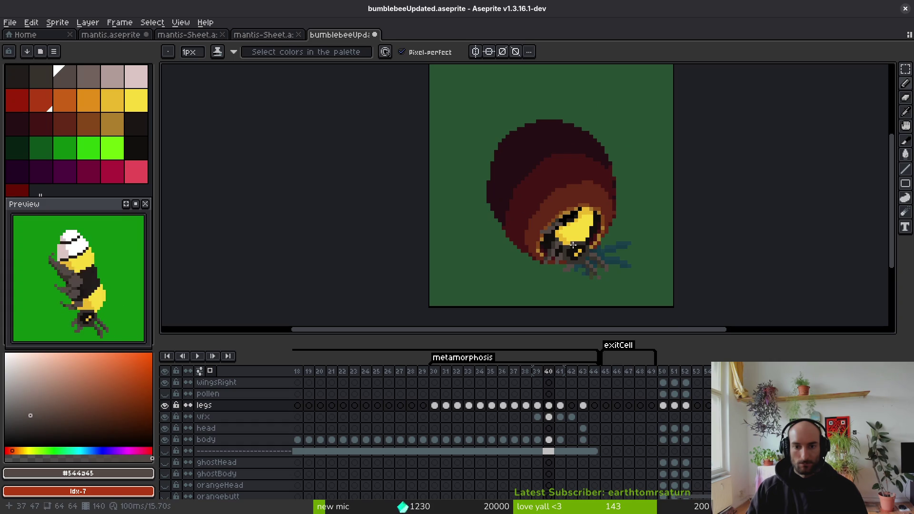
{"action": "scroll", "coordinate": [573, 245], "scroll_direction": "up", "scroll_amount": 4}
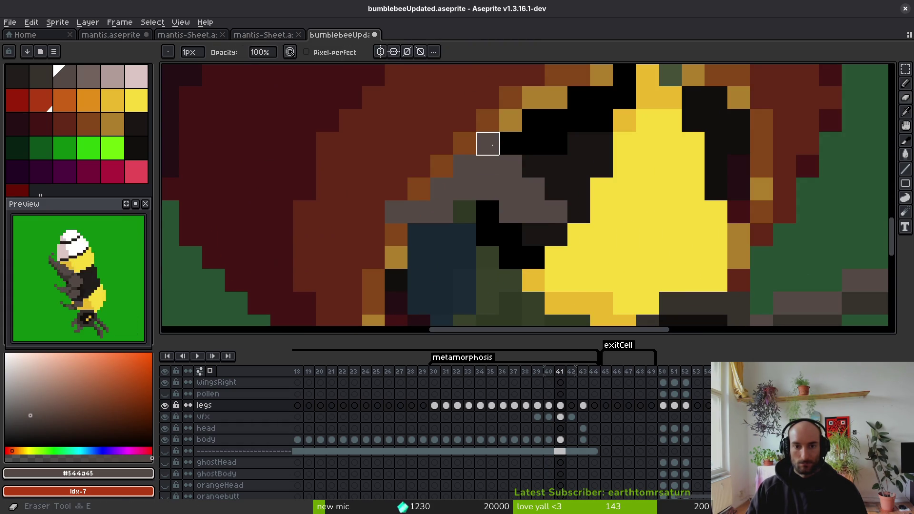
Step: Undo the stray grey pixel and paint darker grey, sampled from the legs, beside the eye
{"action": "key", "text": "ctrl+z"}
{"action": "key", "text": "i"}
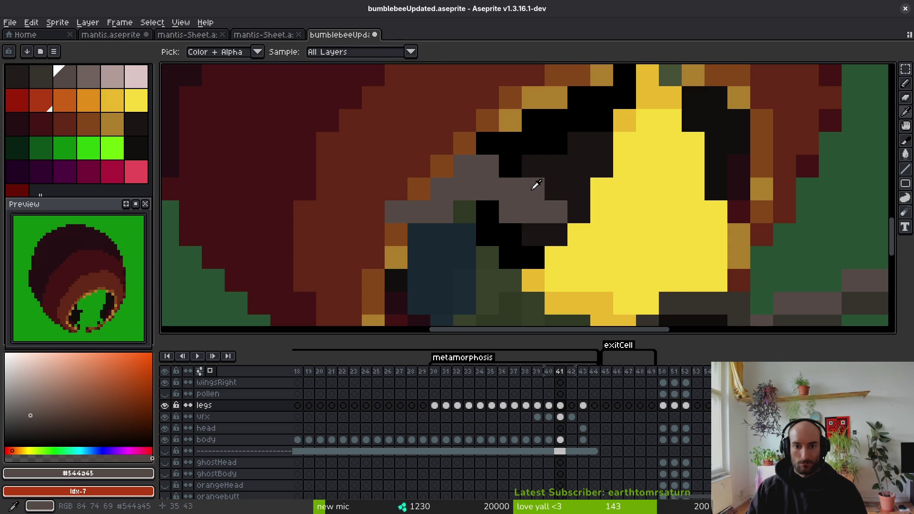
{"action": "scroll", "coordinate": [533, 187], "scroll_direction": "down", "scroll_amount": 6}
{"action": "scroll", "coordinate": [508, 194], "scroll_direction": "up", "scroll_amount": 4}
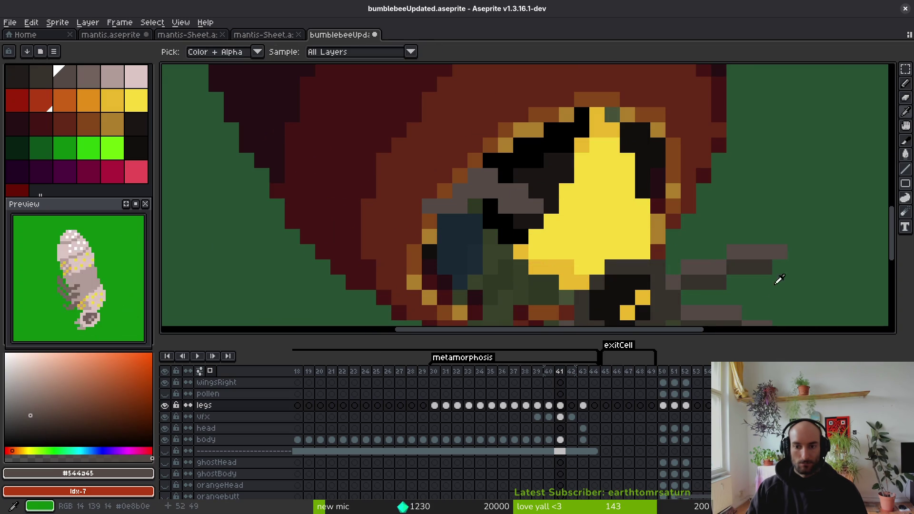
{"action": "left_click", "coordinate": [506, 200]}
{"action": "key", "text": "b"}
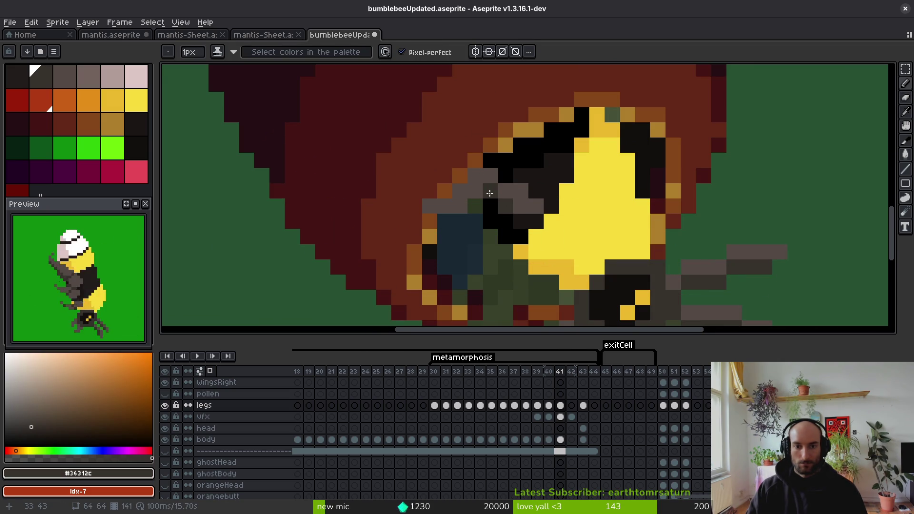
{"action": "left_click_drag", "start_coordinate": [490, 192], "coordinate": [459, 204]}
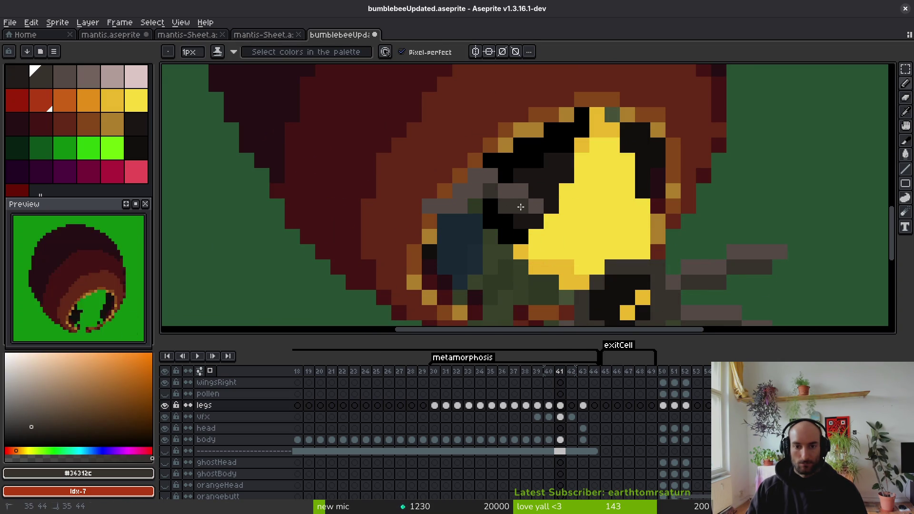
Step: Save bumblebeeUpdated.aseprite with the repainted face
{"action": "scroll", "coordinate": [520, 206], "scroll_direction": "down", "scroll_amount": 5}
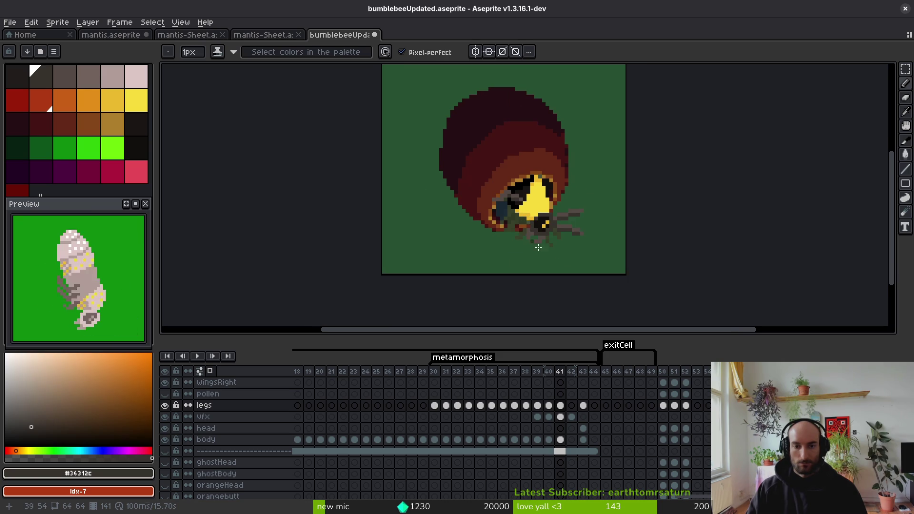
{"action": "key", "text": "ctrl+s"}
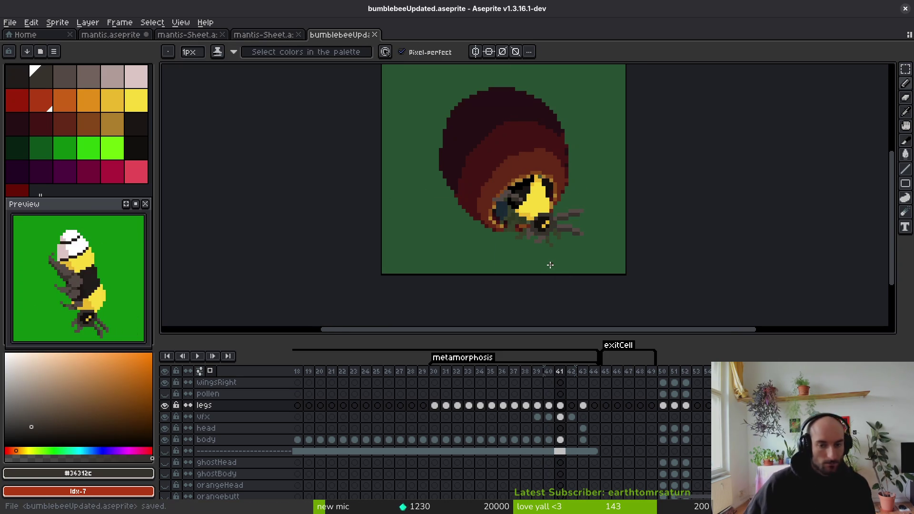
{"action": "key", "text": "i"}
{"action": "key", "text": "comma"}
{"action": "key", "text": "period"}
{"action": "key", "text": "b"}
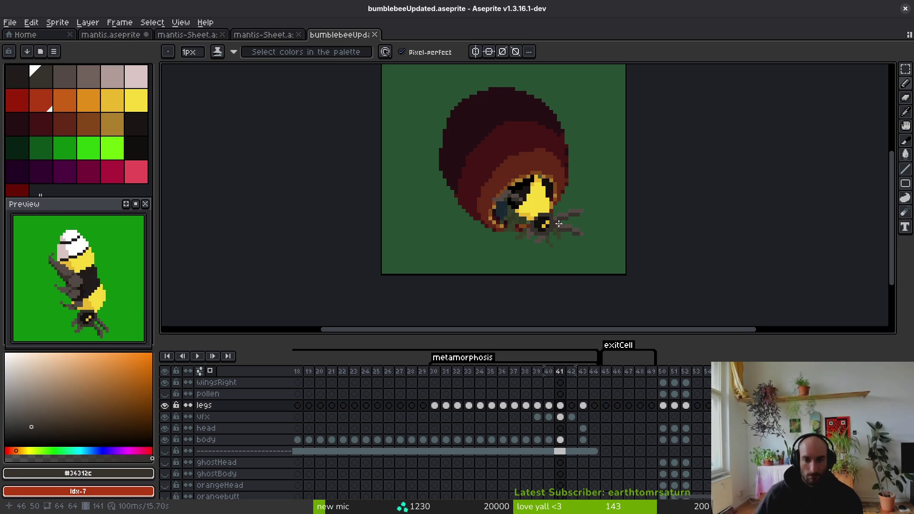
Step: Compare frames 40 and 41 around the bee's face and pick the grey leg colour
{"action": "key", "text": "Left"}
{"action": "scroll", "coordinate": [547, 224], "scroll_direction": "up", "scroll_amount": 3}
{"action": "left_click_drag", "start_coordinate": [538, 186], "coordinate": [539, 254]}
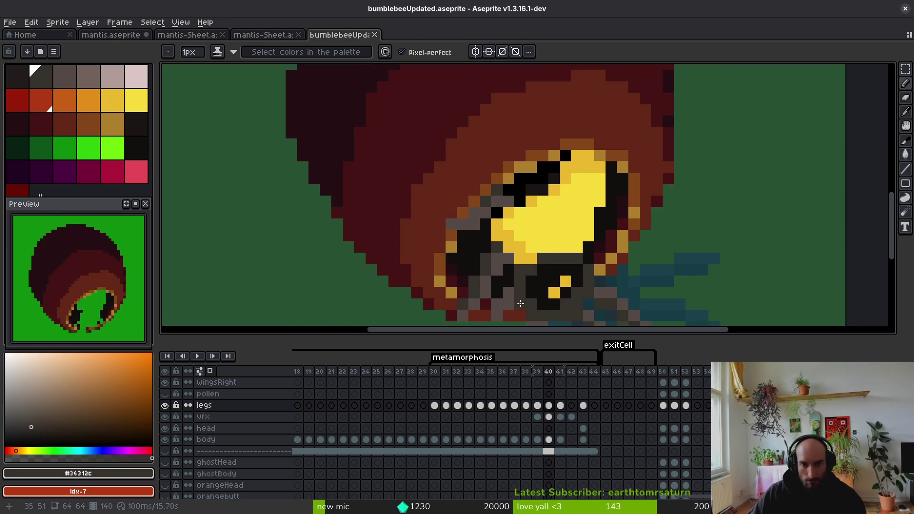
{"action": "scroll", "coordinate": [538, 253], "scroll_direction": "down", "scroll_amount": 1}
{"action": "key", "text": "Right"}
{"action": "scroll", "coordinate": [517, 255], "scroll_direction": "up", "scroll_amount": 3}
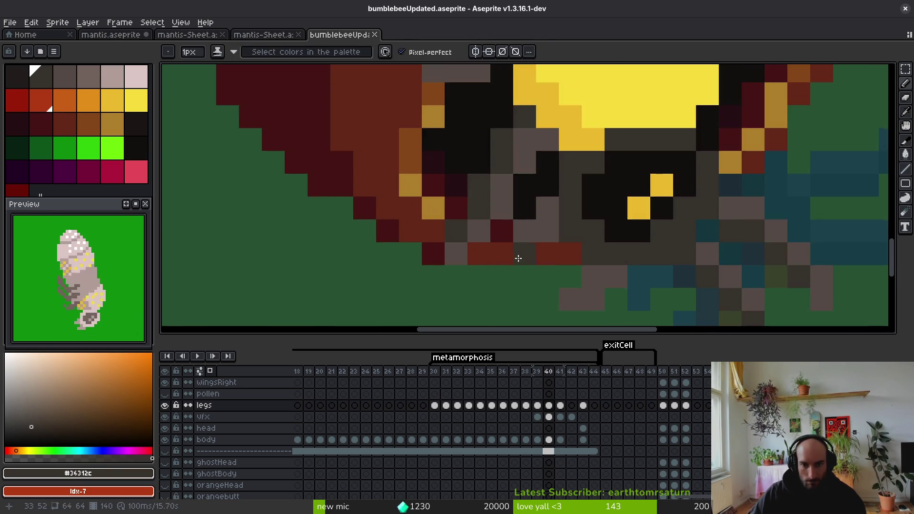
{"action": "key", "text": "Left"}
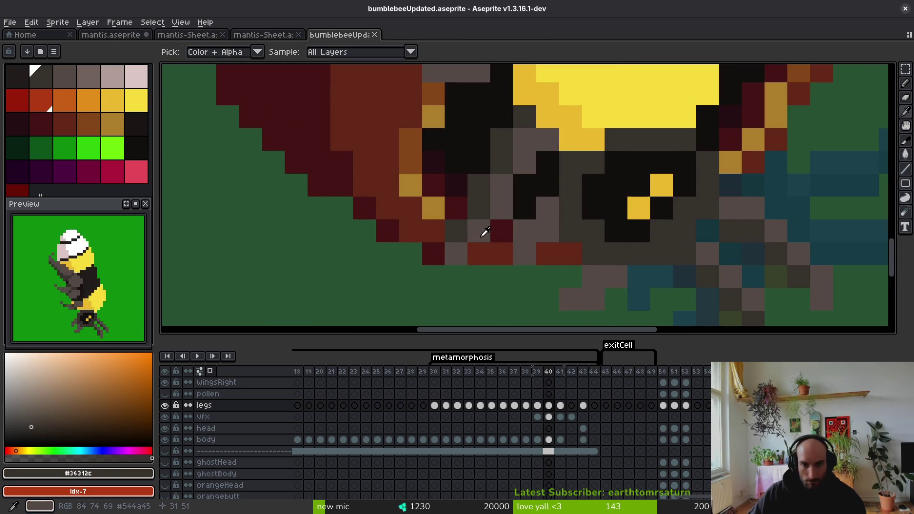
{"action": "left_click", "coordinate": [483, 230], "text": "alt"}
{"action": "key", "text": "Right"}
{"action": "key", "text": "Left"}
{"action": "scroll", "coordinate": [531, 262], "scroll_direction": "down", "scroll_amount": 3}
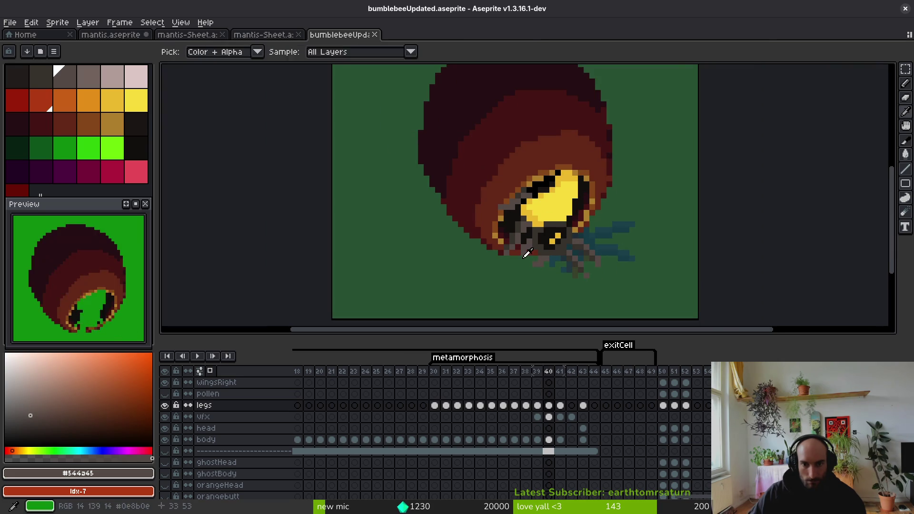
{"action": "scroll", "coordinate": [527, 249], "scroll_direction": "up", "scroll_amount": 2}
{"action": "key", "text": "Right"}
{"action": "key", "text": "Left"}
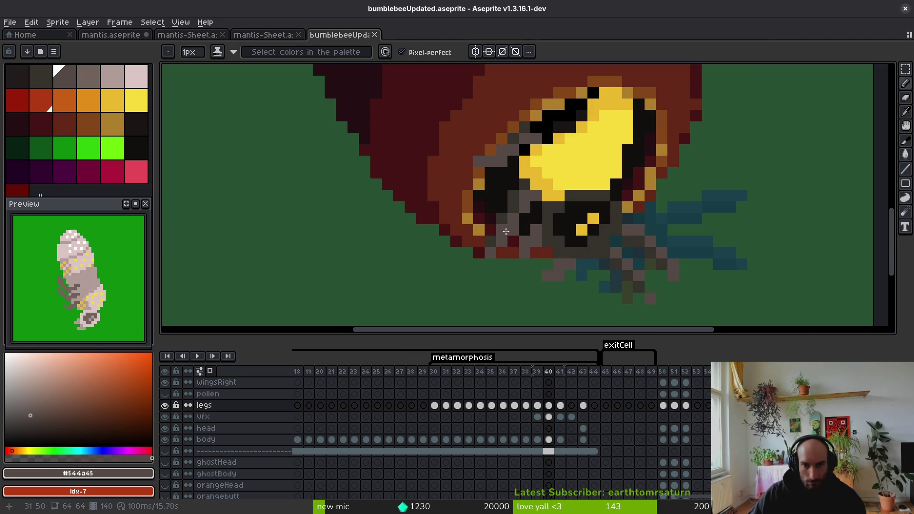
{"action": "scroll", "coordinate": [518, 208], "scroll_direction": "down", "scroll_amount": 1}
{"action": "scroll", "coordinate": [529, 269], "scroll_direction": "up", "scroll_amount": 1}
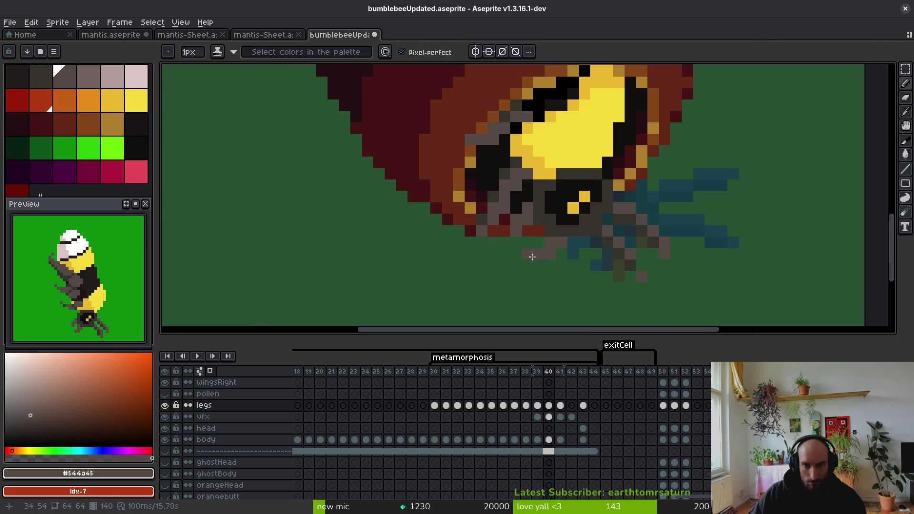
Step: Compare frames 39 and 40 and pick the green background colour before returning to frame 41
{"action": "key", "text": "Left"}
{"action": "scroll", "coordinate": [515, 231], "scroll_direction": "down", "scroll_amount": 1}
{"action": "key", "text": "Right"}
{"action": "key", "text": "Right"}
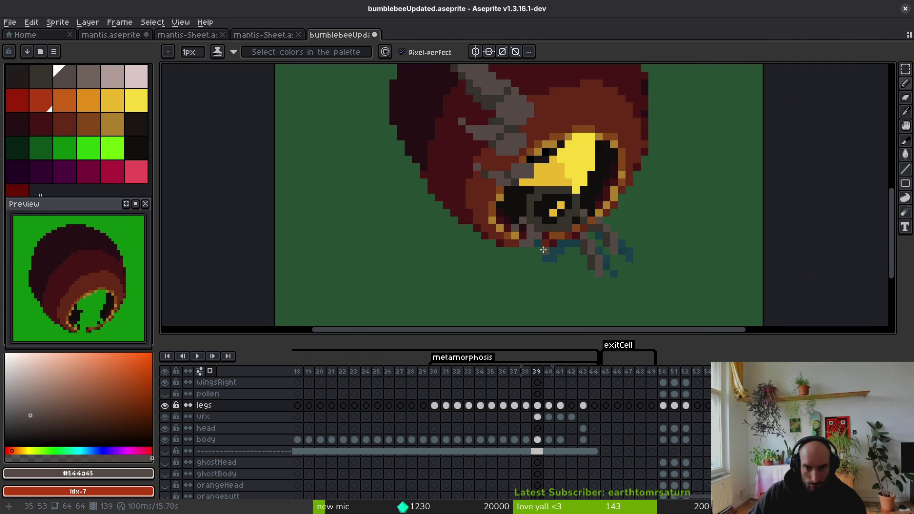
{"action": "key", "text": "Left"}
{"action": "left_click", "coordinate": [545, 245], "text": "alt"}
{"action": "key", "text": "Right"}
{"action": "scroll", "coordinate": [505, 246], "scroll_direction": "up", "scroll_amount": 3}
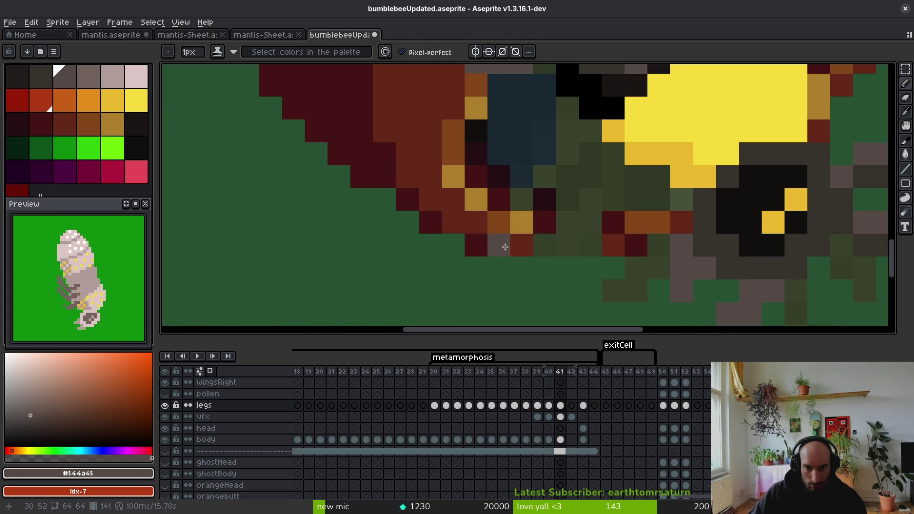
Step: Draw grey leg segments below the bee on frame 41, checking them against frame 40
{"action": "mouse_move", "coordinate": [531, 219]}
{"action": "left_mouse_down"}
{"action": "mouse_move", "coordinate": [518, 190]}
{"action": "mouse_move", "coordinate": [547, 187]}
{"action": "left_mouse_up"}
{"action": "key", "text": "Left"}
{"action": "key", "text": "Right"}
{"action": "mouse_move", "coordinate": [545, 154]}
{"action": "left_mouse_down"}
{"action": "mouse_move", "coordinate": [567, 177]}
{"action": "mouse_move", "coordinate": [529, 283]}
{"action": "left_mouse_up"}
{"action": "key", "text": "Left"}
{"action": "key", "text": "Right"}
{"action": "key", "text": "Left"}
{"action": "key", "text": "Right"}
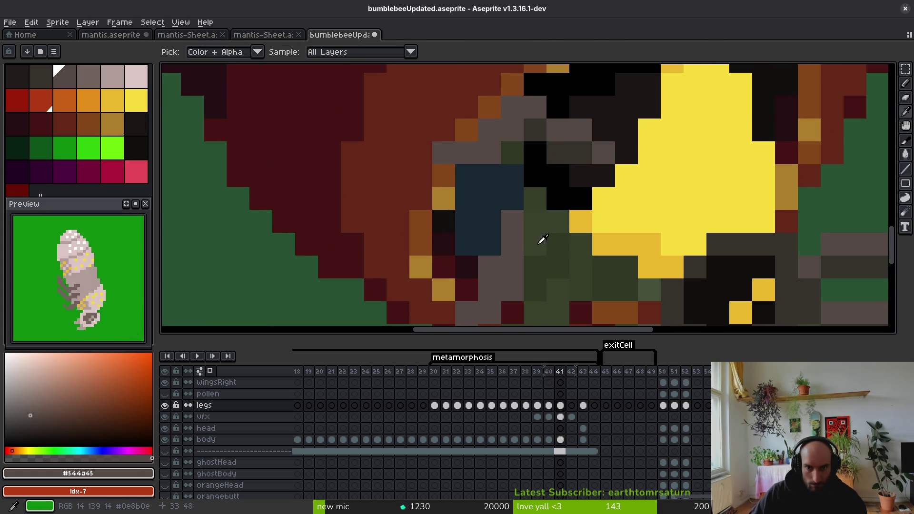
{"action": "left_click_drag", "start_coordinate": [538, 233], "coordinate": [535, 204]}
Step: Add a grey pixel beside the bee's eye, toggling between eraser and pixel-perfect pencil
{"action": "scroll", "coordinate": [546, 286], "scroll_direction": "down", "scroll_amount": 5}
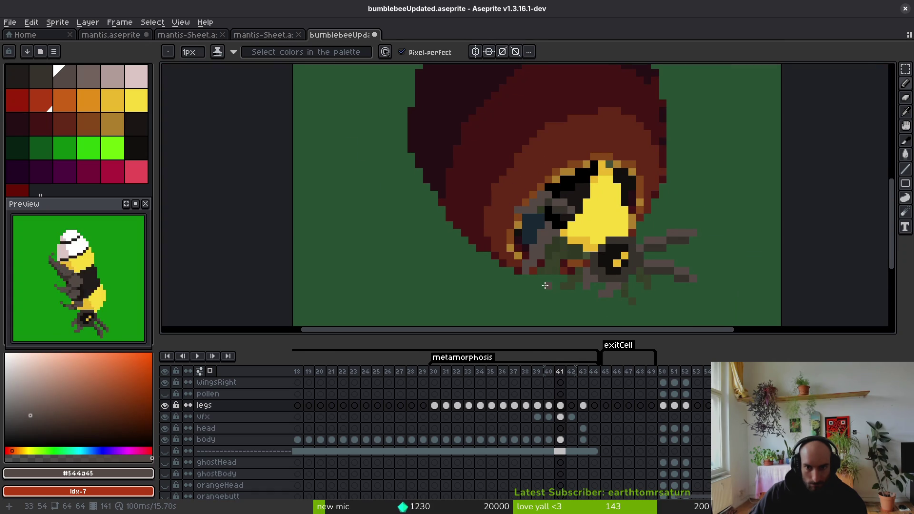
{"action": "key", "text": "Left"}
{"action": "key", "text": "Right"}
{"action": "scroll", "coordinate": [571, 242], "scroll_direction": "up", "scroll_amount": 3}
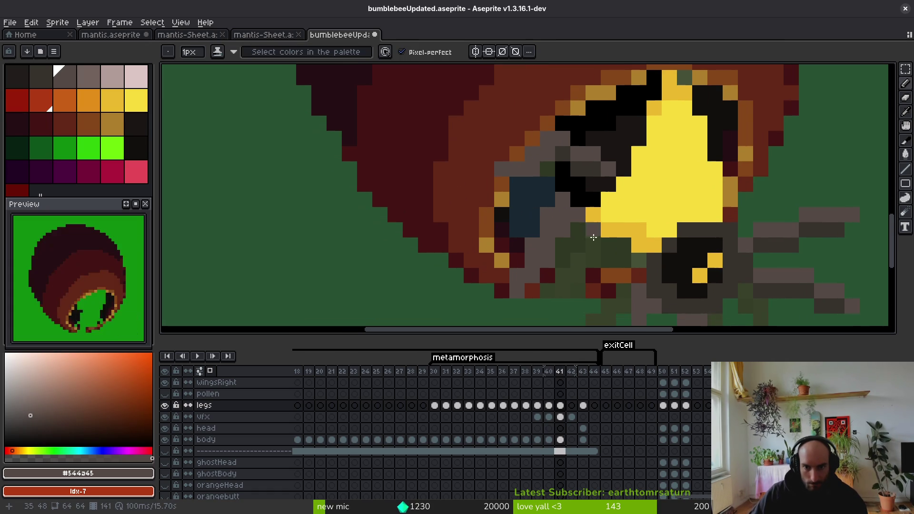
{"action": "left_click", "coordinate": [582, 236]}
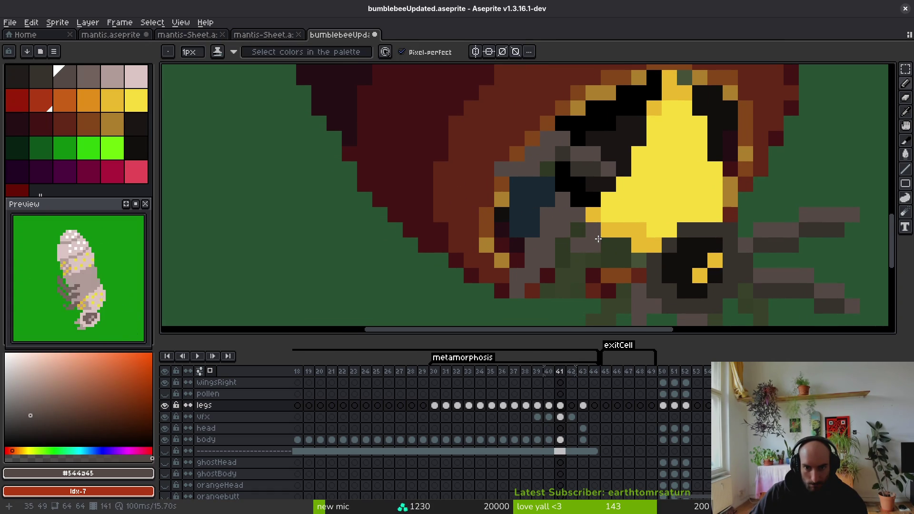
{"action": "key", "text": "b"}
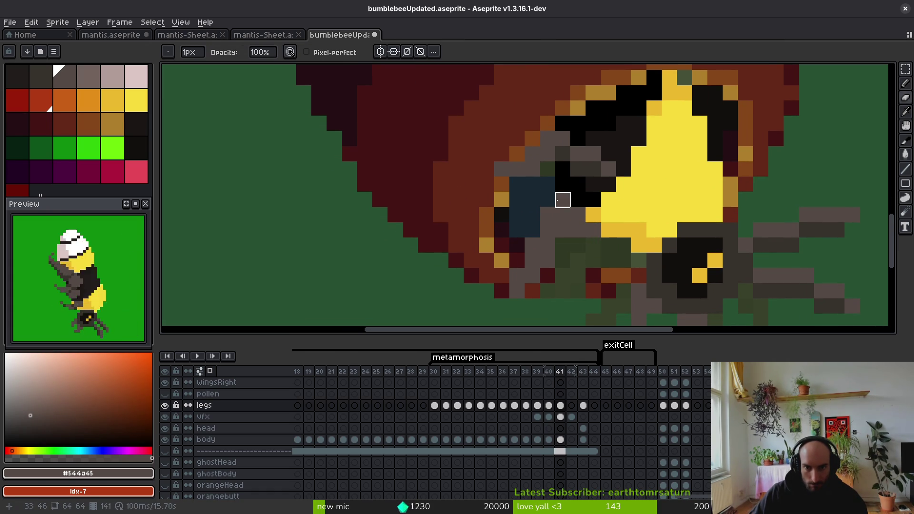
{"action": "key", "text": "b"}
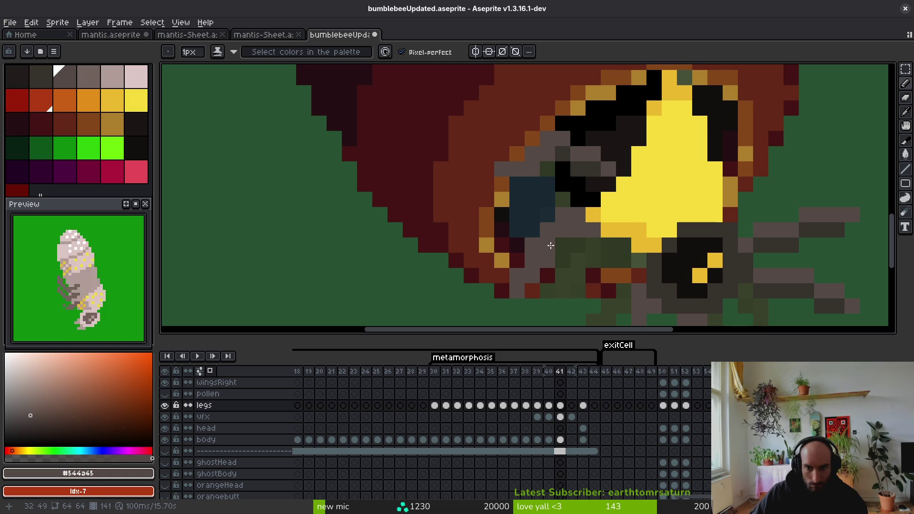
Step: Zoom in on the pixels by the eye and compare frames 40 and 41
{"action": "scroll", "coordinate": [580, 253], "scroll_direction": "down", "scroll_amount": 5}
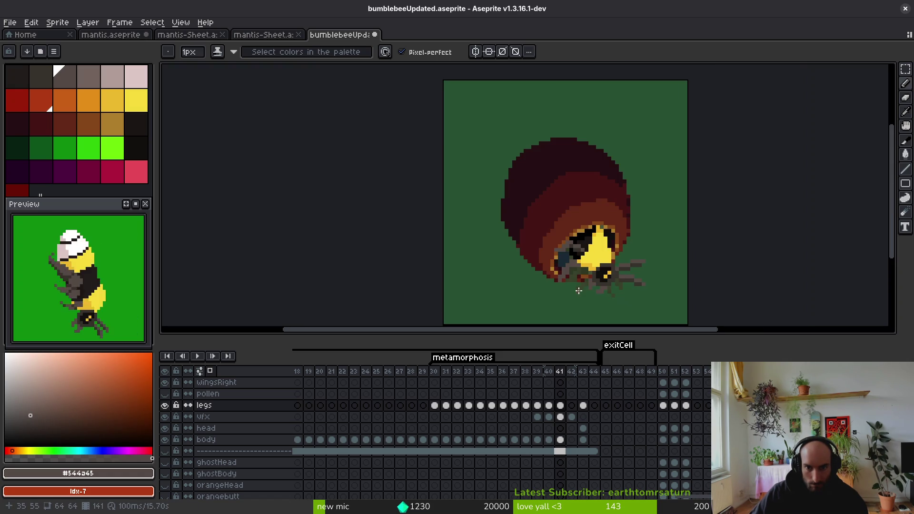
{"action": "key", "text": "i"}
{"action": "key", "text": "b"}
{"action": "scroll", "coordinate": [578, 276], "scroll_direction": "up", "scroll_amount": 3}
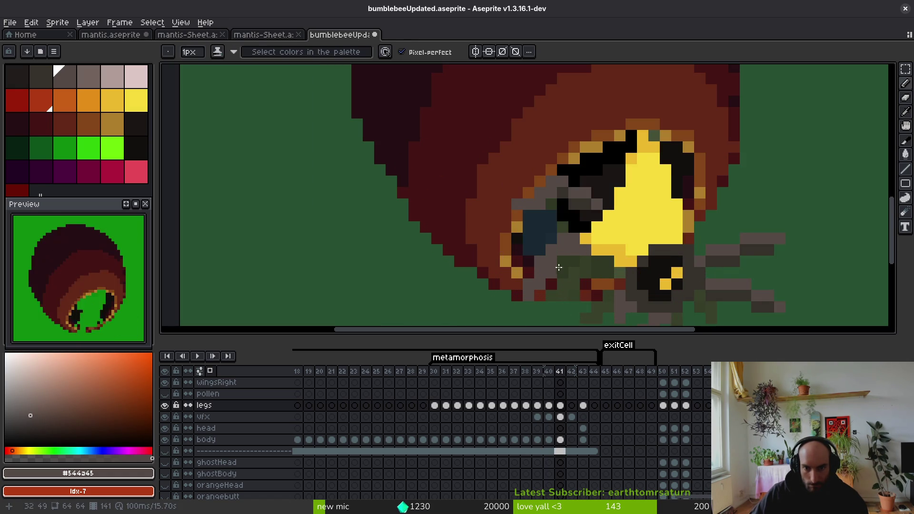
{"action": "key", "text": "i"}
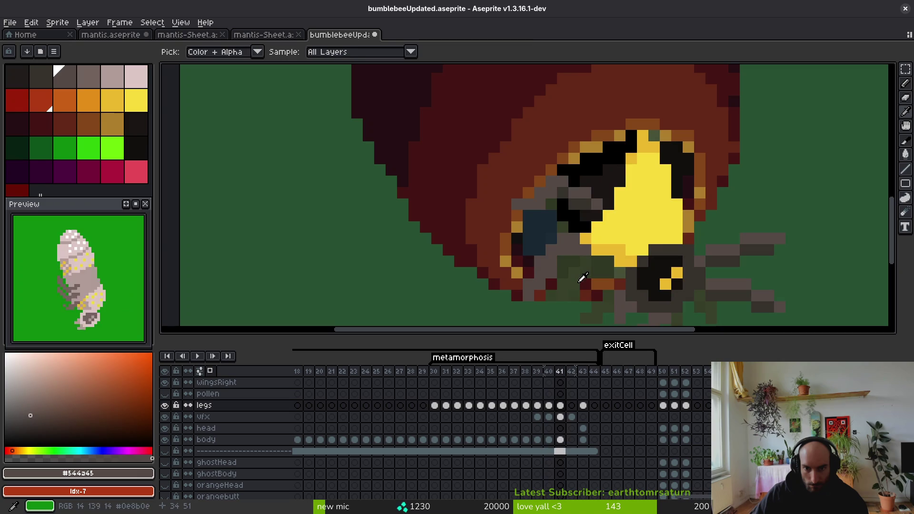
{"action": "key", "text": "b"}
{"action": "key", "text": "e"}
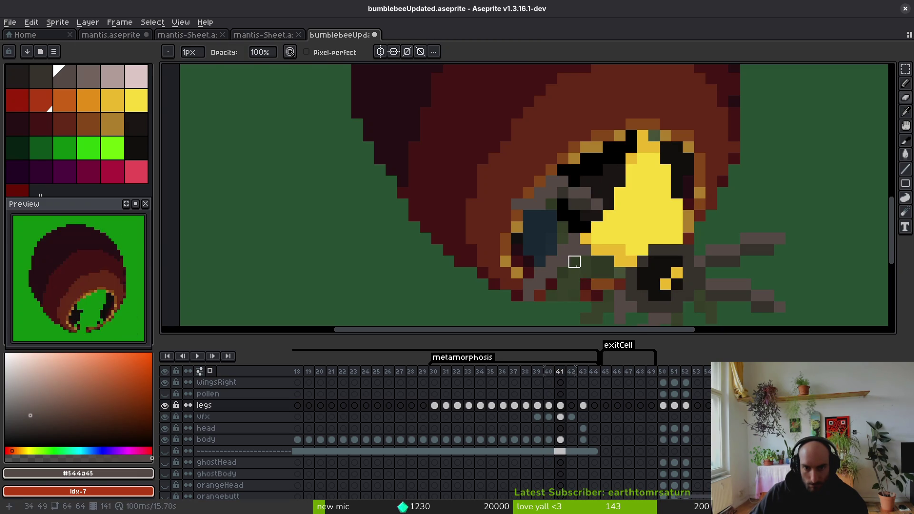
{"action": "scroll", "coordinate": [574, 261], "scroll_direction": "up", "scroll_amount": 3}
{"action": "key", "text": "b"}
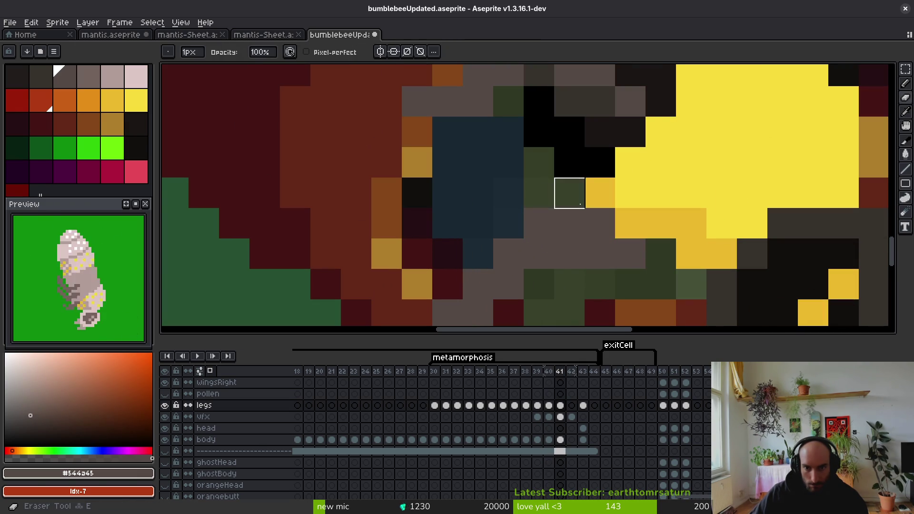
{"action": "scroll", "coordinate": [554, 193], "scroll_direction": "down", "scroll_amount": 4}
{"action": "key", "text": "Left"}
{"action": "key", "text": "i"}
{"action": "key", "text": "Right"}
{"action": "key", "text": "b"}
{"action": "scroll", "coordinate": [578, 280], "scroll_direction": "up", "scroll_amount": 3}
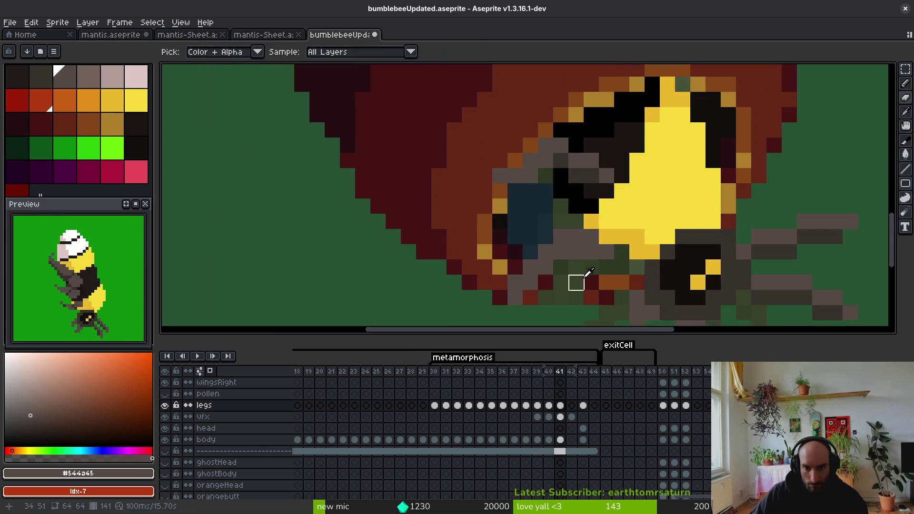
Step: Pick the dark grey-brown #36312c and paint a pixel below the bee's eye
{"action": "key", "text": "Left"}
{"action": "left_click", "coordinate": [529, 277], "text": "alt"}
{"action": "key", "text": "Right"}
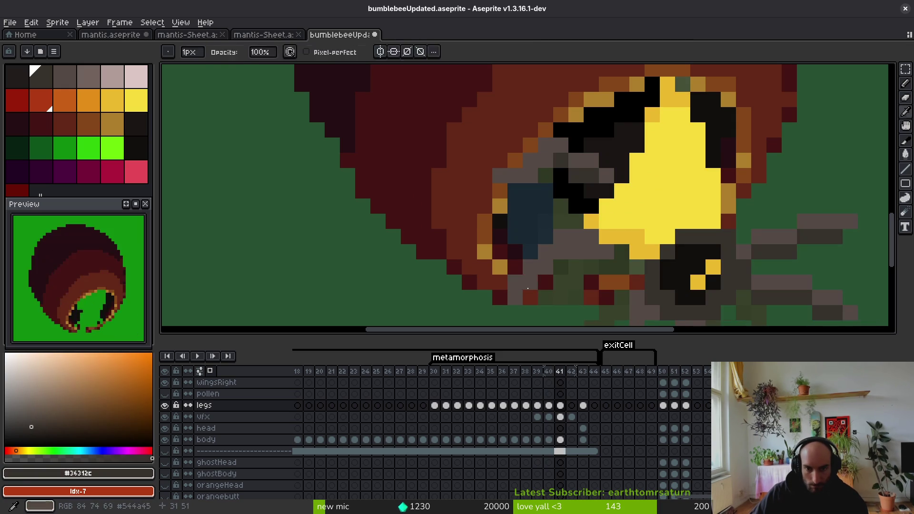
{"action": "key", "text": "i"}
{"action": "key", "text": "Left"}
{"action": "key", "text": "Right"}
{"action": "key", "text": "b"}
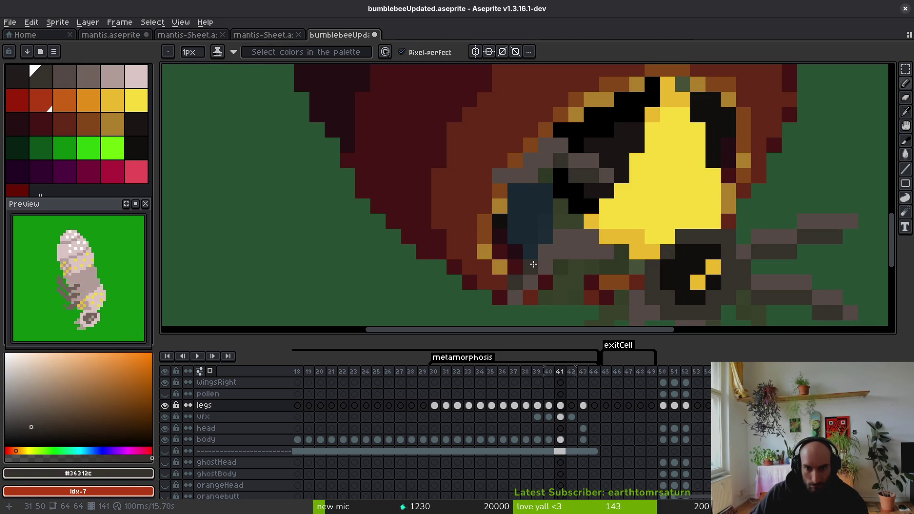
{"action": "left_click", "coordinate": [533, 264]}
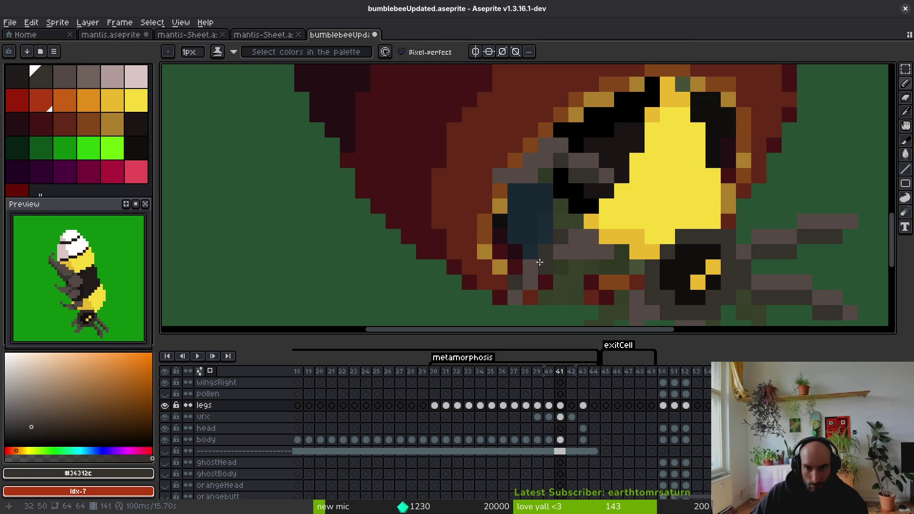
{"action": "scroll", "coordinate": [539, 262], "scroll_direction": "down", "scroll_amount": 2}
{"action": "scroll", "coordinate": [586, 278], "scroll_direction": "up", "scroll_amount": 2}
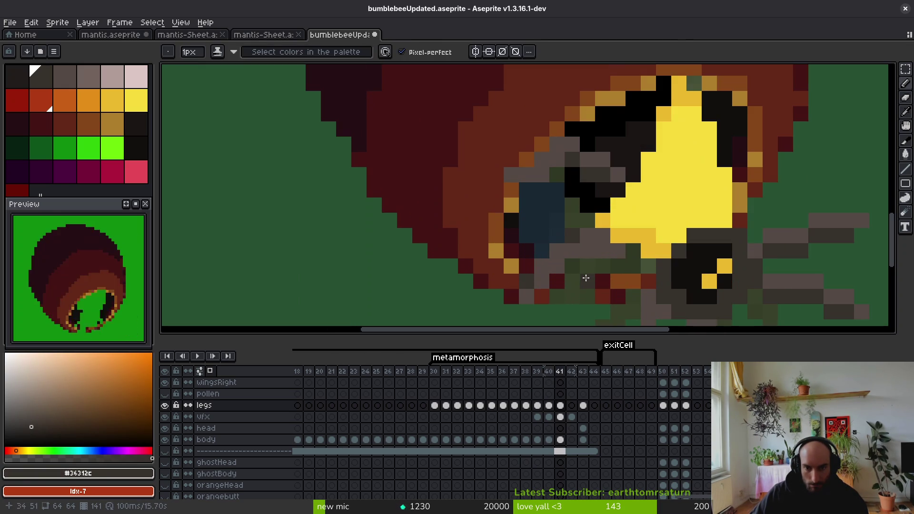
{"action": "scroll", "coordinate": [586, 277], "scroll_direction": "down", "scroll_amount": 2}
{"action": "scroll", "coordinate": [585, 276], "scroll_direction": "up", "scroll_amount": 2}
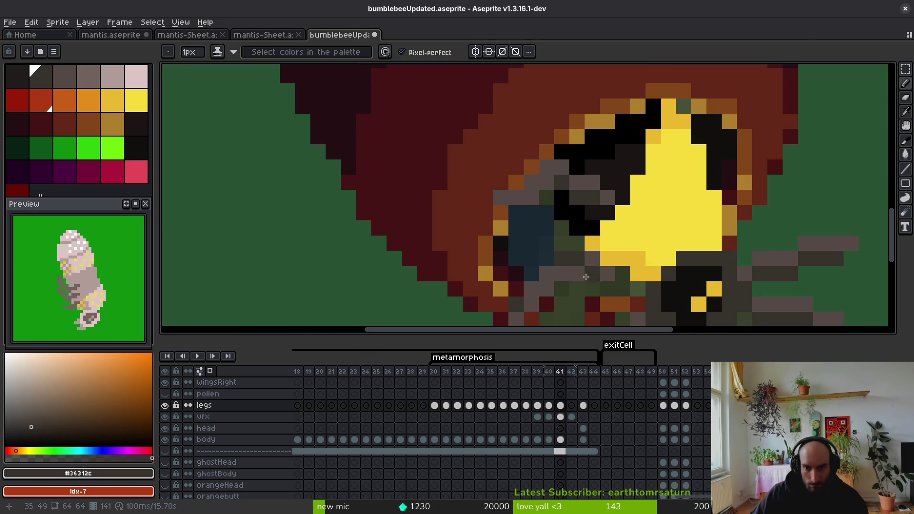
{"action": "scroll", "coordinate": [586, 277], "scroll_direction": "down", "scroll_amount": 2}
{"action": "scroll", "coordinate": [498, 253], "scroll_direction": "up", "scroll_amount": 1}
{"action": "key", "text": "alt"}
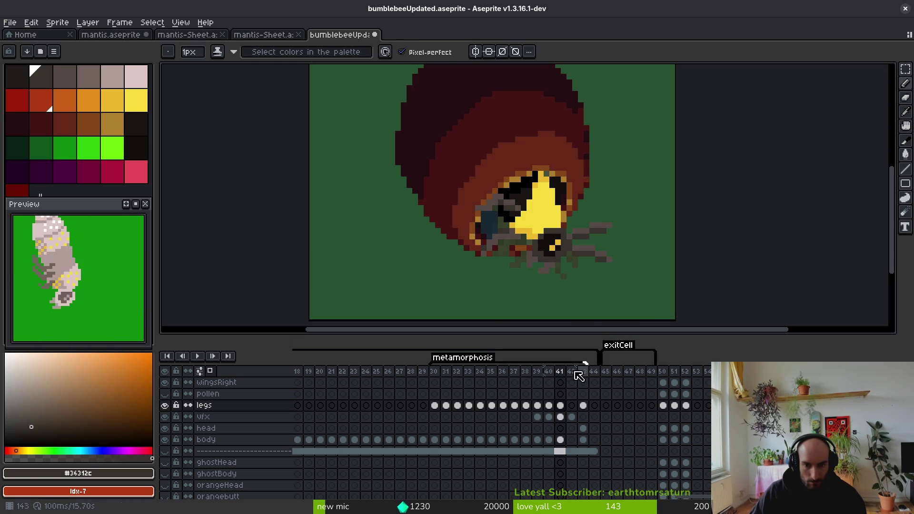
Step: Move the exitCell tag to start at frame 39 and insert empty frames at frame 43 on the vfx layer
{"action": "key", "text": "Left"}
{"action": "key", "text": "Left"}
{"action": "key", "text": "Left"}
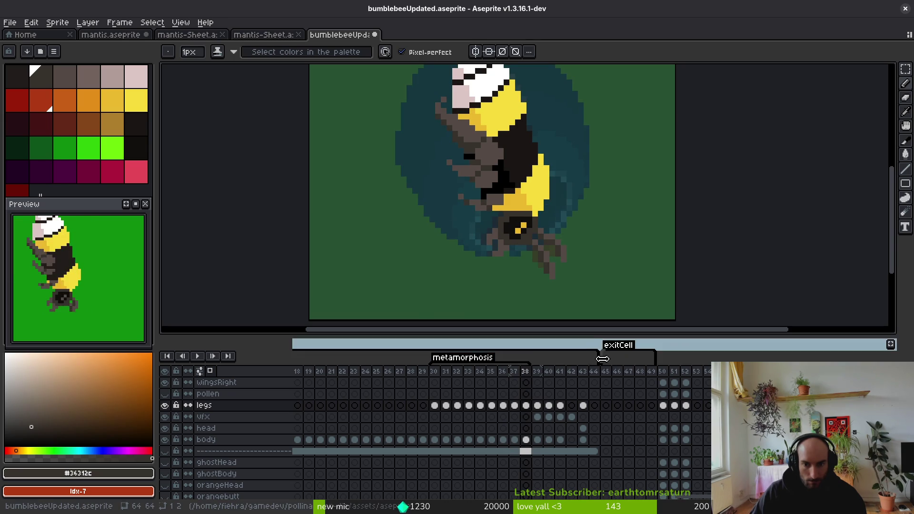
{"action": "left_click_drag", "start_coordinate": [615, 350], "coordinate": [547, 373]}
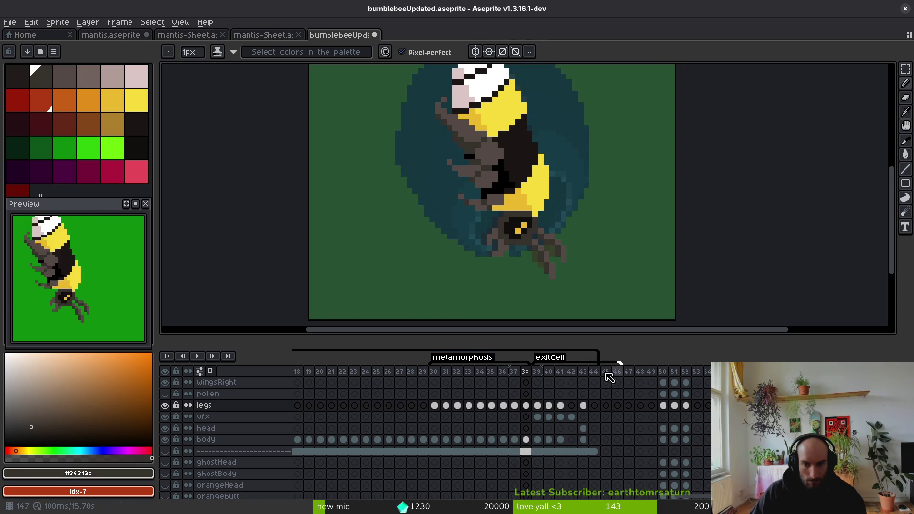
{"action": "left_click", "coordinate": [574, 418]}
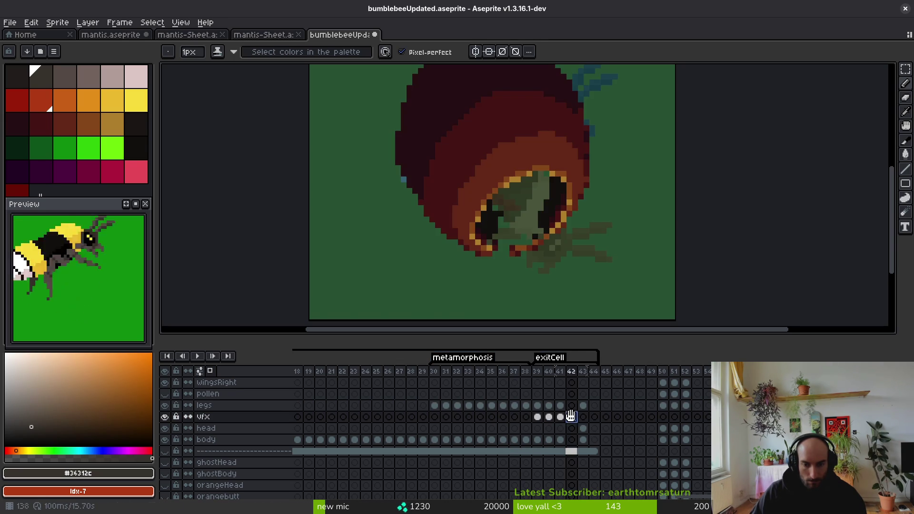
{"action": "key", "text": "Right"}
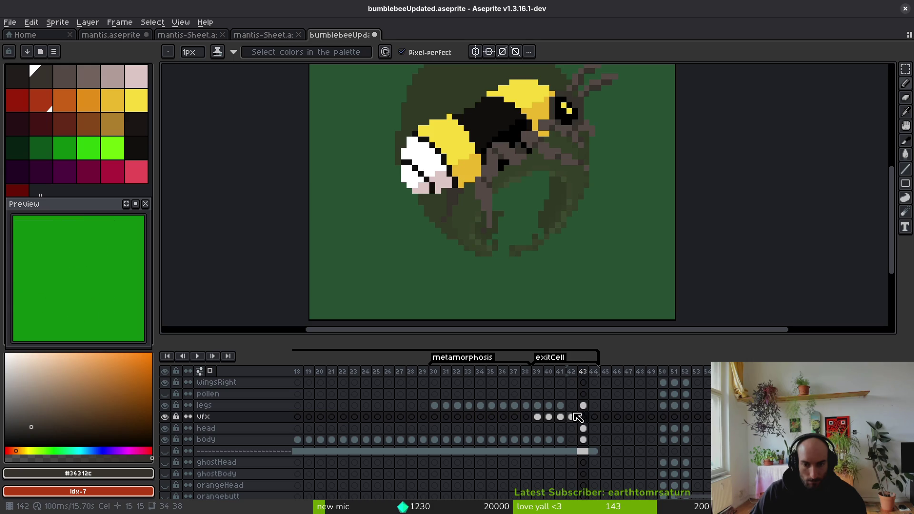
{"action": "key", "text": "alt+b"}
{"action": "key", "text": "alt+b"}
{"action": "key", "text": "alt+b"}
{"action": "left_click_drag", "start_coordinate": [575, 453], "coordinate": [599, 452]}
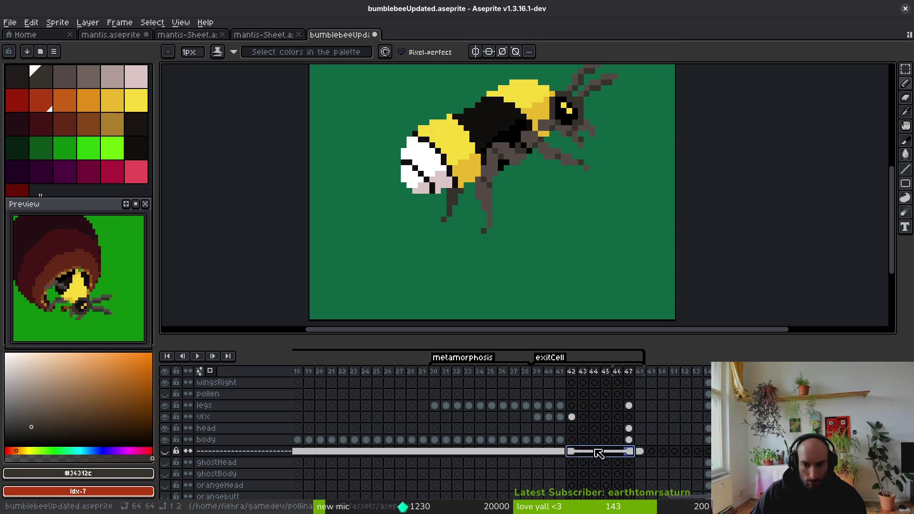
{"action": "right_click", "coordinate": [574, 450]}
{"action": "left_click", "coordinate": [613, 479]}
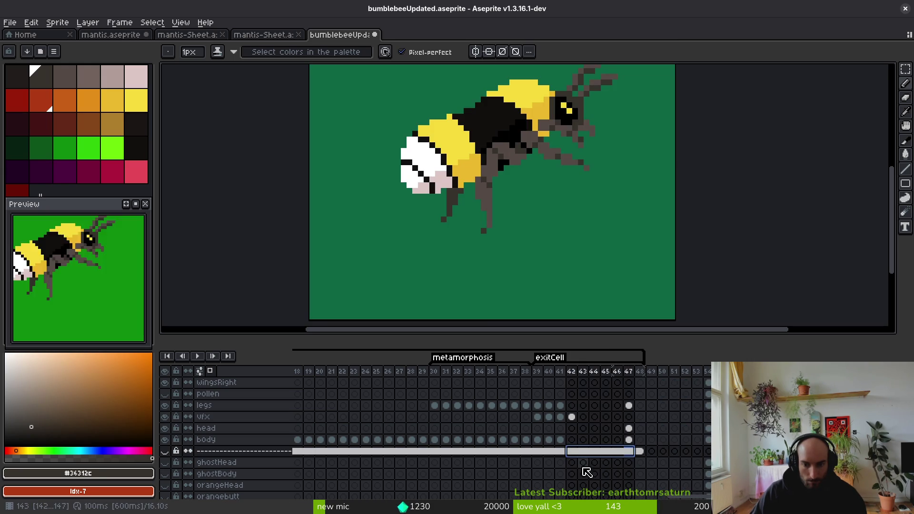
Step: Review frames 39 and 40 on the vfx layer and change the preview's playback option
{"action": "left_click", "coordinate": [561, 417]}
{"action": "left_click", "coordinate": [538, 418]}
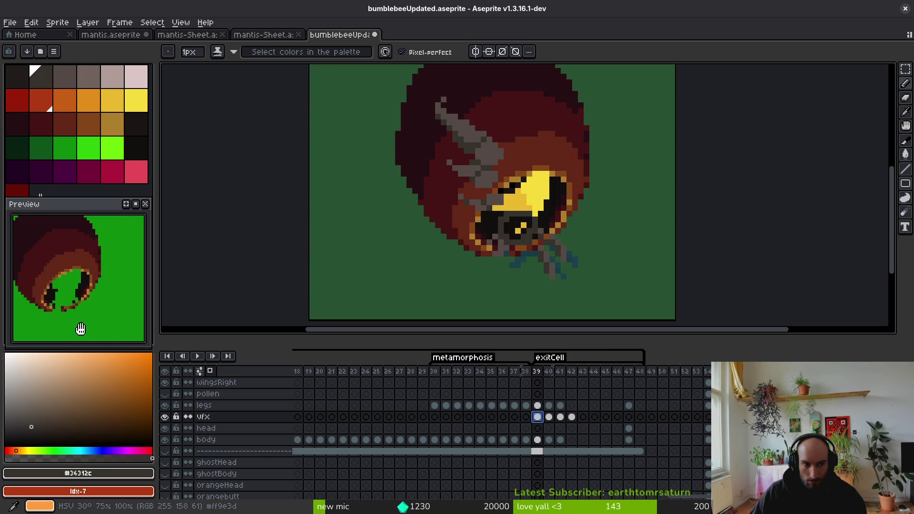
{"action": "left_click", "coordinate": [549, 418]}
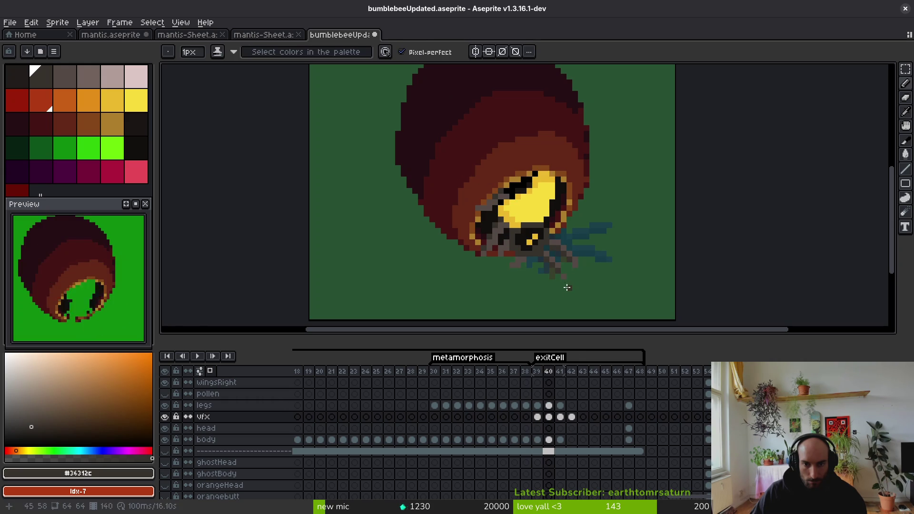
{"action": "right_click", "coordinate": [142, 210]}
{"action": "left_click", "coordinate": [167, 251]}
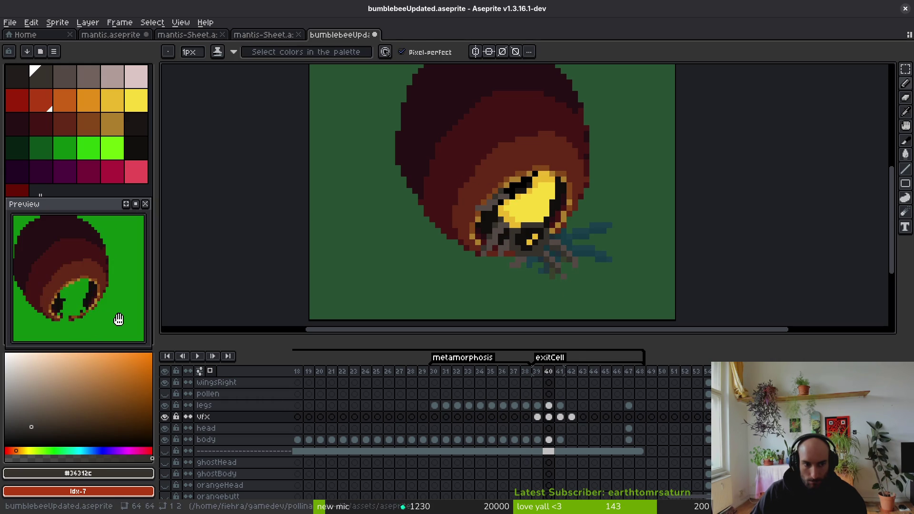
{"action": "key", "text": "Left"}
{"action": "key", "text": "alt"}
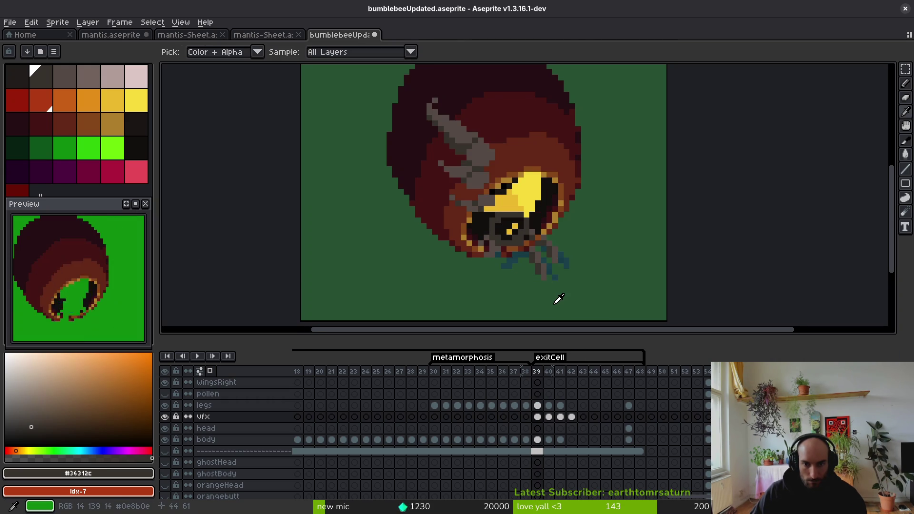
Step: On frame 41, sample the lighter grey #544a45 from the legs with the legs layer active
{"action": "key", "text": "Right"}
{"action": "key", "text": "Right"}
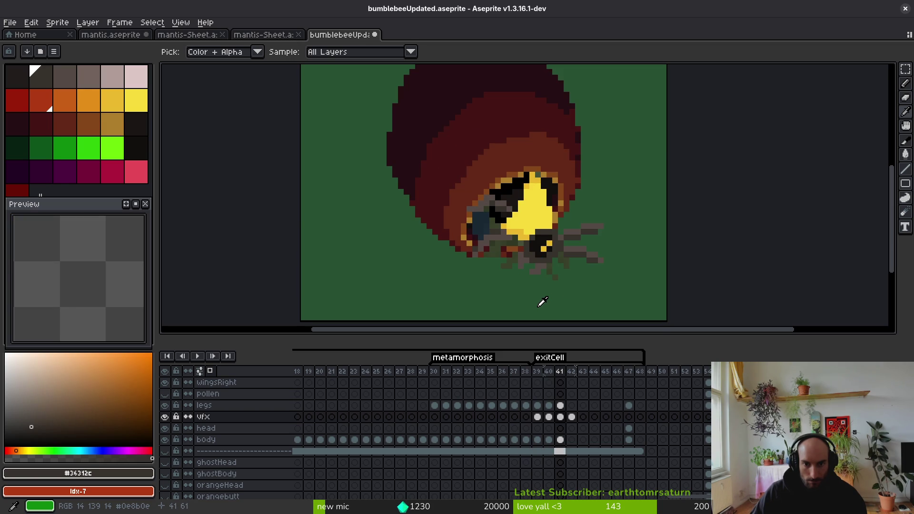
{"action": "scroll", "coordinate": [510, 261], "scroll_direction": "up", "scroll_amount": 5}
{"action": "left_click", "coordinate": [438, 218], "text": "alt"}
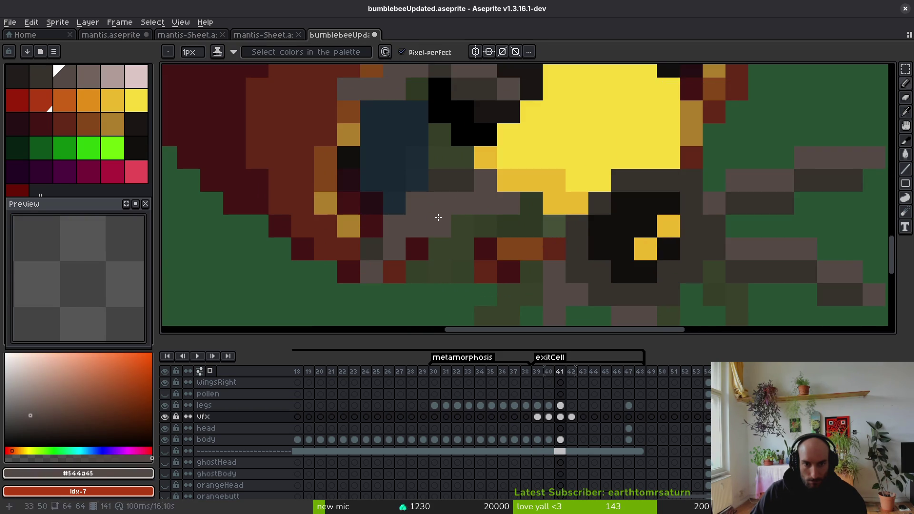
{"action": "left_click", "coordinate": [453, 178], "text": "alt"}
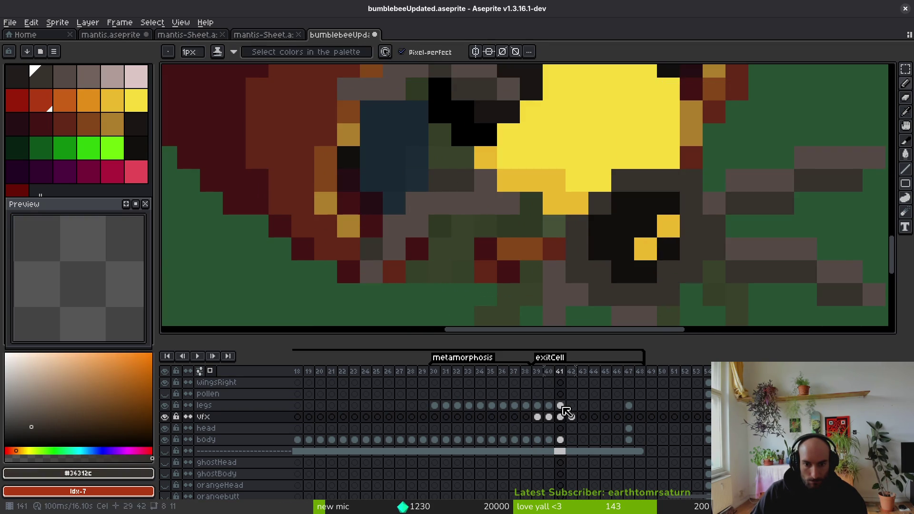
{"action": "left_click", "coordinate": [561, 406]}
{"action": "left_click", "coordinate": [436, 220], "text": "alt"}
{"action": "scroll", "coordinate": [470, 268], "scroll_direction": "down", "scroll_amount": 5}
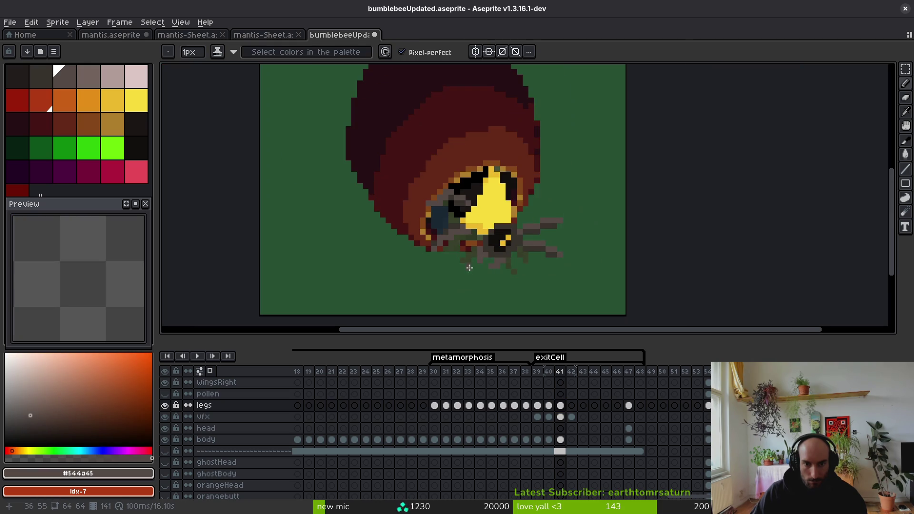
{"action": "key", "text": "alt"}
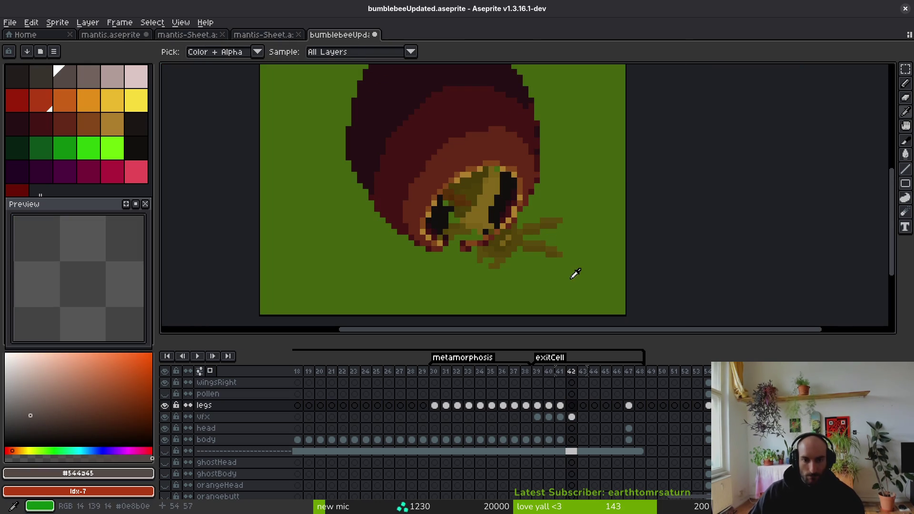
{"action": "key", "text": "period"}
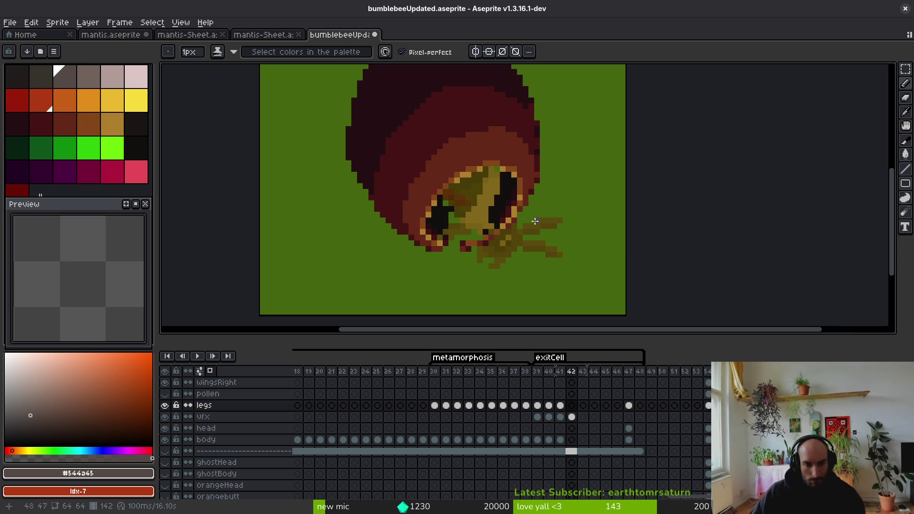
{"action": "left_click", "coordinate": [560, 439]}
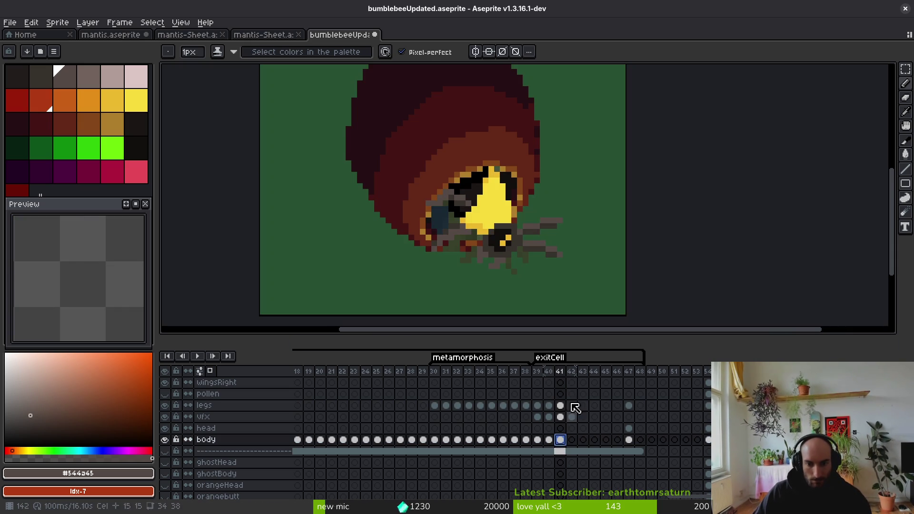
{"action": "key", "text": "period"}
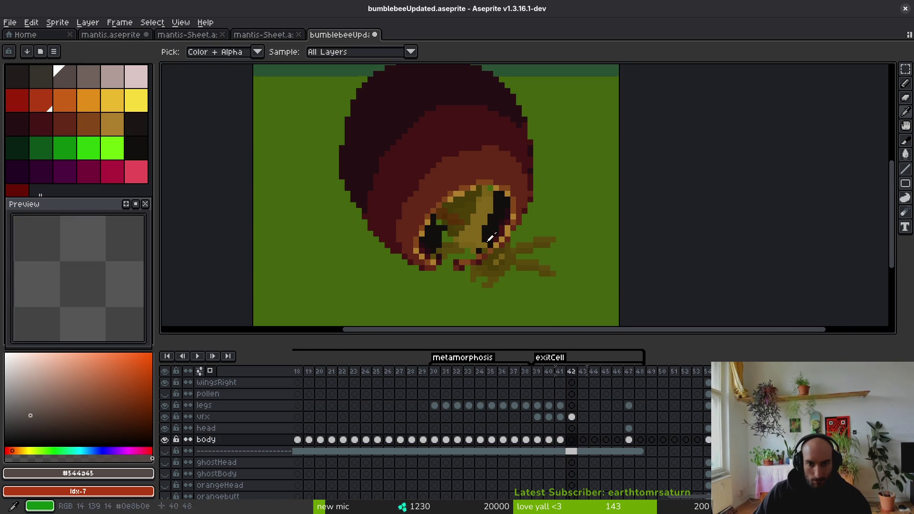
Step: Pick the bright yellow from frame 41 and test it on frame 42, undoing the test pixel
{"action": "key", "text": "comma"}
{"action": "left_click", "coordinate": [498, 261], "text": "alt"}
{"action": "key", "text": "period"}
{"action": "left_click", "coordinate": [513, 239]}
{"action": "key", "text": "ctrl+z"}
Step: Erase the bee's right black eye and nearby dark pixels on the frame 42 vfx cel
{"action": "left_click", "coordinate": [572, 417]}
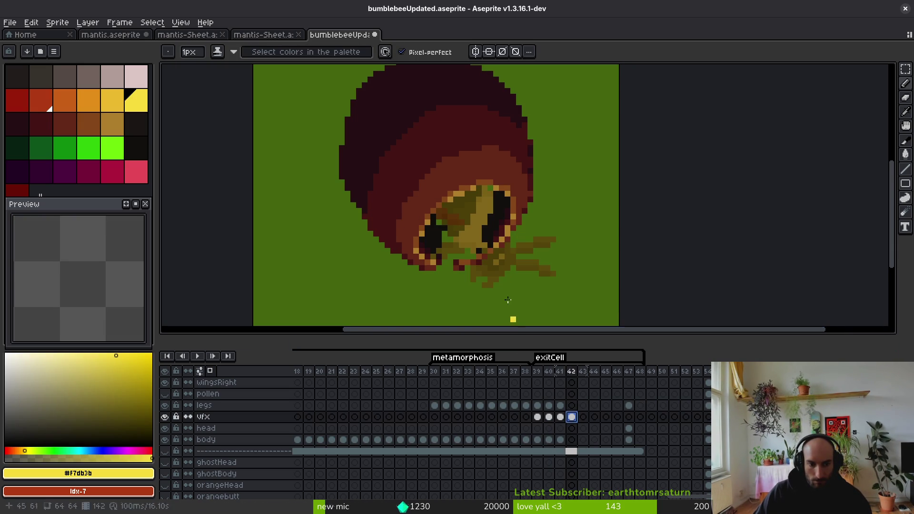
{"action": "key", "text": "e"}
{"action": "left_click_drag", "start_coordinate": [491, 200], "coordinate": [485, 206]}
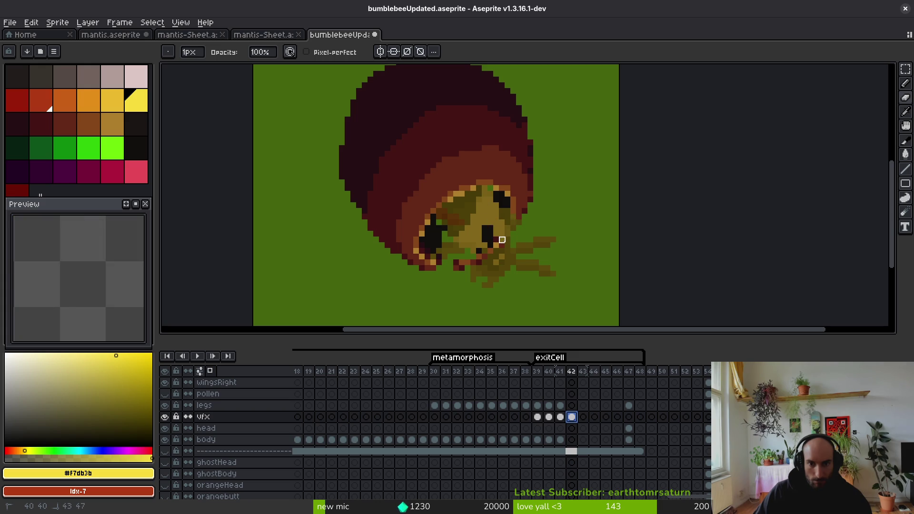
{"action": "left_click_drag", "start_coordinate": [502, 239], "coordinate": [491, 251]}
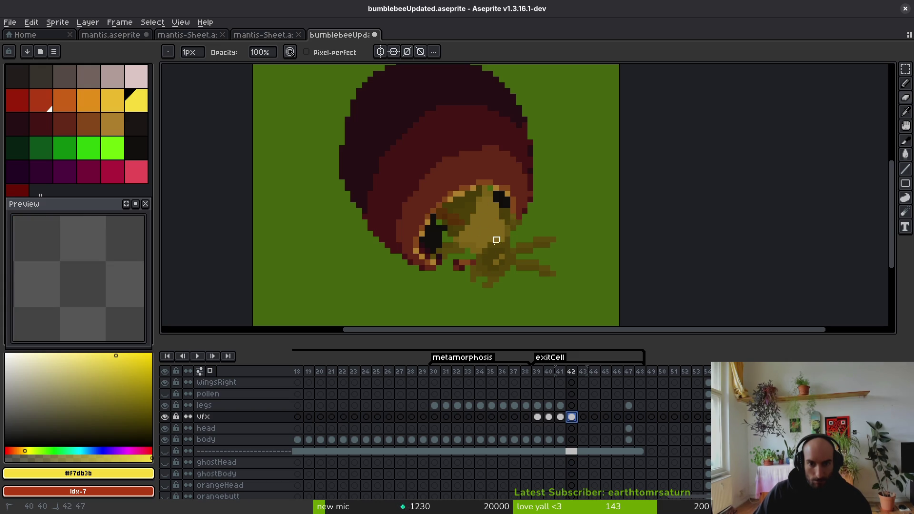
Step: Draw a closed yellow outline down the bee's face with the Pencil
{"action": "key", "text": "b"}
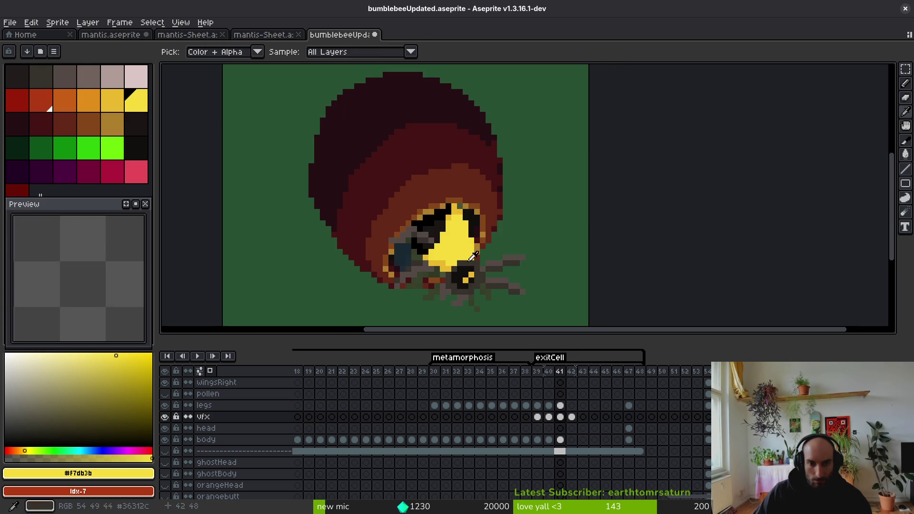
{"action": "left_click", "coordinate": [477, 239]}
{"action": "scroll", "coordinate": [480, 240], "scroll_direction": "up", "scroll_amount": 2}
{"action": "mouse_move", "coordinate": [480, 240]}
{"action": "left_mouse_down"}
{"action": "mouse_move", "coordinate": [429, 169]}
{"action": "mouse_move", "coordinate": [485, 227]}
{"action": "left_mouse_up"}
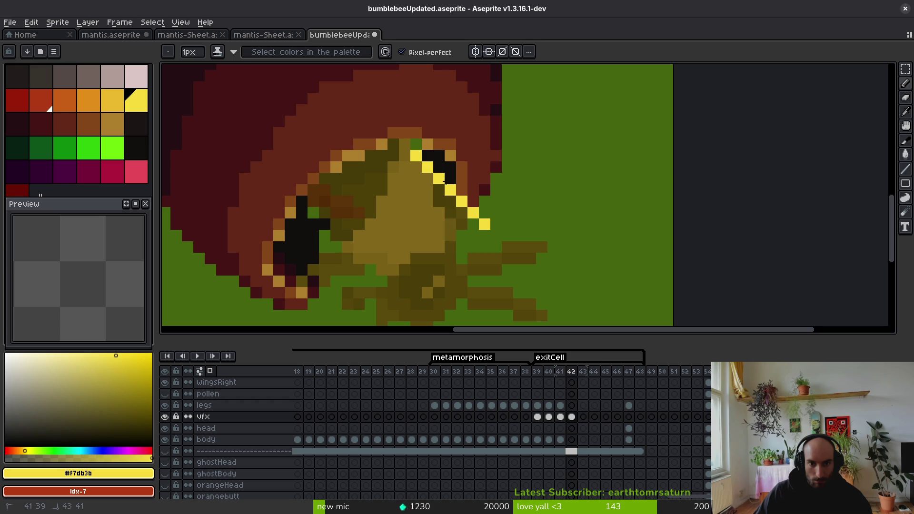
{"action": "left_click", "coordinate": [456, 211]}
{"action": "mouse_move", "coordinate": [416, 155]}
{"action": "left_mouse_down"}
{"action": "mouse_move", "coordinate": [436, 221]}
{"action": "mouse_move", "coordinate": [474, 266]}
{"action": "left_mouse_up"}
{"action": "left_click", "coordinate": [477, 220]}
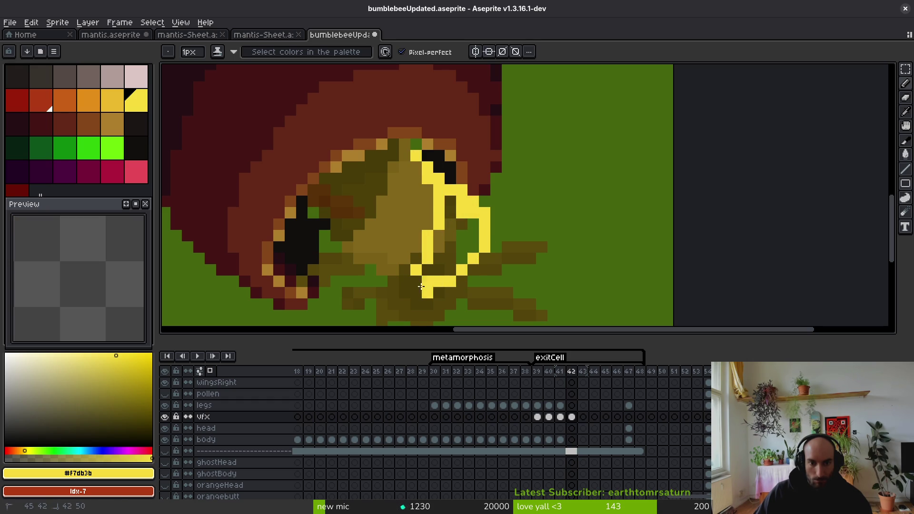
{"action": "mouse_move", "coordinate": [421, 287]}
{"action": "left_mouse_down"}
{"action": "mouse_move", "coordinate": [418, 241]}
{"action": "mouse_move", "coordinate": [412, 267]}
{"action": "left_mouse_up"}
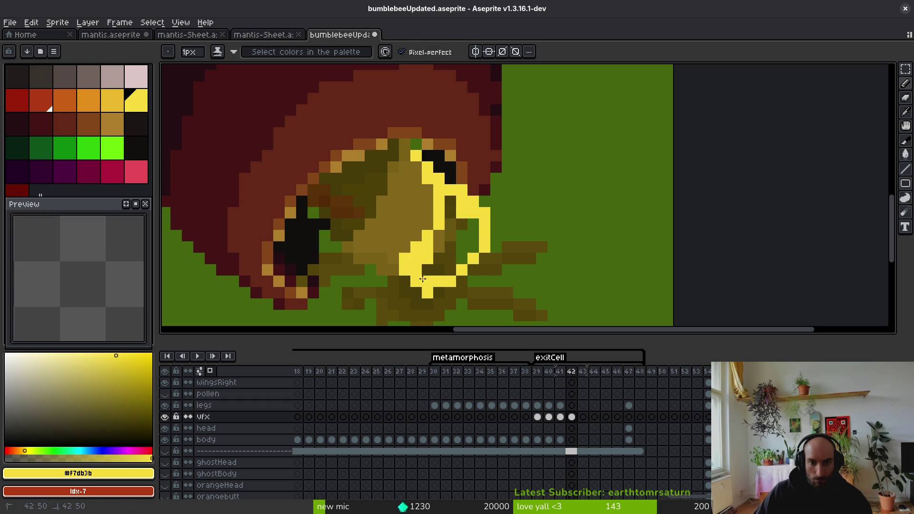
Step: Paint Bucket fill the inside of the yellow outline with yellow
{"action": "key", "text": "g"}
{"action": "left_click", "coordinate": [450, 239]}
{"action": "scroll", "coordinate": [450, 238], "scroll_direction": "down", "scroll_amount": 3}
{"action": "scroll", "coordinate": [457, 230], "scroll_direction": "up", "scroll_amount": 2}
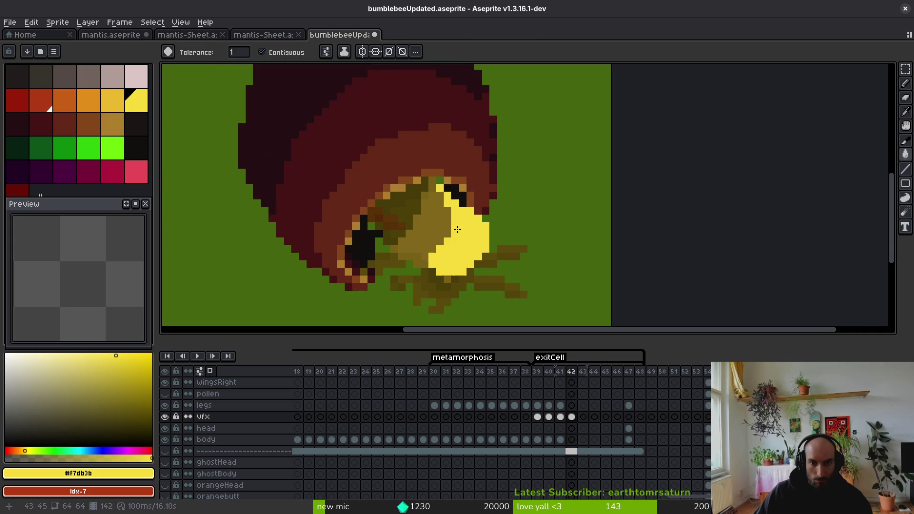
Step: Inspect the yellow face patch and save bumblebeeUpdated.aseprite
{"action": "key", "text": "f"}
{"action": "key", "text": "e"}
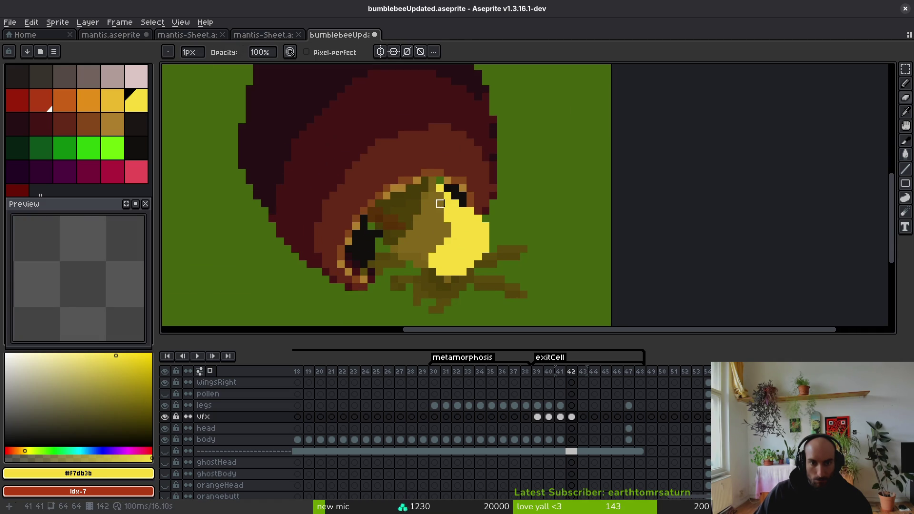
{"action": "key", "text": "f"}
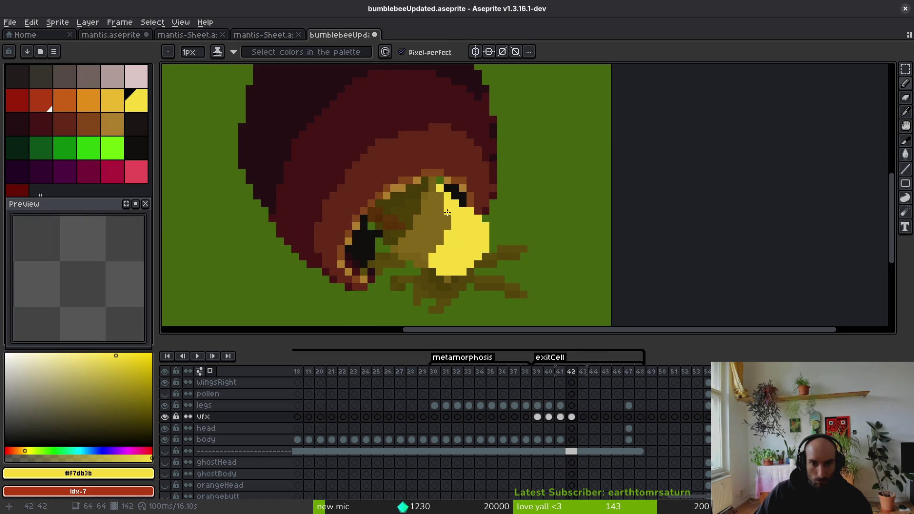
{"action": "scroll", "coordinate": [450, 217], "scroll_direction": "up", "scroll_amount": 1}
{"action": "scroll", "coordinate": [466, 237], "scroll_direction": "down", "scroll_amount": 1}
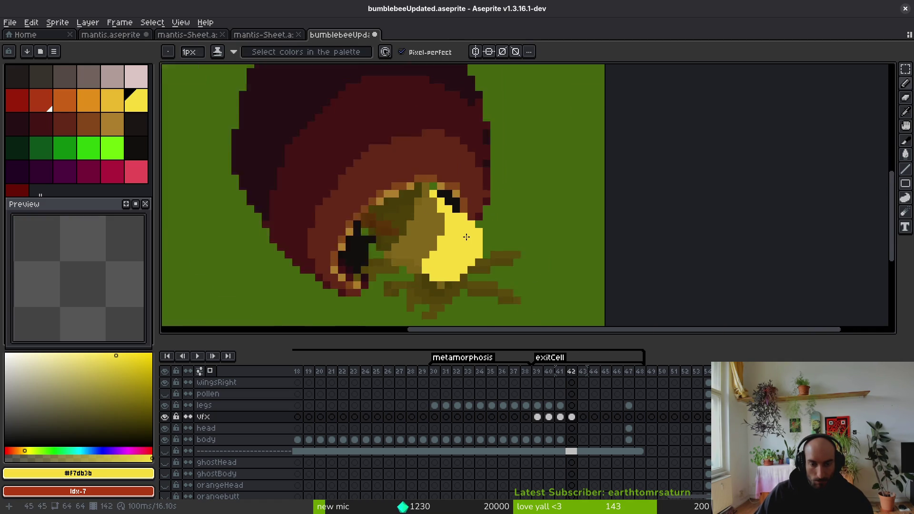
{"action": "scroll", "coordinate": [466, 237], "scroll_direction": "down", "scroll_amount": 1}
{"action": "key", "text": "e"}
{"action": "scroll", "coordinate": [476, 229], "scroll_direction": "up", "scroll_amount": 1}
{"action": "scroll", "coordinate": [496, 233], "scroll_direction": "down", "scroll_amount": 1}
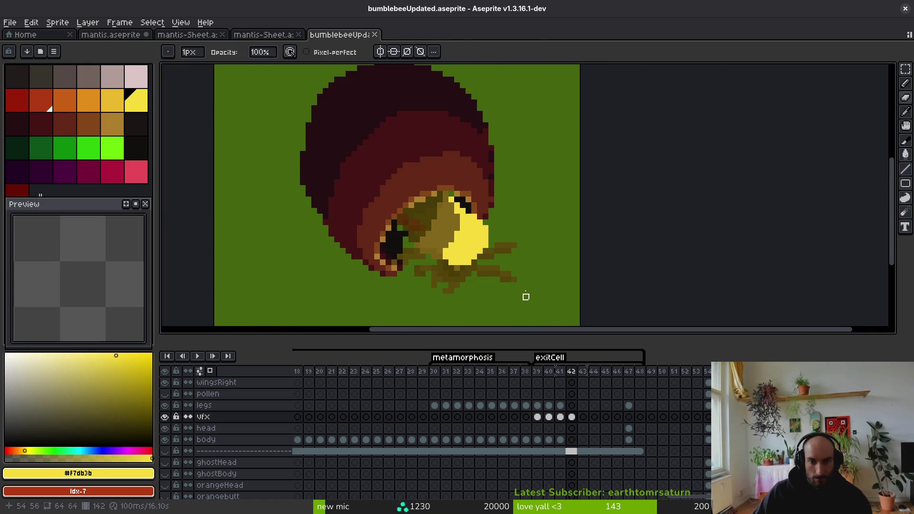
{"action": "scroll", "coordinate": [526, 297], "scroll_direction": "up", "scroll_amount": 2}
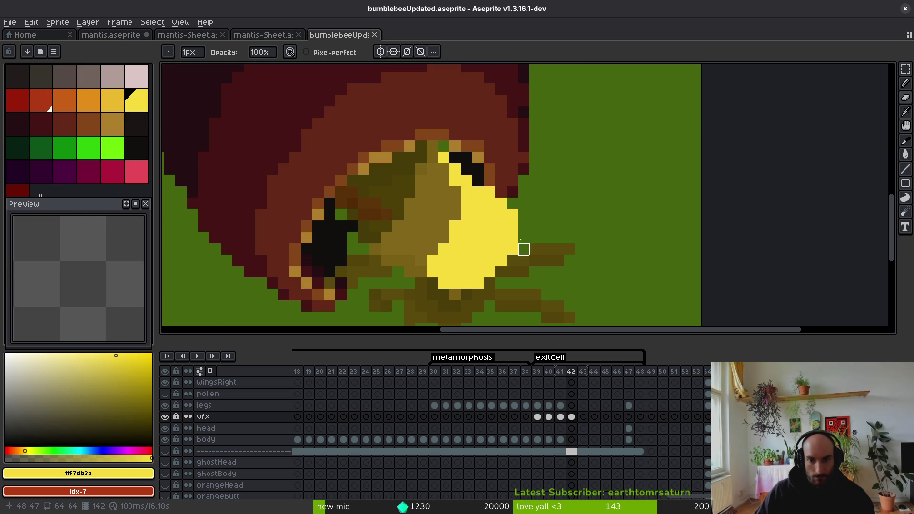
{"action": "scroll", "coordinate": [547, 224], "scroll_direction": "down", "scroll_amount": 2}
{"action": "key", "text": "ctrl+s"}
{"action": "scroll", "coordinate": [534, 231], "scroll_direction": "up", "scroll_amount": 3}
Step: Pick near-black #1a1414 from frame 41 and draw a dark boundary across frame 42's face
{"action": "key", "text": "Left"}
{"action": "key", "text": "alt"}
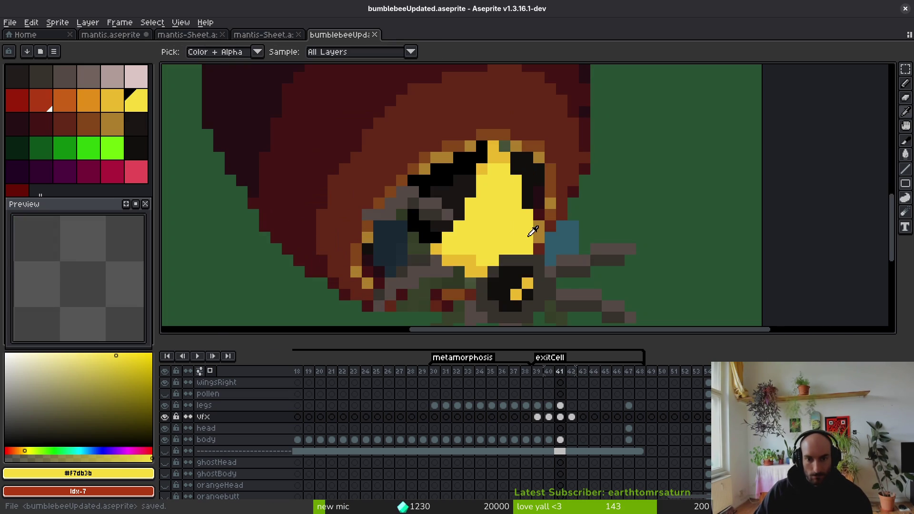
{"action": "left_click", "coordinate": [528, 200]}
{"action": "key", "text": "Right"}
{"action": "left_click", "coordinate": [482, 260]}
{"action": "left_click_drag", "start_coordinate": [476, 252], "coordinate": [434, 226]}
{"action": "key", "text": "ctrl+z"}
{"action": "mouse_move", "coordinate": [482, 272]}
{"action": "left_mouse_down"}
{"action": "mouse_move", "coordinate": [429, 181]}
{"action": "mouse_move", "coordinate": [489, 146]}
{"action": "left_mouse_up"}
{"action": "mouse_move", "coordinate": [448, 169]}
{"action": "left_mouse_down"}
{"action": "mouse_move", "coordinate": [436, 171]}
{"action": "mouse_move", "coordinate": [493, 166]}
{"action": "mouse_move", "coordinate": [485, 181]}
{"action": "left_mouse_up"}
Step: Fill the enclosed olive area with near-black and compare against frame 41
{"action": "key", "text": "g"}
{"action": "left_click", "coordinate": [483, 191]}
{"action": "scroll", "coordinate": [494, 232], "scroll_direction": "down", "scroll_amount": 2}
{"action": "scroll", "coordinate": [494, 232], "scroll_direction": "up", "scroll_amount": 1}
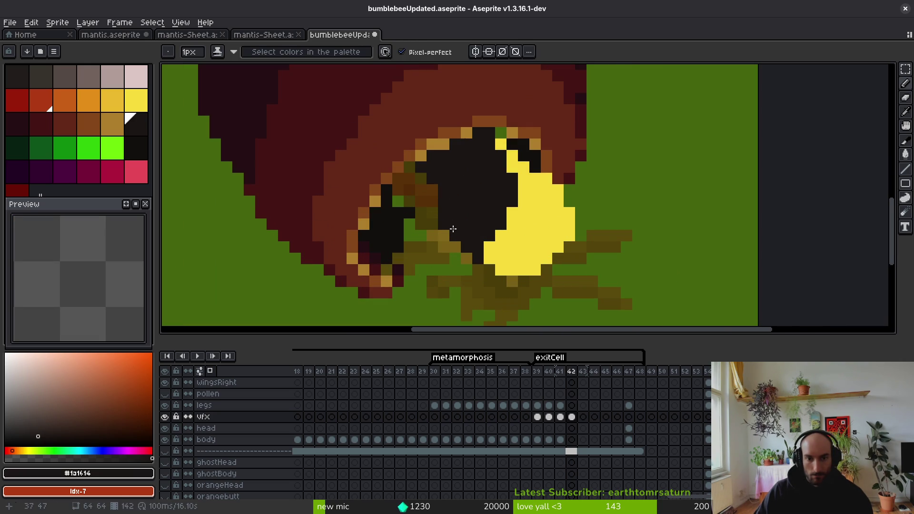
{"action": "scroll", "coordinate": [490, 220], "scroll_direction": "down", "scroll_amount": 1}
{"action": "key", "text": "Left"}
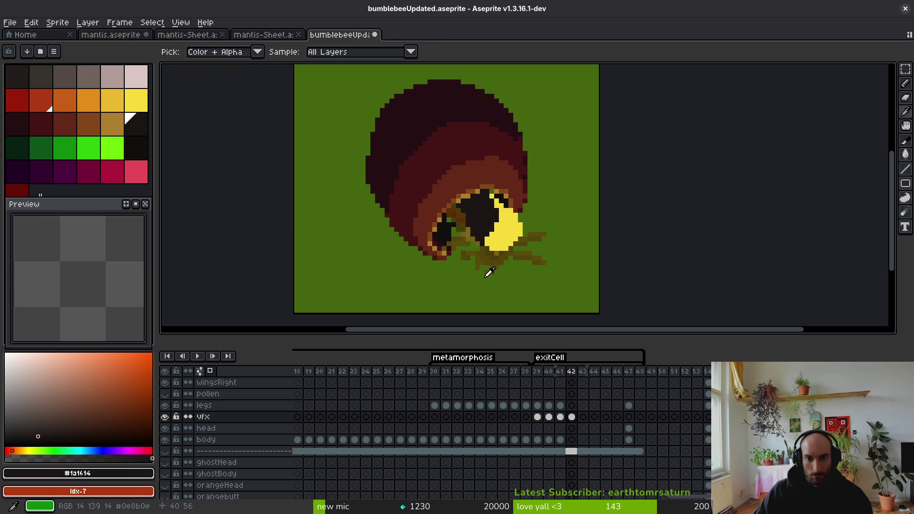
{"action": "key", "text": "Right"}
Step: Repaint four black edge pixels yellow to round out the face patch
{"action": "left_click", "coordinate": [494, 233], "text": "alt"}
{"action": "scroll", "coordinate": [494, 233], "scroll_direction": "up", "scroll_amount": 3}
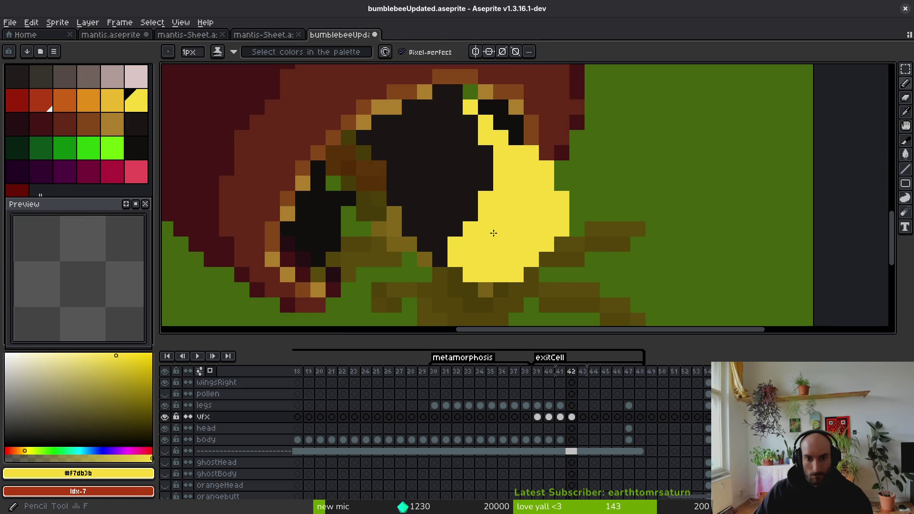
{"action": "left_click", "coordinate": [486, 153]}
{"action": "left_click", "coordinate": [471, 199]}
{"action": "left_click", "coordinate": [470, 214]}
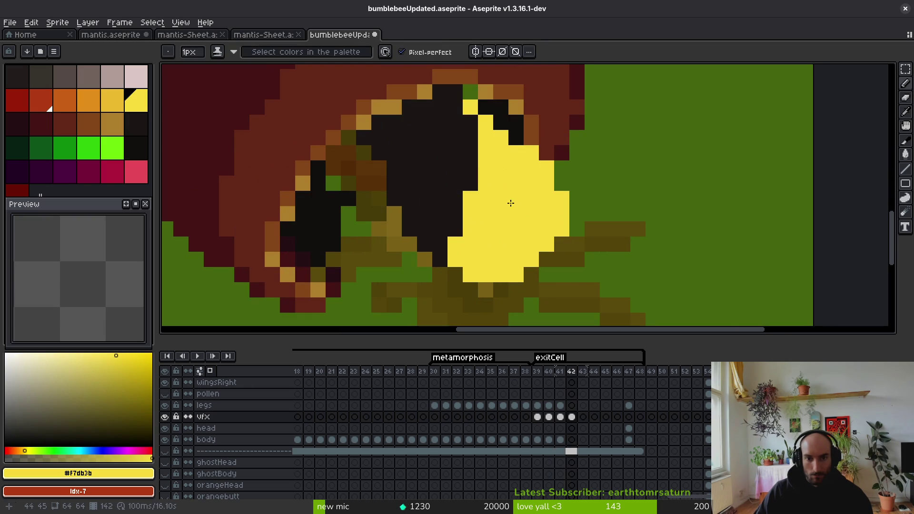
{"action": "scroll", "coordinate": [510, 202], "scroll_direction": "up", "scroll_amount": 2}
{"action": "left_click", "coordinate": [461, 180]}
{"action": "scroll", "coordinate": [472, 159], "scroll_direction": "down", "scroll_amount": 4}
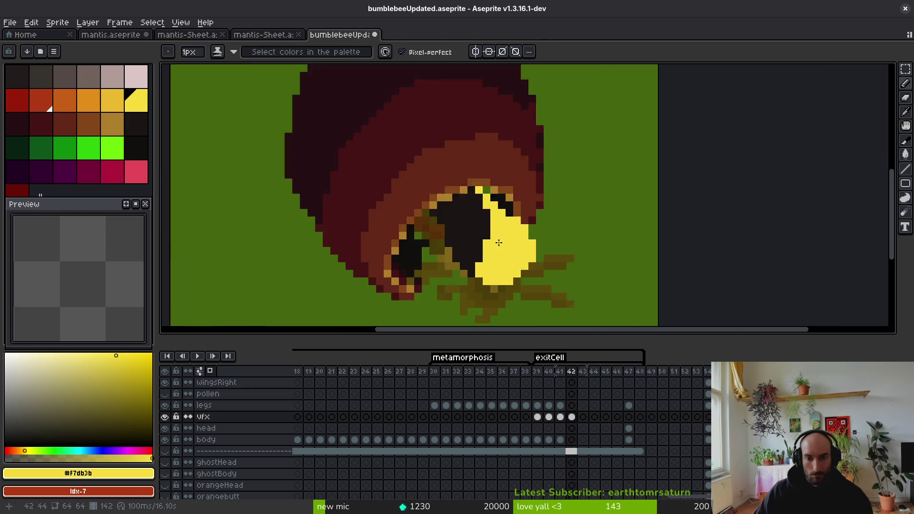
Step: Sample the near-black colour from the bee's face again
{"action": "key", "text": "alt"}
{"action": "scroll", "coordinate": [510, 233], "scroll_direction": "up", "scroll_amount": 4}
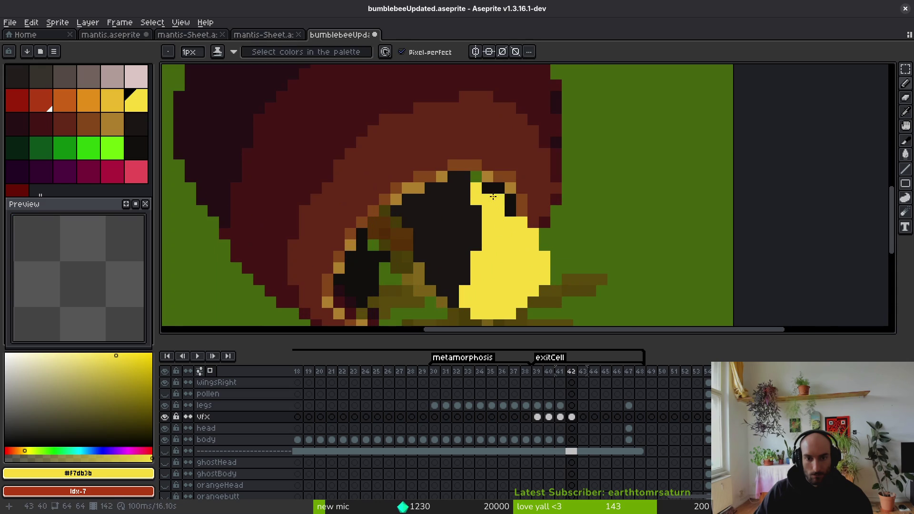
{"action": "scroll", "coordinate": [512, 264], "scroll_direction": "down", "scroll_amount": 4}
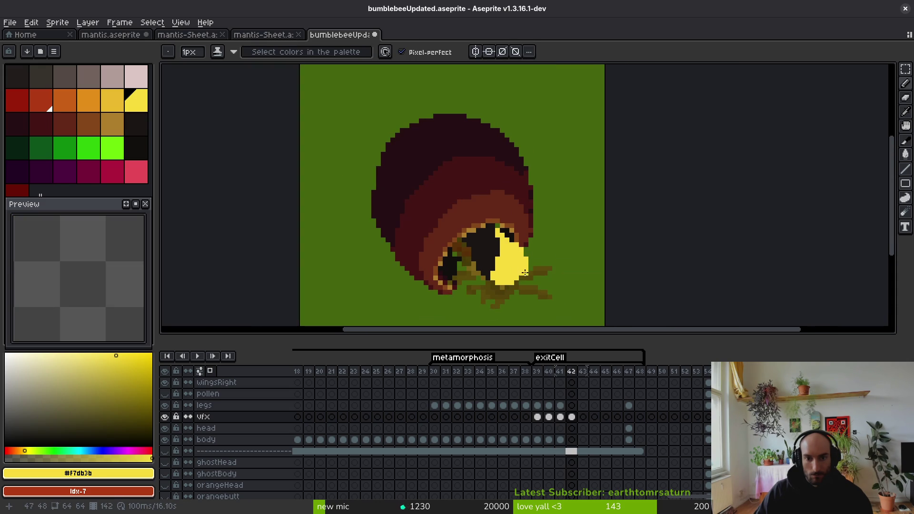
{"action": "scroll", "coordinate": [504, 260], "scroll_direction": "up", "scroll_amount": 1}
{"action": "scroll", "coordinate": [514, 273], "scroll_direction": "down", "scroll_amount": 2}
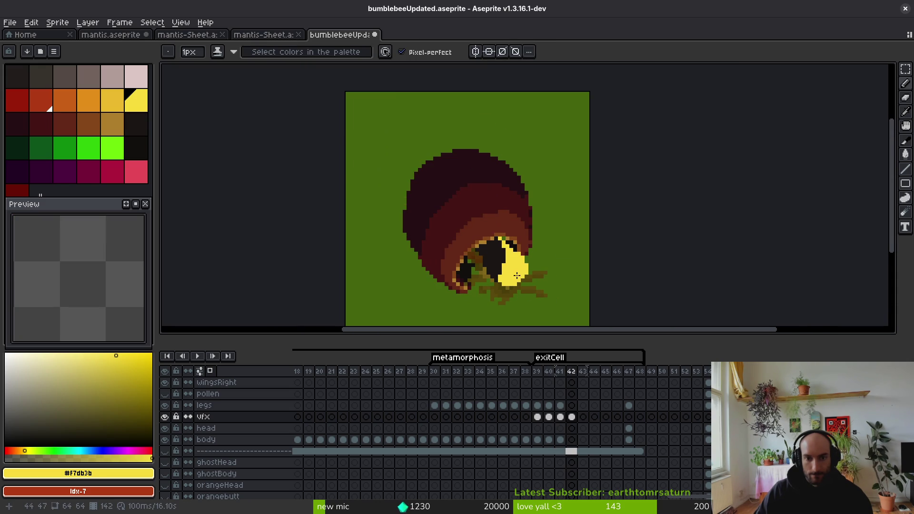
{"action": "scroll", "coordinate": [518, 279], "scroll_direction": "up", "scroll_amount": 2}
{"action": "left_click", "coordinate": [499, 256], "text": "alt"}
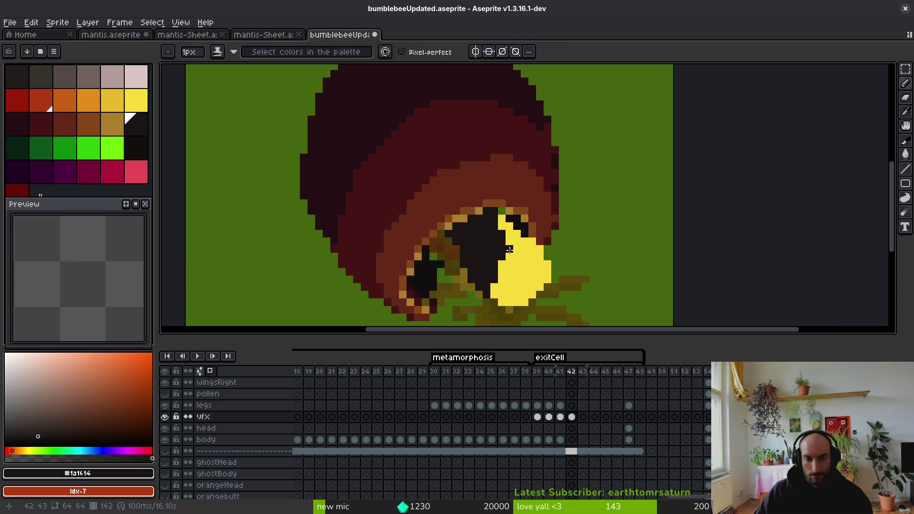
Step: Sample the yellow from the bee's face on frame 42
{"action": "scroll", "coordinate": [517, 249], "scroll_direction": "up", "scroll_amount": 1}
{"action": "left_click", "coordinate": [517, 249], "text": "alt"}
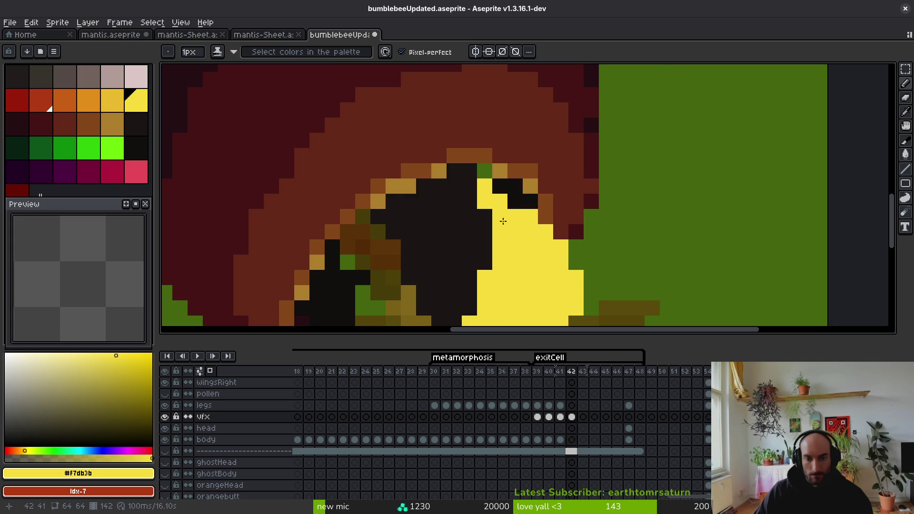
{"action": "scroll", "coordinate": [504, 222], "scroll_direction": "down", "scroll_amount": 2}
{"action": "scroll", "coordinate": [504, 281], "scroll_direction": "up", "scroll_amount": 3}
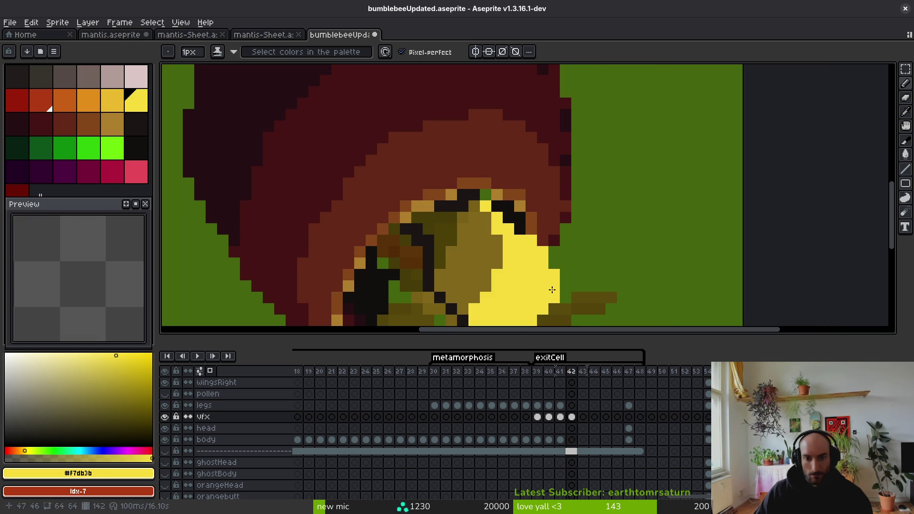
Step: Undo the dark strokes, yellow fill, outline and eye erasing, restoring the black eye
{"action": "key", "text": "ctrl+z"}
{"action": "key", "text": "ctrl+z"}
{"action": "key", "text": "ctrl+z"}
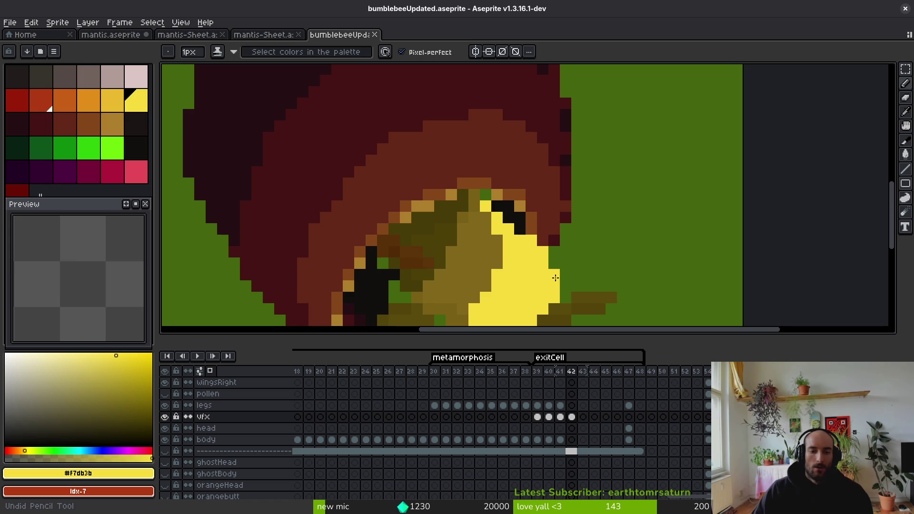
{"action": "key", "text": "ctrl+z"}
{"action": "key", "text": "ctrl+z"}
{"action": "key", "text": "ctrl+z"}
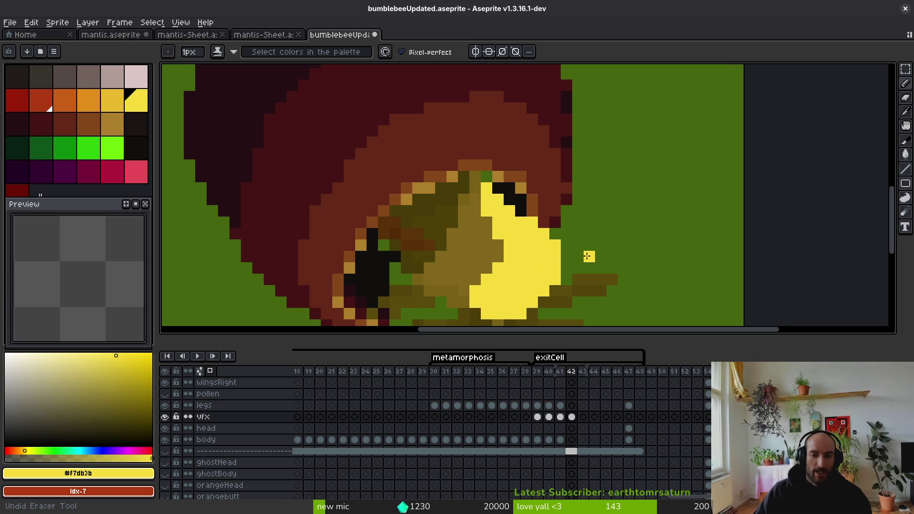
{"action": "key", "text": "ctrl+z"}
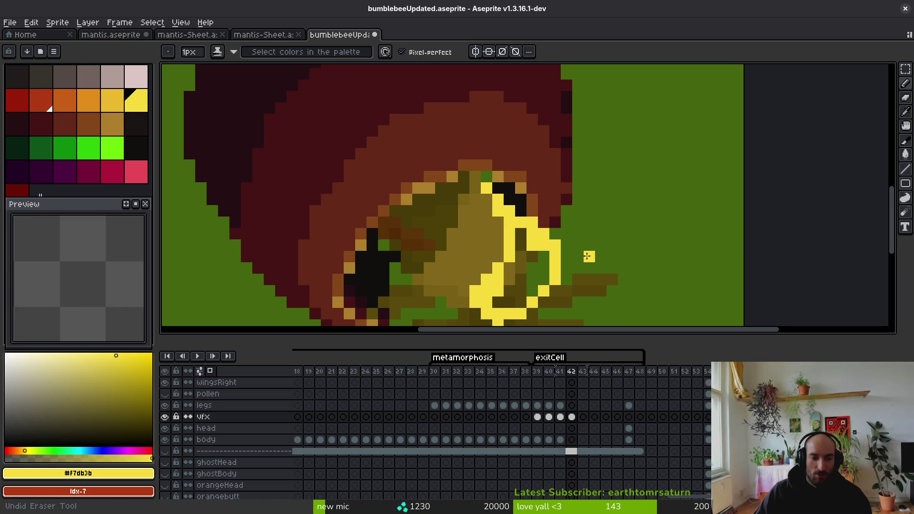
{"action": "key", "text": "ctrl+z"}
{"action": "key", "text": "ctrl+z"}
{"action": "key", "text": "ctrl+z"}
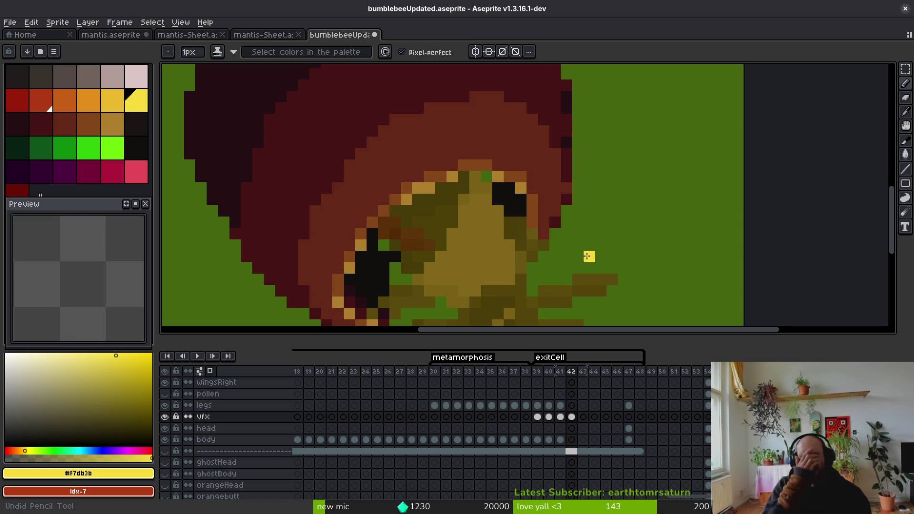
{"action": "key", "text": "ctrl+z"}
{"action": "key", "text": "ctrl+z"}
{"action": "key", "text": "ctrl+z"}
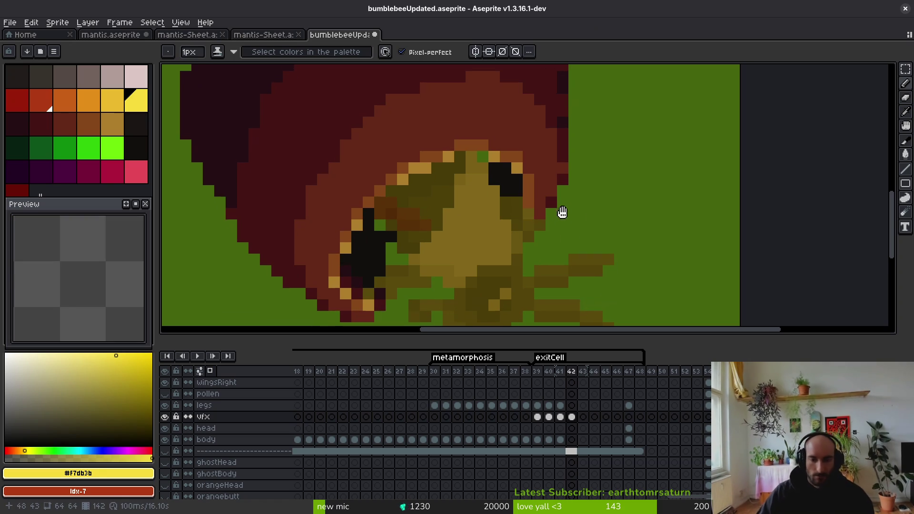
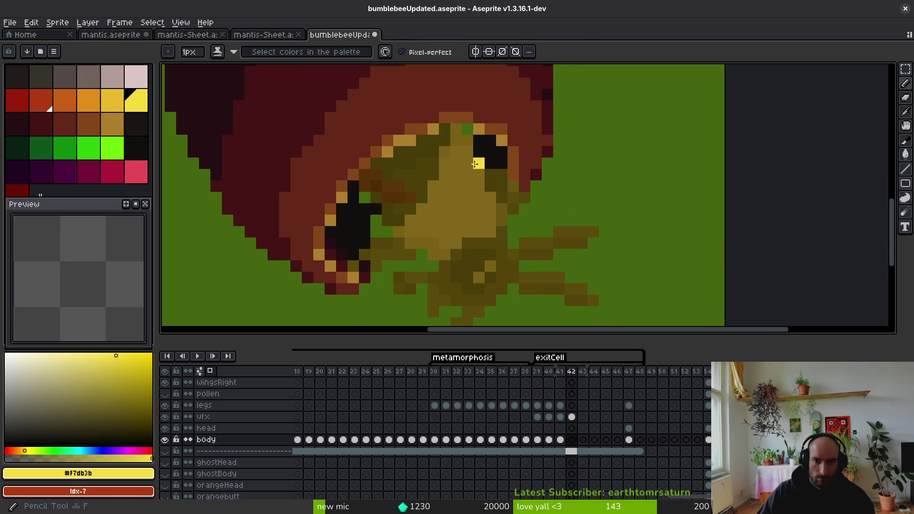
Step: Restore the yellow pixels beside the eye and draw a yellow outline down the face and jaw
{"action": "key", "text": "ctrl+z"}
{"action": "left_click", "coordinate": [465, 133]}
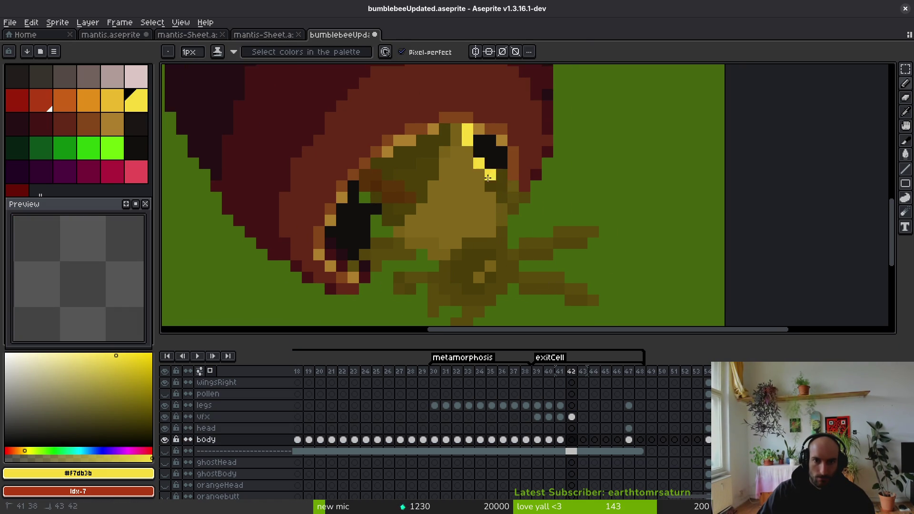
{"action": "key", "text": "ctrl+z"}
{"action": "key", "text": "ctrl+z"}
{"action": "key", "text": "ctrl+y"}
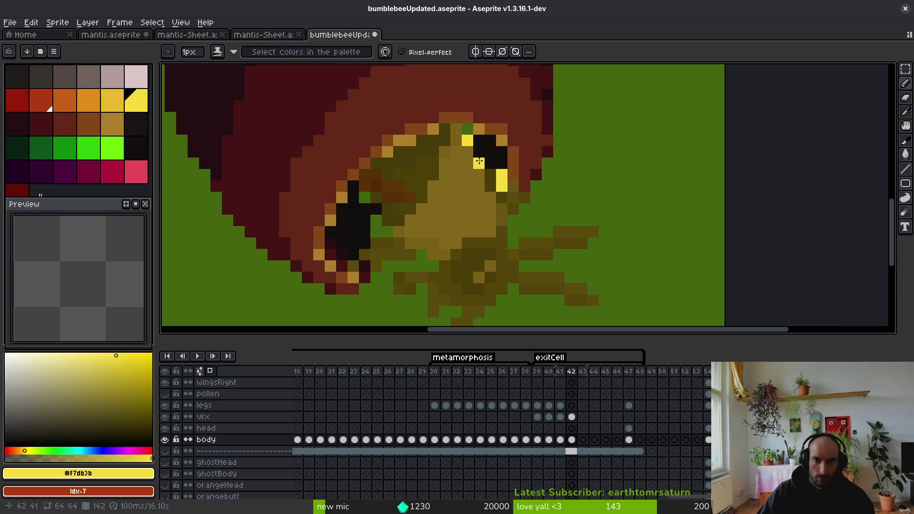
{"action": "left_click_drag", "start_coordinate": [479, 162], "coordinate": [525, 202]}
{"action": "left_click_drag", "start_coordinate": [519, 248], "coordinate": [475, 271]}
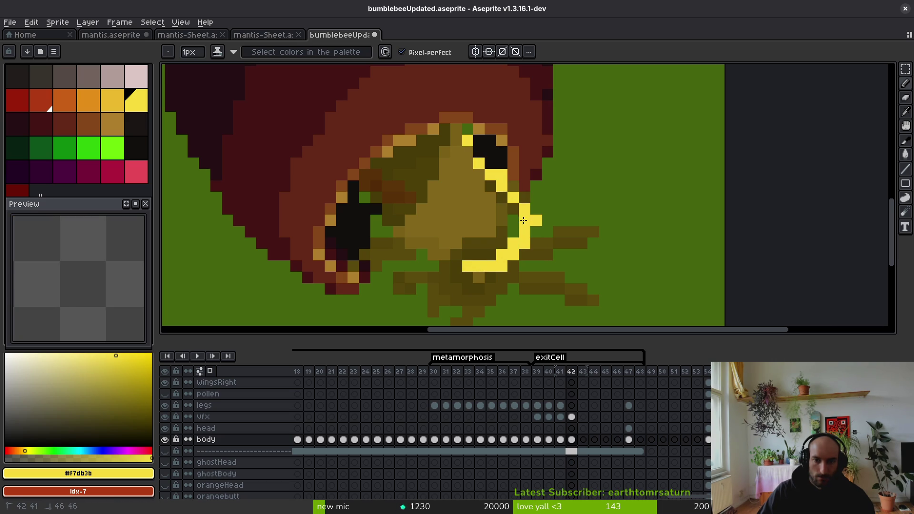
Step: Outline the lower body and snout in yellow and fill the snout area yellow
{"action": "key", "text": "ctrl+z"}
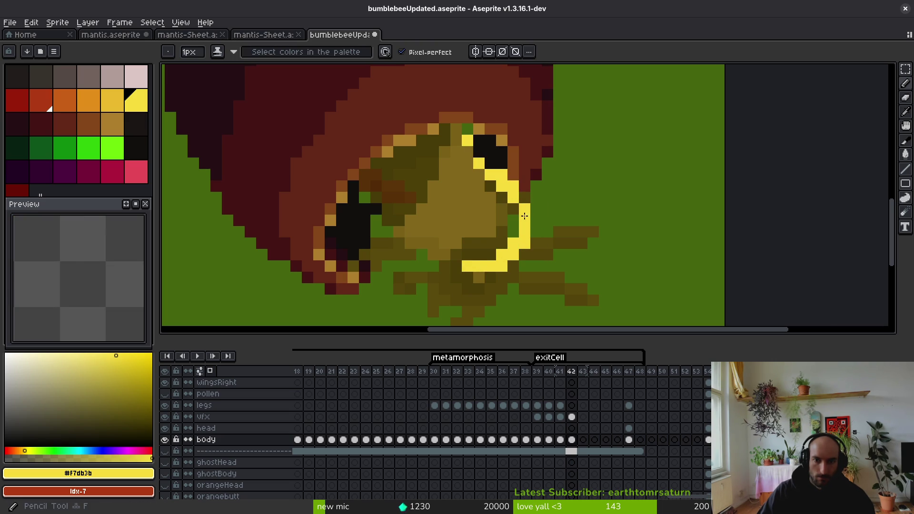
{"action": "mouse_move", "coordinate": [490, 246]}
{"action": "left_mouse_down"}
{"action": "mouse_move", "coordinate": [453, 267]}
{"action": "mouse_move", "coordinate": [431, 258]}
{"action": "mouse_move", "coordinate": [472, 159]}
{"action": "left_mouse_up"}
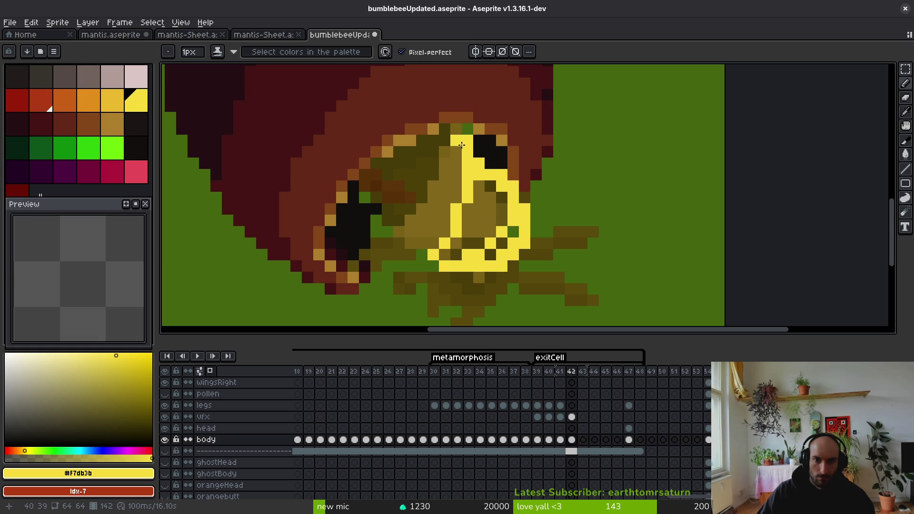
{"action": "key", "text": "e"}
{"action": "key", "text": "b"}
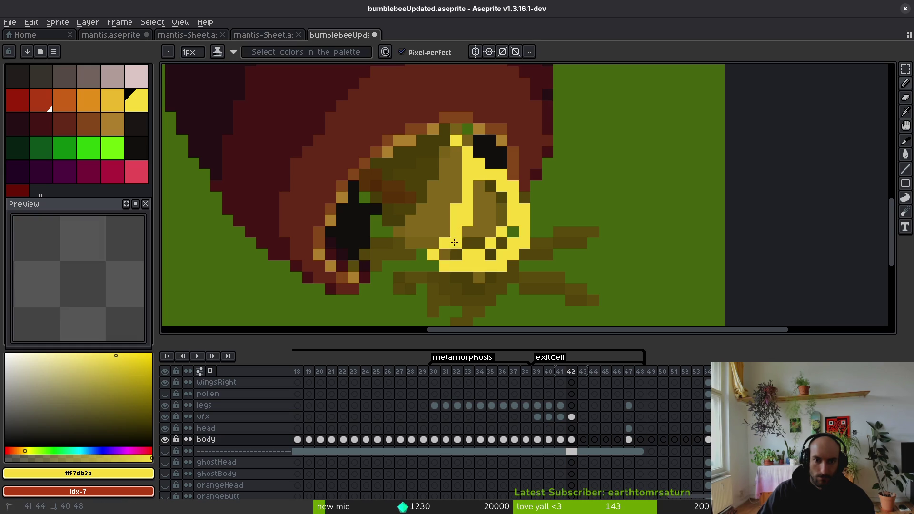
{"action": "mouse_move", "coordinate": [455, 243]}
{"action": "left_mouse_down"}
{"action": "mouse_move", "coordinate": [478, 179]}
{"action": "mouse_move", "coordinate": [496, 241]}
{"action": "left_mouse_up"}
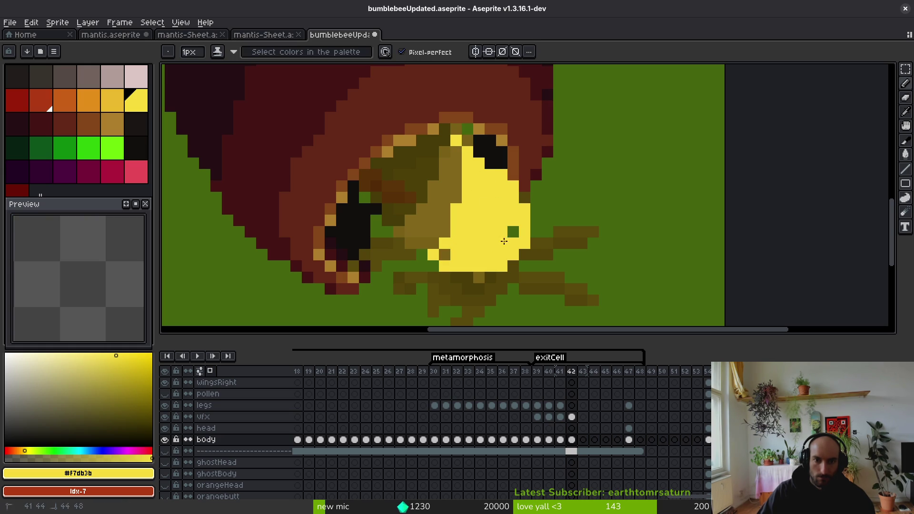
Step: On the vfx layer at frame 42, erase the dark snout pixels near the eye
{"action": "left_click", "coordinate": [572, 418]}
{"action": "key", "text": "e"}
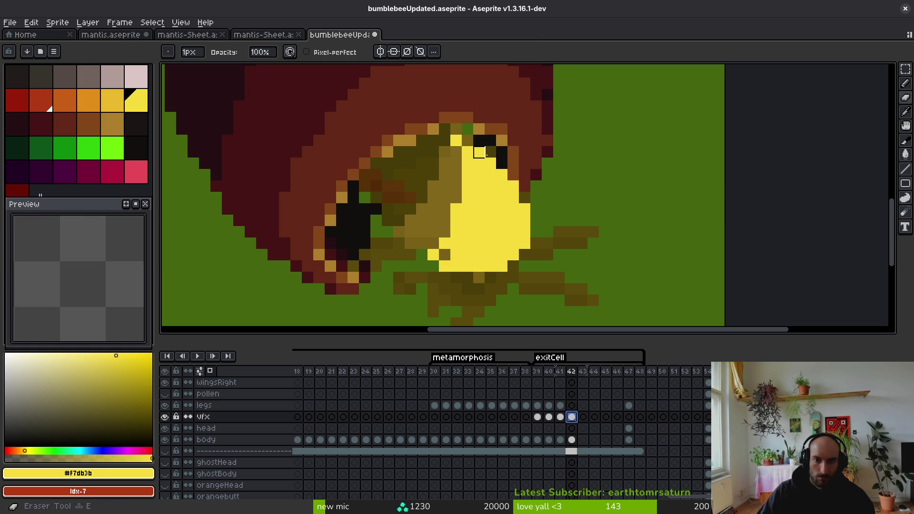
{"action": "left_click_drag", "start_coordinate": [480, 152], "coordinate": [485, 141]}
{"action": "left_click", "coordinate": [572, 440]}
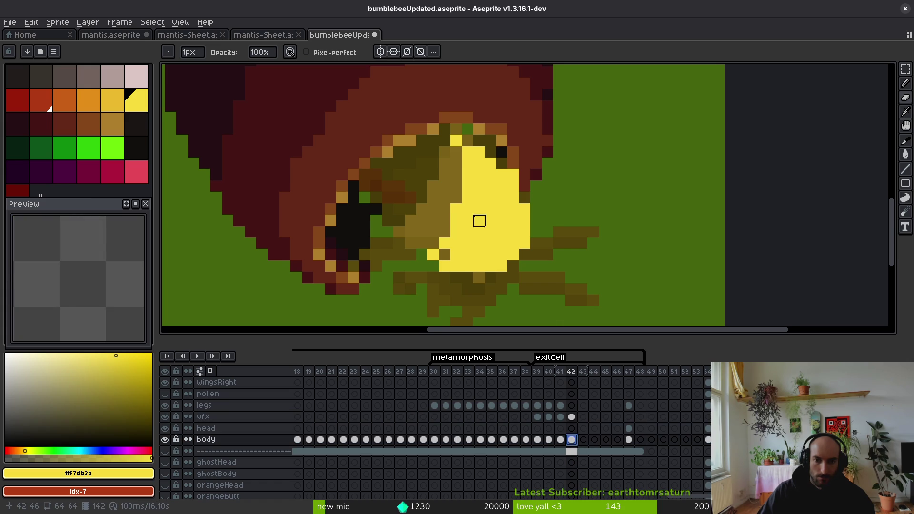
{"action": "scroll", "coordinate": [479, 221], "scroll_direction": "up", "scroll_amount": 1}
{"action": "key", "text": "b"}
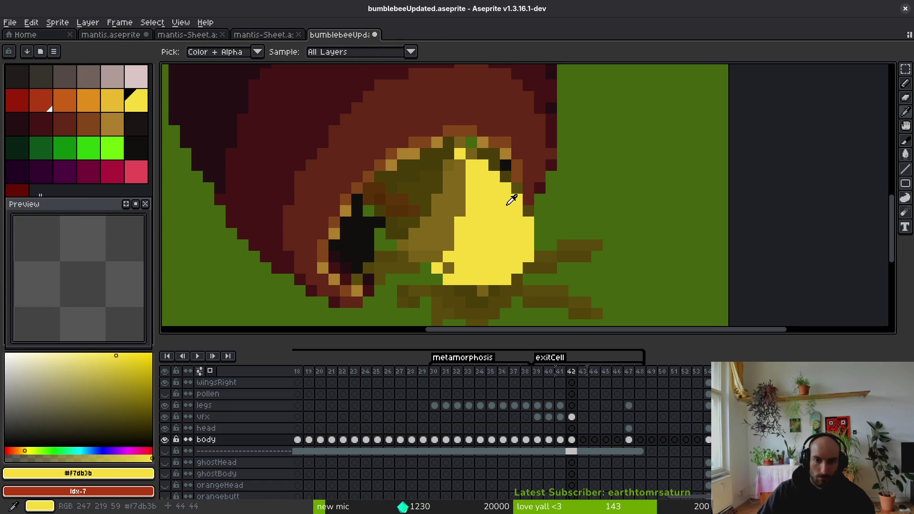
Step: On the body layer, add yellow pixels at the face's right edge and turn a dark body pixel yellow
{"action": "scroll", "coordinate": [533, 238], "scroll_direction": "down", "scroll_amount": 3}
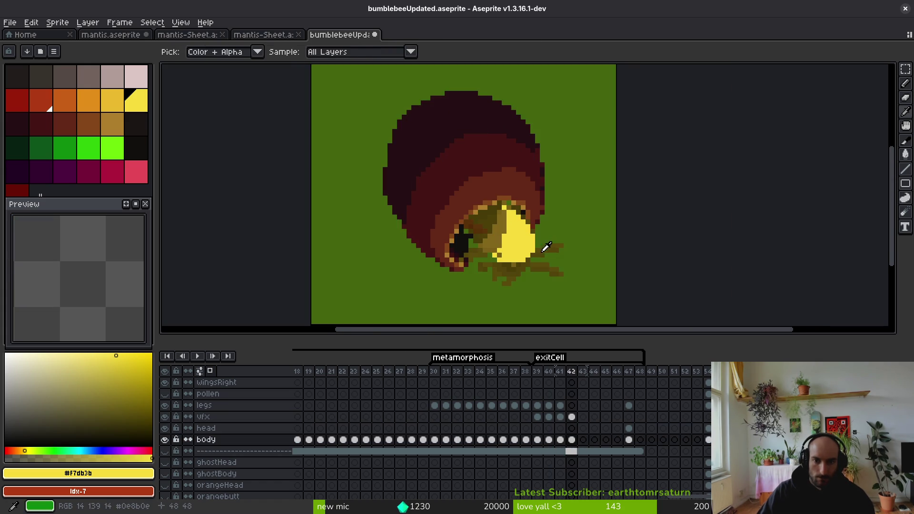
{"action": "scroll", "coordinate": [527, 239], "scroll_direction": "up", "scroll_amount": 4}
{"action": "left_click", "coordinate": [550, 230]}
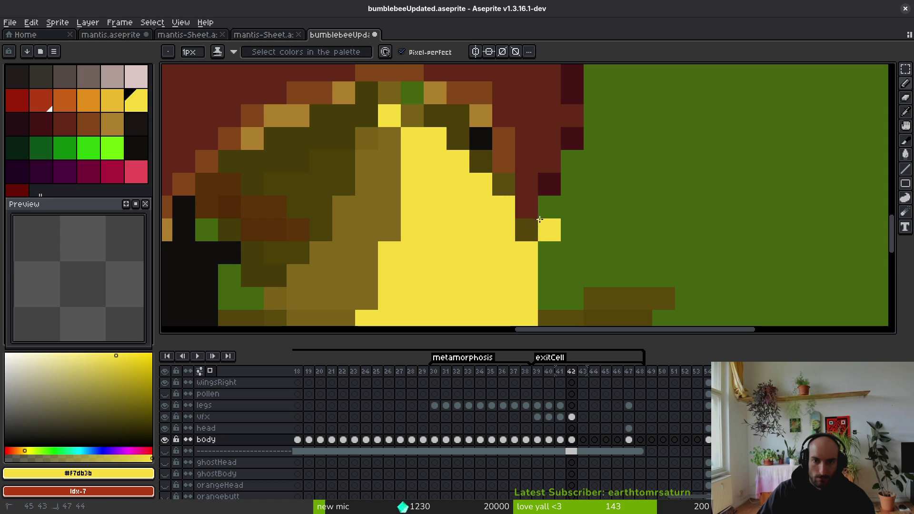
{"action": "left_click", "coordinate": [572, 417]}
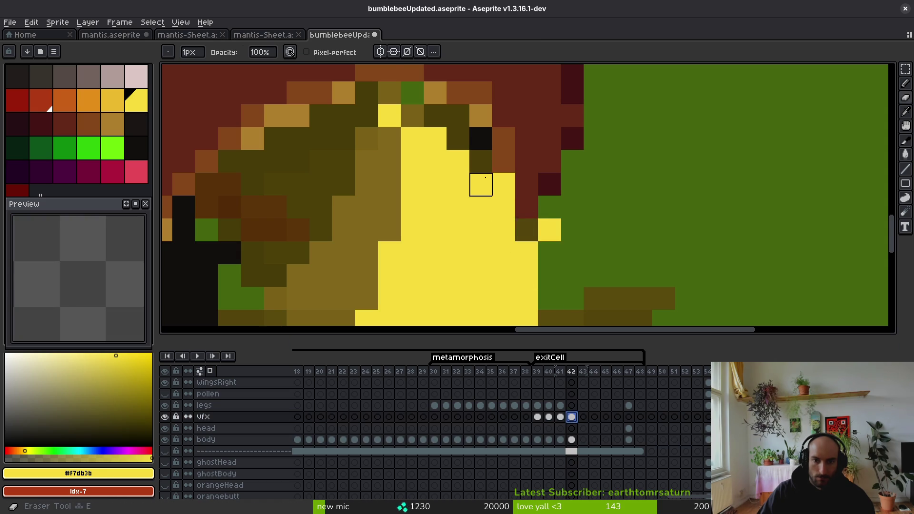
{"action": "left_click", "coordinate": [572, 439]}
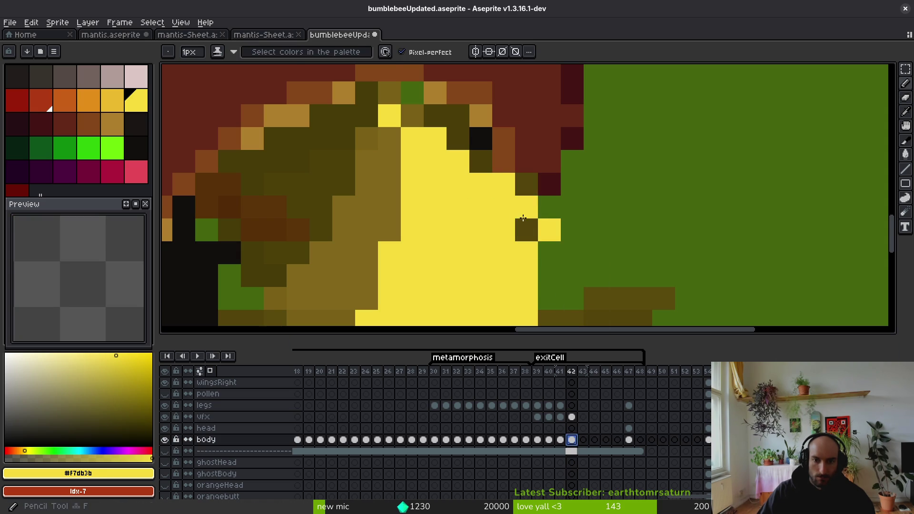
{"action": "left_click", "coordinate": [526, 230]}
{"action": "left_click", "coordinate": [367, 93]}
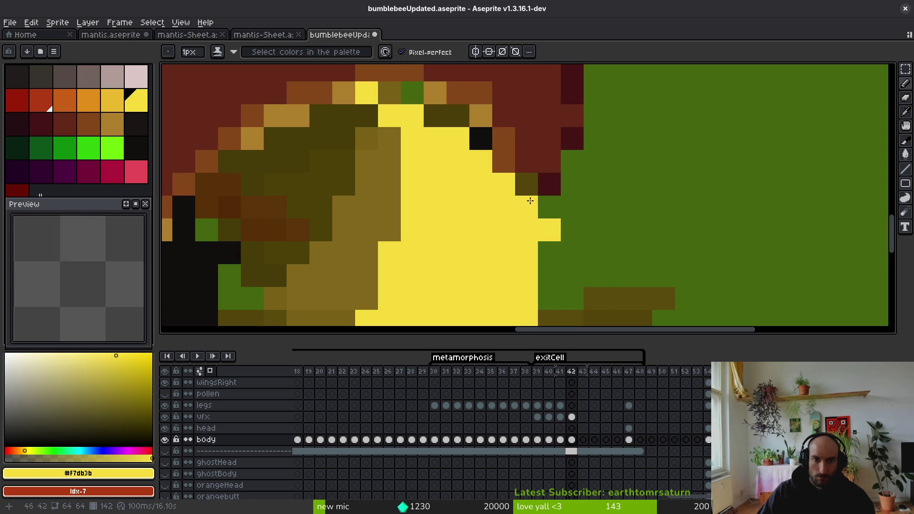
Step: Add two more yellow pixels along the body's right edge
{"action": "key", "text": "e"}
{"action": "key", "text": "b"}
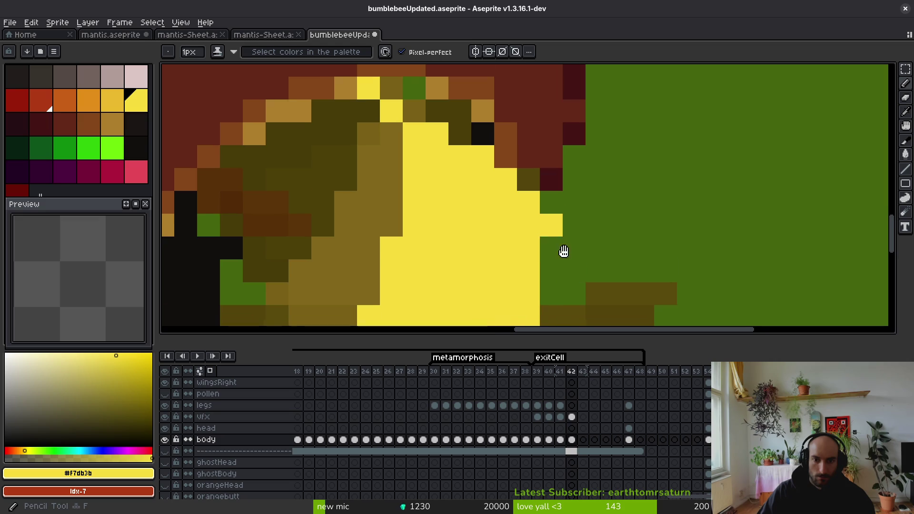
{"action": "scroll", "coordinate": [563, 251], "scroll_direction": "down", "scroll_amount": 3}
{"action": "left_click_drag", "start_coordinate": [547, 203], "coordinate": [547, 226]}
{"action": "scroll", "coordinate": [530, 242], "scroll_direction": "down", "scroll_amount": 4}
{"action": "scroll", "coordinate": [551, 261], "scroll_direction": "up", "scroll_amount": 3}
{"action": "key", "text": "e"}
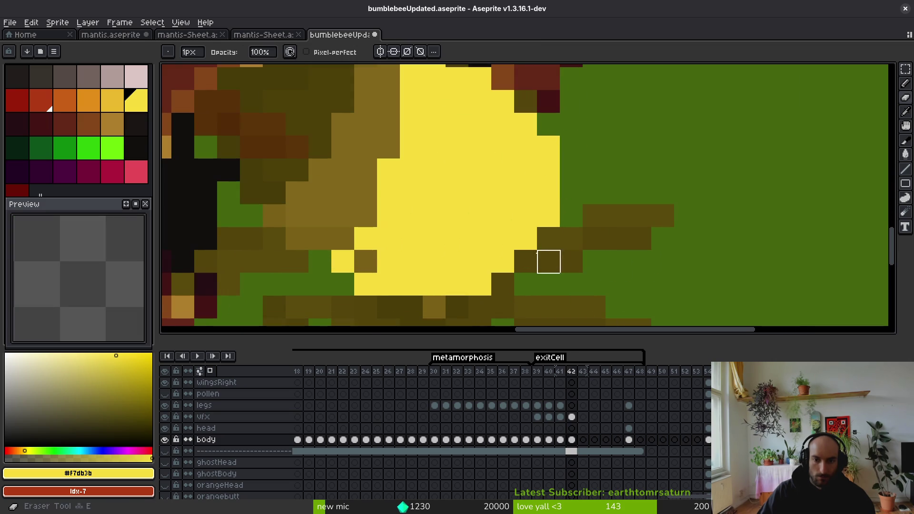
{"action": "scroll", "coordinate": [492, 261], "scroll_direction": "down", "scroll_amount": 2}
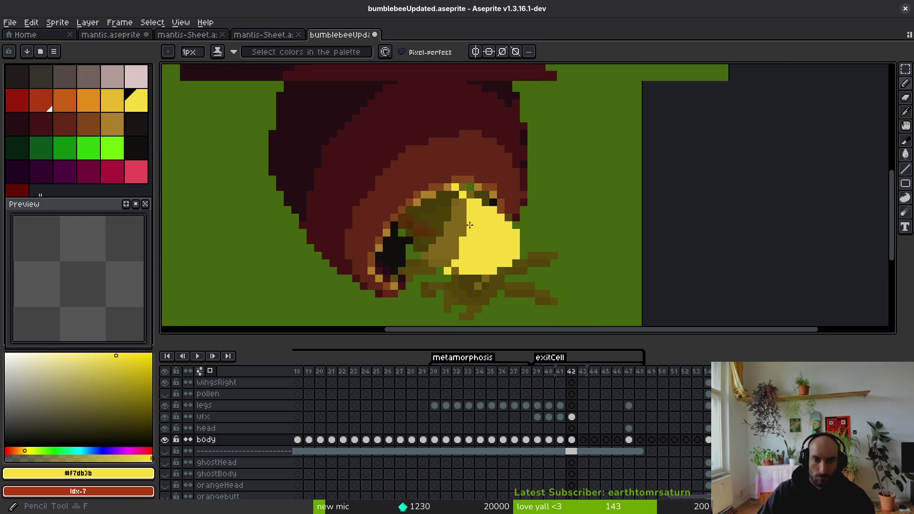
Step: Erase stray yellow pixels along the body's lower edge, comparing with frame 41
{"action": "scroll", "coordinate": [469, 217], "scroll_direction": "up", "scroll_amount": 3}
{"action": "left_click_drag", "start_coordinate": [472, 225], "coordinate": [424, 302]}
{"action": "scroll", "coordinate": [486, 200], "scroll_direction": "down", "scroll_amount": 5}
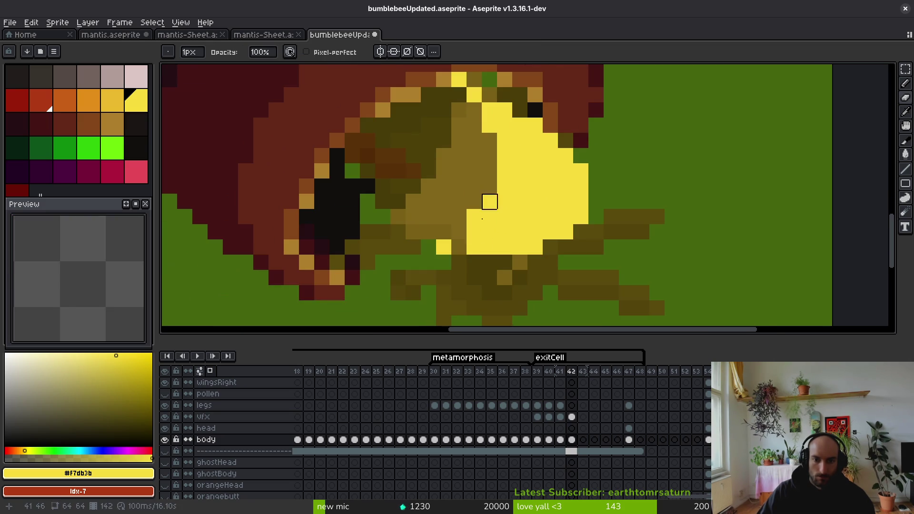
{"action": "scroll", "coordinate": [504, 238], "scroll_direction": "down", "scroll_amount": 3}
{"action": "scroll", "coordinate": [474, 224], "scroll_direction": "up", "scroll_amount": 3}
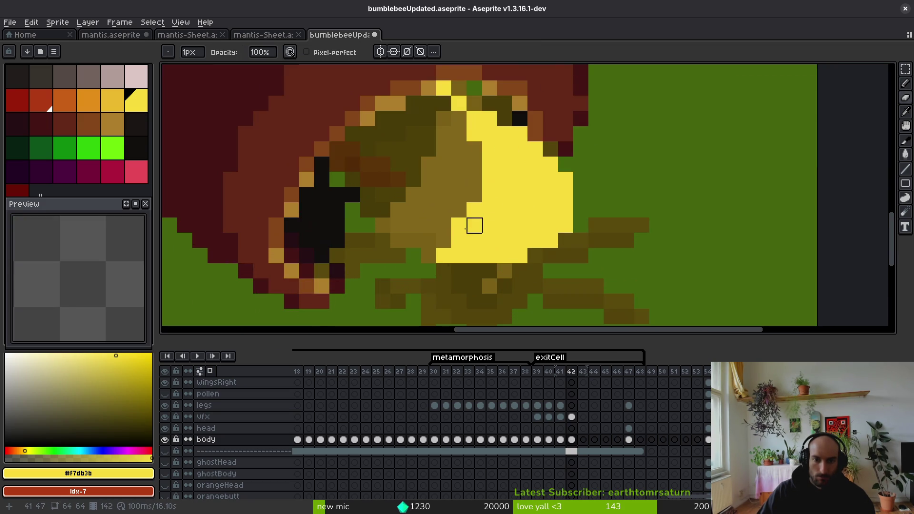
{"action": "scroll", "coordinate": [500, 210], "scroll_direction": "down", "scroll_amount": 3}
{"action": "key", "text": "comma"}
{"action": "key", "text": "i"}
{"action": "key", "text": "period"}
{"action": "key", "text": "b"}
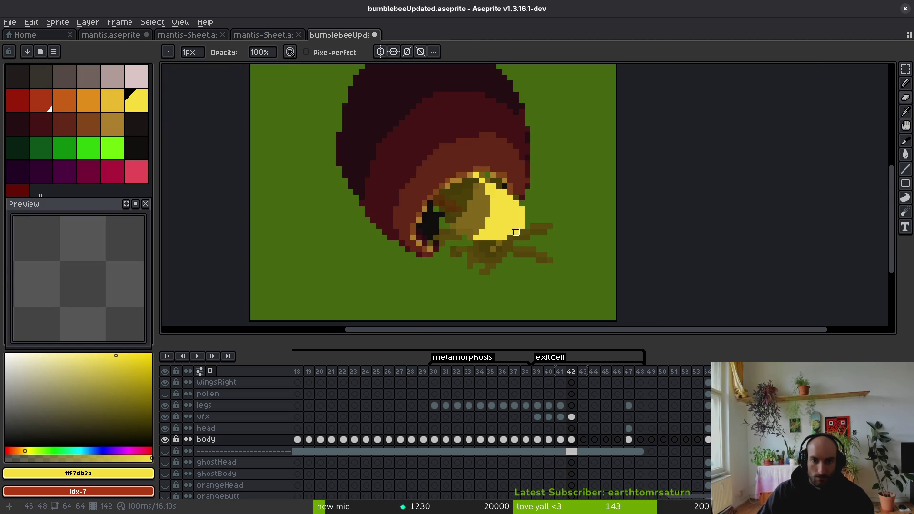
{"action": "scroll", "coordinate": [506, 225], "scroll_direction": "up", "scroll_amount": 2}
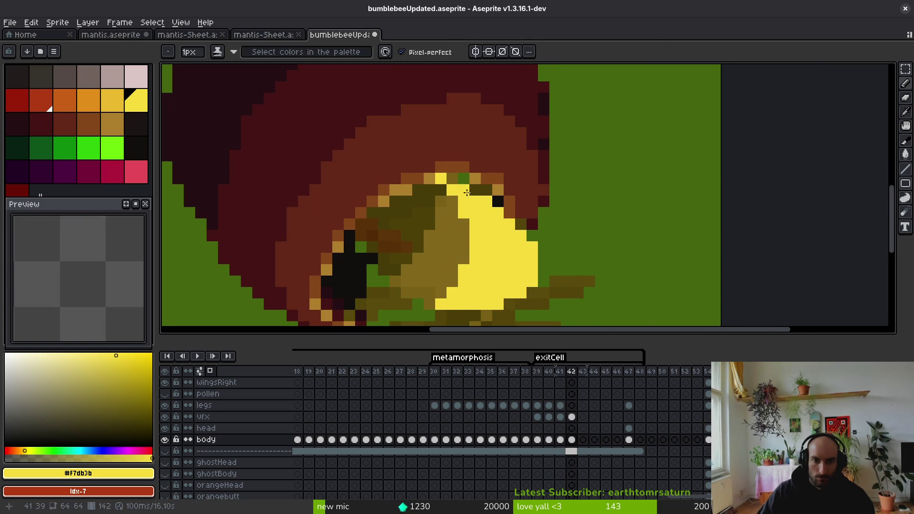
Step: Erase two stray yellow pixels above the bee's face and recheck against frame 41
{"action": "key", "text": "e"}
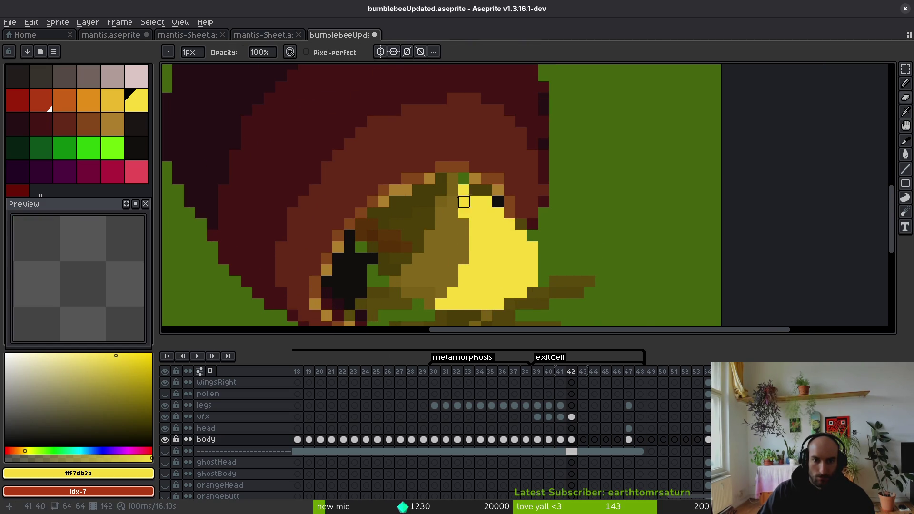
{"action": "scroll", "coordinate": [476, 233], "scroll_direction": "down", "scroll_amount": 4}
{"action": "key", "text": "i"}
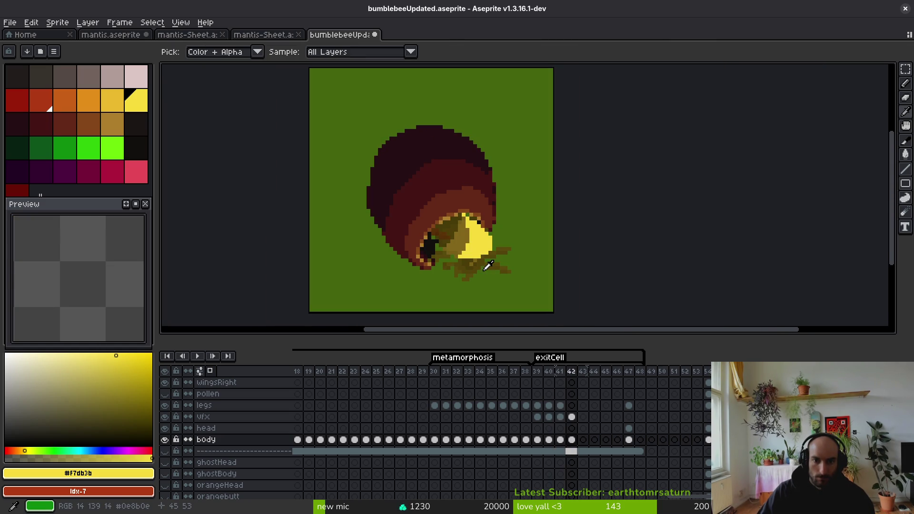
{"action": "key", "text": "b"}
{"action": "scroll", "coordinate": [445, 170], "scroll_direction": "up", "scroll_amount": 3}
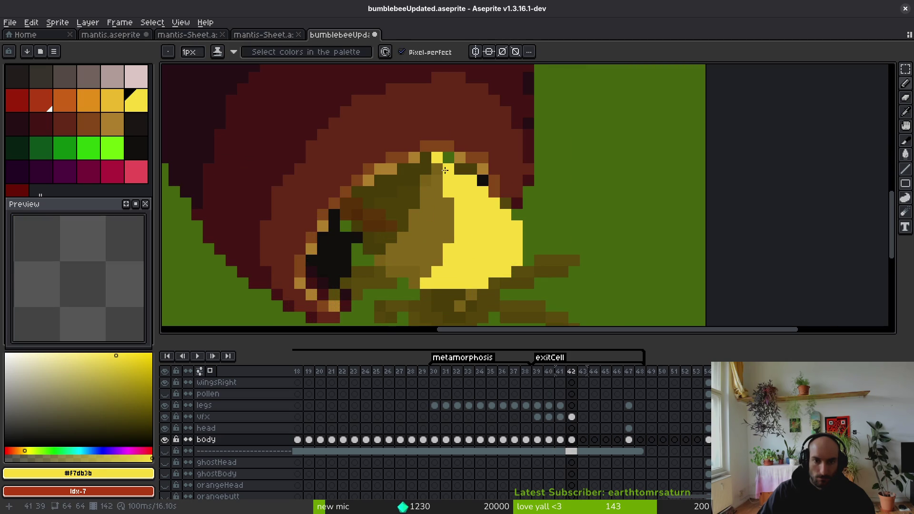
{"action": "key", "text": "e"}
{"action": "left_click_drag", "start_coordinate": [437, 164], "coordinate": [437, 158]}
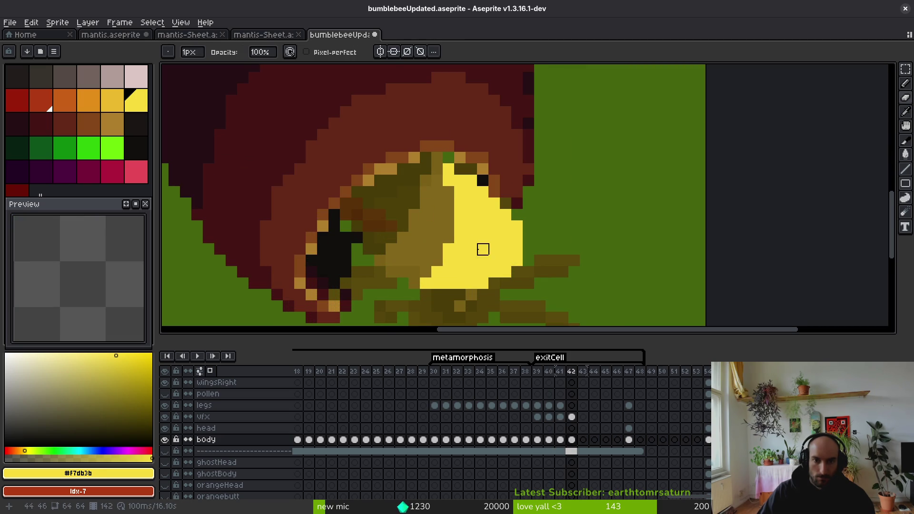
{"action": "key", "text": "b"}
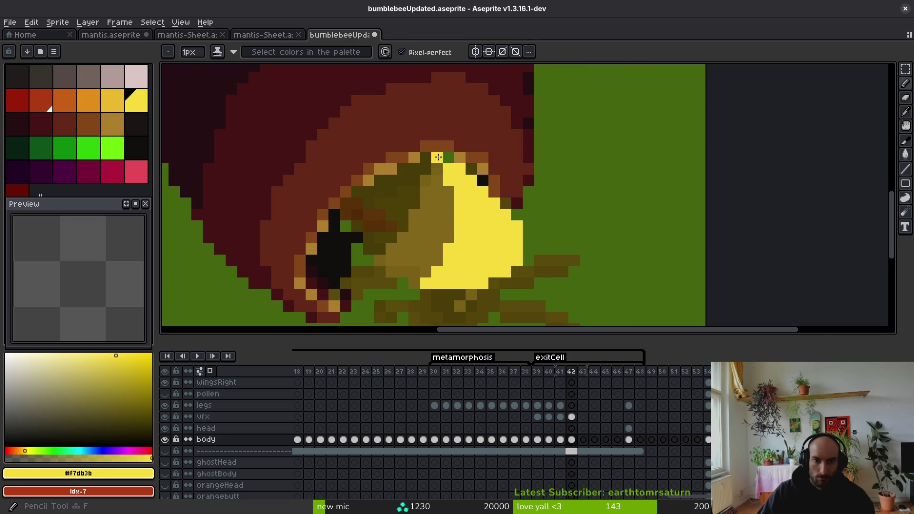
{"action": "scroll", "coordinate": [462, 223], "scroll_direction": "down", "scroll_amount": 5}
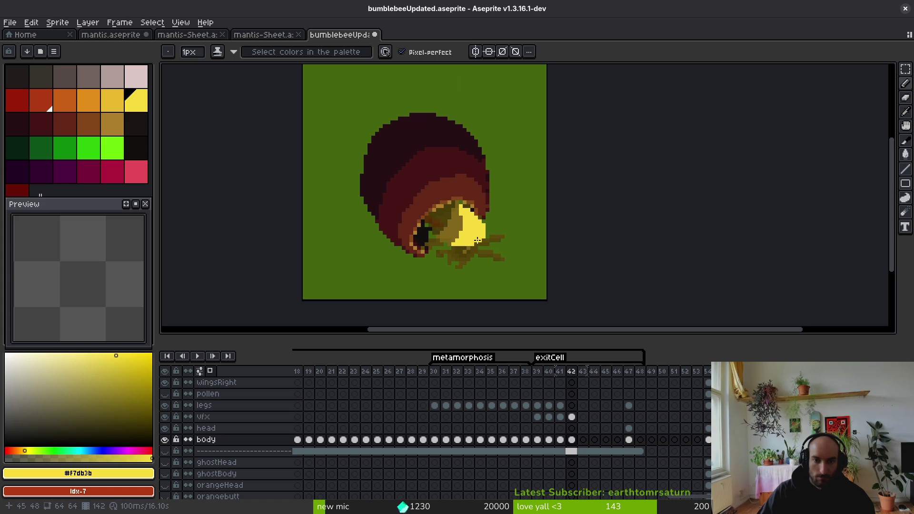
{"action": "key", "text": "comma"}
{"action": "key", "text": "period"}
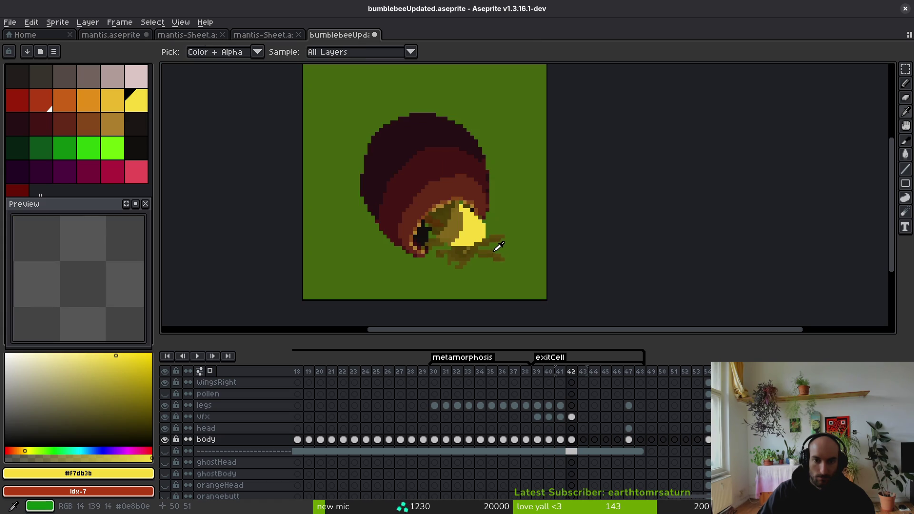
{"action": "scroll", "coordinate": [451, 194], "scroll_direction": "up", "scroll_amount": 5}
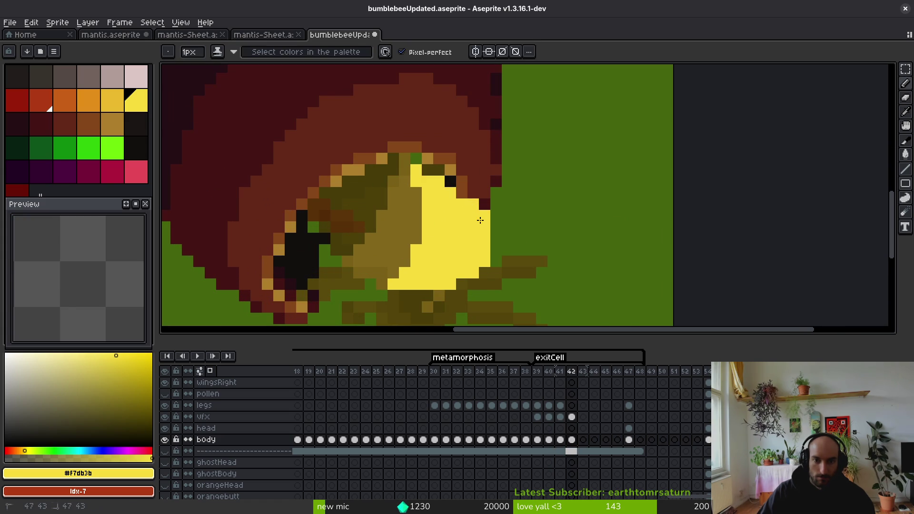
{"action": "scroll", "coordinate": [479, 221], "scroll_direction": "down", "scroll_amount": 5}
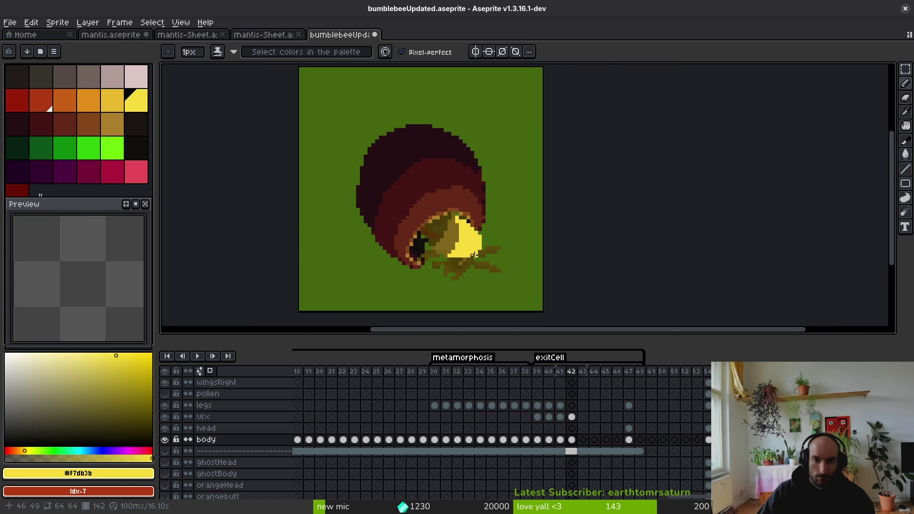
Step: Sample the near-black #1a1414 and outline the head with a diagonal and an upper edge
{"action": "left_click", "coordinate": [436, 245], "text": "alt"}
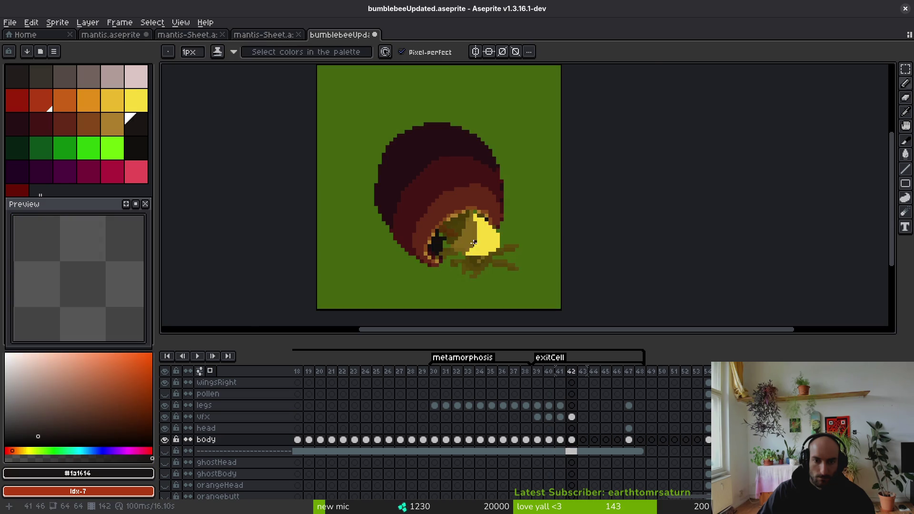
{"action": "scroll", "coordinate": [474, 243], "scroll_direction": "up", "scroll_amount": 2}
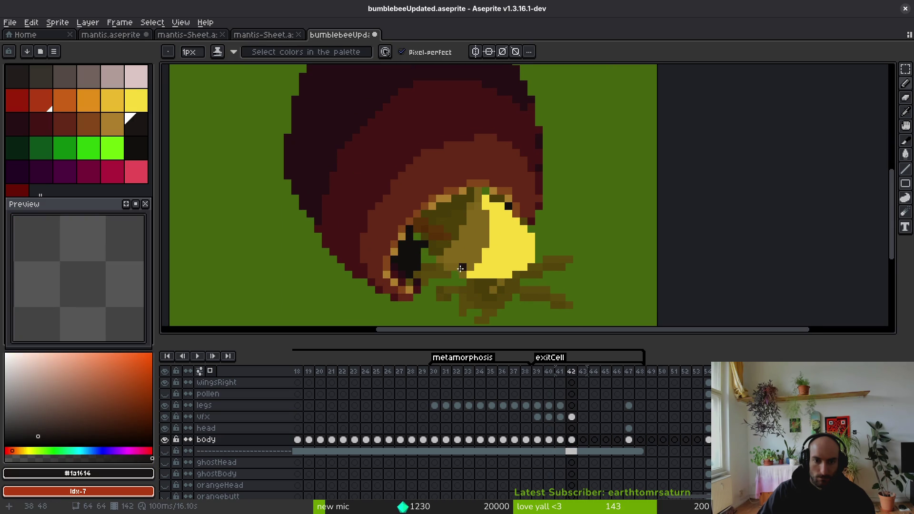
{"action": "key", "text": "ctrl+z"}
{"action": "key", "text": "ctrl+z"}
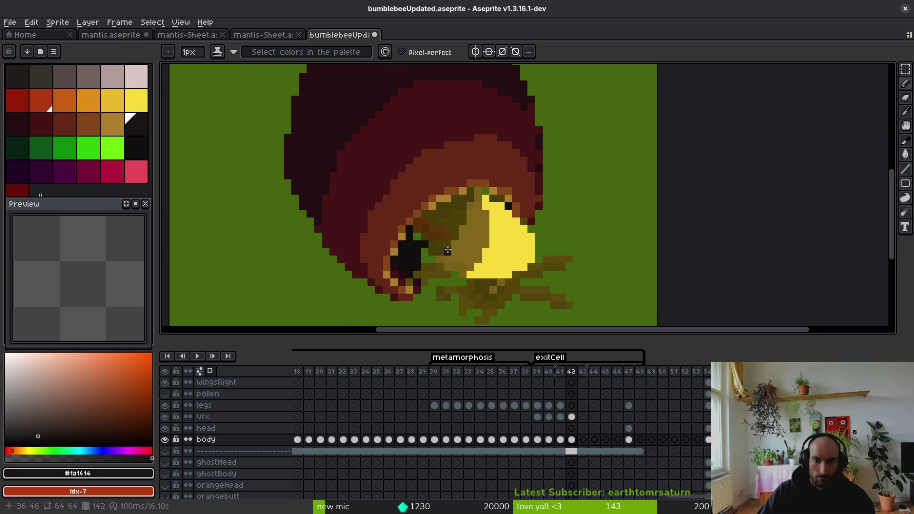
{"action": "left_click_drag", "start_coordinate": [432, 226], "coordinate": [461, 272]}
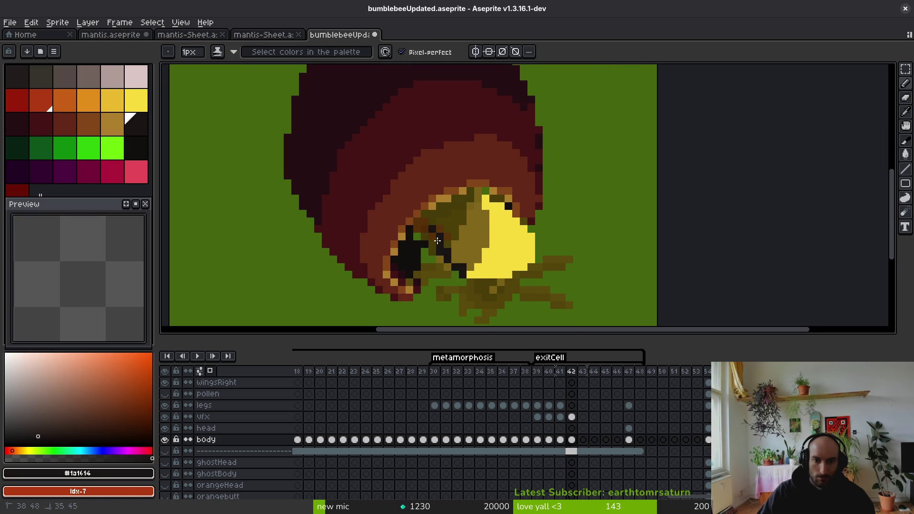
{"action": "left_click_drag", "start_coordinate": [478, 198], "coordinate": [460, 198]}
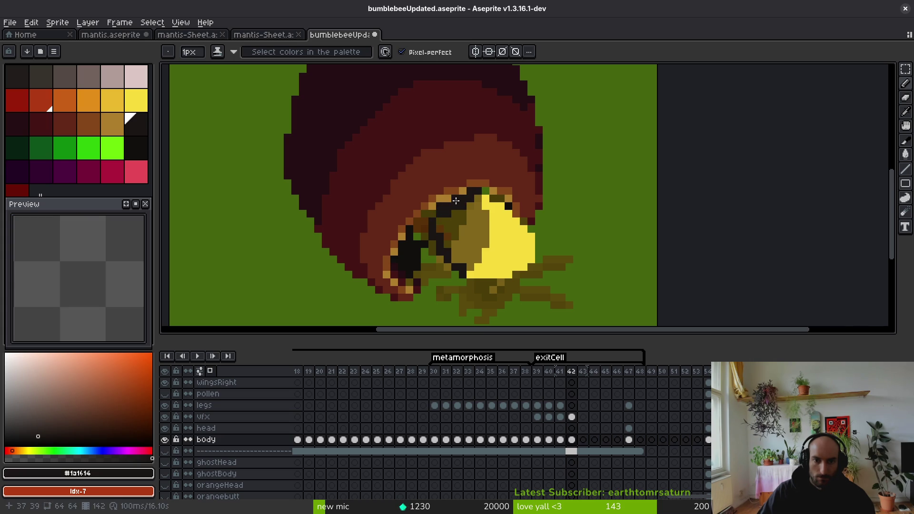
Step: Fill the enclosed head area solid near-black with the Paint Bucket
{"action": "key", "text": "g"}
{"action": "left_click", "coordinate": [450, 228]}
{"action": "scroll", "coordinate": [450, 227], "scroll_direction": "down", "scroll_amount": 3}
{"action": "key", "text": "i"}
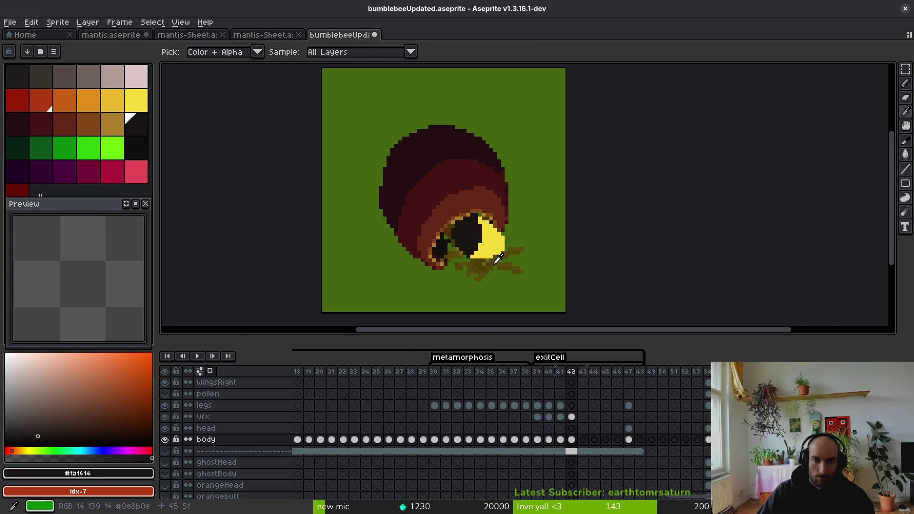
{"action": "key", "text": "g"}
{"action": "scroll", "coordinate": [480, 243], "scroll_direction": "up", "scroll_amount": 2}
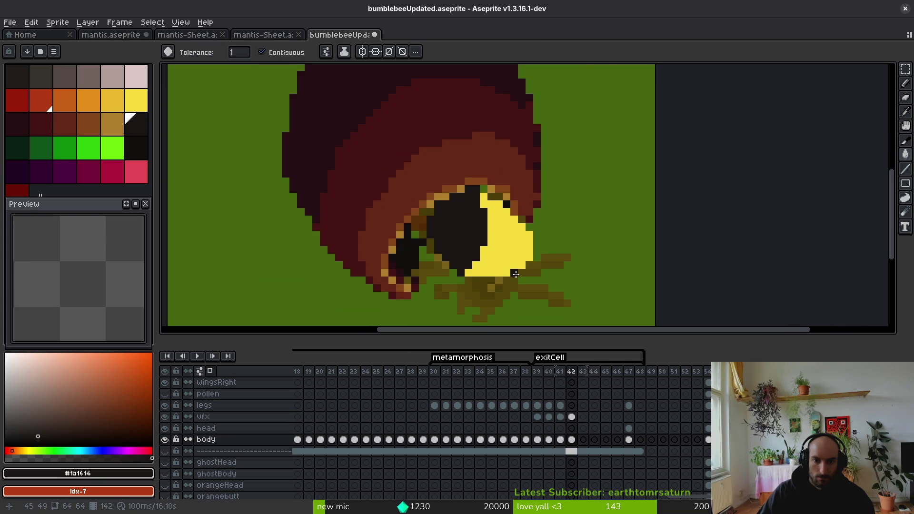
{"action": "key", "text": "f"}
{"action": "scroll", "coordinate": [505, 280], "scroll_direction": "down", "scroll_amount": 1}
{"action": "scroll", "coordinate": [496, 273], "scroll_direction": "up", "scroll_amount": 2}
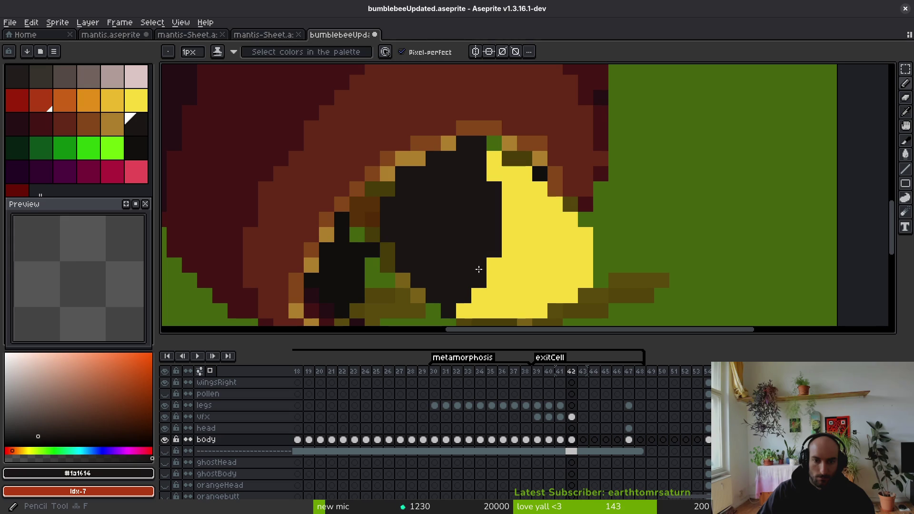
Step: Tidy stray pixels: darken one stray yellow pixel and repaint a dark pixel yellow
{"action": "left_click", "coordinate": [471, 308]}
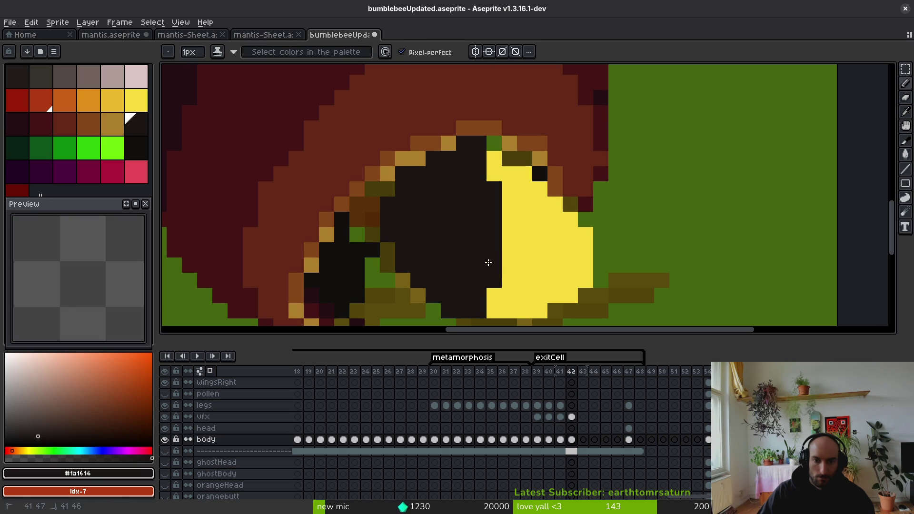
{"action": "scroll", "coordinate": [488, 262], "scroll_direction": "down", "scroll_amount": 1}
{"action": "scroll", "coordinate": [442, 288], "scroll_direction": "up", "scroll_amount": 1}
{"action": "key", "text": "e"}
{"action": "scroll", "coordinate": [502, 302], "scroll_direction": "down", "scroll_amount": 1}
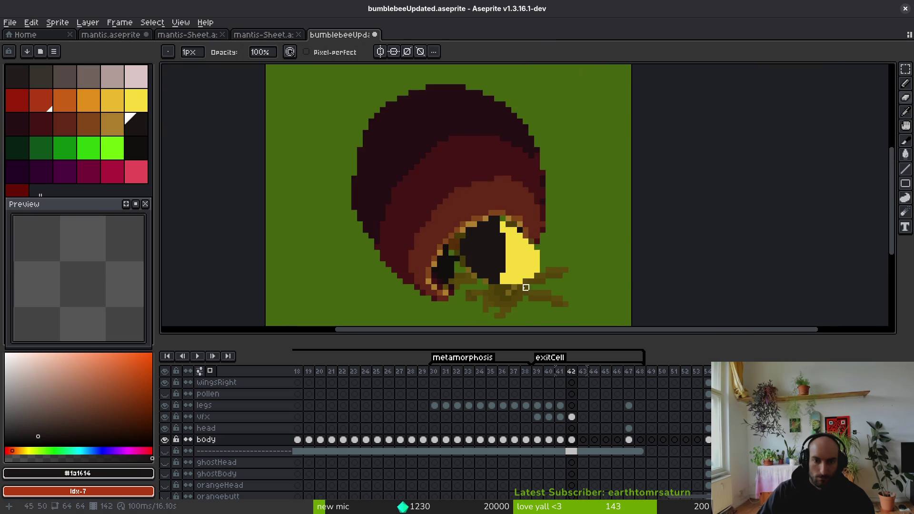
{"action": "scroll", "coordinate": [495, 286], "scroll_direction": "up", "scroll_amount": 1}
{"action": "left_click", "coordinate": [494, 271], "text": "alt"}
{"action": "key", "text": "f"}
{"action": "left_click", "coordinate": [468, 278]}
{"action": "scroll", "coordinate": [492, 281], "scroll_direction": "down", "scroll_amount": 5}
{"action": "scroll", "coordinate": [496, 274], "scroll_direction": "up", "scroll_amount": 5}
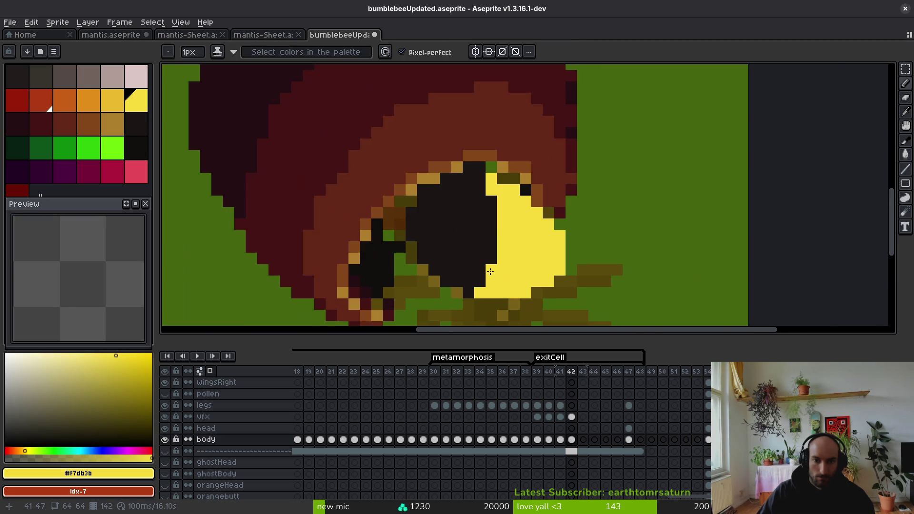
{"action": "scroll", "coordinate": [510, 266], "scroll_direction": "down", "scroll_amount": 5}
{"action": "key", "text": "alt"}
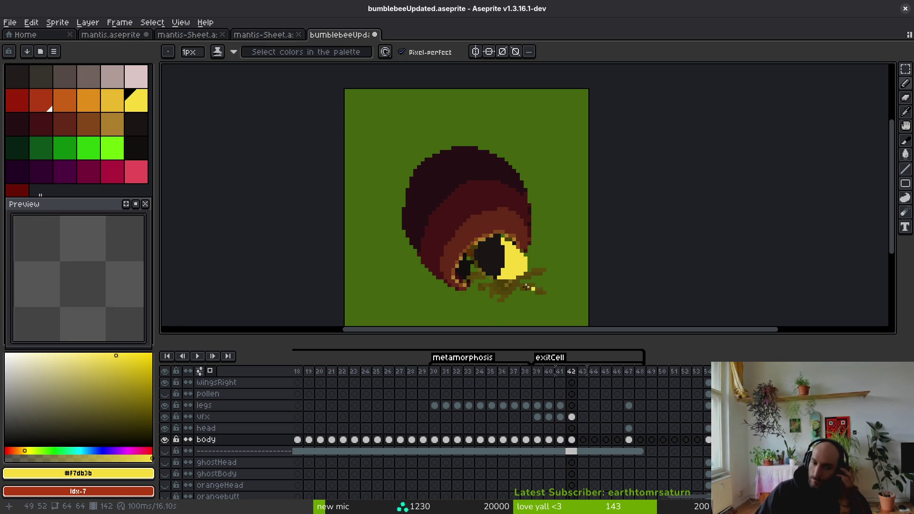
Step: Save the bumblebee file with Ctrl+S
{"action": "scroll", "coordinate": [524, 258], "scroll_direction": "up", "scroll_amount": 2}
{"action": "key", "text": "alt"}
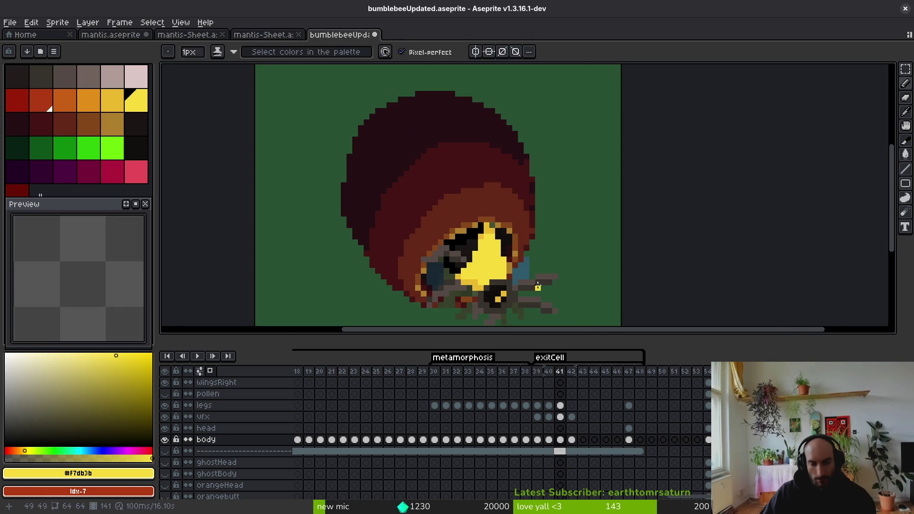
{"action": "scroll", "coordinate": [505, 258], "scroll_direction": "up", "scroll_amount": 3}
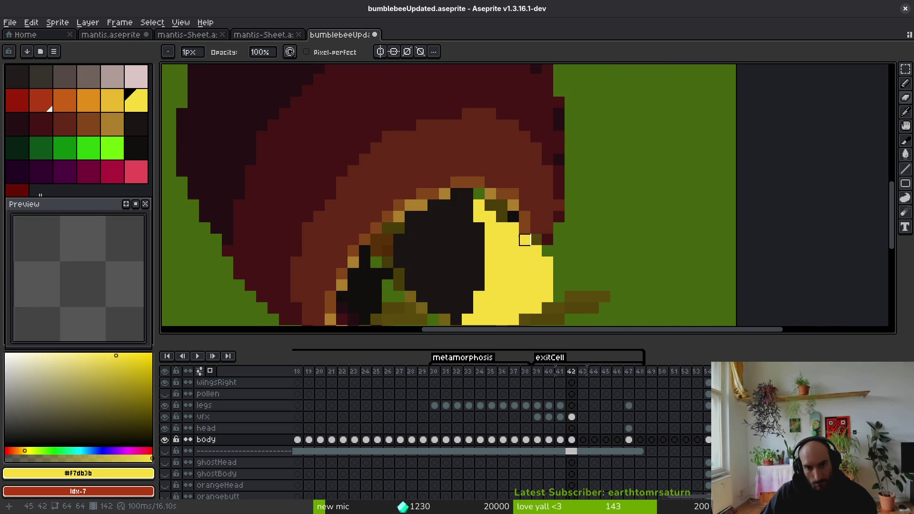
{"action": "scroll", "coordinate": [574, 278], "scroll_direction": "down", "scroll_amount": 4}
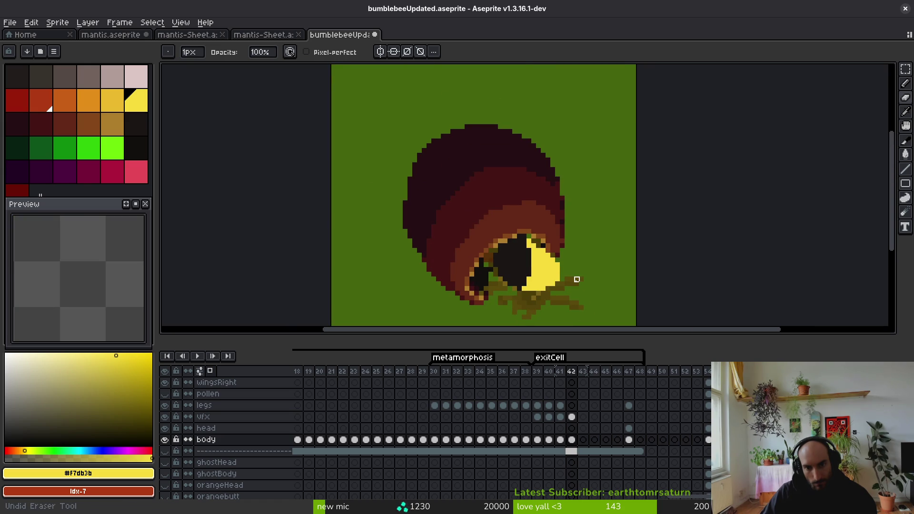
{"action": "key", "text": "ctrl+s"}
Step: Step back through frames 41 and 40 to frame 39 to compare the earlier leg pose
{"action": "scroll", "coordinate": [547, 267], "scroll_direction": "right", "scroll_amount": 3}
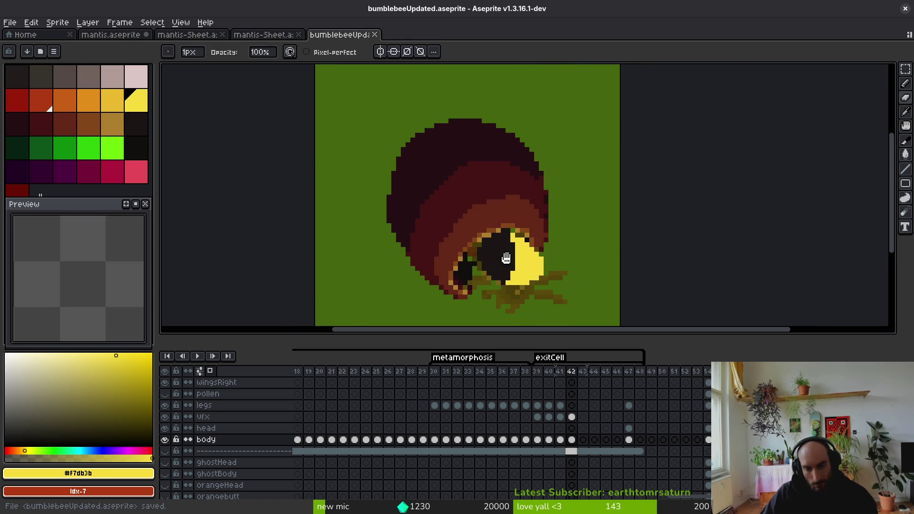
{"action": "key", "text": "Left"}
{"action": "key", "text": "Right"}
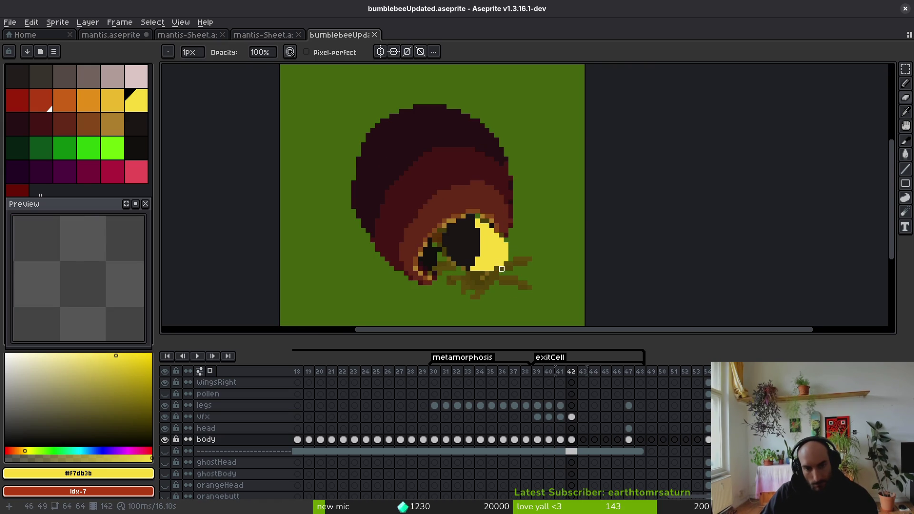
{"action": "scroll", "coordinate": [479, 261], "scroll_direction": "left", "scroll_amount": 1}
{"action": "scroll", "coordinate": [524, 271], "scroll_direction": "right", "scroll_amount": 3}
{"action": "scroll", "coordinate": [524, 272], "scroll_direction": "down", "scroll_amount": 1}
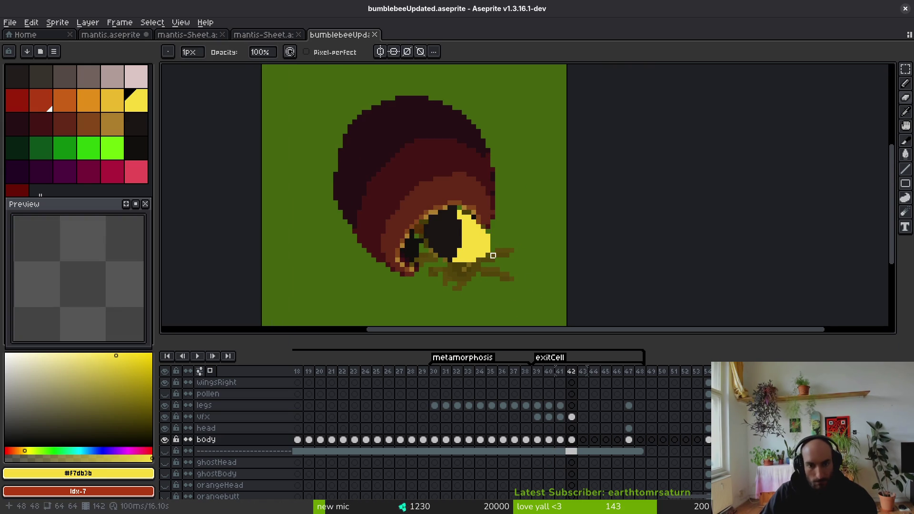
{"action": "key", "text": "shift+w"}
{"action": "key", "text": "Left"}
{"action": "scroll", "coordinate": [492, 264], "scroll_direction": "up", "scroll_amount": 1}
{"action": "key", "text": "Left"}
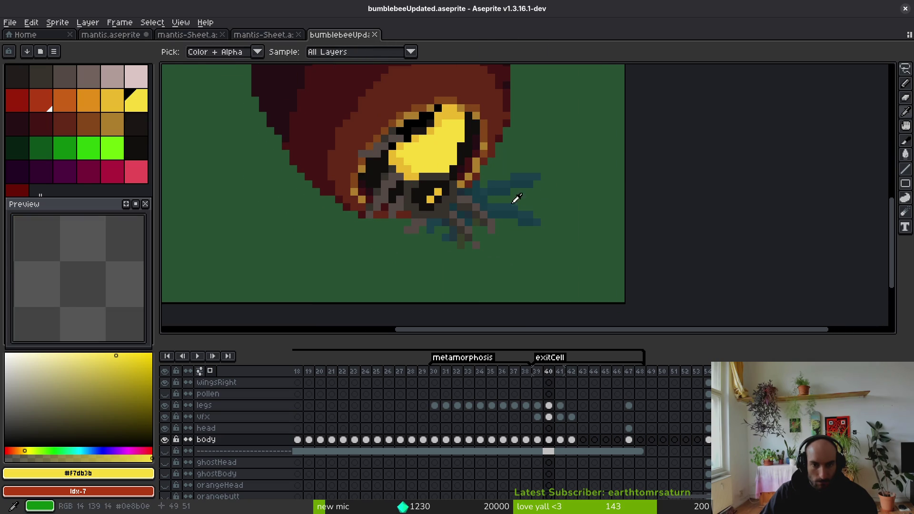
{"action": "key", "text": "Left"}
{"action": "key", "text": "Left"}
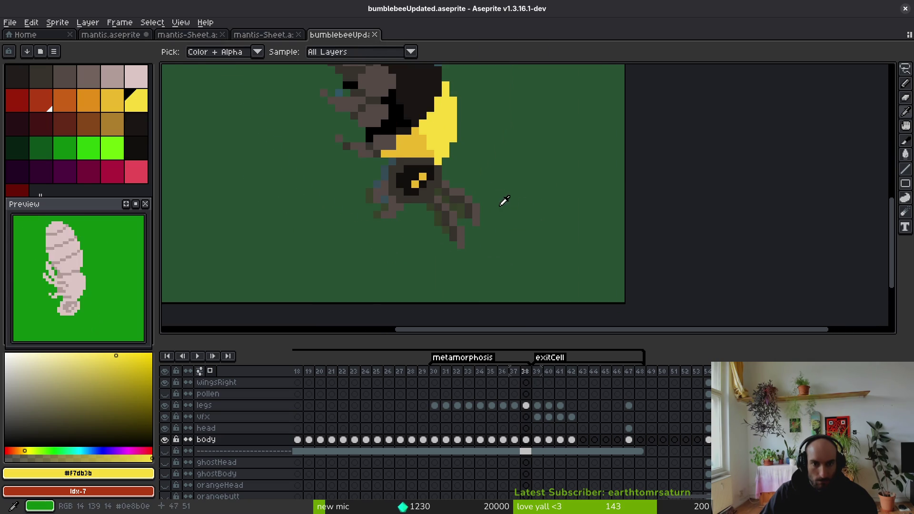
{"action": "key", "text": "Right"}
Step: Lasso the legs and lower body, rotate them to about 68°, and tuck them up-left against the body
{"action": "mouse_move", "coordinate": [381, 163]}
{"action": "left_mouse_down"}
{"action": "mouse_move", "coordinate": [526, 253]}
{"action": "mouse_move", "coordinate": [528, 203]}
{"action": "mouse_move", "coordinate": [529, 256]}
{"action": "mouse_move", "coordinate": [546, 258]}
{"action": "left_mouse_up"}
{"action": "key", "text": "Right"}
{"action": "key", "text": "Right"}
{"action": "key", "text": "Right"}
{"action": "key", "text": "Left"}
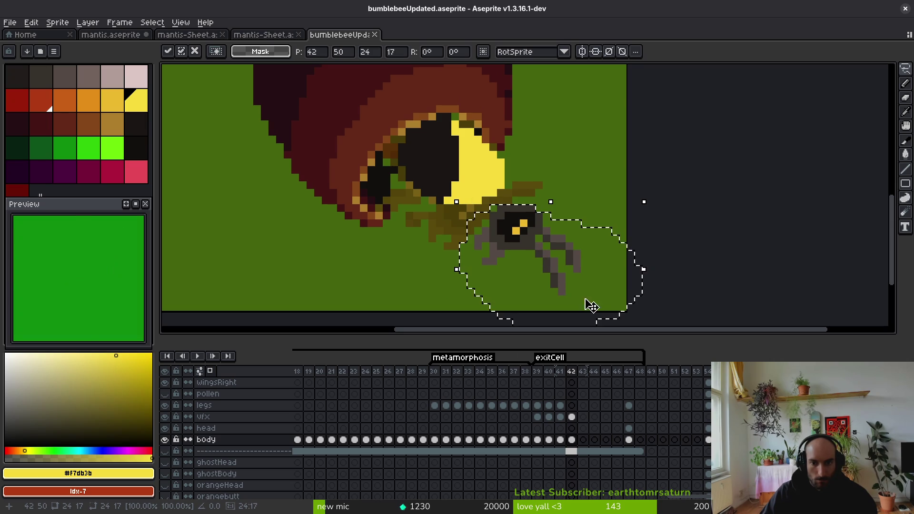
{"action": "mouse_move", "coordinate": [645, 201]}
{"action": "left_mouse_down"}
{"action": "mouse_move", "coordinate": [548, 304]}
{"action": "mouse_move", "coordinate": [527, 292]}
{"action": "mouse_move", "coordinate": [543, 219]}
{"action": "mouse_move", "coordinate": [635, 174]}
{"action": "left_mouse_up"}
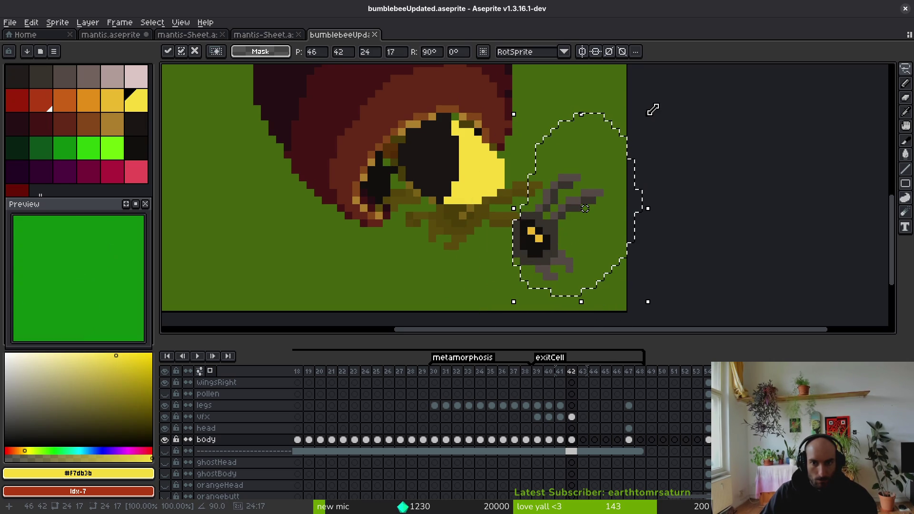
{"action": "left_click_drag", "start_coordinate": [650, 106], "coordinate": [686, 148]}
{"action": "mouse_move", "coordinate": [560, 211]}
{"action": "left_mouse_down"}
{"action": "mouse_move", "coordinate": [496, 225]}
{"action": "mouse_move", "coordinate": [500, 208]}
{"action": "left_mouse_up"}
Step: Pick the grey #544a45, shorten the left leg, and add a grey pixel above the right leg
{"action": "scroll", "coordinate": [515, 224], "scroll_direction": "up", "scroll_amount": 5}
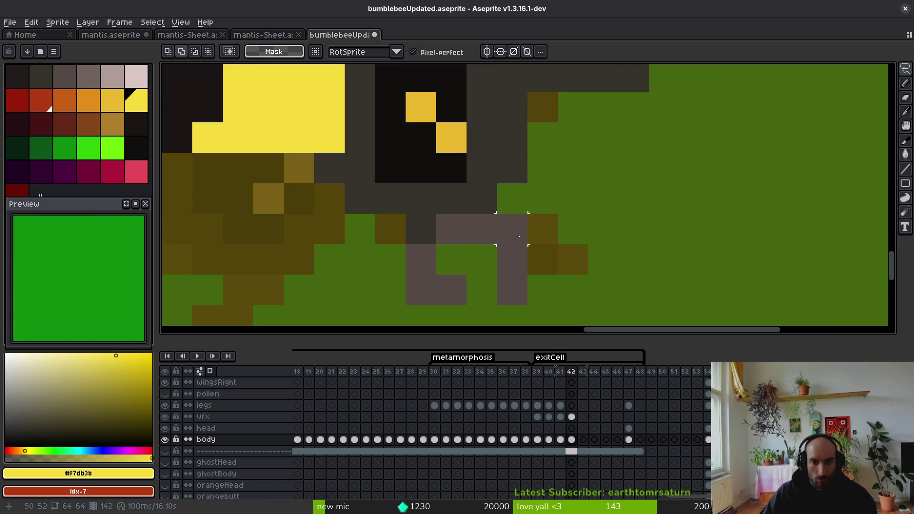
{"action": "key", "text": "b"}
{"action": "left_click", "coordinate": [427, 255], "text": "alt"}
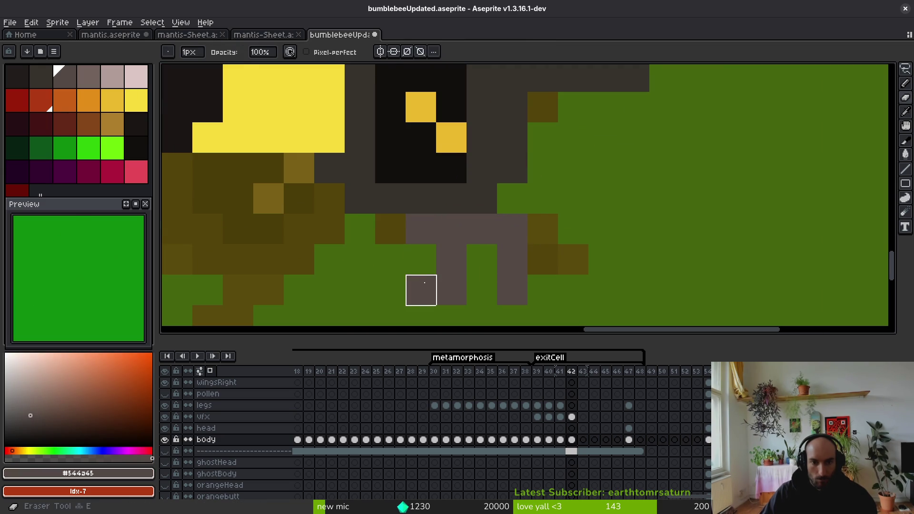
{"action": "left_click_drag", "start_coordinate": [421, 290], "coordinate": [452, 289]}
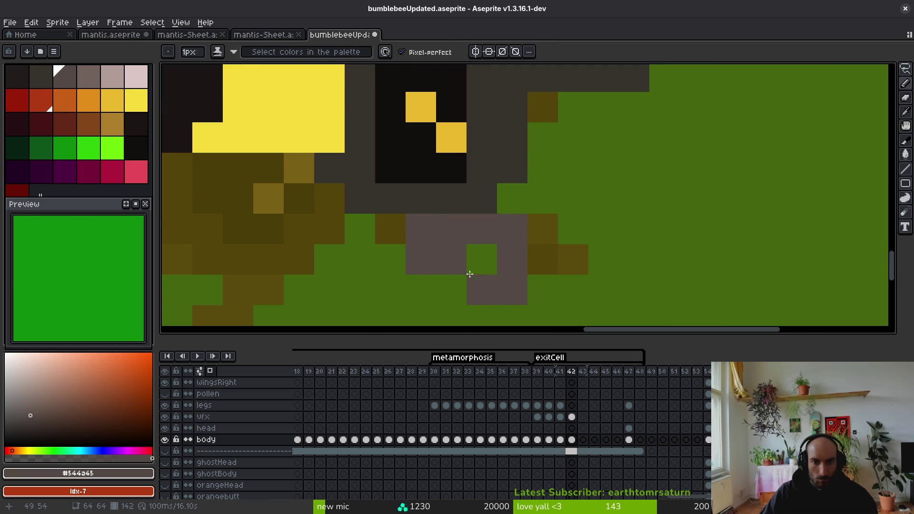
{"action": "right_click", "coordinate": [452, 229]}
{"action": "scroll", "coordinate": [407, 232], "scroll_direction": "down", "scroll_amount": 4}
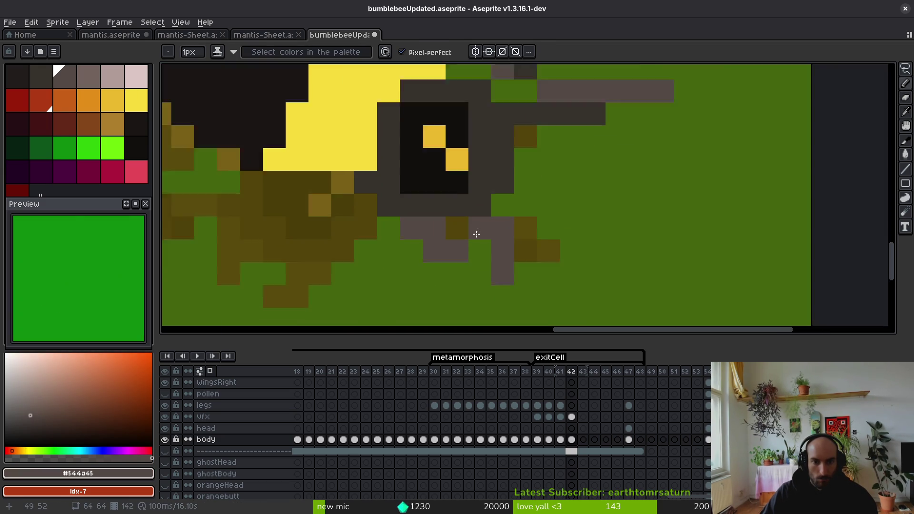
{"action": "scroll", "coordinate": [476, 230], "scroll_direction": "up", "scroll_amount": 4}
{"action": "left_click", "coordinate": [491, 189]}
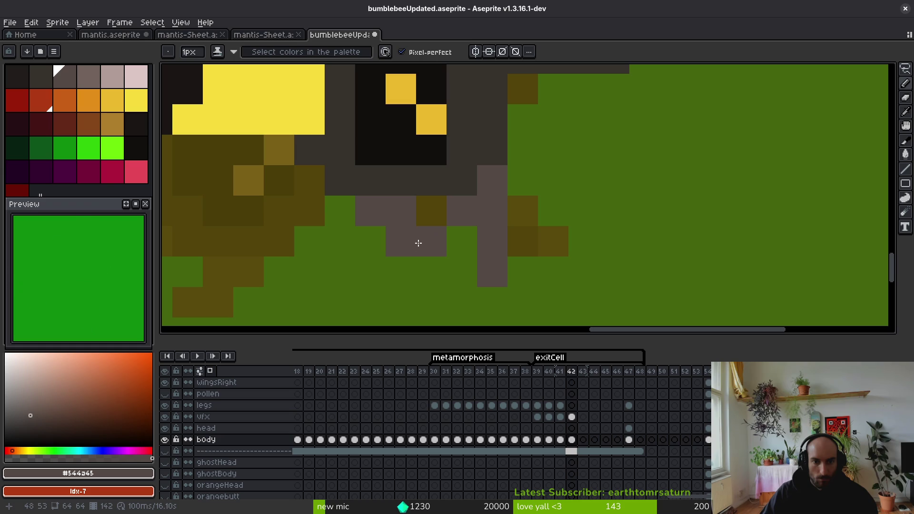
Step: Erase the right leg's bottom pixel, check frame 41, then add grey pixels extending the legs
{"action": "key", "text": "e"}
{"action": "left_click", "coordinate": [493, 272]}
{"action": "scroll", "coordinate": [523, 272], "scroll_direction": "down", "scroll_amount": 2}
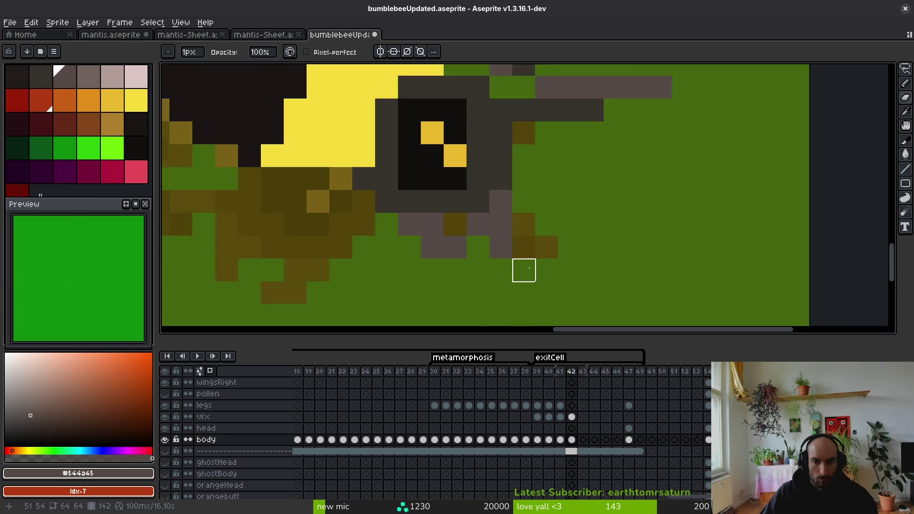
{"action": "scroll", "coordinate": [524, 270], "scroll_direction": "down", "scroll_amount": 3}
{"action": "scroll", "coordinate": [473, 196], "scroll_direction": "up", "scroll_amount": 3}
{"action": "scroll", "coordinate": [533, 269], "scroll_direction": "down", "scroll_amount": 1}
{"action": "key", "text": "Left"}
{"action": "key", "text": "i"}
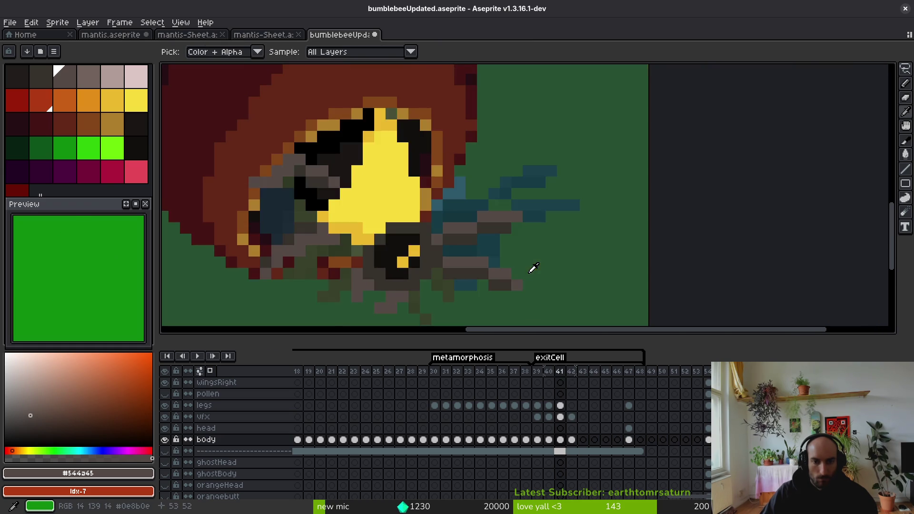
{"action": "key", "text": "Right"}
{"action": "scroll", "coordinate": [500, 196], "scroll_direction": "up", "scroll_amount": 3}
{"action": "key", "text": "f"}
{"action": "left_click", "coordinate": [450, 224]}
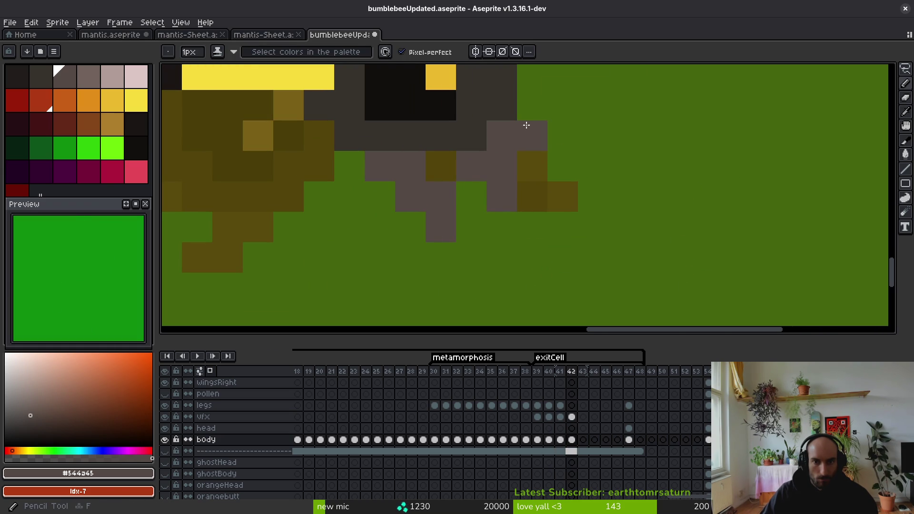
{"action": "left_click", "coordinate": [532, 104]}
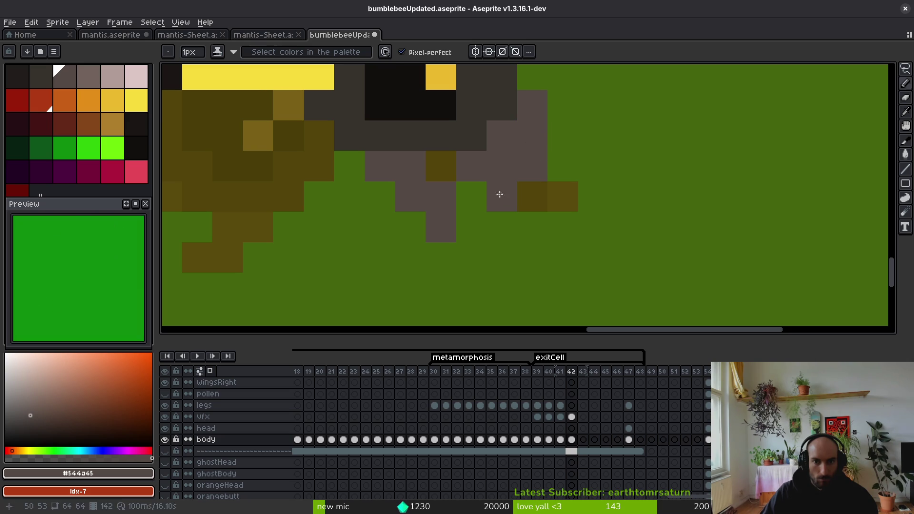
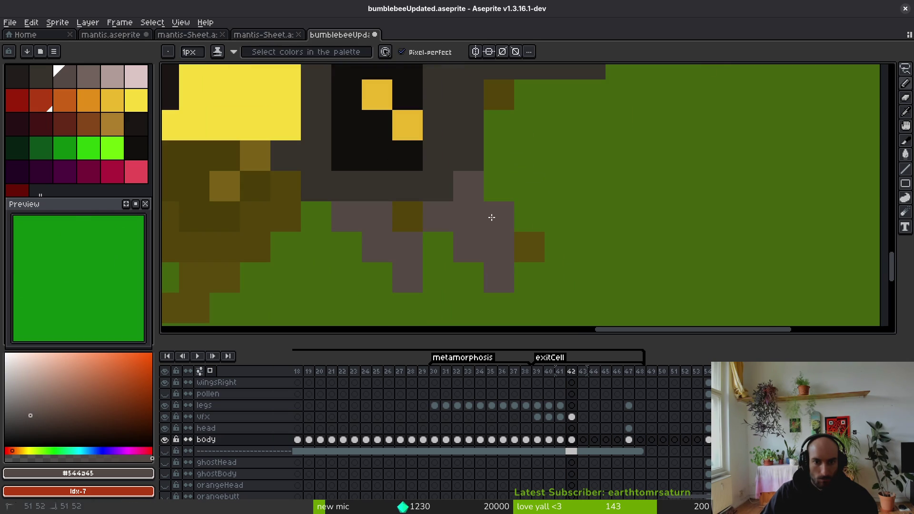
Step: Try grey pixels on the bee's leg and undo them, leaving the leg unchanged
{"action": "key", "text": "ctrl+z"}
{"action": "key", "text": "ctrl+z"}
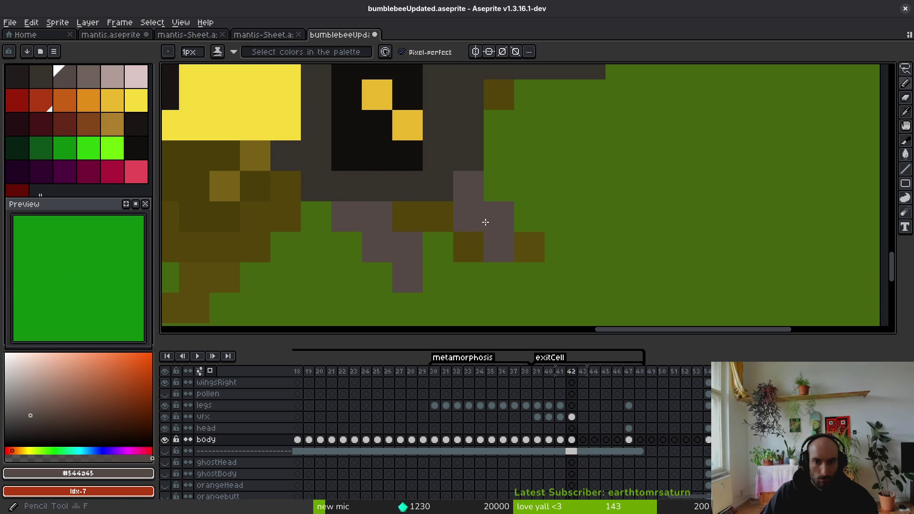
{"action": "scroll", "coordinate": [485, 222], "scroll_direction": "down", "scroll_amount": 5}
{"action": "scroll", "coordinate": [471, 258], "scroll_direction": "up", "scroll_amount": 4}
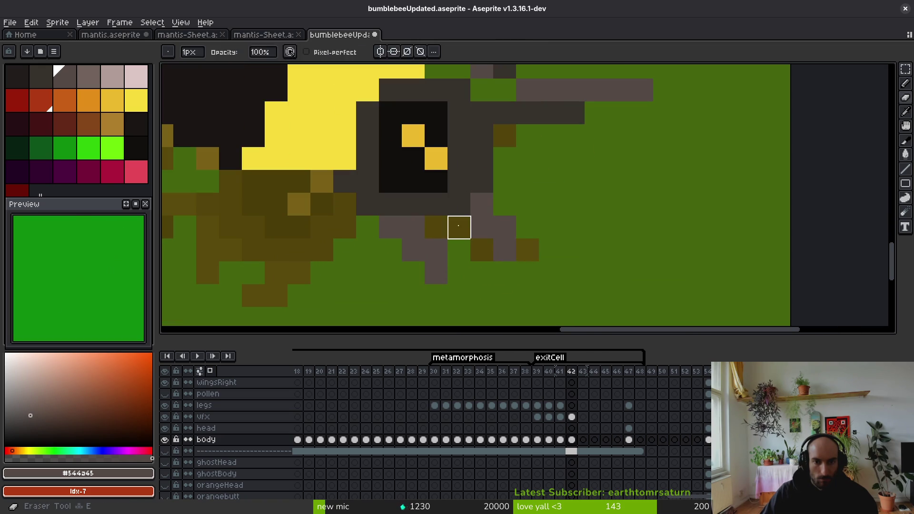
{"action": "left_click_drag", "start_coordinate": [459, 227], "coordinate": [483, 248]}
{"action": "key", "text": "ctrl+z"}
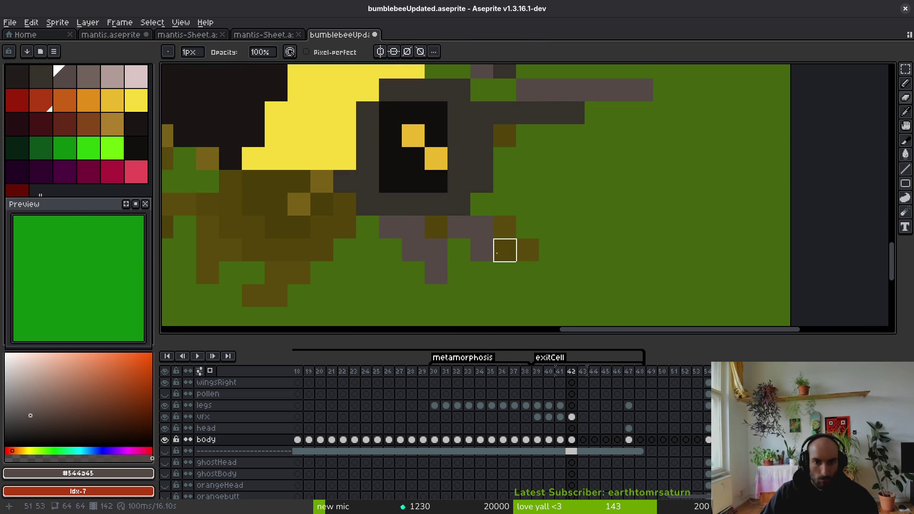
Step: Erase a stray dark pixel from the eye outline in frame 42
{"action": "scroll", "coordinate": [504, 248], "scroll_direction": "down", "scroll_amount": 2}
{"action": "scroll", "coordinate": [492, 255], "scroll_direction": "down", "scroll_amount": 1}
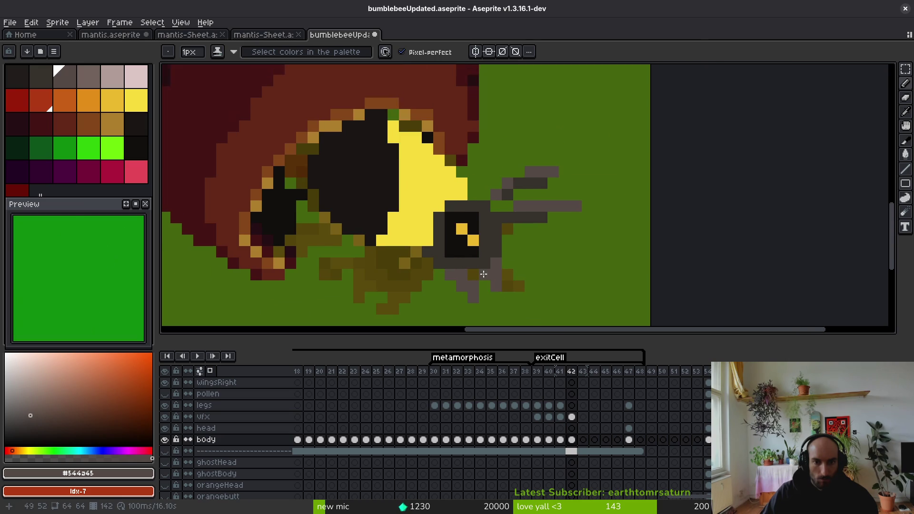
{"action": "scroll", "coordinate": [434, 261], "scroll_direction": "up", "scroll_amount": 2}
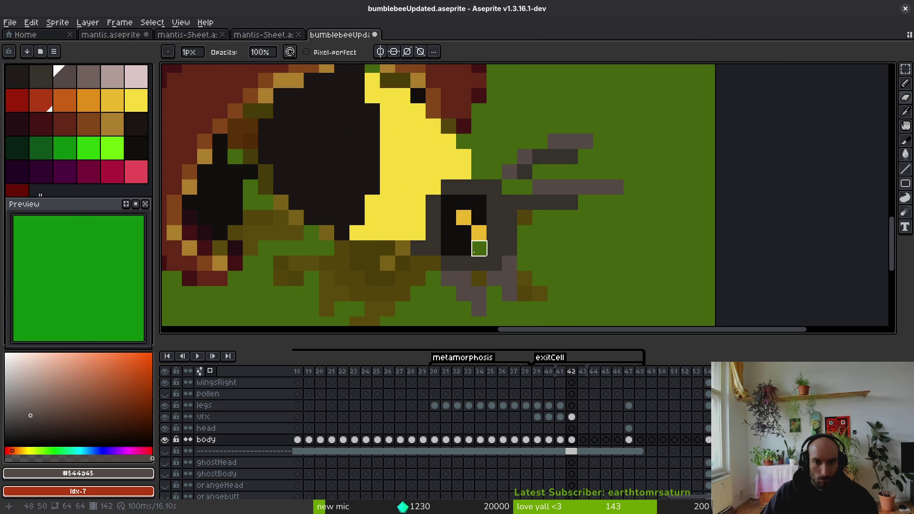
{"action": "right_click", "coordinate": [448, 248]}
{"action": "scroll", "coordinate": [504, 257], "scroll_direction": "up", "scroll_amount": 2}
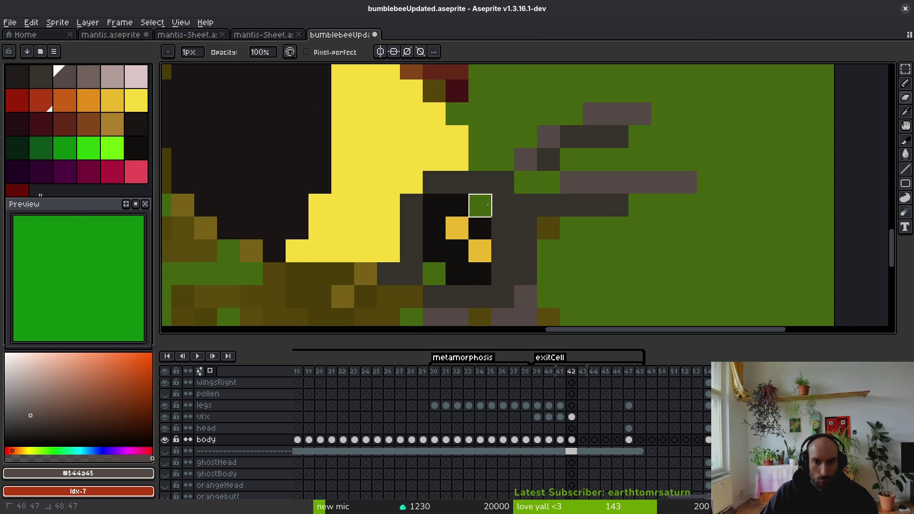
{"action": "scroll", "coordinate": [524, 255], "scroll_direction": "down", "scroll_amount": 4}
Step: Sample the dark grey head and black eye colours, then rework the pixels left of the eye
{"action": "key", "text": "i"}
{"action": "scroll", "coordinate": [526, 289], "scroll_direction": "up", "scroll_amount": 2}
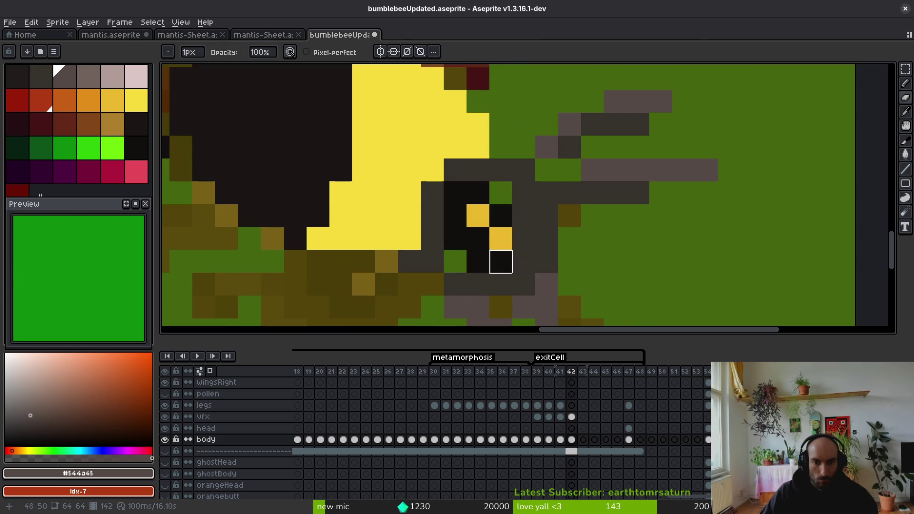
{"action": "left_click", "coordinate": [505, 196], "text": "alt"}
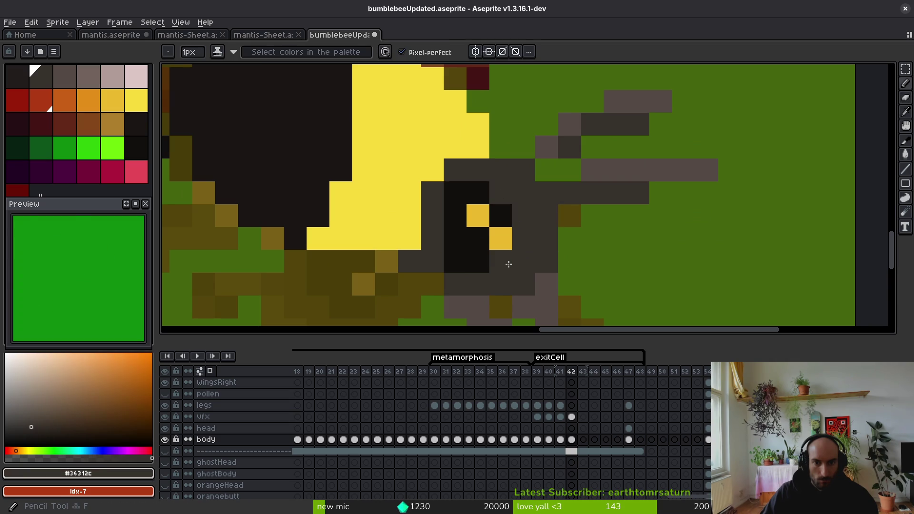
{"action": "left_click", "coordinate": [481, 241], "text": "alt"}
{"action": "left_click_drag", "start_coordinate": [471, 271], "coordinate": [461, 248]}
{"action": "left_click", "coordinate": [400, 262], "text": "alt"}
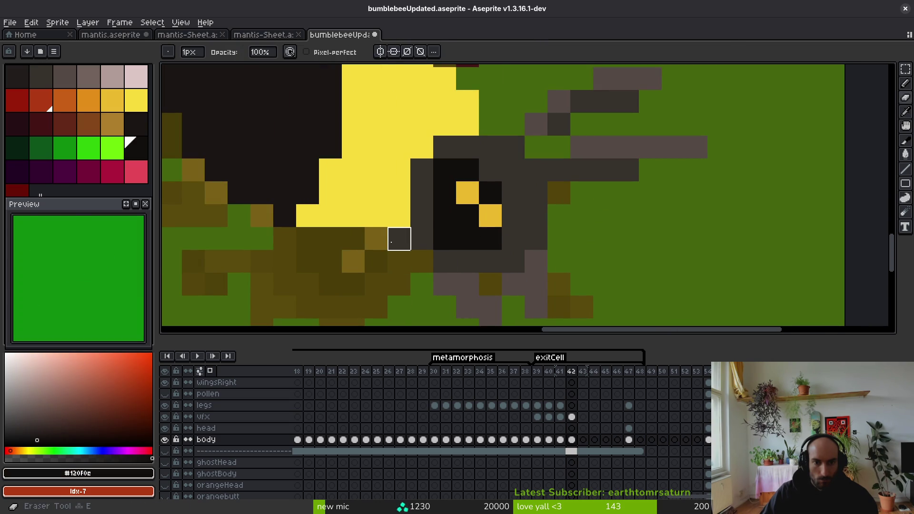
{"action": "left_click", "coordinate": [400, 239]}
{"action": "left_click", "coordinate": [424, 252], "text": "alt"}
Step: Extend the dark antenna row to the right, darken the green pixel beside it, and save bumblebeeUpdated
{"action": "left_click_drag", "start_coordinate": [515, 238], "coordinate": [496, 278]}
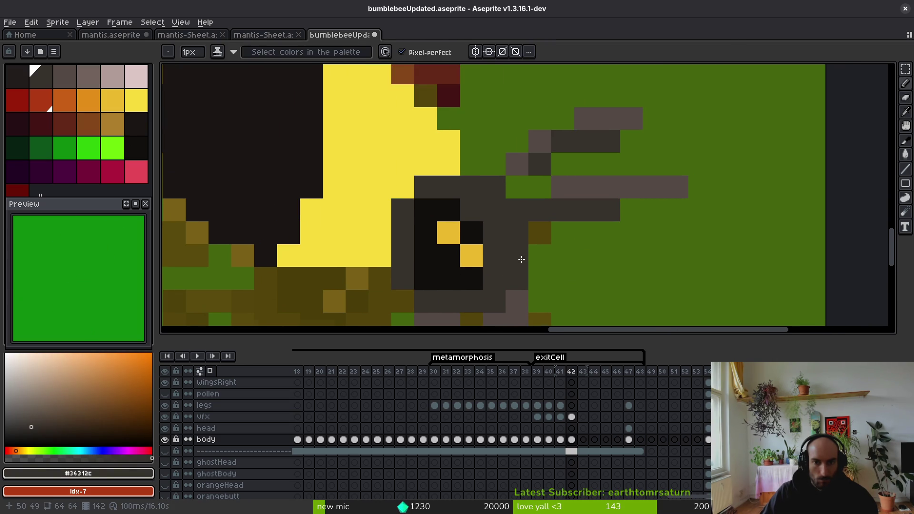
{"action": "left_click", "coordinate": [584, 206], "text": "alt"}
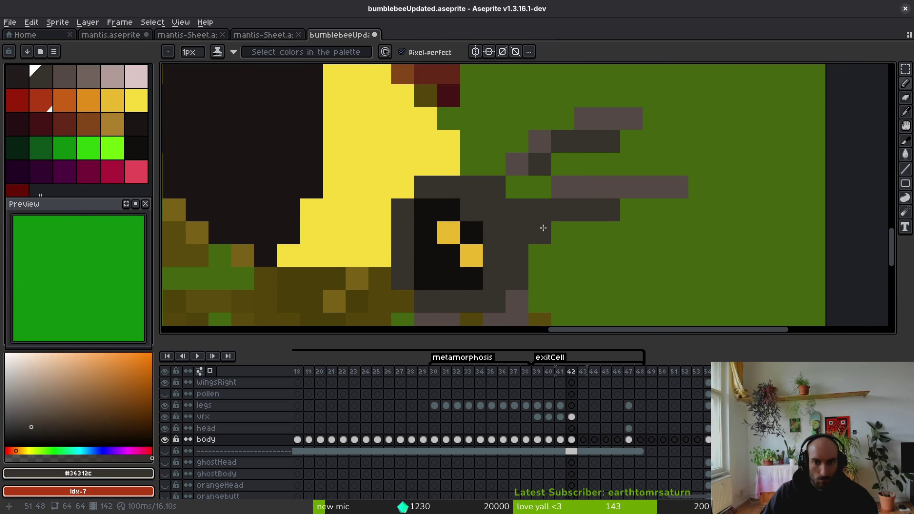
{"action": "left_click", "coordinate": [654, 210], "text": "shift"}
{"action": "left_click", "coordinate": [517, 187]}
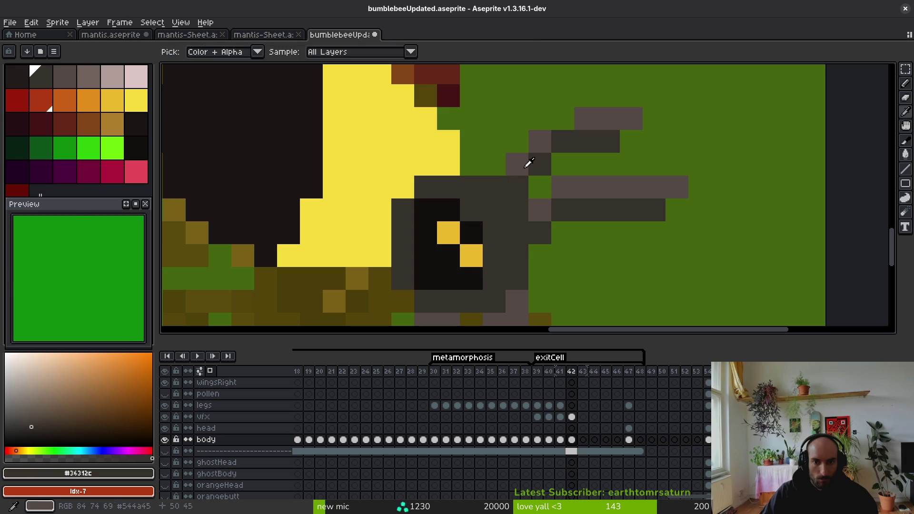
{"action": "left_click", "coordinate": [529, 164], "text": "alt"}
{"action": "key", "text": "ctrl+s"}
{"action": "scroll", "coordinate": [494, 187], "scroll_direction": "down", "scroll_amount": 2}
{"action": "scroll", "coordinate": [494, 187], "scroll_direction": "up", "scroll_amount": 2}
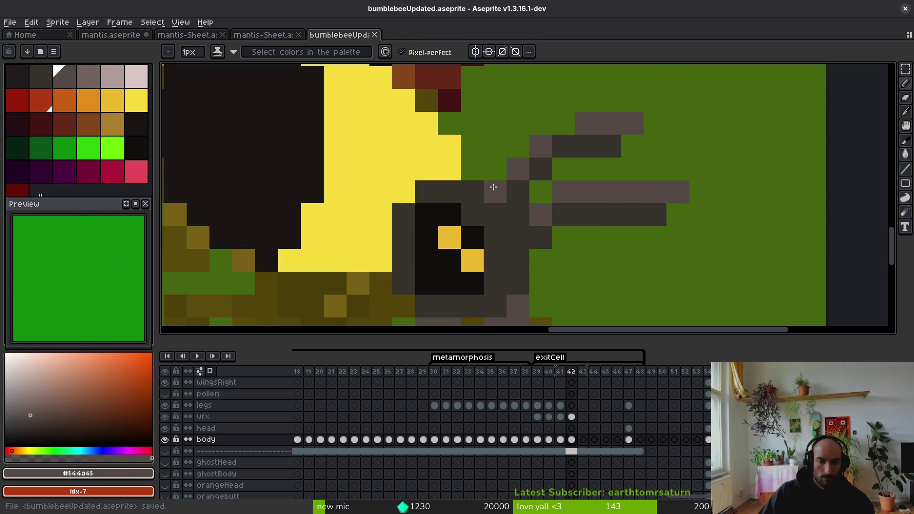
Step: Add light grey and dark grey pixels to the upper antenna and save the file
{"action": "left_click_drag", "start_coordinate": [564, 123], "coordinate": [563, 145]}
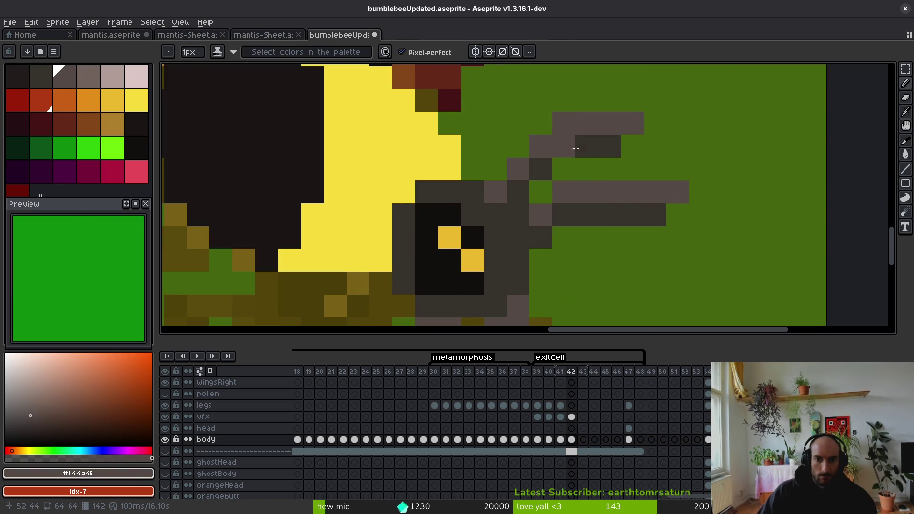
{"action": "key", "text": "ctrl+z"}
{"action": "left_click", "coordinate": [543, 165], "text": "alt"}
{"action": "left_click", "coordinate": [564, 169]}
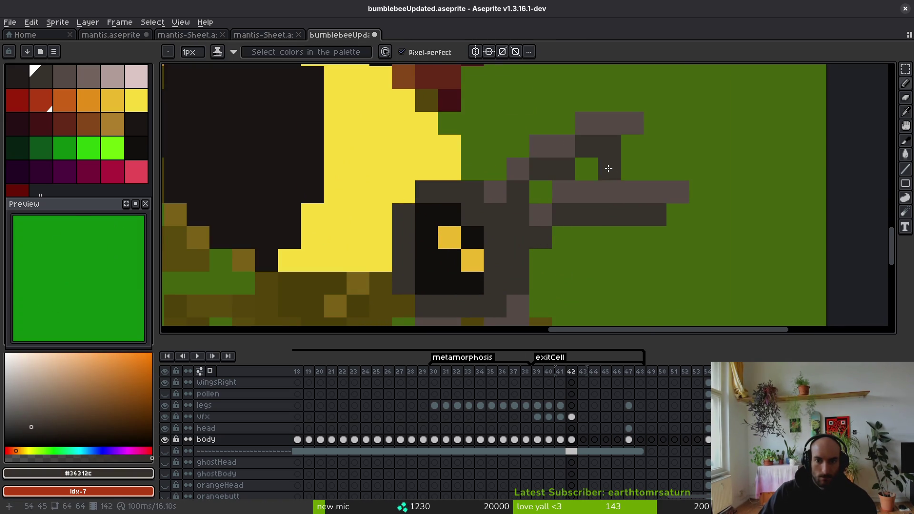
{"action": "left_click", "coordinate": [627, 172]}
{"action": "key", "text": "ctrl+s"}
{"action": "key", "text": "ctrl+z"}
Step: Refine the upper antenna's tip pixels with colours sampled from the bee
{"action": "left_click", "coordinate": [638, 125], "text": "alt"}
{"action": "left_click", "coordinate": [655, 170]}
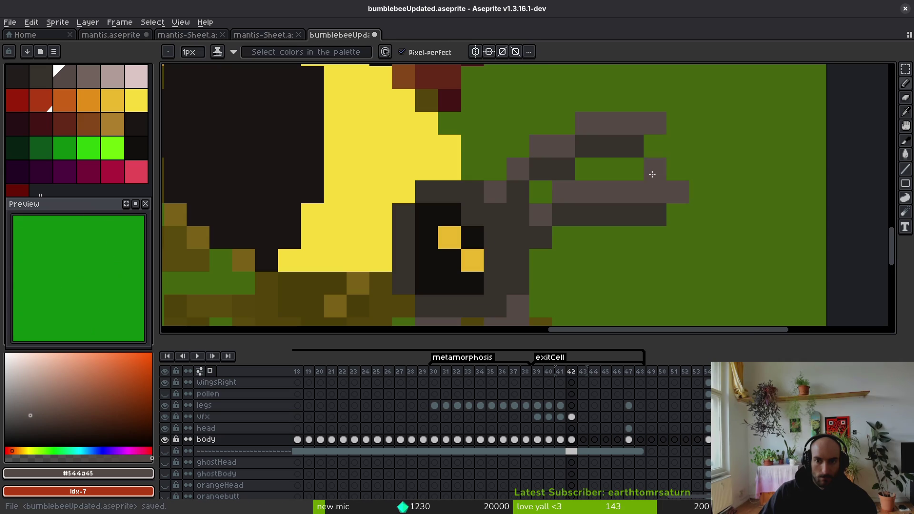
{"action": "key", "text": "ctrl+z"}
{"action": "left_click", "coordinate": [633, 169]}
{"action": "scroll", "coordinate": [602, 319], "scroll_direction": "down", "scroll_amount": 3}
{"action": "scroll", "coordinate": [602, 320], "scroll_direction": "up", "scroll_amount": 6}
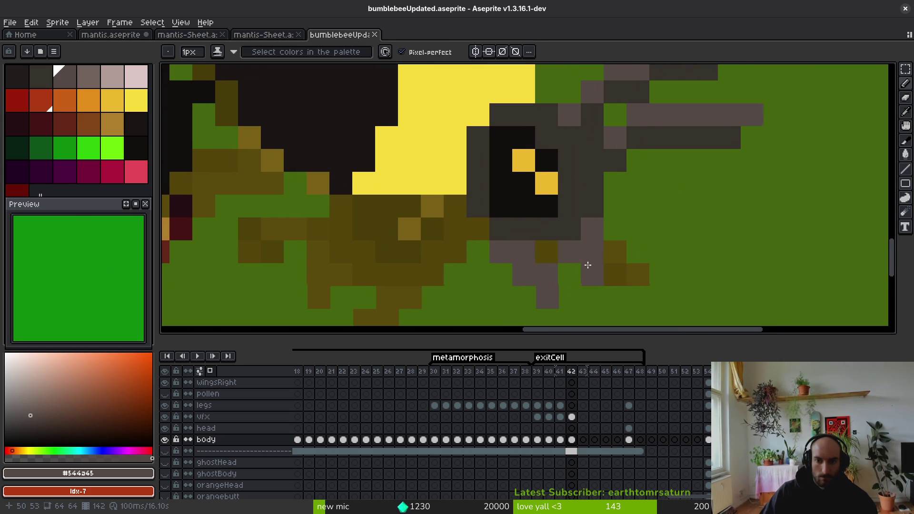
Step: Move a 3×3 block of the front leg one pixel to the right
{"action": "mouse_move", "coordinate": [609, 251]}
{"action": "left_mouse_down"}
{"action": "mouse_move", "coordinate": [480, 224]}
{"action": "mouse_move", "coordinate": [465, 245]}
{"action": "left_mouse_up"}
{"action": "key", "text": "e"}
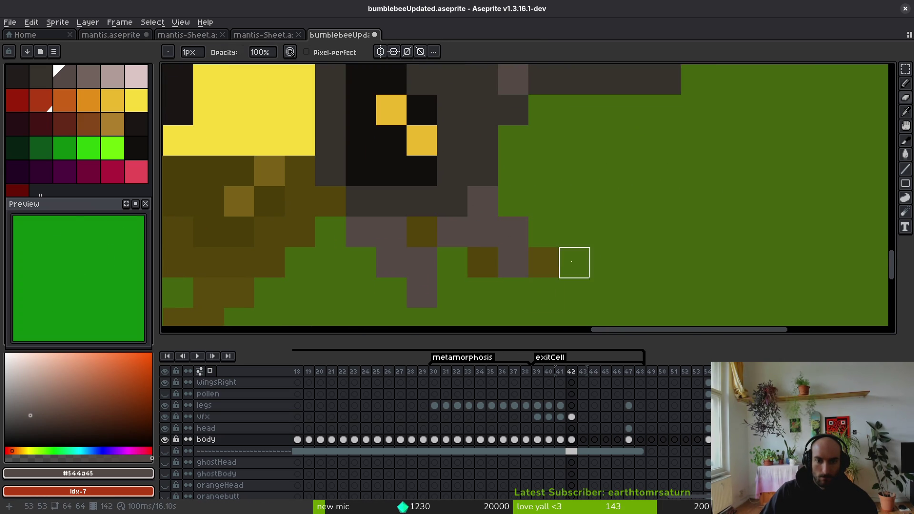
{"action": "scroll", "coordinate": [527, 264], "scroll_direction": "down", "scroll_amount": 1}
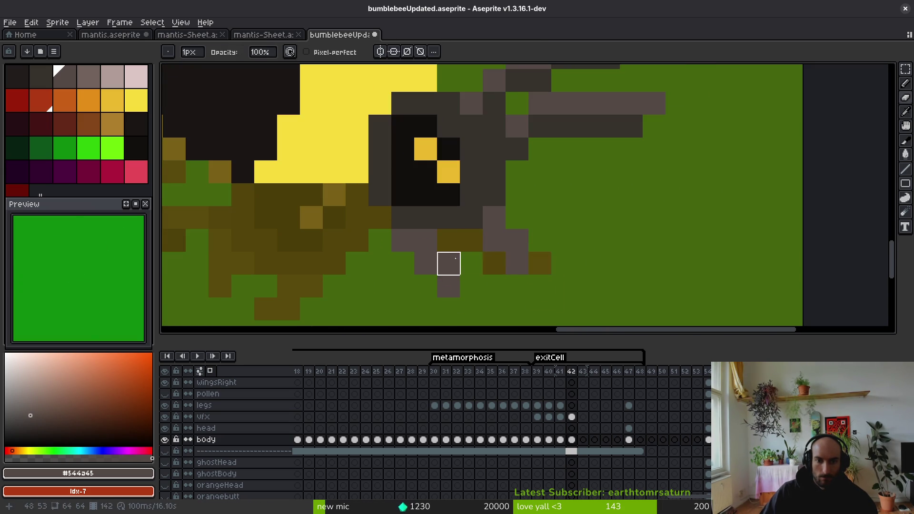
{"action": "scroll", "coordinate": [447, 264], "scroll_direction": "up", "scroll_amount": 2}
{"action": "key", "text": "m"}
{"action": "left_click_drag", "start_coordinate": [329, 178], "coordinate": [468, 317]}
{"action": "left_click", "coordinate": [466, 253]}
{"action": "left_click_drag", "start_coordinate": [470, 256], "coordinate": [484, 257]}
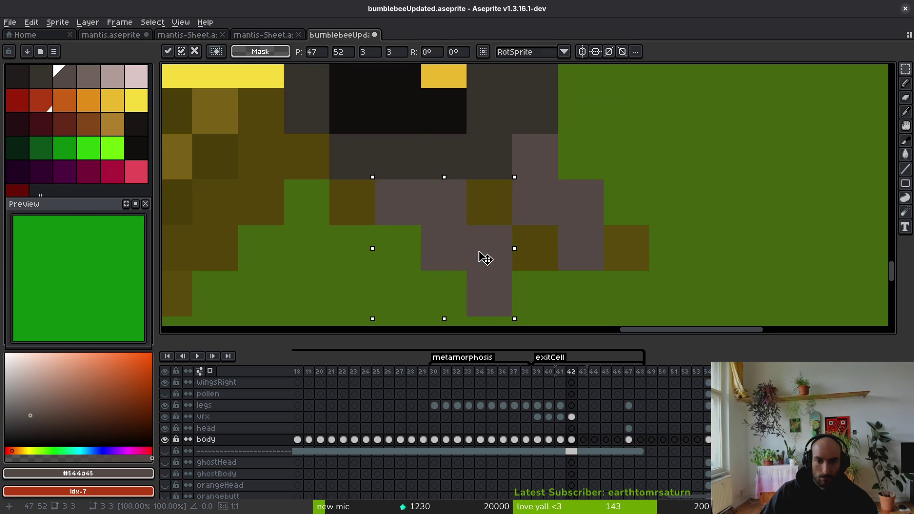
{"action": "key", "text": "Return"}
{"action": "scroll", "coordinate": [500, 267], "scroll_direction": "down", "scroll_amount": 3}
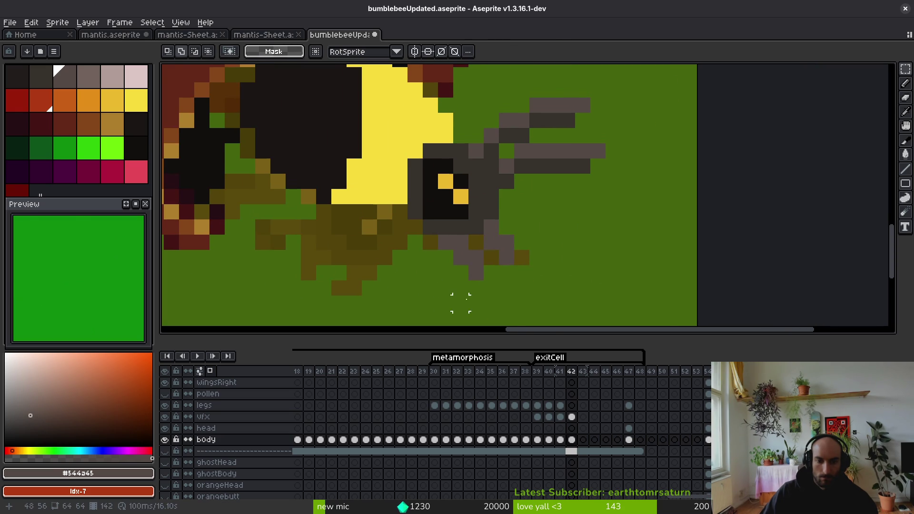
{"action": "scroll", "coordinate": [229, 474], "scroll_direction": "down", "scroll_amount": 4}
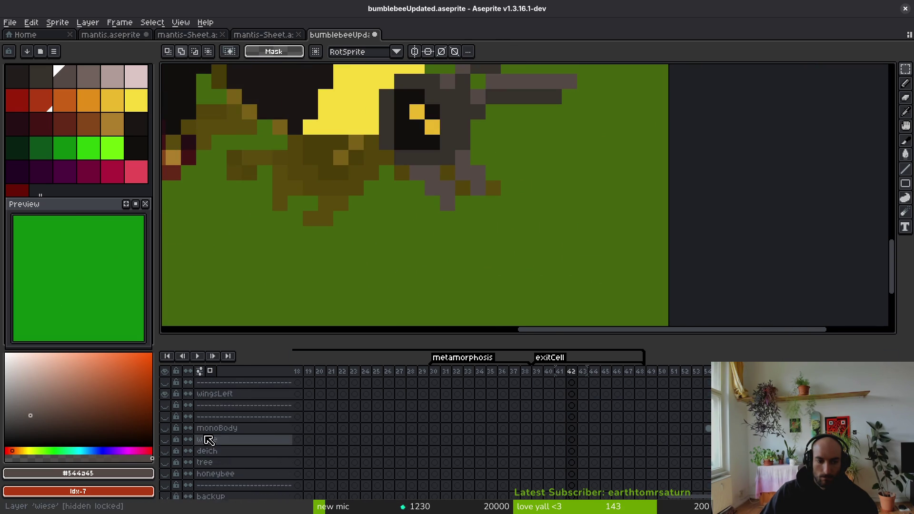
{"action": "scroll", "coordinate": [195, 452], "scroll_direction": "down", "scroll_amount": 3}
Step: Hide the 'wiese' meadow layer and return to the Pencil with pixel-perfect drawing enabled
{"action": "left_click", "coordinate": [165, 401]}
{"action": "scroll", "coordinate": [566, 234], "scroll_direction": "up", "scroll_amount": 2}
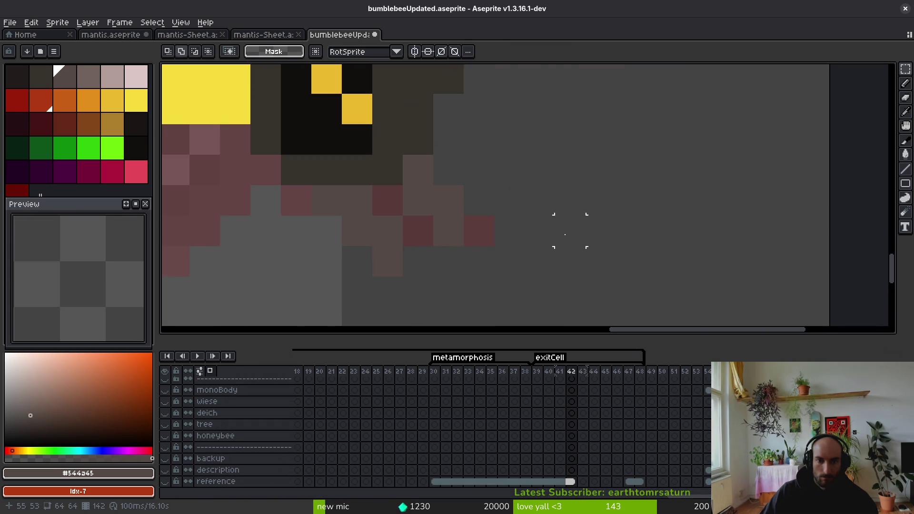
{"action": "key", "text": "b"}
{"action": "scroll", "coordinate": [541, 247], "scroll_direction": "down", "scroll_amount": 3}
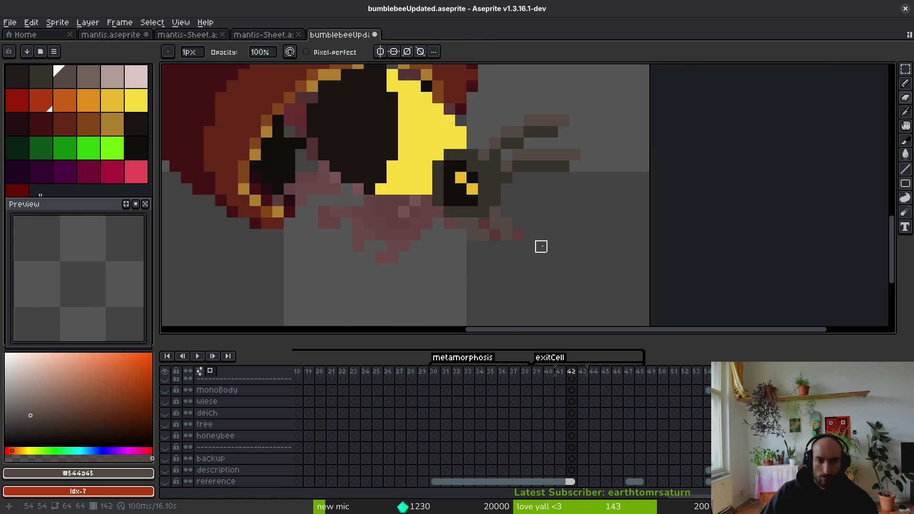
{"action": "scroll", "coordinate": [542, 246], "scroll_direction": "up", "scroll_amount": 2}
{"action": "scroll", "coordinate": [542, 247], "scroll_direction": "up", "scroll_amount": 1}
{"action": "key", "text": "f"}
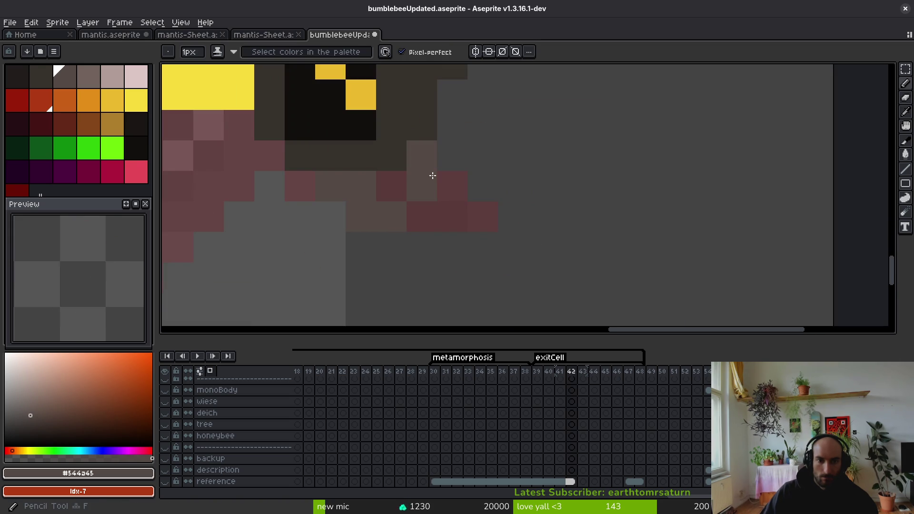
{"action": "scroll", "coordinate": [452, 184], "scroll_direction": "down", "scroll_amount": 2}
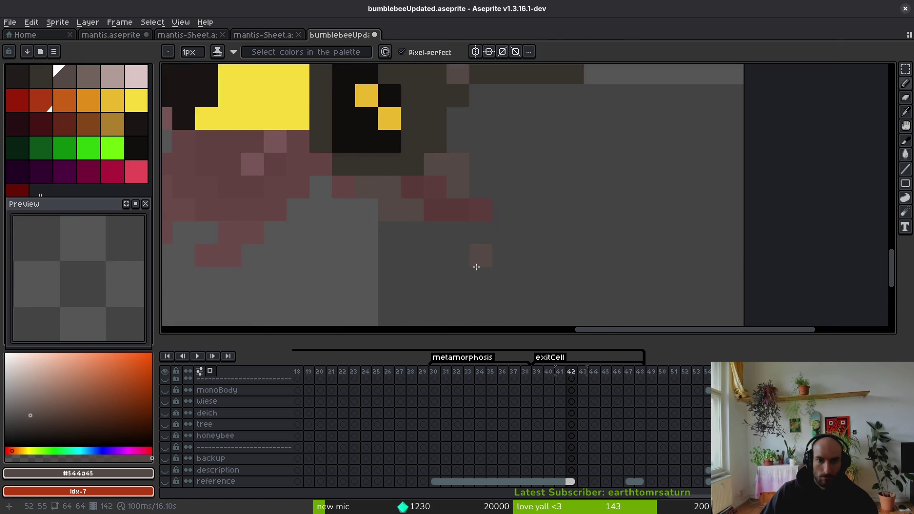
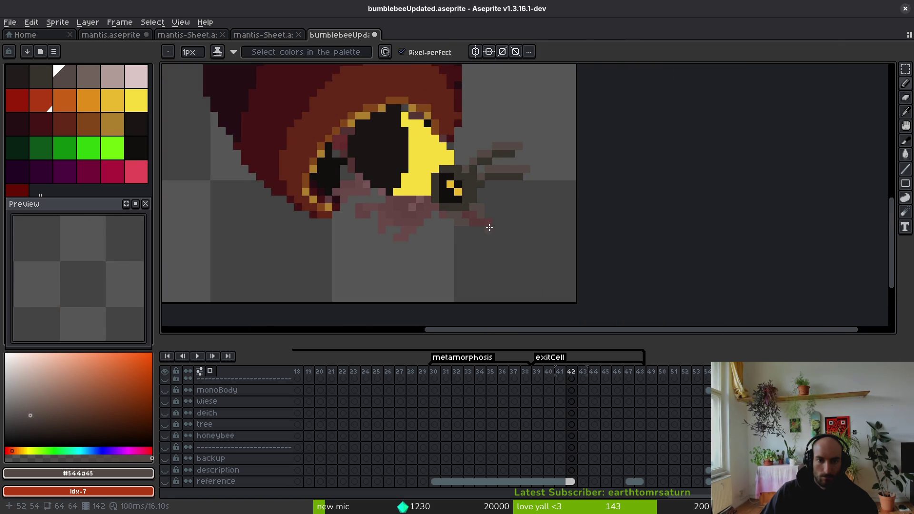
Step: Compare frame 42 with frame 41 and sample the dark grey-brown of the bee's head
{"action": "scroll", "coordinate": [508, 250], "scroll_direction": "up", "scroll_amount": 2}
{"action": "key", "text": "Left"}
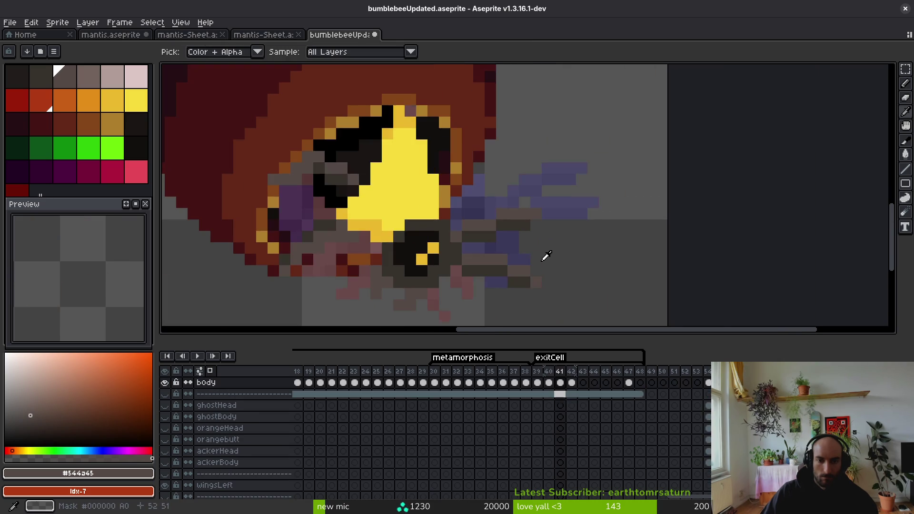
{"action": "key", "text": "Right"}
{"action": "scroll", "coordinate": [498, 262], "scroll_direction": "up", "scroll_amount": 2}
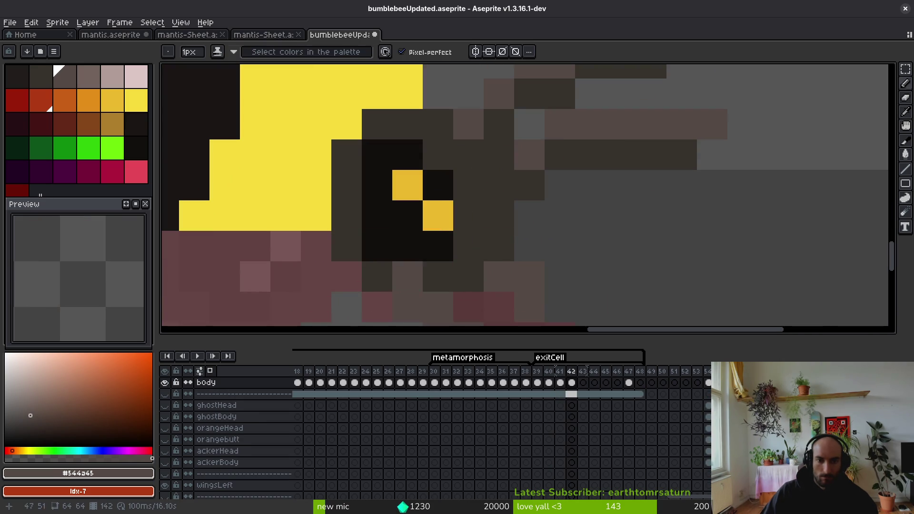
{"action": "left_click", "coordinate": [348, 248], "text": "alt"}
{"action": "scroll", "coordinate": [458, 270], "scroll_direction": "down", "scroll_amount": 5}
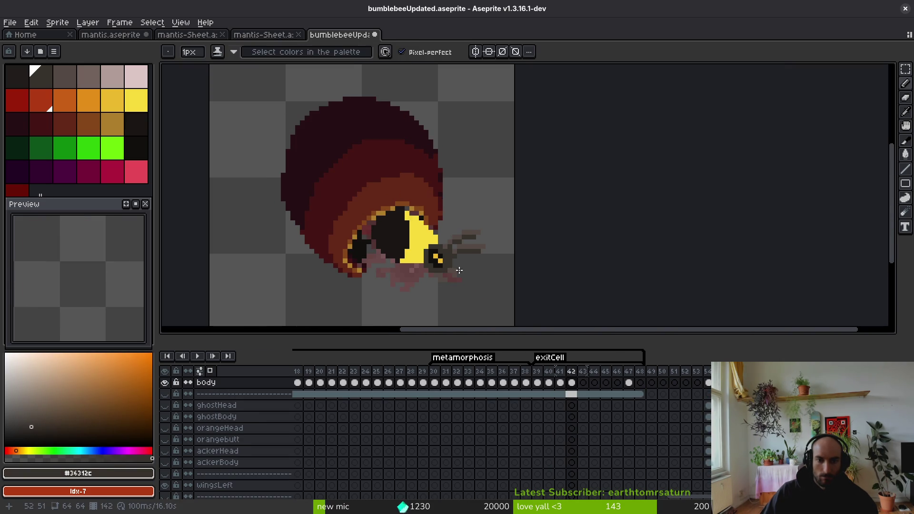
{"action": "key", "text": "Left"}
{"action": "key", "text": "Right"}
{"action": "scroll", "coordinate": [464, 257], "scroll_direction": "up", "scroll_amount": 4}
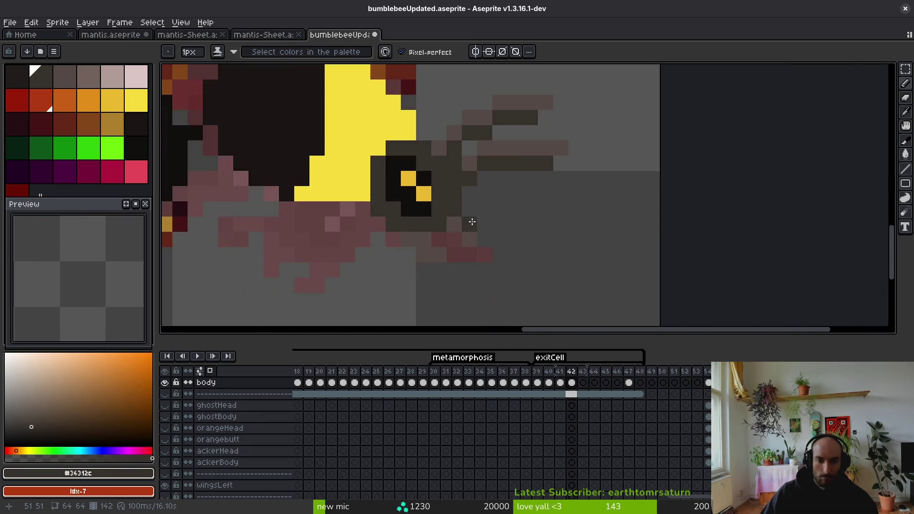
{"action": "scroll", "coordinate": [472, 222], "scroll_direction": "up", "scroll_amount": 1}
Step: Shift the lower part of the bee's head down one pixel using a rectangular selection
{"action": "key", "text": "m"}
{"action": "left_click_drag", "start_coordinate": [285, 185], "coordinate": [548, 299]}
{"action": "key", "text": "Down"}
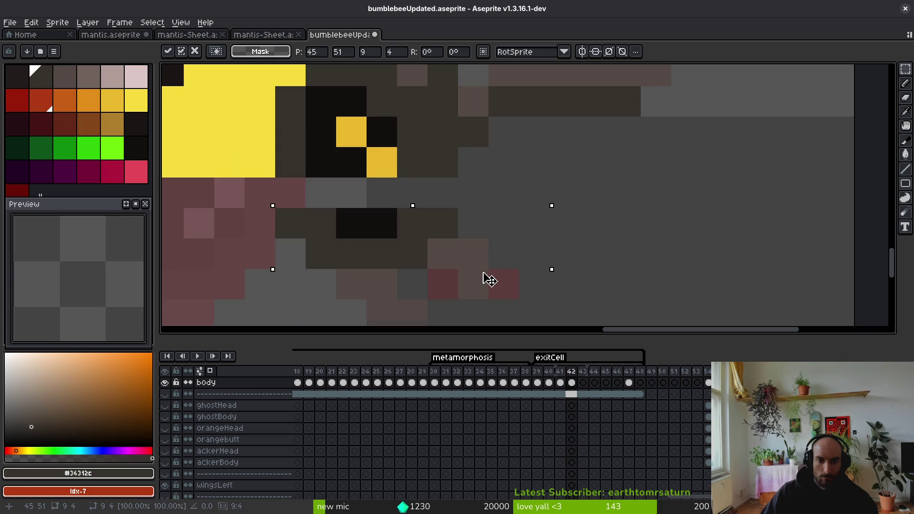
{"action": "key", "text": "ctrl+d"}
Step: Fill the head gap with near-black pixels and paint a dark column down its right side
{"action": "key", "text": "b"}
{"action": "left_click", "coordinate": [359, 163], "text": "alt"}
{"action": "left_click_drag", "start_coordinate": [333, 190], "coordinate": [367, 194]}
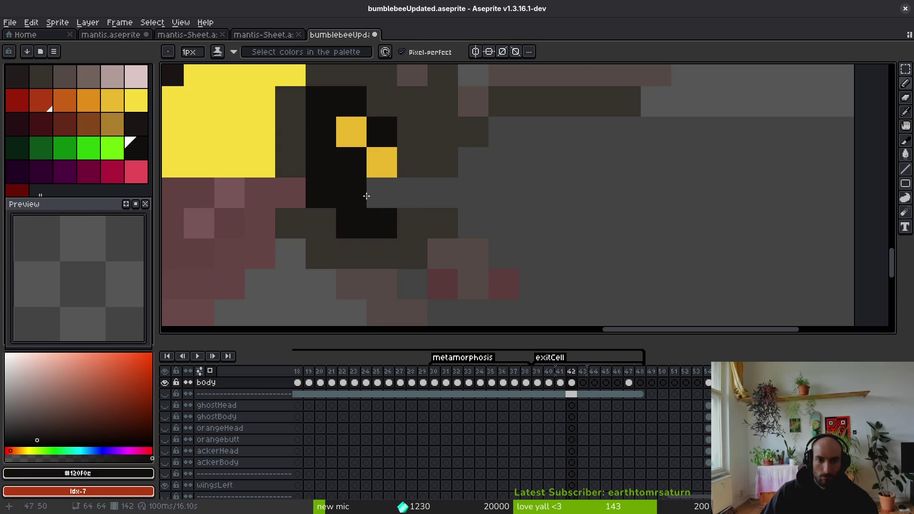
{"action": "left_click", "coordinate": [405, 197]}
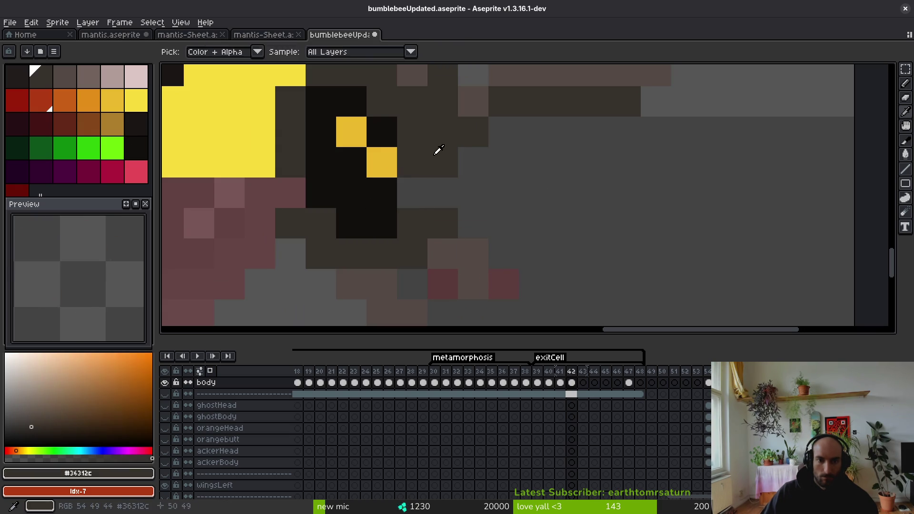
{"action": "key", "text": "ctrl+z"}
{"action": "left_click_drag", "start_coordinate": [401, 224], "coordinate": [407, 167]}
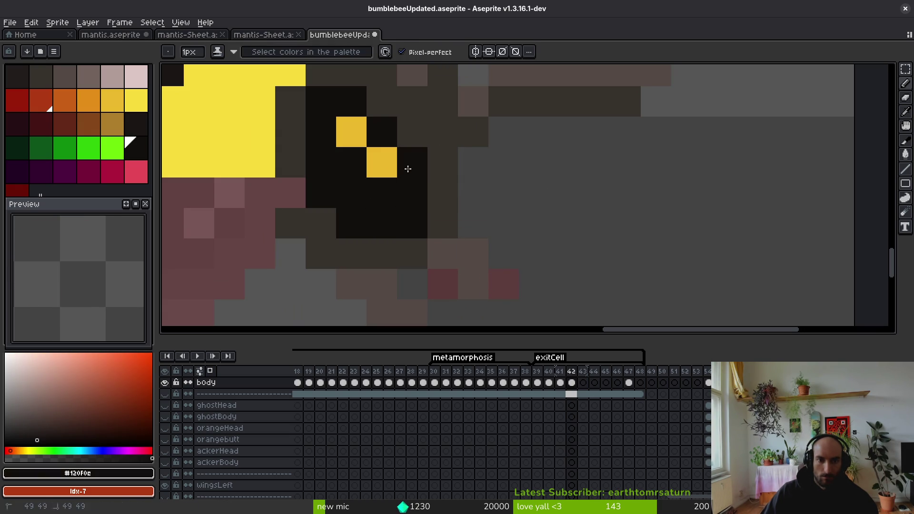
Step: Add a yellow pixel to the head markings, re-sample the grey-brown, and save the file
{"action": "left_click", "coordinate": [391, 162], "text": "alt"}
{"action": "left_click", "coordinate": [393, 186]}
{"action": "scroll", "coordinate": [393, 184], "scroll_direction": "down", "scroll_amount": 5}
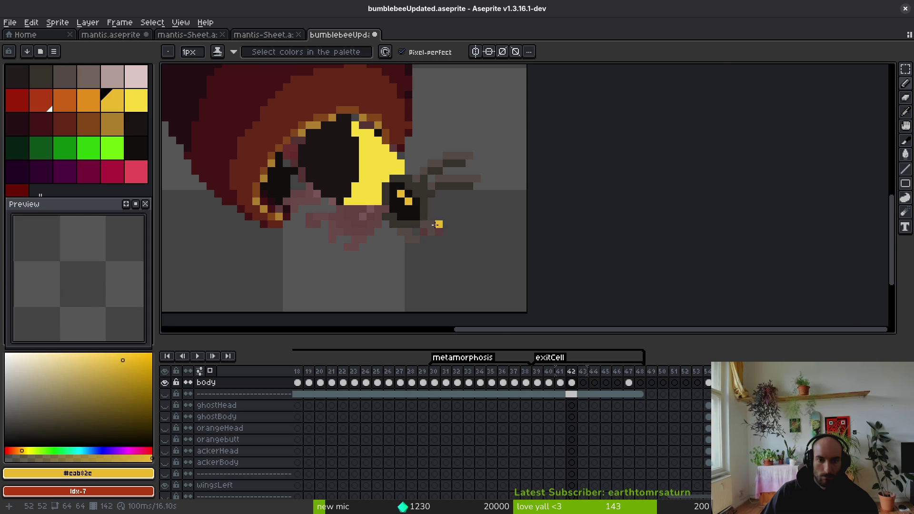
{"action": "scroll", "coordinate": [434, 225], "scroll_direction": "up", "scroll_amount": 3}
{"action": "left_click", "coordinate": [295, 176], "text": "alt"}
{"action": "scroll", "coordinate": [411, 237], "scroll_direction": "down", "scroll_amount": 4}
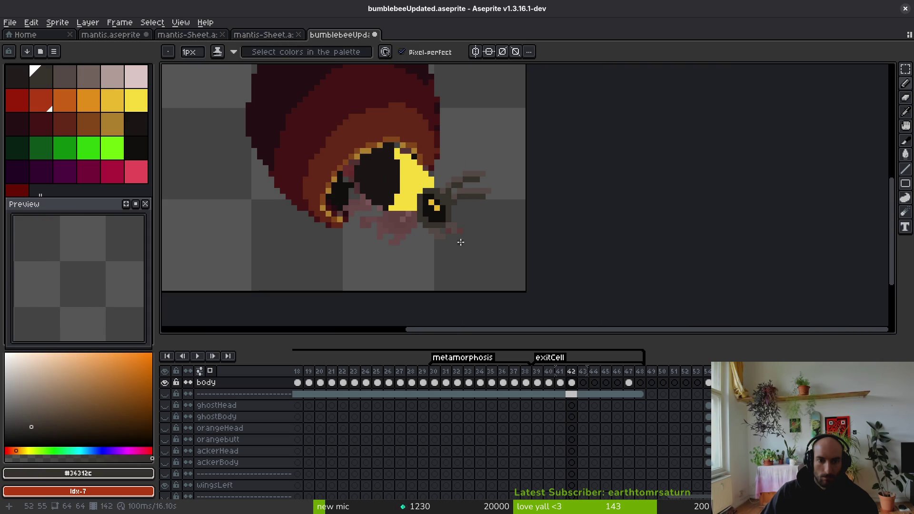
{"action": "scroll", "coordinate": [461, 213], "scroll_direction": "up", "scroll_amount": 3}
{"action": "scroll", "coordinate": [431, 248], "scroll_direction": "down", "scroll_amount": 2}
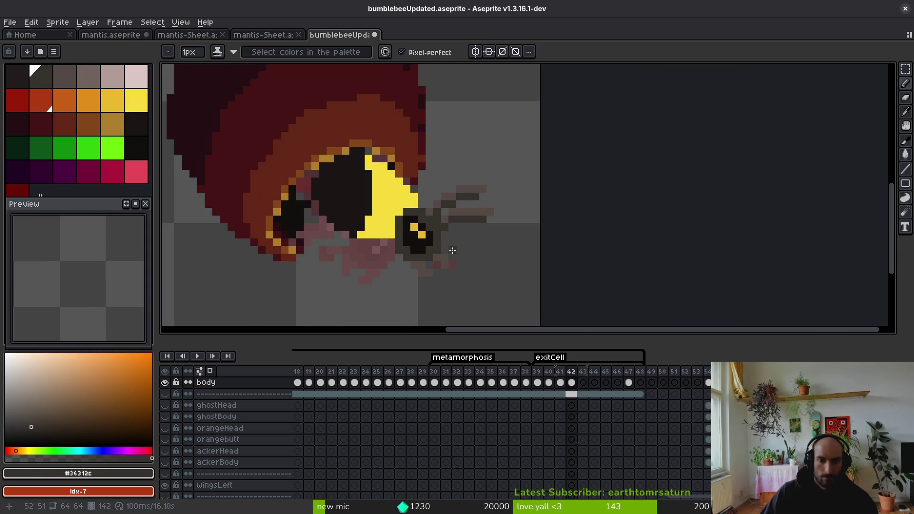
{"action": "key", "text": "ctrl+s"}
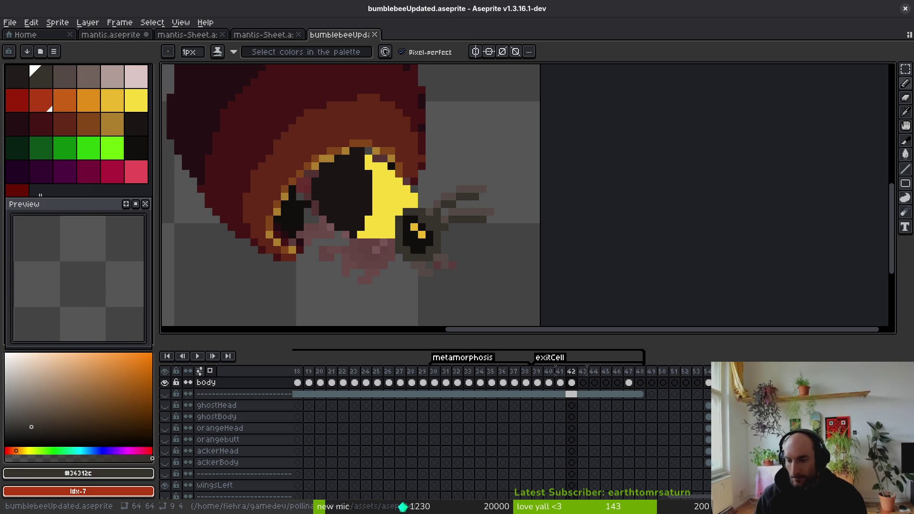
Step: Extend bright yellow along the bottom of the eye and save bumblebeeUpdated.aseprite
{"action": "scroll", "coordinate": [543, 263], "scroll_direction": "up", "scroll_amount": 3}
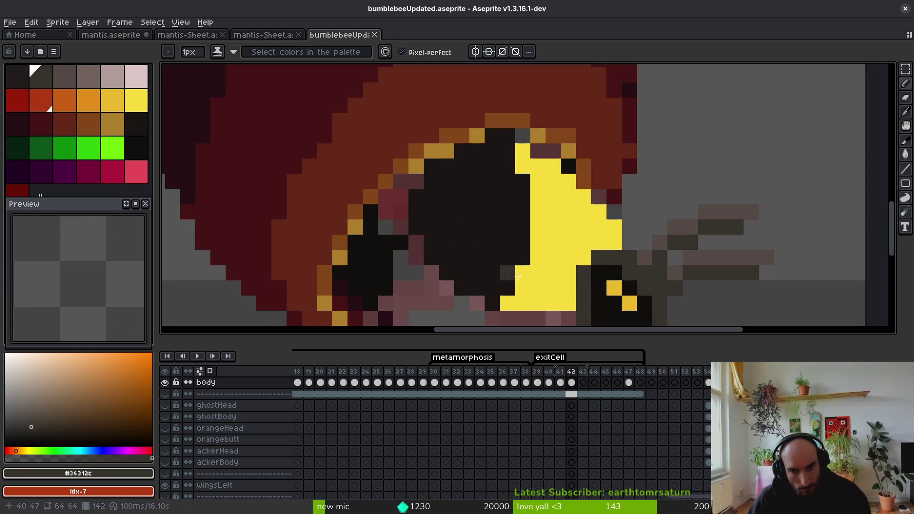
{"action": "left_click", "coordinate": [543, 264], "text": "alt"}
{"action": "left_click_drag", "start_coordinate": [543, 264], "coordinate": [464, 224]}
{"action": "left_click_drag", "start_coordinate": [474, 273], "coordinate": [419, 273]}
{"action": "scroll", "coordinate": [427, 271], "scroll_direction": "down", "scroll_amount": 2}
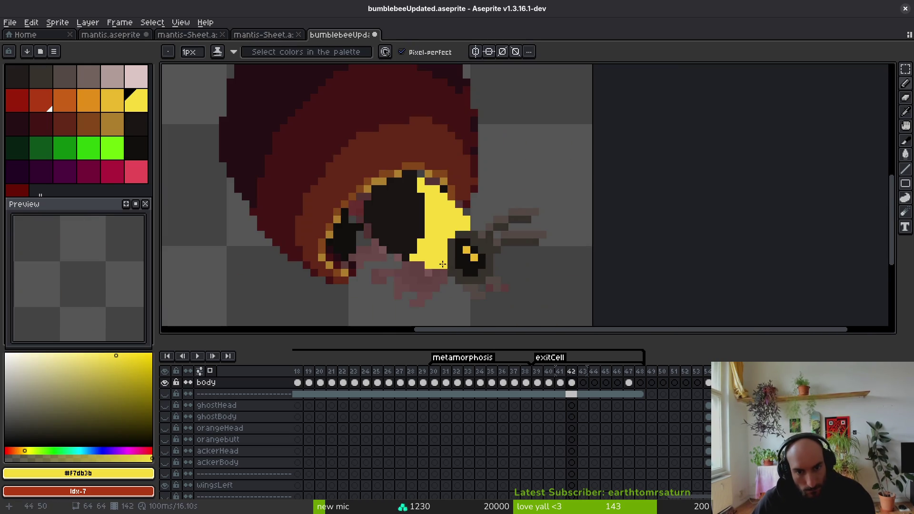
{"action": "key", "text": "ctrl+s"}
Step: Sample the grey leg colour from frame 41, then undo an accidental pencil stroke on frame 42
{"action": "scroll", "coordinate": [438, 269], "scroll_direction": "down", "scroll_amount": 3}
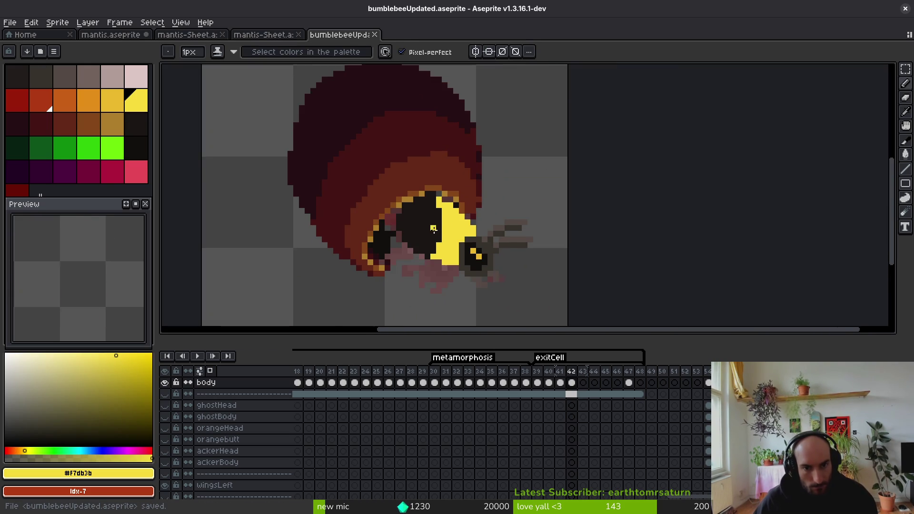
{"action": "key", "text": "Left"}
{"action": "scroll", "coordinate": [451, 246], "scroll_direction": "up", "scroll_amount": 1}
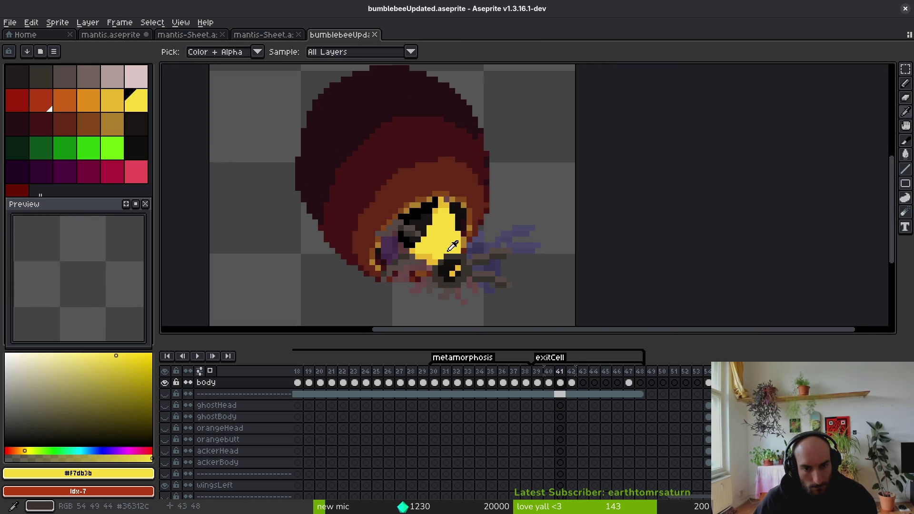
{"action": "left_click", "coordinate": [418, 224]}
{"action": "scroll", "coordinate": [419, 227], "scroll_direction": "up", "scroll_amount": 3}
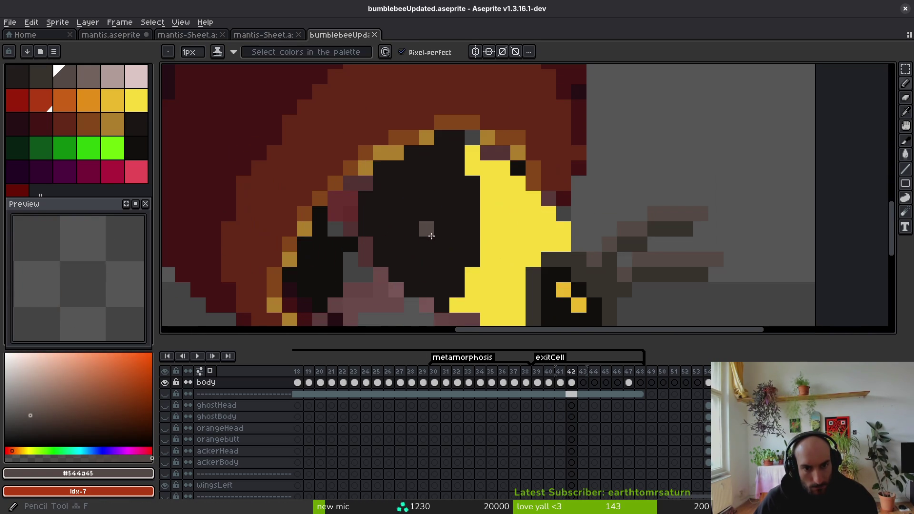
{"action": "key", "text": "Right"}
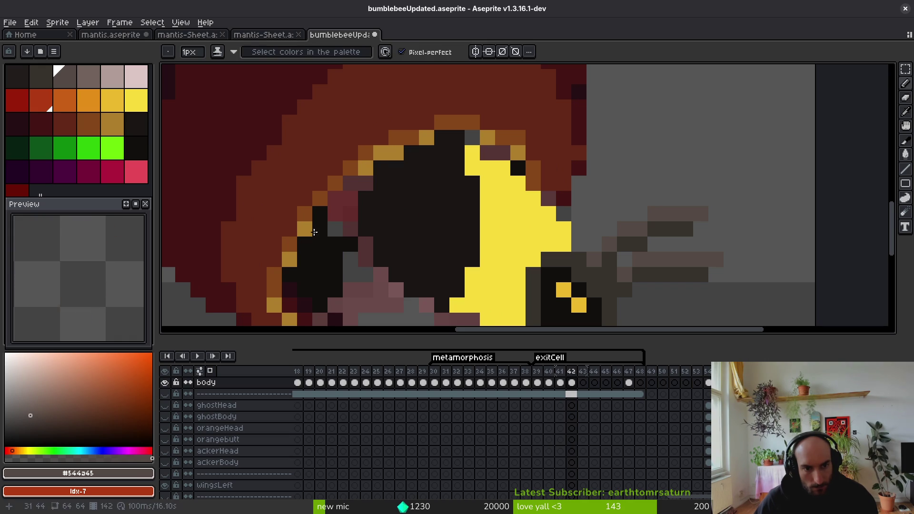
{"action": "key", "text": "ctrl+z"}
Step: On the legs layer, draw grey leg strokes across the bee's side
{"action": "scroll", "coordinate": [575, 417], "scroll_direction": "up", "scroll_amount": 5}
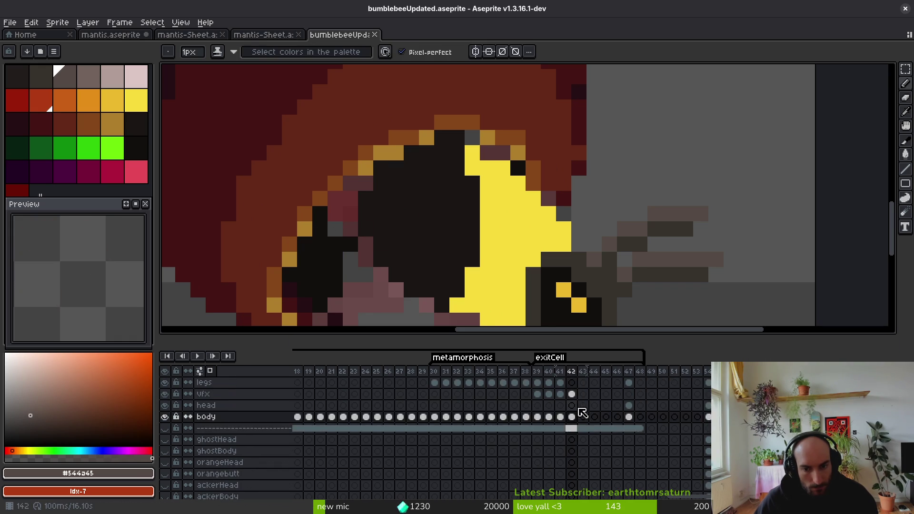
{"action": "left_click", "coordinate": [562, 405]}
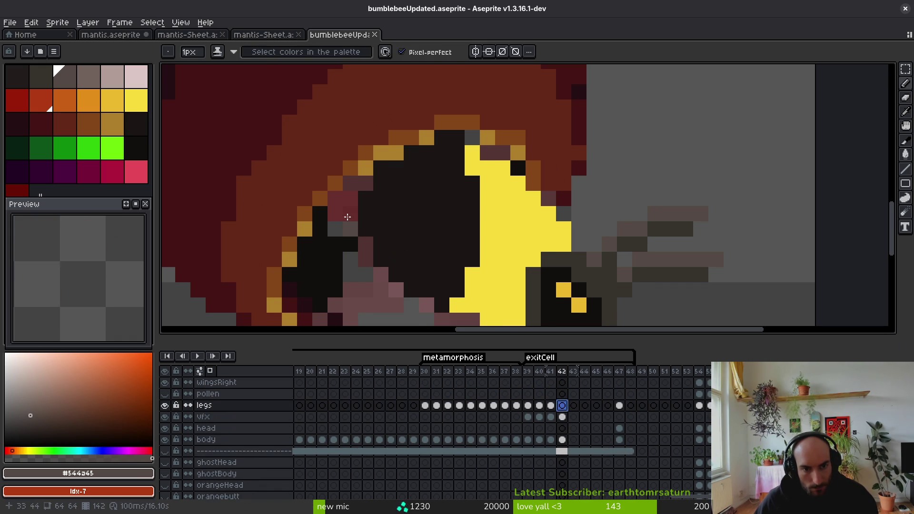
{"action": "key", "text": "ctrl+z"}
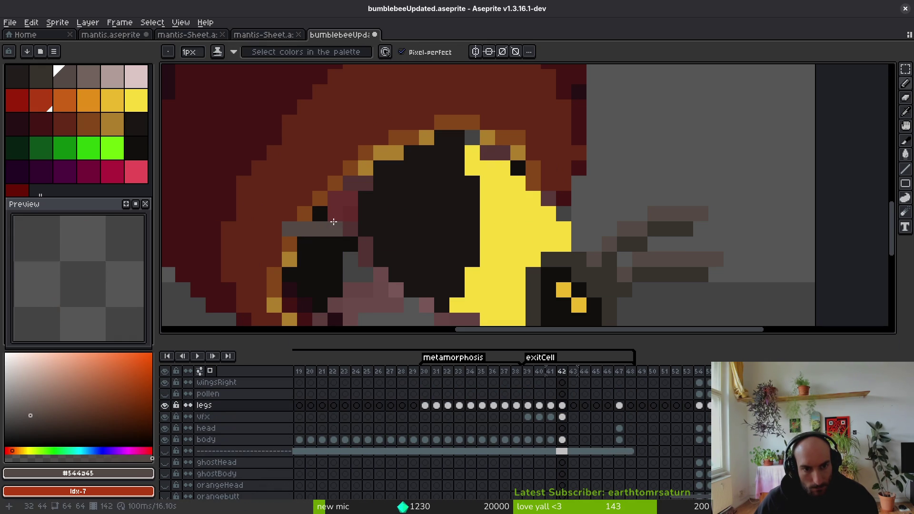
{"action": "left_click_drag", "start_coordinate": [324, 217], "coordinate": [356, 212]}
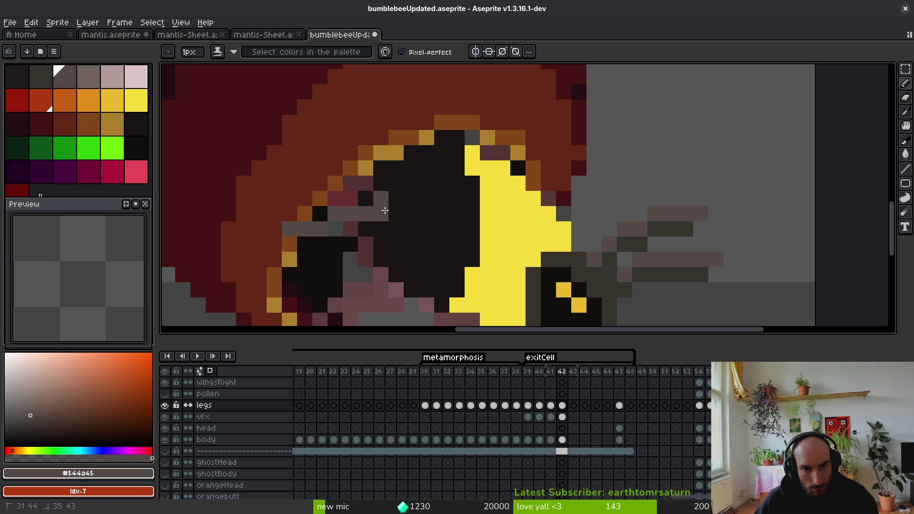
{"action": "left_click_drag", "start_coordinate": [419, 249], "coordinate": [379, 205]}
{"action": "left_click_drag", "start_coordinate": [312, 183], "coordinate": [330, 181]}
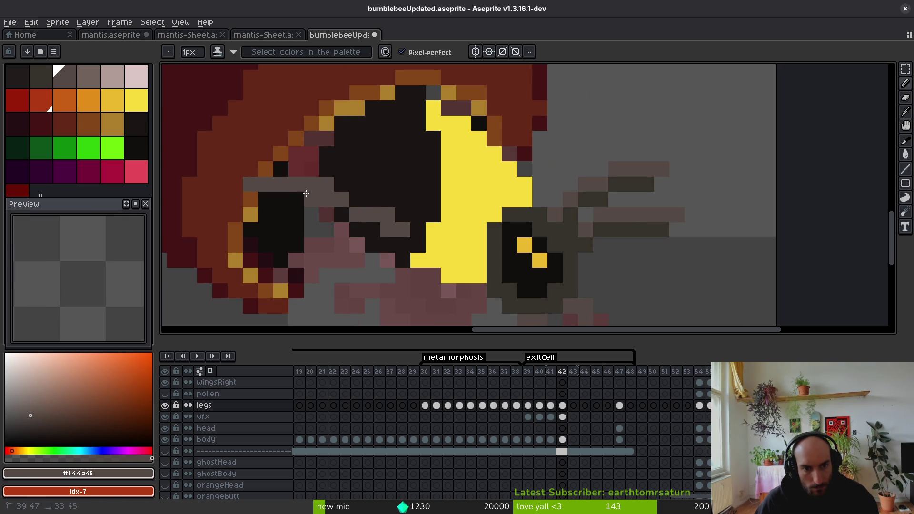
Step: Check frame 41 for reference and draw a grey leg along the bee's underside
{"action": "scroll", "coordinate": [381, 233], "scroll_direction": "down", "scroll_amount": 1}
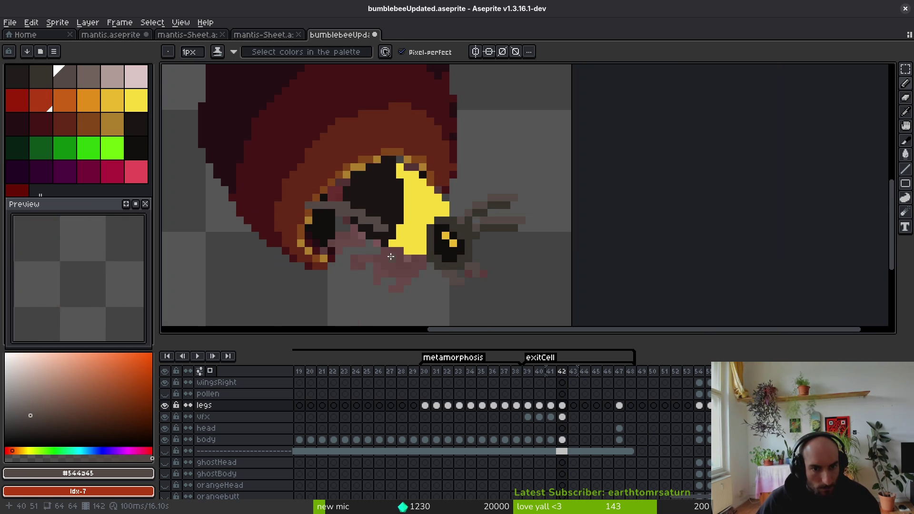
{"action": "key", "text": "Left"}
{"action": "key", "text": "alt"}
{"action": "scroll", "coordinate": [390, 263], "scroll_direction": "up", "scroll_amount": 3}
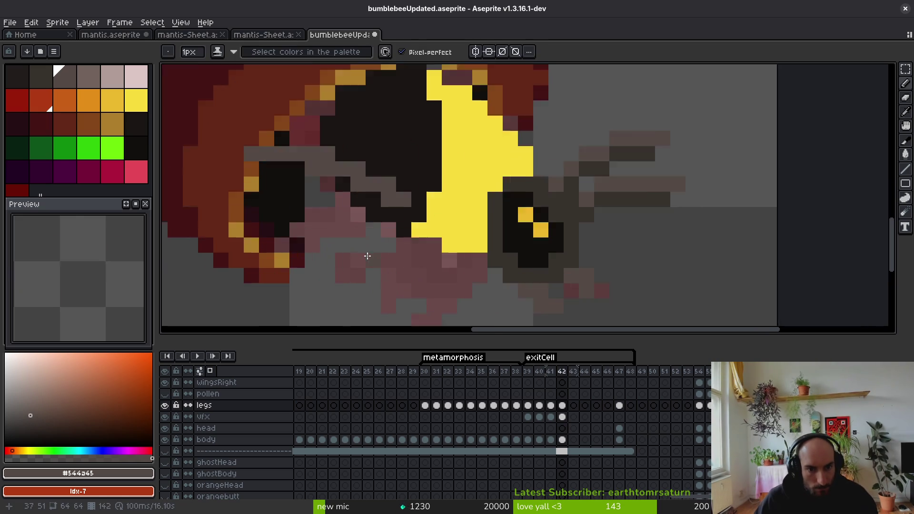
{"action": "key", "text": "Right"}
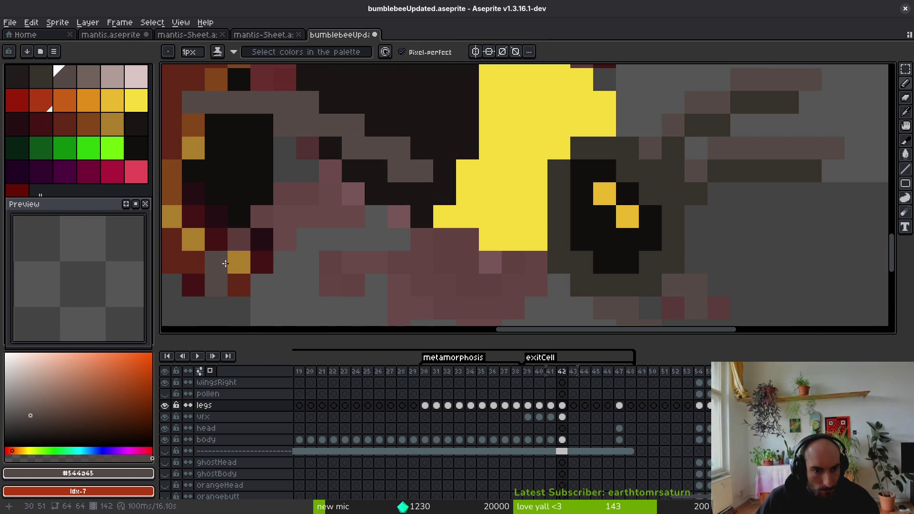
{"action": "mouse_move", "coordinate": [226, 263]}
{"action": "left_mouse_down"}
{"action": "mouse_move", "coordinate": [267, 241]}
{"action": "mouse_move", "coordinate": [364, 235]}
{"action": "mouse_move", "coordinate": [394, 219]}
{"action": "left_mouse_up"}
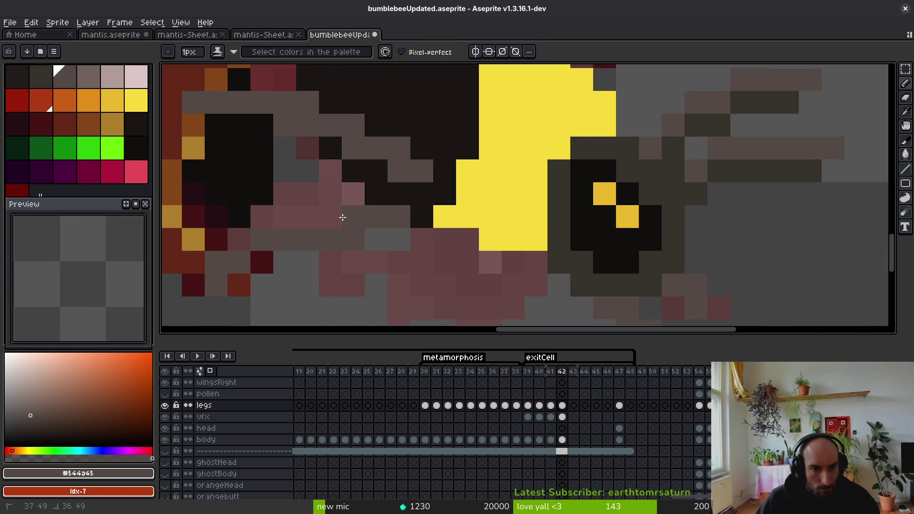
Step: Recolour two stray leg pixels grey-brown #544a45 and zoom out to check the sprite
{"action": "left_click_drag", "start_coordinate": [286, 260], "coordinate": [253, 253]}
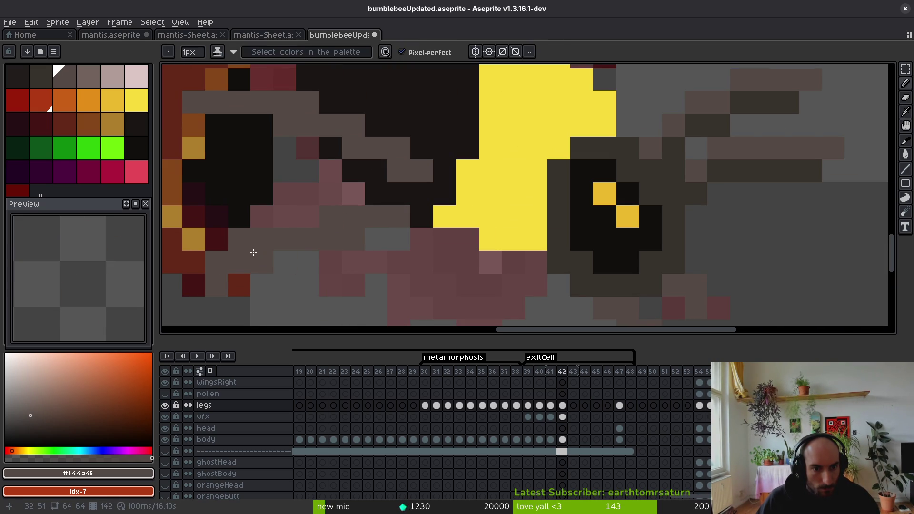
{"action": "key", "text": "ctrl+z"}
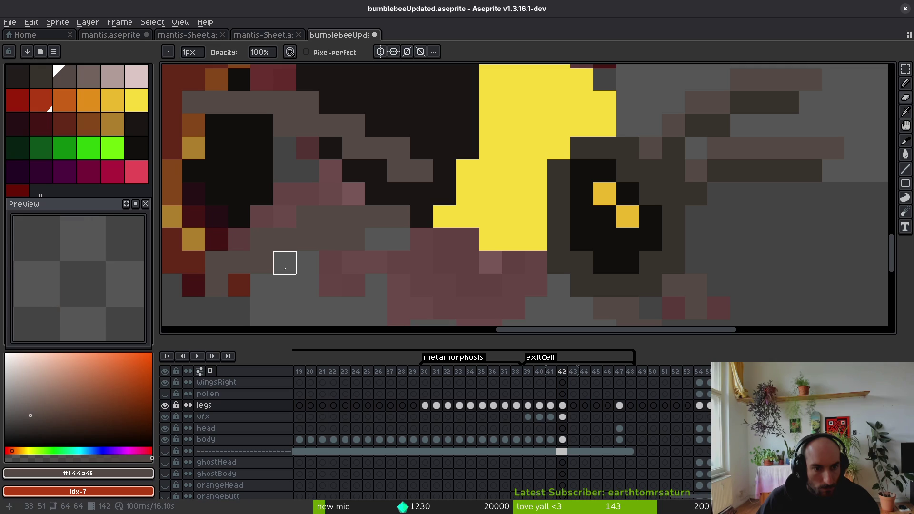
{"action": "left_click", "coordinate": [289, 252]}
{"action": "left_click", "coordinate": [397, 245]}
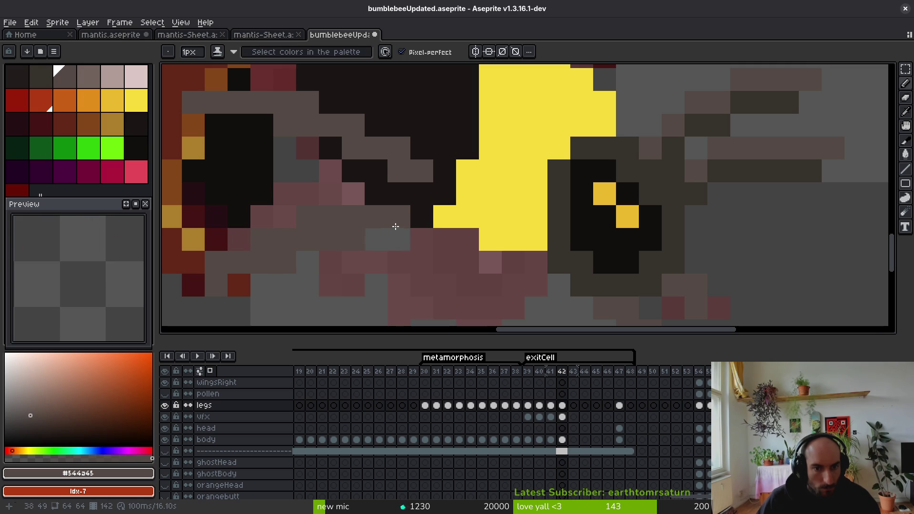
{"action": "scroll", "coordinate": [400, 243], "scroll_direction": "down", "scroll_amount": 5}
{"action": "scroll", "coordinate": [405, 260], "scroll_direction": "up", "scroll_amount": 3}
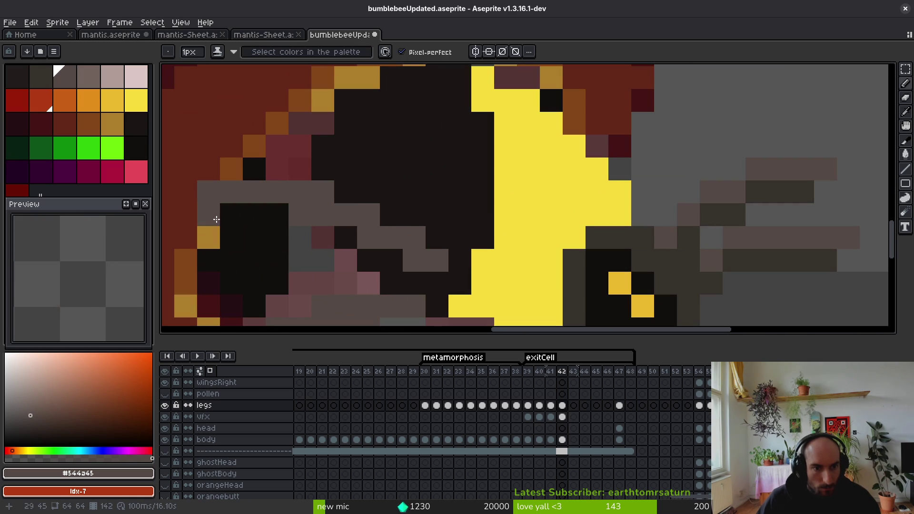
{"action": "key", "text": "alt"}
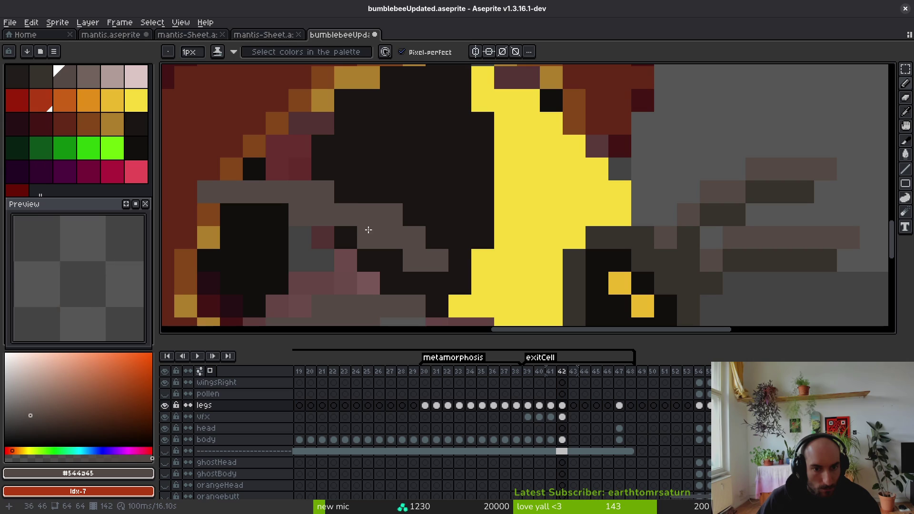
{"action": "scroll", "coordinate": [363, 250], "scroll_direction": "down", "scroll_amount": 5}
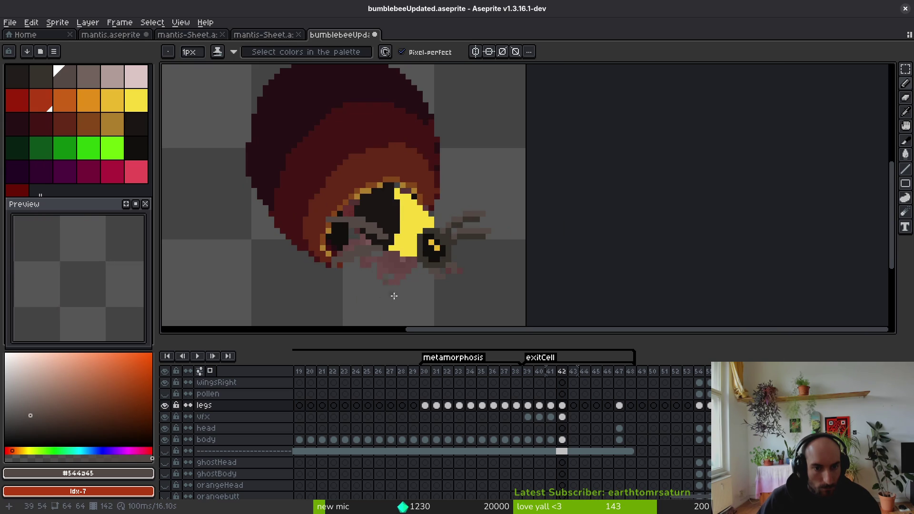
Step: Save the frame 42 leg retouches to bumblebeeUpdated.aseprite with Ctrl+S
{"action": "key", "text": "ctrl+s"}
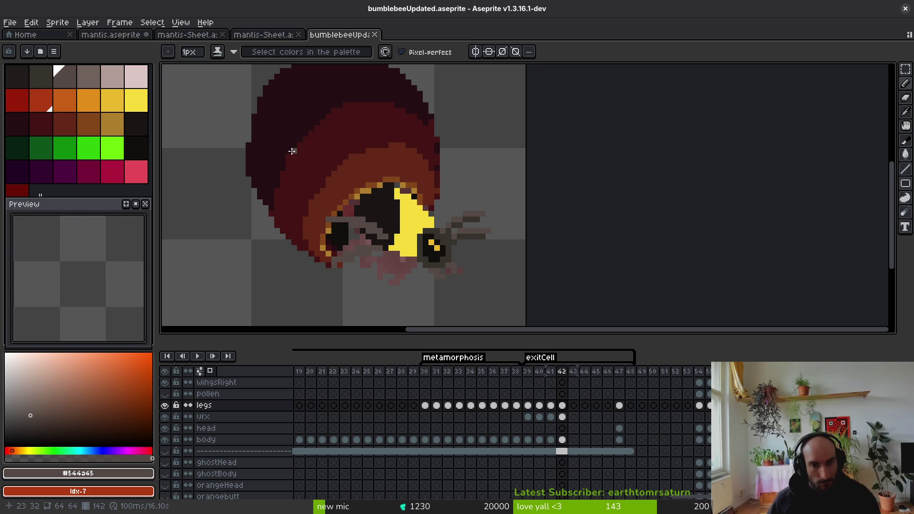
Step: Shade the bottom of the bee's yellow band with the darker yellow
{"action": "scroll", "coordinate": [424, 251], "scroll_direction": "up", "scroll_amount": 3}
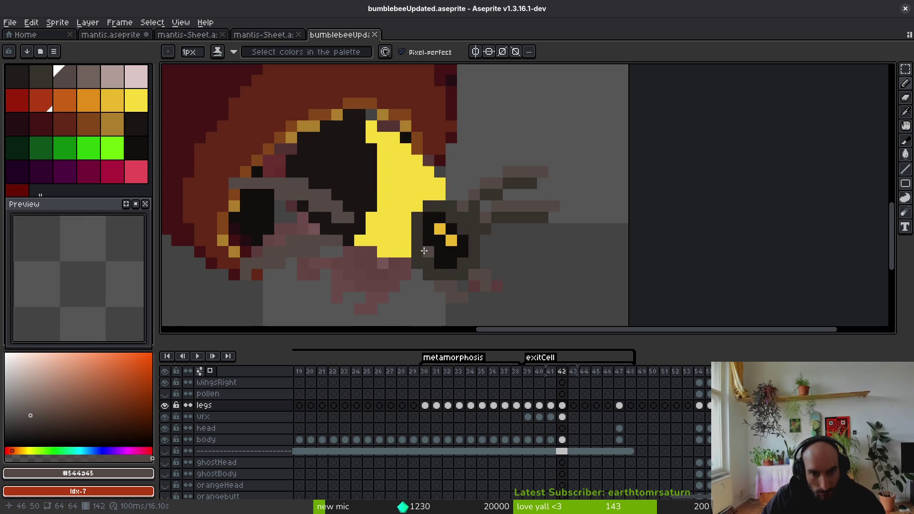
{"action": "scroll", "coordinate": [400, 230], "scroll_direction": "down", "scroll_amount": 1}
{"action": "scroll", "coordinate": [398, 157], "scroll_direction": "up", "scroll_amount": 2}
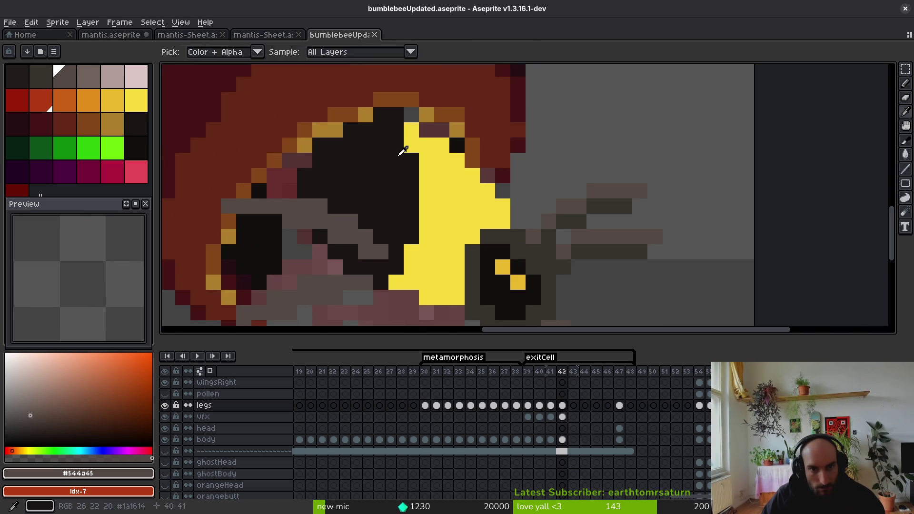
{"action": "left_click", "coordinate": [414, 110], "text": "alt"}
{"action": "scroll", "coordinate": [413, 110], "scroll_direction": "down", "scroll_amount": 2}
{"action": "scroll", "coordinate": [419, 191], "scroll_direction": "down", "scroll_amount": 1}
{"action": "scroll", "coordinate": [422, 210], "scroll_direction": "up", "scroll_amount": 1}
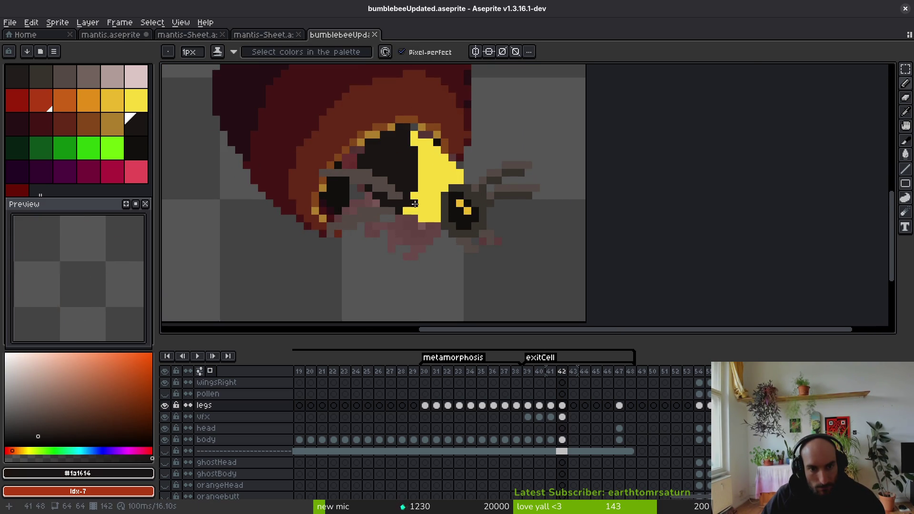
{"action": "scroll", "coordinate": [423, 215], "scroll_direction": "down", "scroll_amount": 2}
{"action": "key", "text": "alt"}
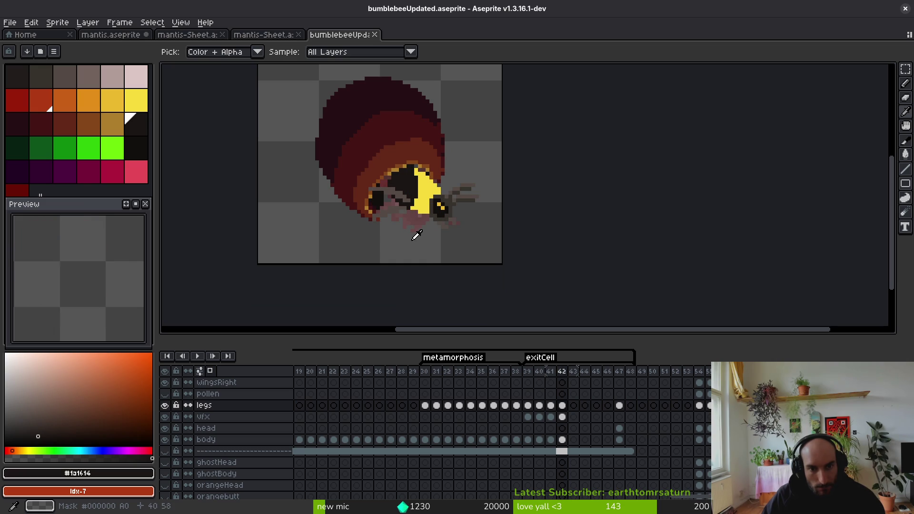
{"action": "left_click", "coordinate": [415, 204], "text": "alt"}
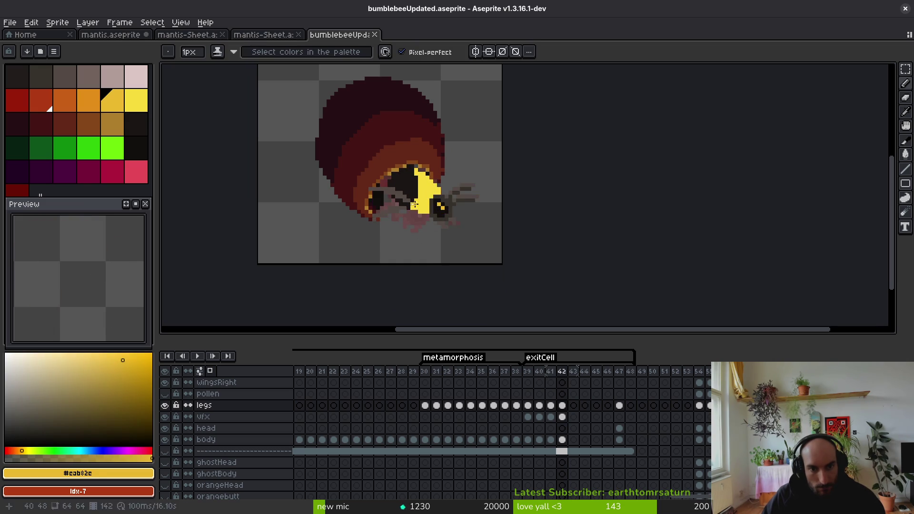
{"action": "scroll", "coordinate": [415, 204], "scroll_direction": "up", "scroll_amount": 4}
{"action": "left_click_drag", "start_coordinate": [383, 227], "coordinate": [426, 241]}
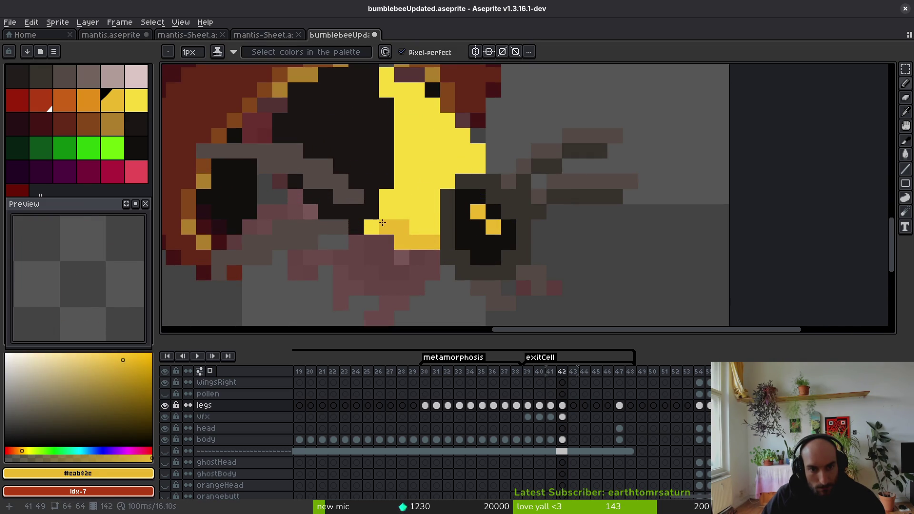
{"action": "scroll", "coordinate": [402, 219], "scroll_direction": "up", "scroll_amount": 3}
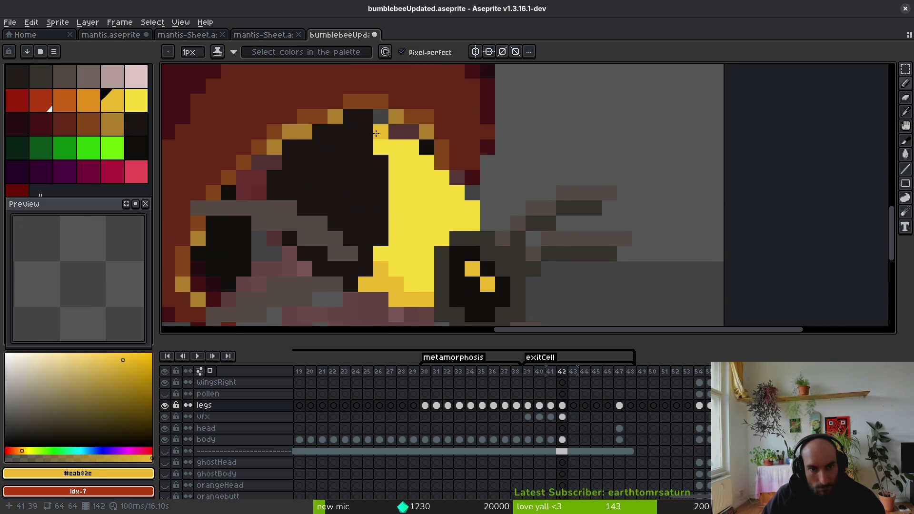
{"action": "left_click_drag", "start_coordinate": [378, 144], "coordinate": [416, 163]}
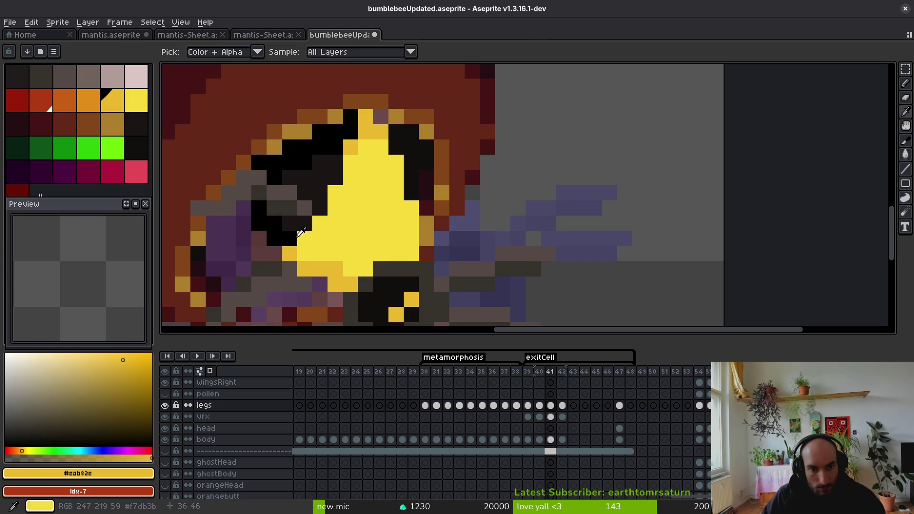
Step: Outline the dark head with black pixels along its top and lower edges
{"action": "left_click", "coordinate": [368, 266], "text": "alt"}
{"action": "mouse_move", "coordinate": [367, 267]}
{"action": "left_mouse_down"}
{"action": "mouse_move", "coordinate": [343, 268]}
{"action": "mouse_move", "coordinate": [349, 279]}
{"action": "mouse_move", "coordinate": [304, 254]}
{"action": "left_mouse_up"}
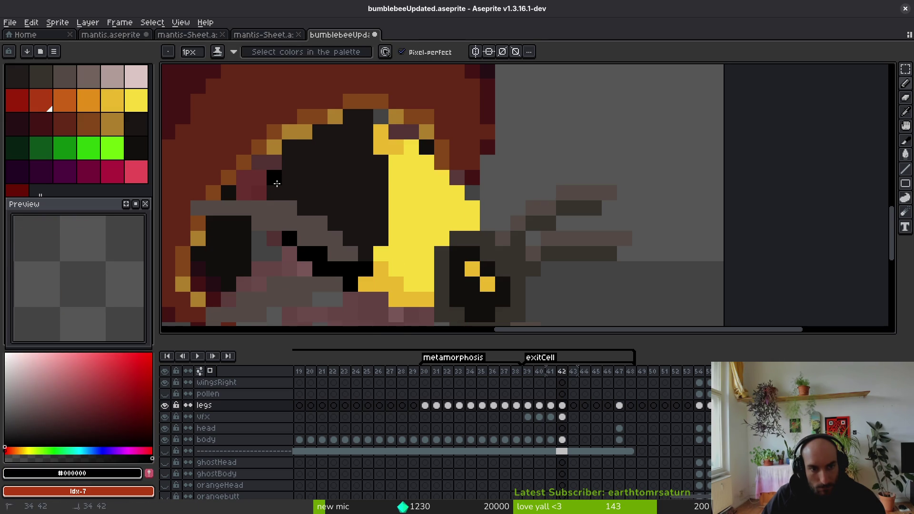
{"action": "left_click_drag", "start_coordinate": [277, 184], "coordinate": [285, 190]}
{"action": "mouse_move", "coordinate": [366, 131]}
{"action": "left_mouse_down"}
{"action": "mouse_move", "coordinate": [357, 118]}
{"action": "mouse_move", "coordinate": [356, 131]}
{"action": "mouse_move", "coordinate": [327, 144]}
{"action": "left_mouse_up"}
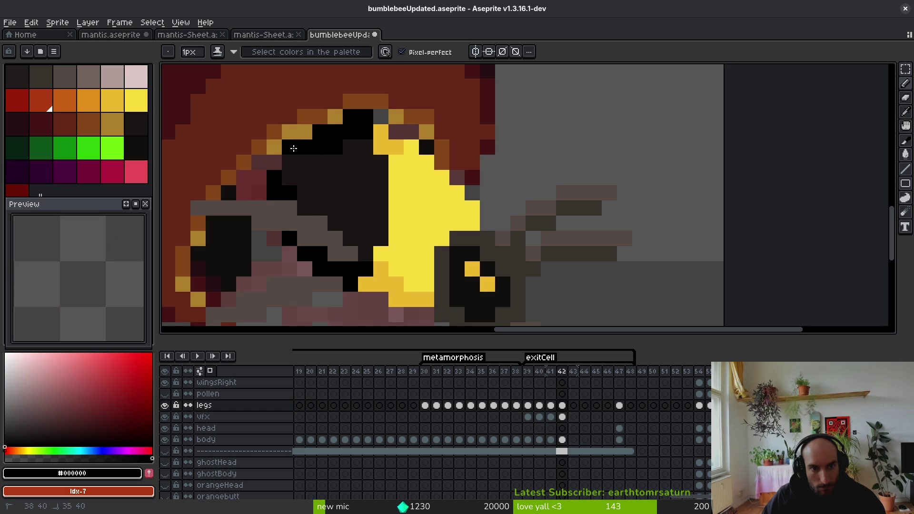
{"action": "left_click_drag", "start_coordinate": [303, 161], "coordinate": [276, 170]}
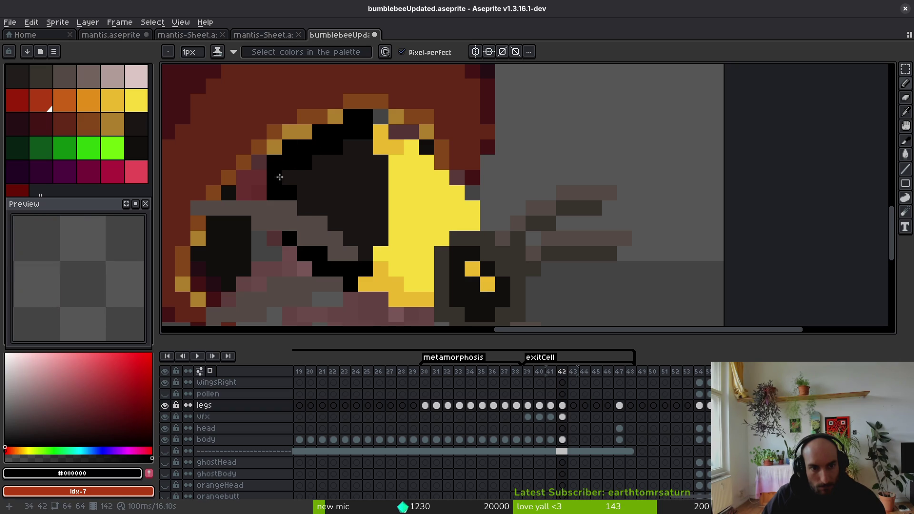
{"action": "scroll", "coordinate": [283, 177], "scroll_direction": "down", "scroll_amount": 3}
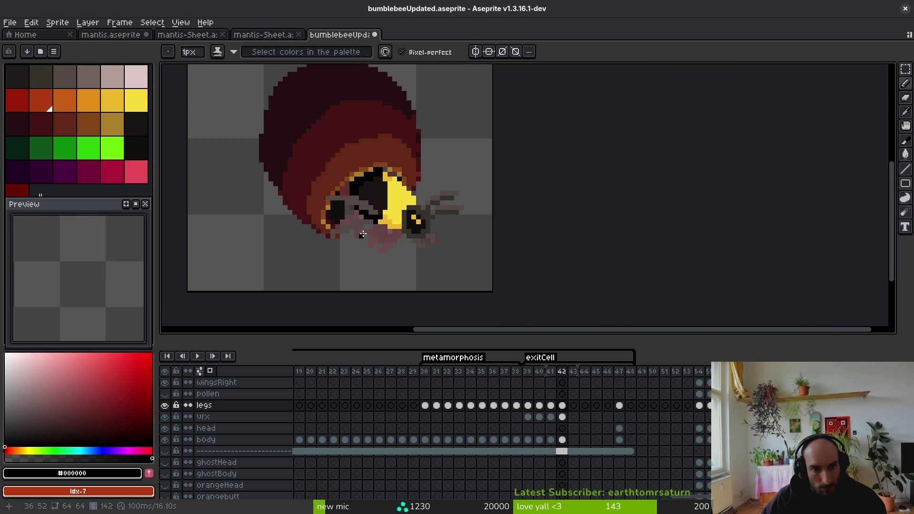
{"action": "scroll", "coordinate": [377, 200], "scroll_direction": "up", "scroll_amount": 3}
{"action": "key", "text": "comma"}
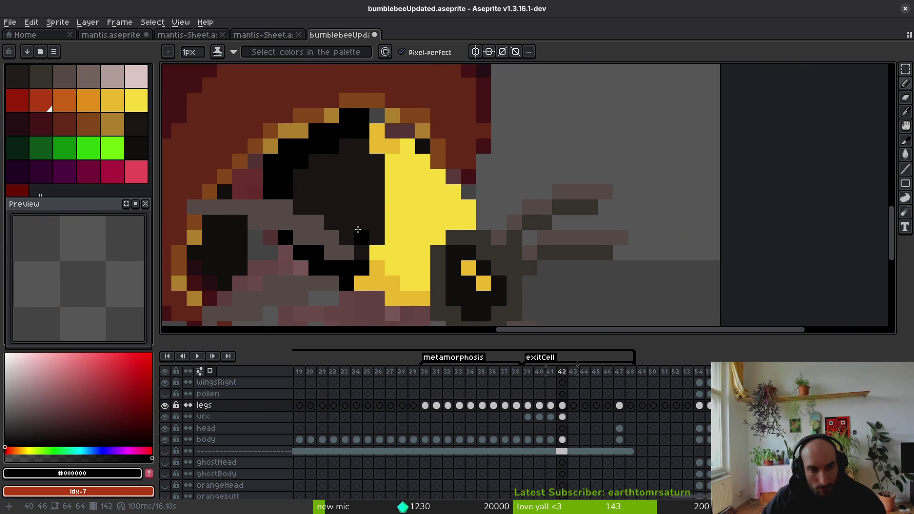
{"action": "scroll", "coordinate": [357, 231], "scroll_direction": "down", "scroll_amount": 2}
Step: Paint dark grey #36312c leg pixels under the head, undoing one stray pixel
{"action": "left_click", "coordinate": [371, 214], "text": "alt"}
{"action": "key", "text": "period"}
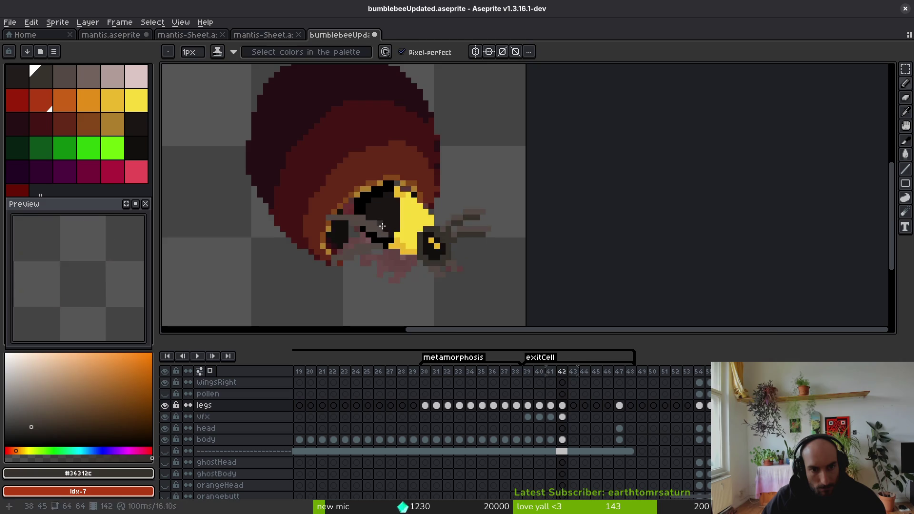
{"action": "scroll", "coordinate": [336, 240], "scroll_direction": "up", "scroll_amount": 3}
{"action": "left_click", "coordinate": [372, 262]}
{"action": "left_click", "coordinate": [280, 216]}
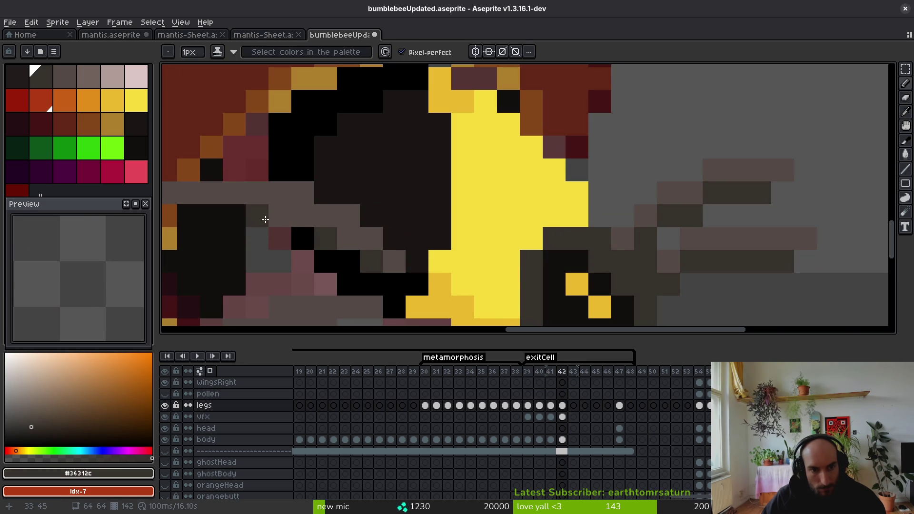
{"action": "left_click", "coordinate": [259, 215]}
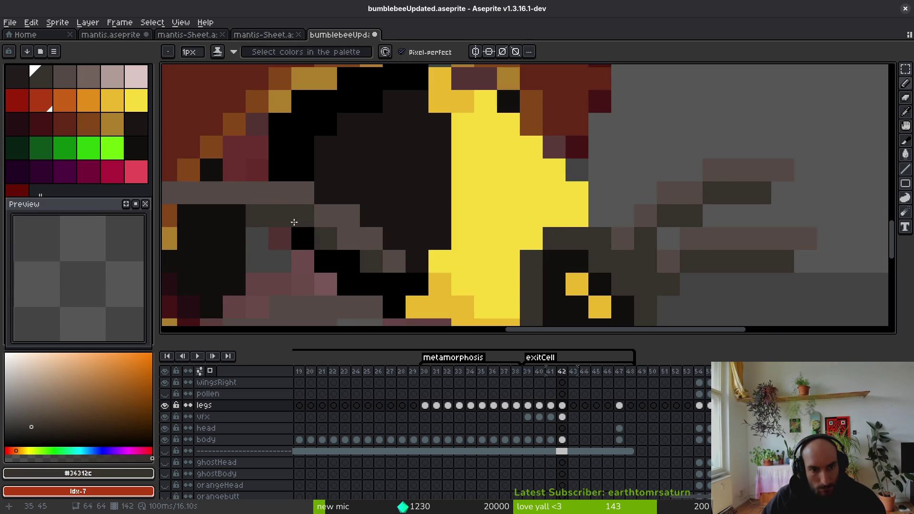
{"action": "scroll", "coordinate": [343, 237], "scroll_direction": "down", "scroll_amount": 3}
{"action": "scroll", "coordinate": [480, 218], "scroll_direction": "up", "scroll_amount": 1}
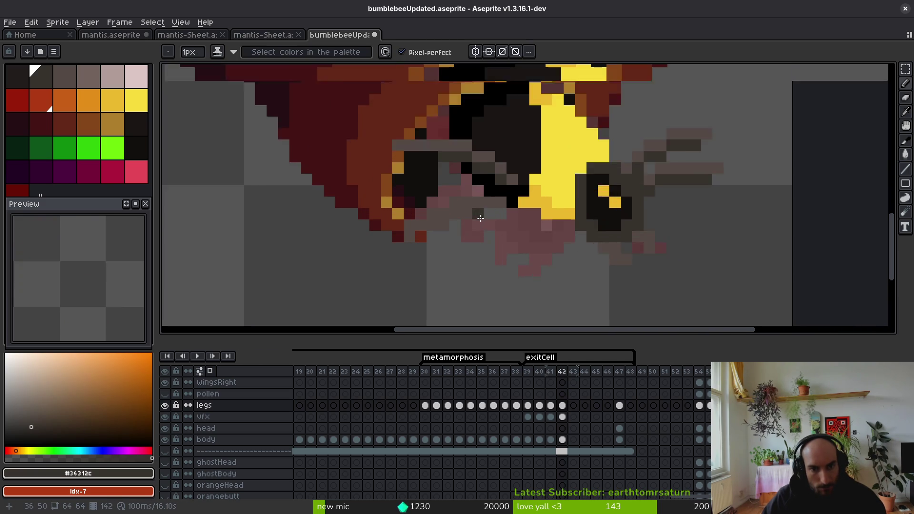
{"action": "scroll", "coordinate": [480, 218], "scroll_direction": "up", "scroll_amount": 1}
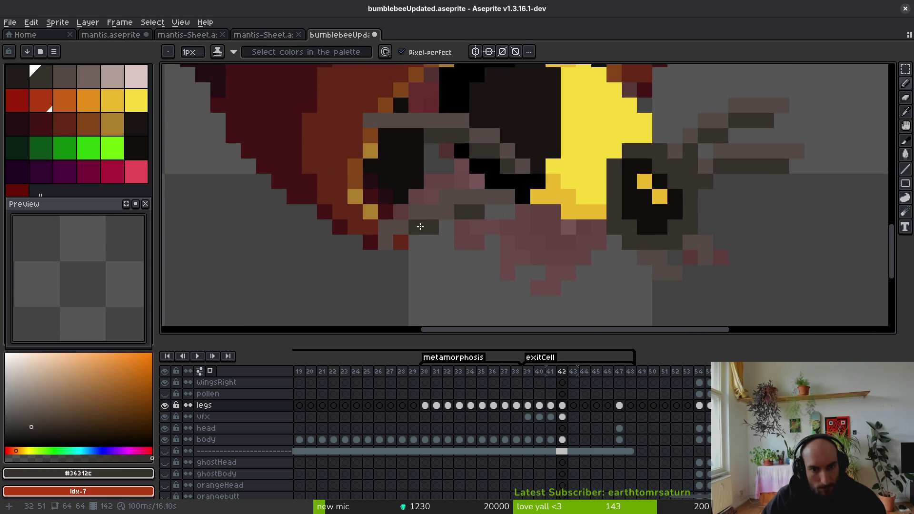
{"action": "key", "text": "ctrl+z"}
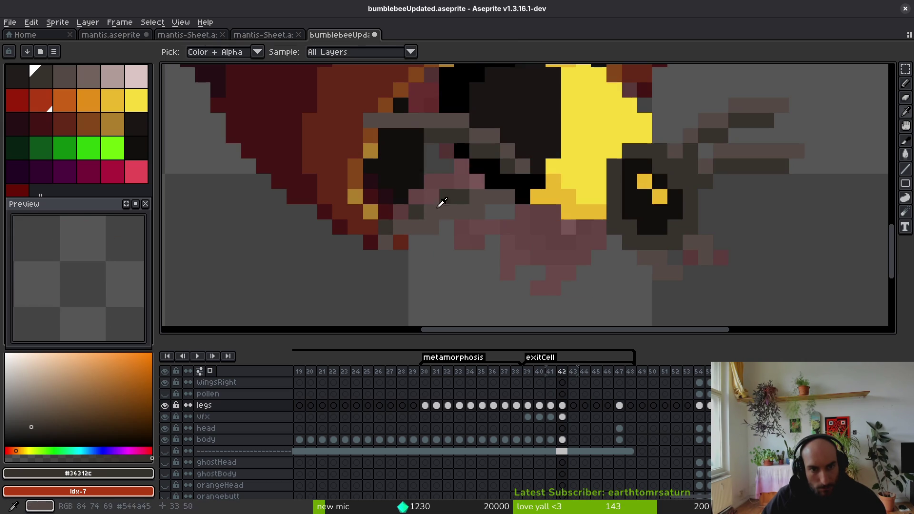
Step: Turn mauve leg pixels dark grey and repaint two others grey-brown
{"action": "left_click", "coordinate": [469, 186]}
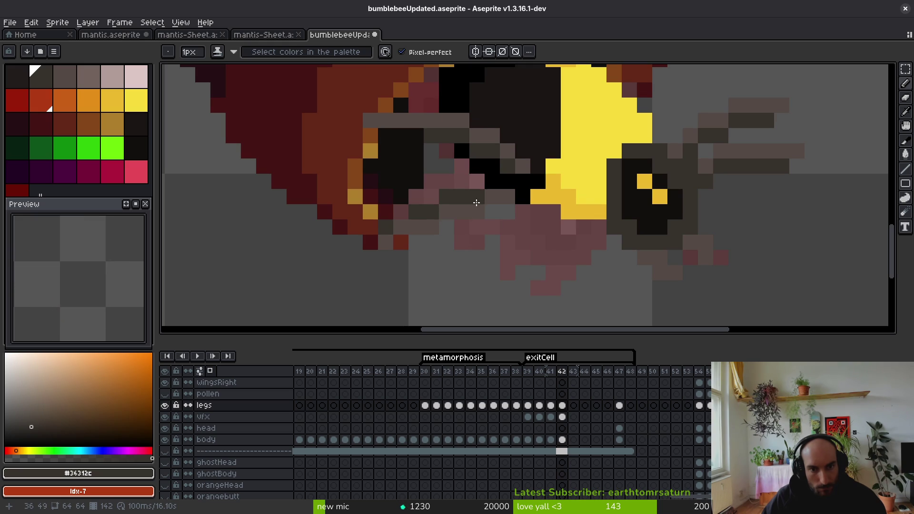
{"action": "left_click", "coordinate": [443, 227]}
{"action": "left_click", "coordinate": [438, 214], "text": "alt"}
{"action": "left_click", "coordinate": [431, 213]}
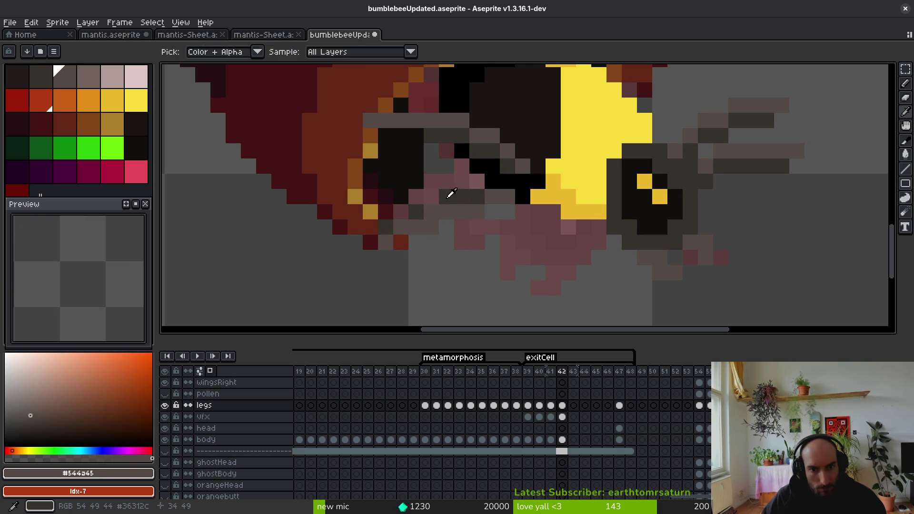
{"action": "left_click", "coordinate": [449, 195], "text": "alt"}
{"action": "left_click", "coordinate": [407, 215]}
{"action": "scroll", "coordinate": [397, 225], "scroll_direction": "down", "scroll_amount": 4}
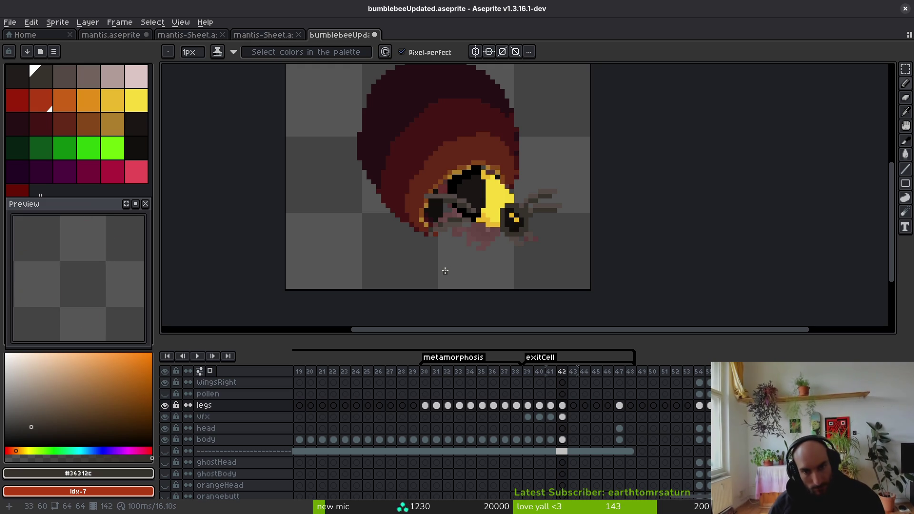
Step: Paint the left leg's lighter grey #544a45 pixels, including a horizontal segment
{"action": "left_click", "coordinate": [440, 263]}
{"action": "scroll", "coordinate": [465, 190], "scroll_direction": "up", "scroll_amount": 4}
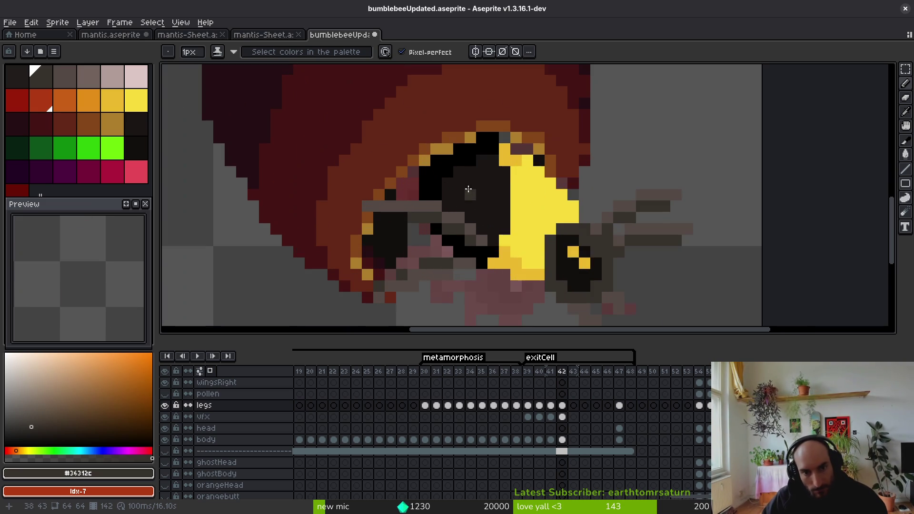
{"action": "key", "text": "comma"}
{"action": "key", "text": "period"}
{"action": "scroll", "coordinate": [464, 194], "scroll_direction": "up", "scroll_amount": 2}
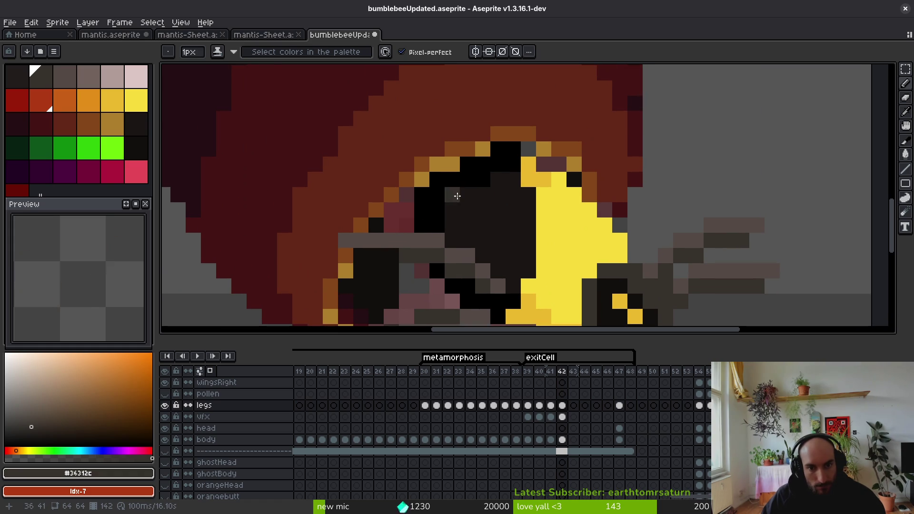
{"action": "scroll", "coordinate": [475, 213], "scroll_direction": "down", "scroll_amount": 5}
{"action": "scroll", "coordinate": [438, 198], "scroll_direction": "up", "scroll_amount": 7}
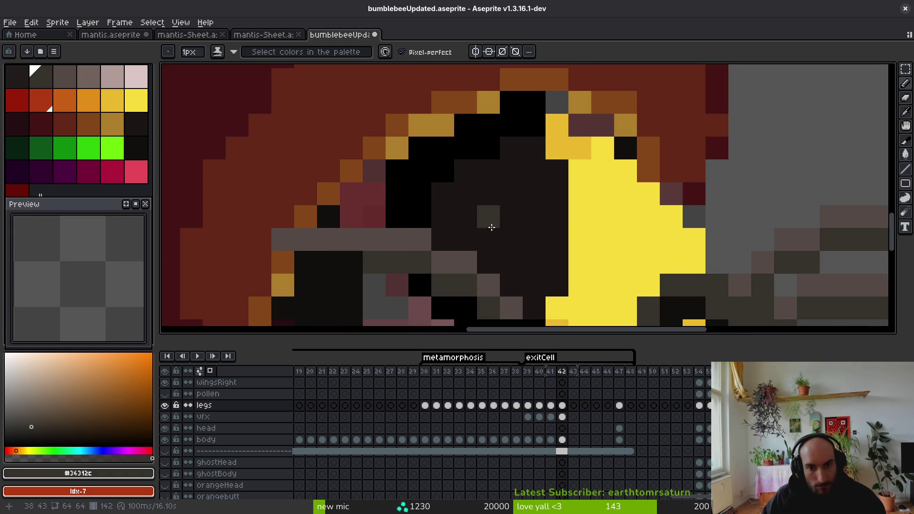
{"action": "left_click", "coordinate": [404, 208], "text": "alt"}
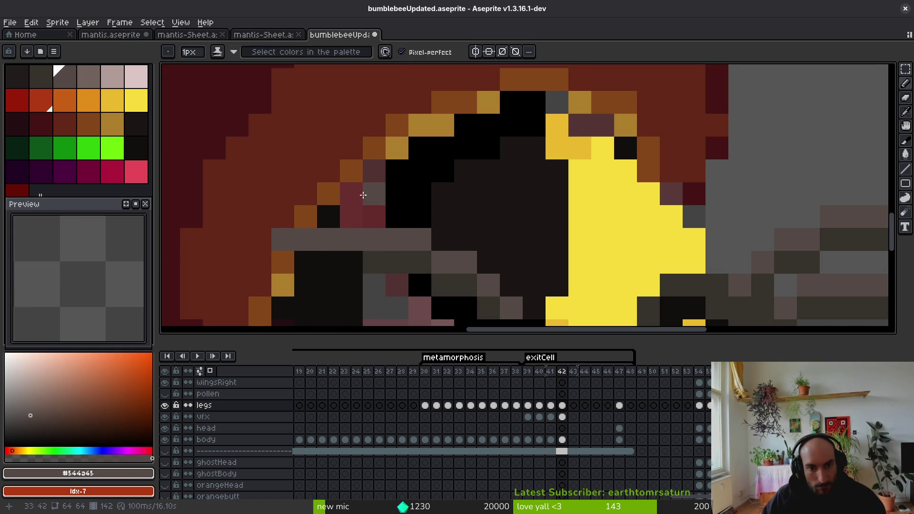
{"action": "left_click", "coordinate": [305, 149]}
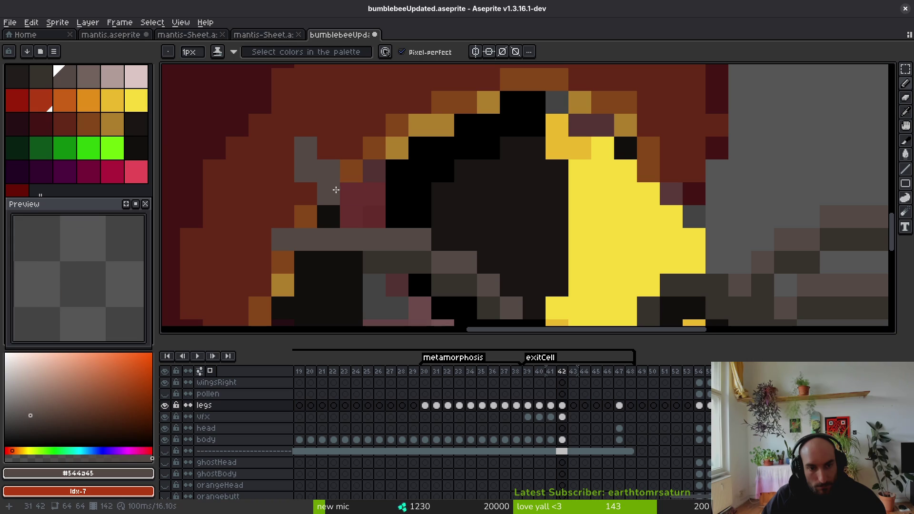
{"action": "left_click_drag", "start_coordinate": [336, 190], "coordinate": [421, 188]}
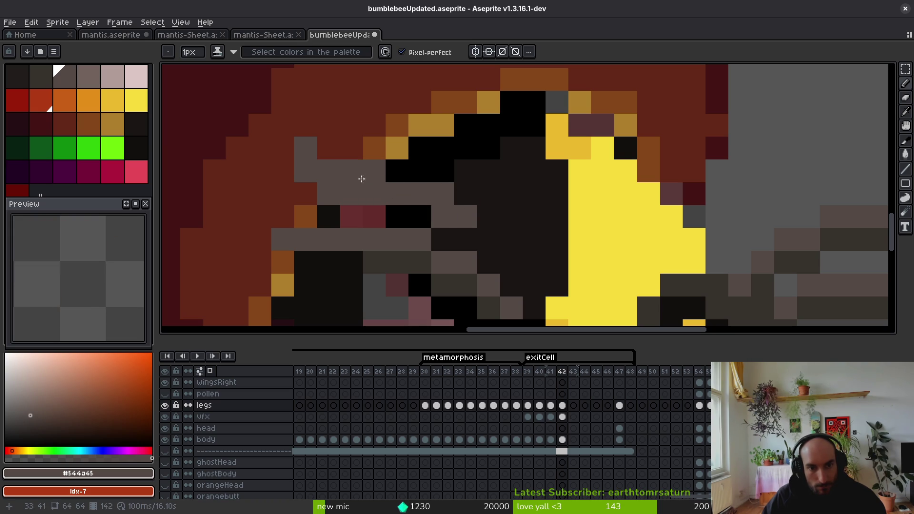
Step: Sample the darker grey #36312c and add a dark pixel to the left leg
{"action": "left_click", "coordinate": [397, 218]}
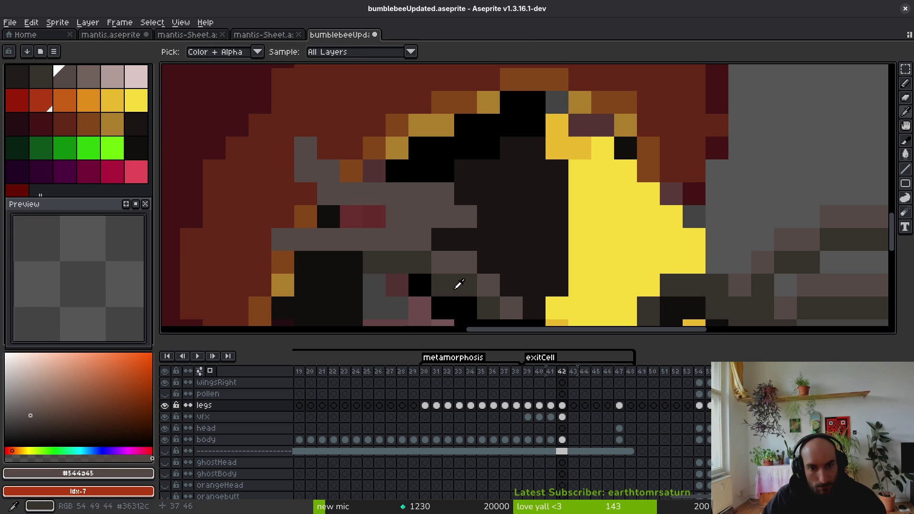
{"action": "left_click", "coordinate": [457, 285], "text": "alt"}
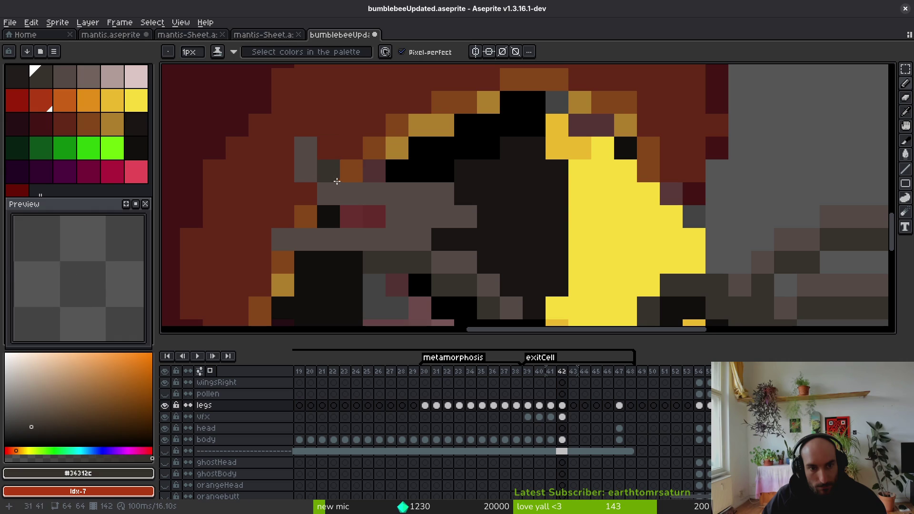
{"action": "scroll", "coordinate": [429, 205], "scroll_direction": "down", "scroll_amount": 3}
{"action": "key", "text": "comma"}
{"action": "key", "text": "alt"}
{"action": "key", "text": "period"}
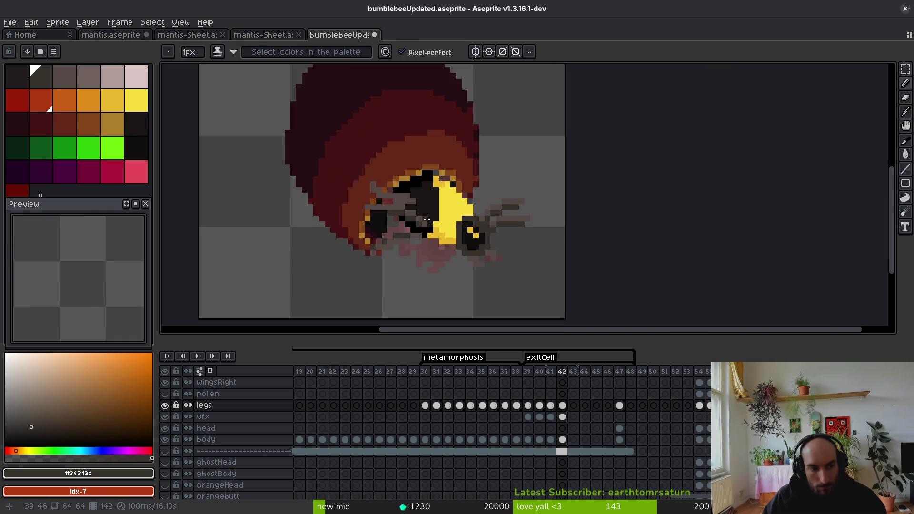
{"action": "scroll", "coordinate": [427, 218], "scroll_direction": "up", "scroll_amount": 4}
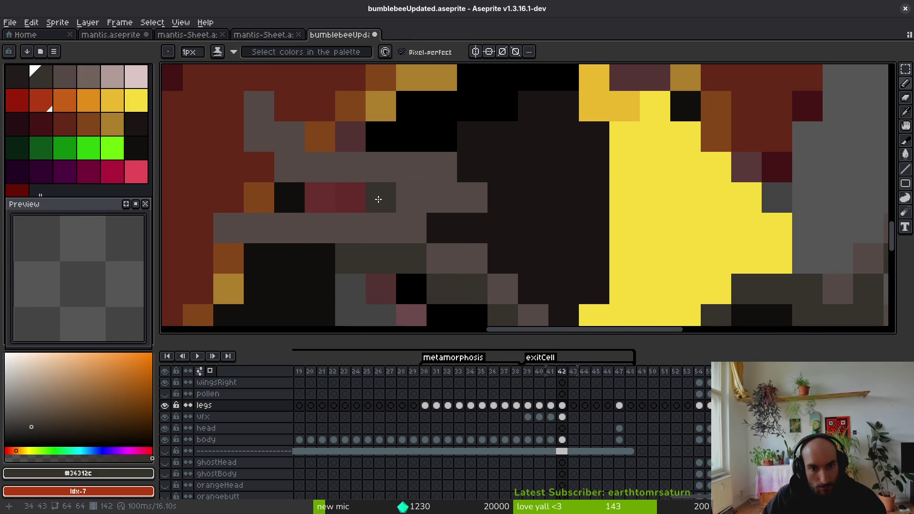
{"action": "left_click", "coordinate": [293, 167]}
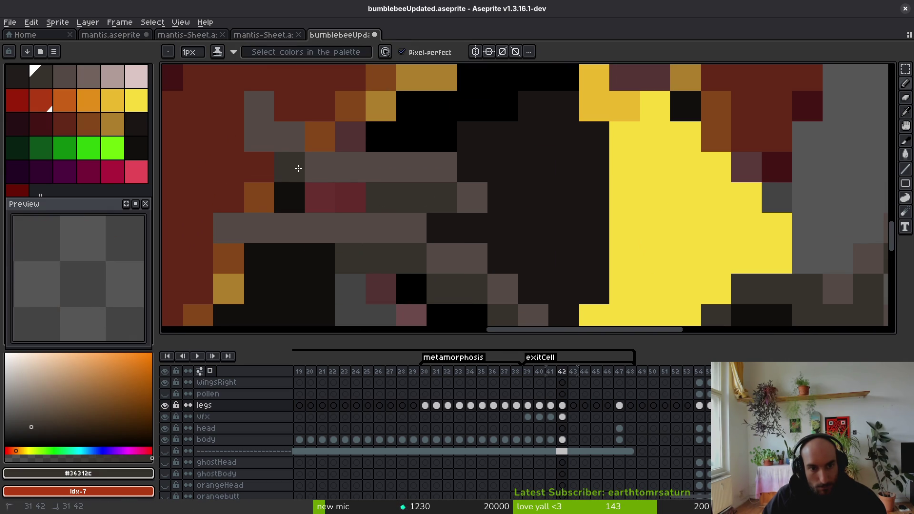
Step: Alternately pick the lighter and darker leg greys from the canvas to refine the leg shading
{"action": "left_click", "coordinate": [306, 152], "text": "alt"}
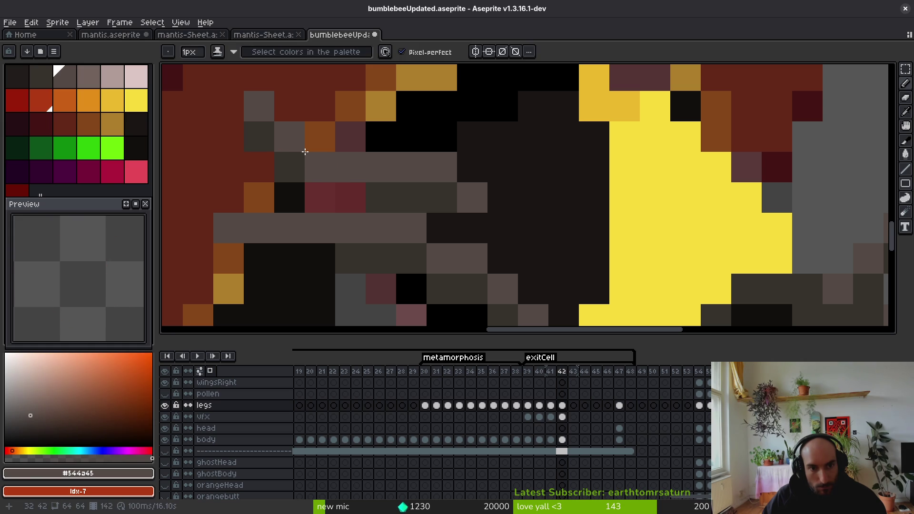
{"action": "left_click", "coordinate": [303, 164], "text": "alt"}
{"action": "scroll", "coordinate": [380, 190], "scroll_direction": "down", "scroll_amount": 4}
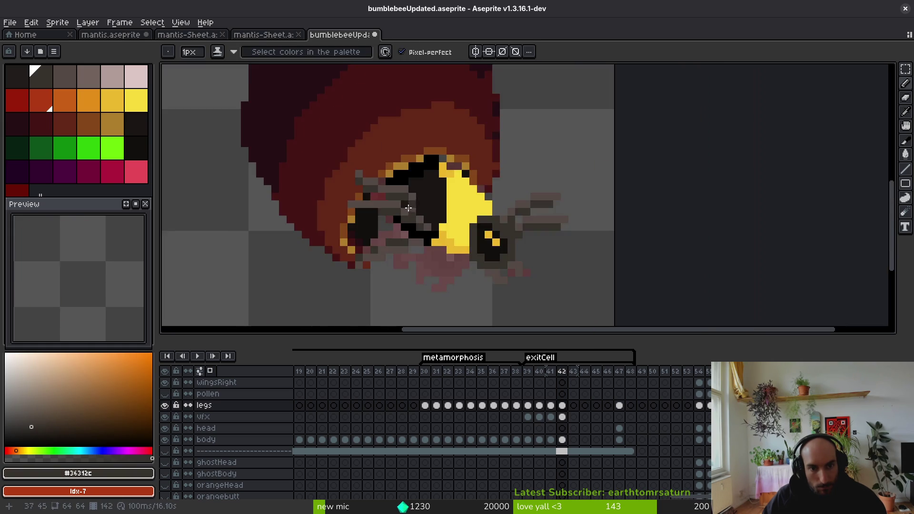
{"action": "scroll", "coordinate": [362, 164], "scroll_direction": "up", "scroll_amount": 3}
{"action": "left_click", "coordinate": [357, 159], "text": "alt"}
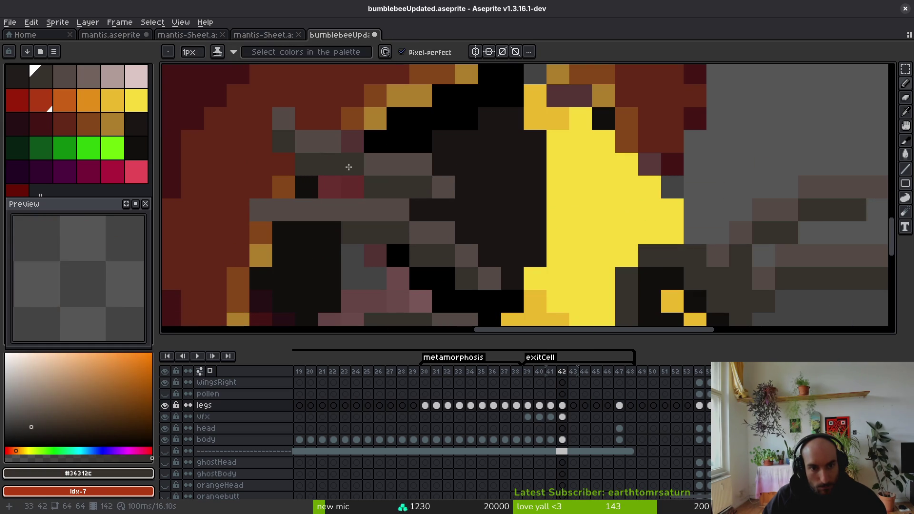
{"action": "left_click", "coordinate": [351, 149], "text": "alt"}
{"action": "left_click", "coordinate": [376, 184], "text": "alt"}
{"action": "scroll", "coordinate": [427, 223], "scroll_direction": "down", "scroll_amount": 5}
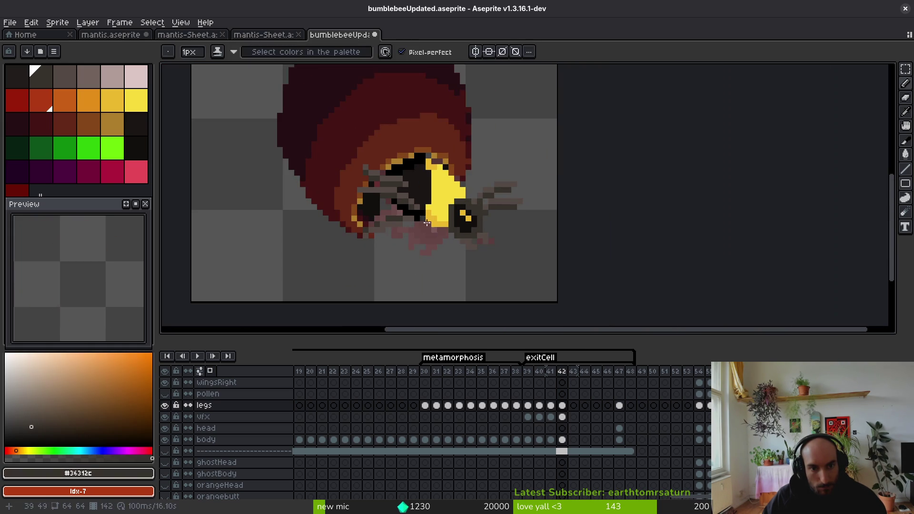
{"action": "scroll", "coordinate": [426, 234], "scroll_direction": "down", "scroll_amount": 1}
{"action": "key", "text": "comma"}
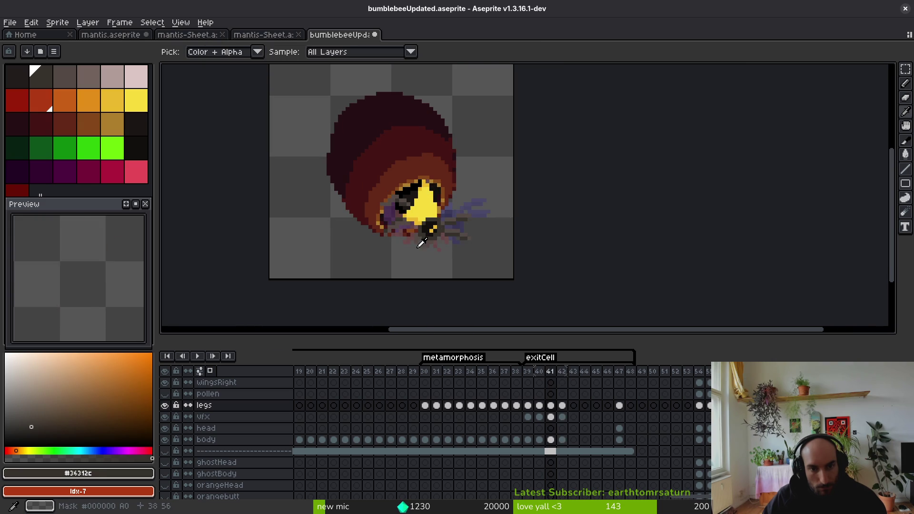
{"action": "key", "text": "period"}
{"action": "key", "text": "comma"}
{"action": "key", "text": "comma"}
{"action": "key", "text": "period"}
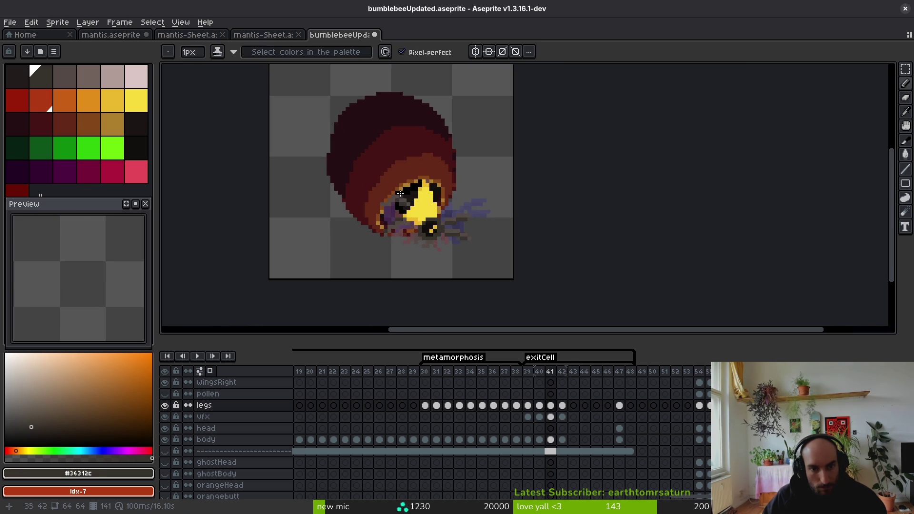
{"action": "scroll", "coordinate": [411, 200], "scroll_direction": "up", "scroll_amount": 5}
{"action": "key", "text": "period"}
{"action": "key", "text": "comma"}
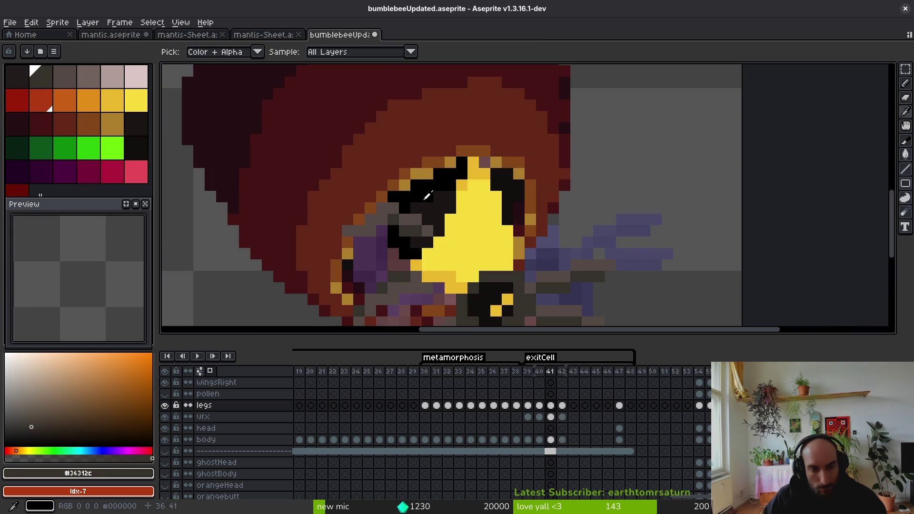
{"action": "key", "text": "period"}
{"action": "scroll", "coordinate": [436, 213], "scroll_direction": "down", "scroll_amount": 3}
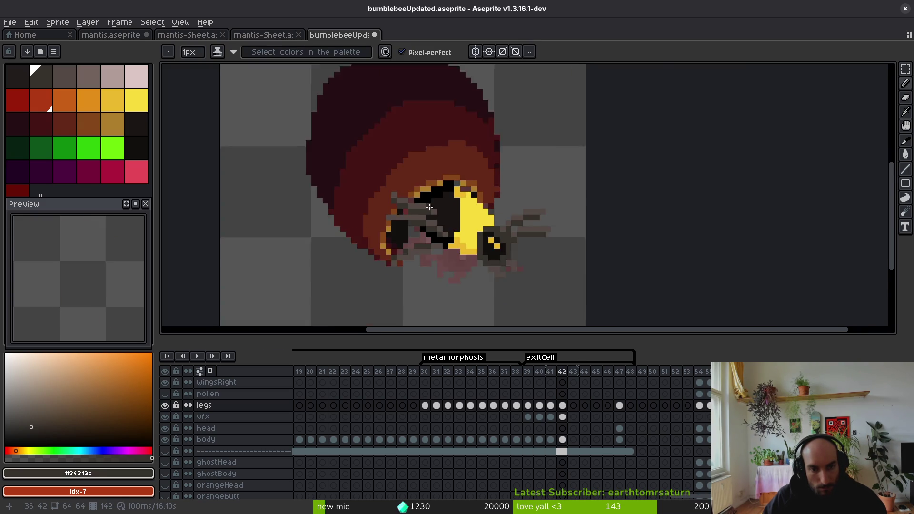
{"action": "scroll", "coordinate": [402, 237], "scroll_direction": "up", "scroll_amount": 1}
{"action": "scroll", "coordinate": [403, 237], "scroll_direction": "down", "scroll_amount": 1}
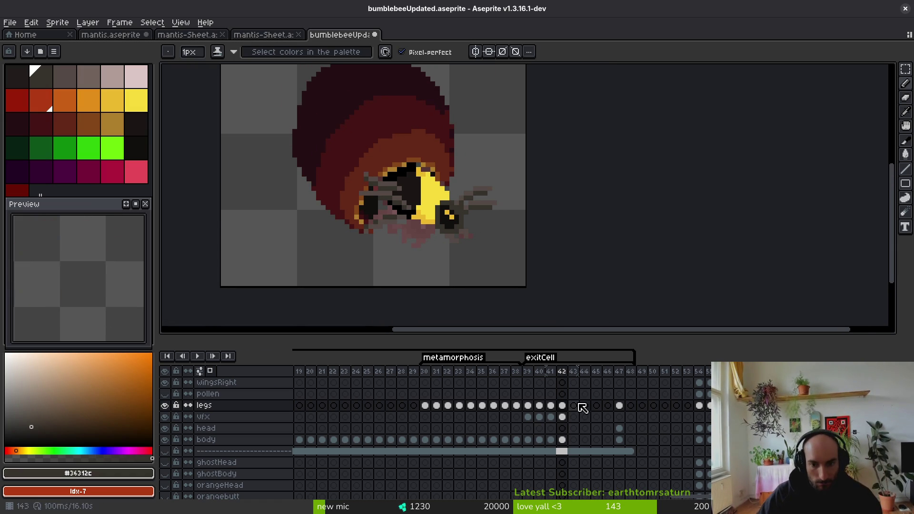
{"action": "key", "text": "alt"}
Step: Save the sprite and pick the bee's yellow #f7db3b from the body layer in frame 42
{"action": "left_click_drag", "start_coordinate": [495, 263], "coordinate": [479, 268]}
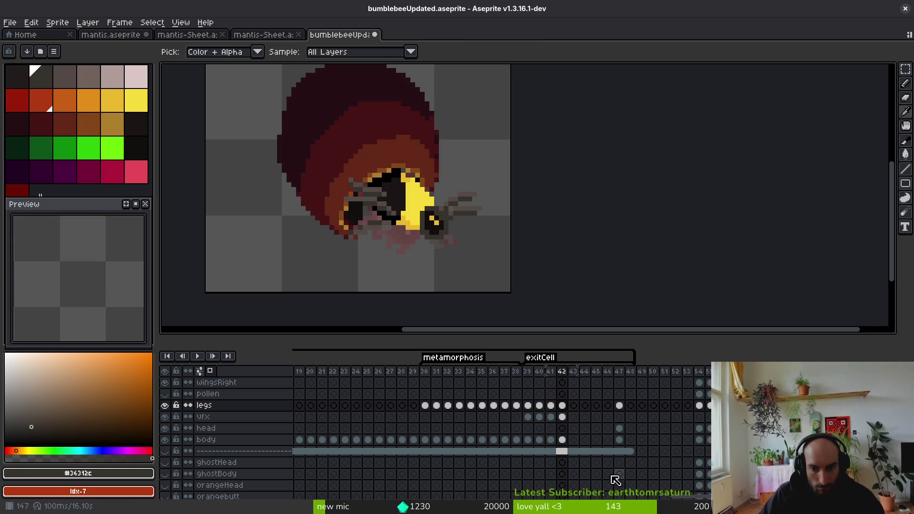
{"action": "left_click", "coordinate": [573, 418]}
{"action": "key", "text": "ctrl+s"}
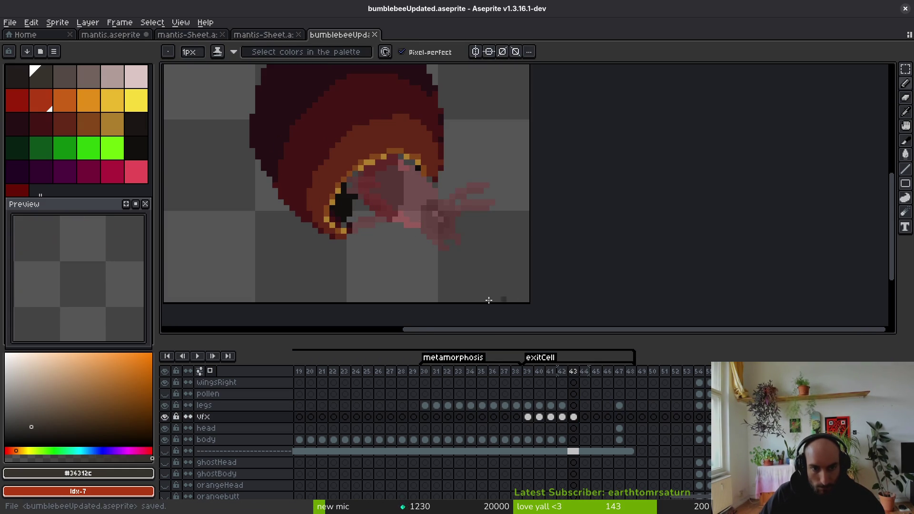
{"action": "scroll", "coordinate": [328, 213], "scroll_direction": "up", "scroll_amount": 3}
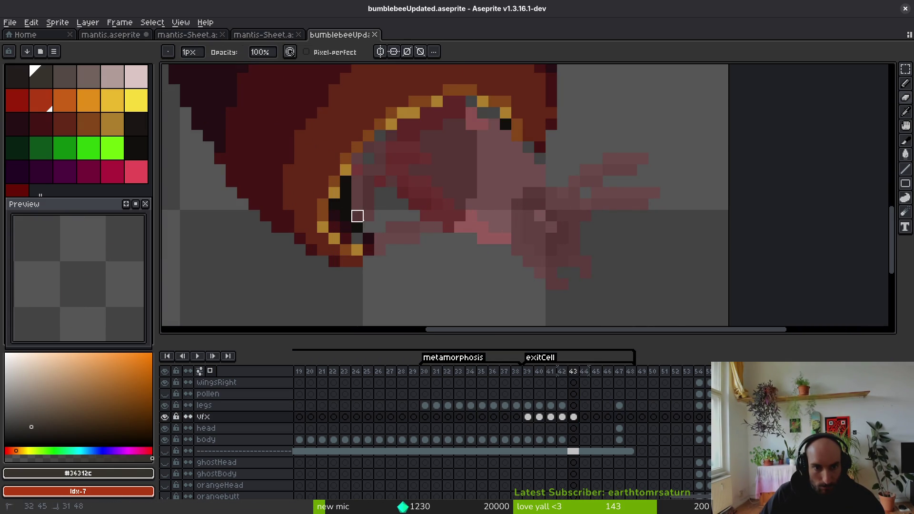
{"action": "left_click", "coordinate": [573, 439]}
{"action": "left_click", "coordinate": [562, 440]}
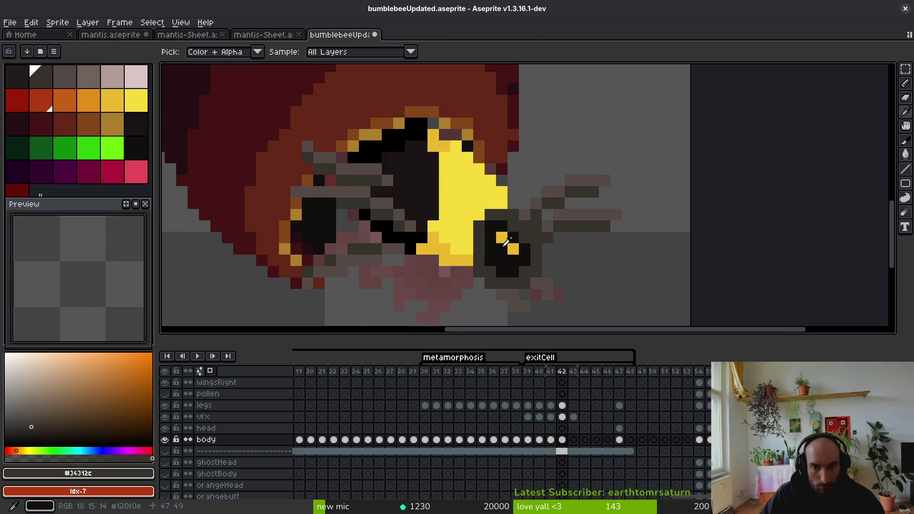
{"action": "left_click", "coordinate": [502, 194], "text": "alt"}
Step: On frame 43, outline the yellow body emerging diagonally from the cell with the Pencil
{"action": "key", "text": "period"}
{"action": "scroll", "coordinate": [477, 166], "scroll_direction": "up", "scroll_amount": 2}
{"action": "left_click_drag", "start_coordinate": [420, 103], "coordinate": [513, 193]}
{"action": "scroll", "coordinate": [472, 117], "scroll_direction": "down", "scroll_amount": 2}
{"action": "mouse_move", "coordinate": [472, 117]}
{"action": "left_mouse_down"}
{"action": "mouse_move", "coordinate": [534, 130]}
{"action": "mouse_move", "coordinate": [529, 219]}
{"action": "left_mouse_up"}
{"action": "scroll", "coordinate": [509, 164], "scroll_direction": "up", "scroll_amount": 2}
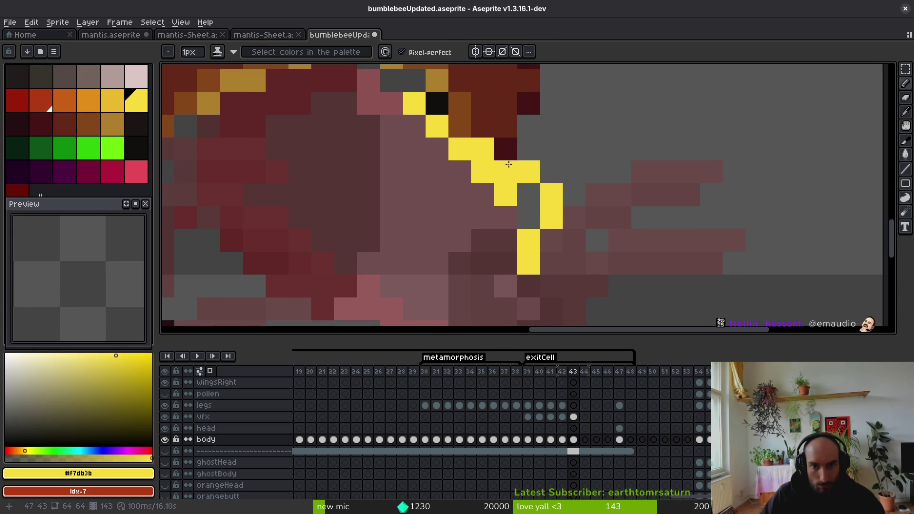
{"action": "scroll", "coordinate": [411, 100], "scroll_direction": "up", "scroll_amount": 2}
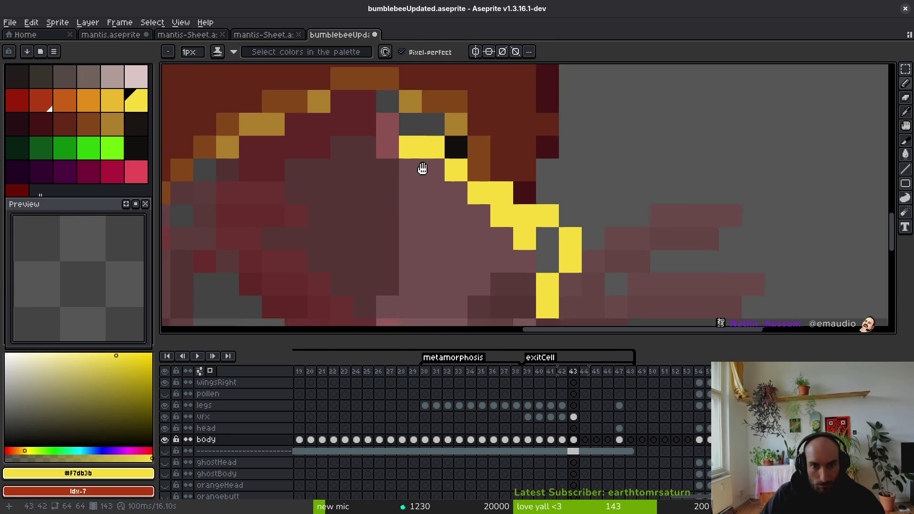
{"action": "scroll", "coordinate": [410, 143], "scroll_direction": "down", "scroll_amount": 2}
{"action": "mouse_move", "coordinate": [370, 102]}
{"action": "left_mouse_down"}
{"action": "mouse_move", "coordinate": [386, 123]}
{"action": "mouse_move", "coordinate": [416, 224]}
{"action": "left_mouse_up"}
{"action": "mouse_move", "coordinate": [415, 219]}
{"action": "left_mouse_down"}
{"action": "mouse_move", "coordinate": [437, 146]}
{"action": "mouse_move", "coordinate": [393, 232]}
{"action": "left_mouse_up"}
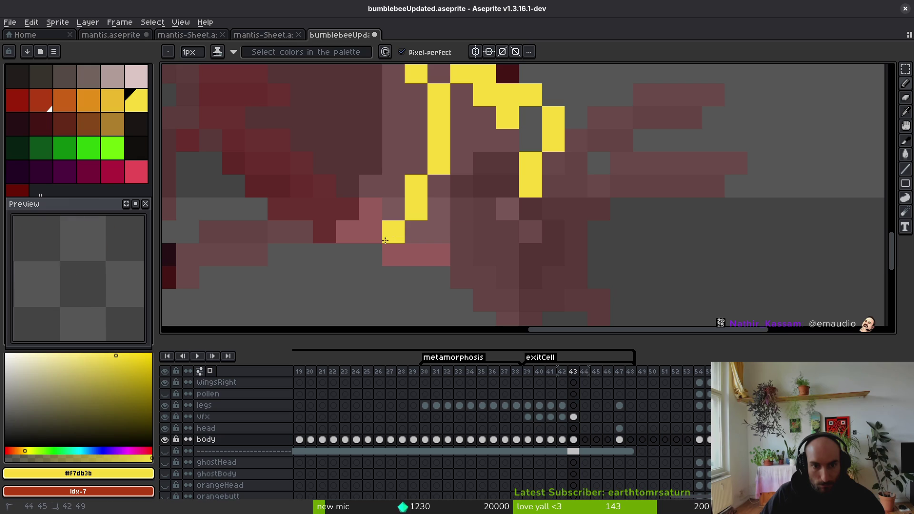
{"action": "mouse_move", "coordinate": [531, 143]}
{"action": "left_mouse_down"}
{"action": "mouse_move", "coordinate": [535, 119]}
{"action": "mouse_move", "coordinate": [450, 265]}
{"action": "mouse_move", "coordinate": [418, 255]}
{"action": "mouse_move", "coordinate": [459, 244]}
{"action": "mouse_move", "coordinate": [461, 117]}
{"action": "mouse_move", "coordinate": [469, 119]}
{"action": "mouse_move", "coordinate": [439, 201]}
{"action": "mouse_move", "coordinate": [478, 212]}
{"action": "left_mouse_up"}
Step: Fill the dark pixels inside the outline with solid yellow
{"action": "scroll", "coordinate": [478, 212], "scroll_direction": "up", "scroll_amount": 5}
{"action": "left_click_drag", "start_coordinate": [409, 184], "coordinate": [395, 165]}
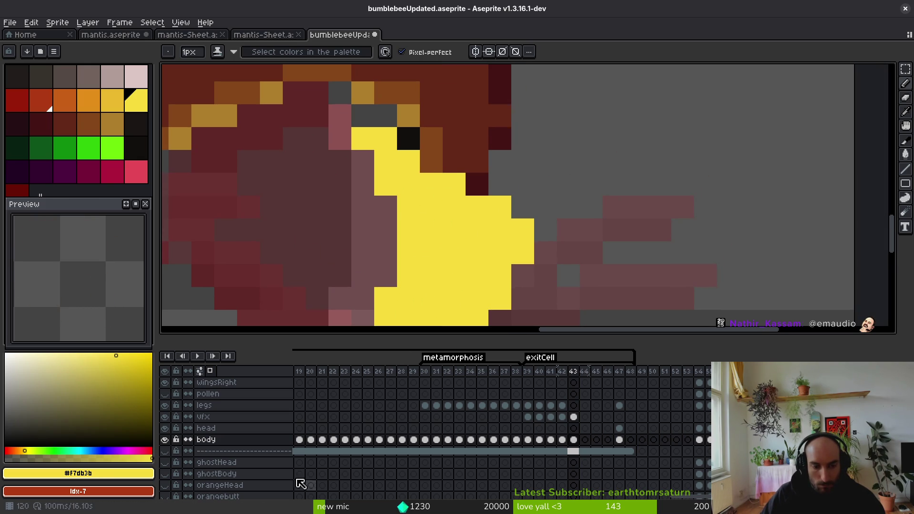
{"action": "left_click", "coordinate": [574, 417]}
Step: Erase the vfx-layer pixels covering the yellow body in frame 43 and save
{"action": "key", "text": "e"}
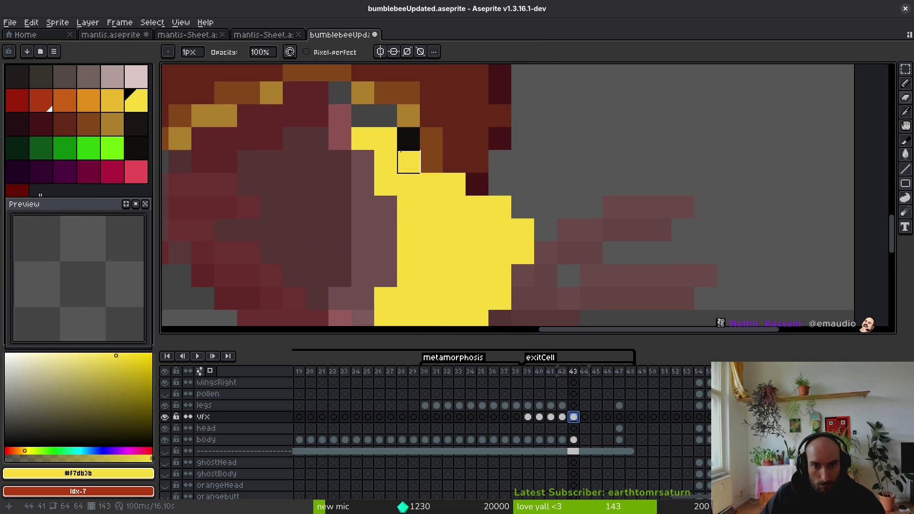
{"action": "left_click_drag", "start_coordinate": [400, 152], "coordinate": [463, 194]}
{"action": "left_click", "coordinate": [574, 440]}
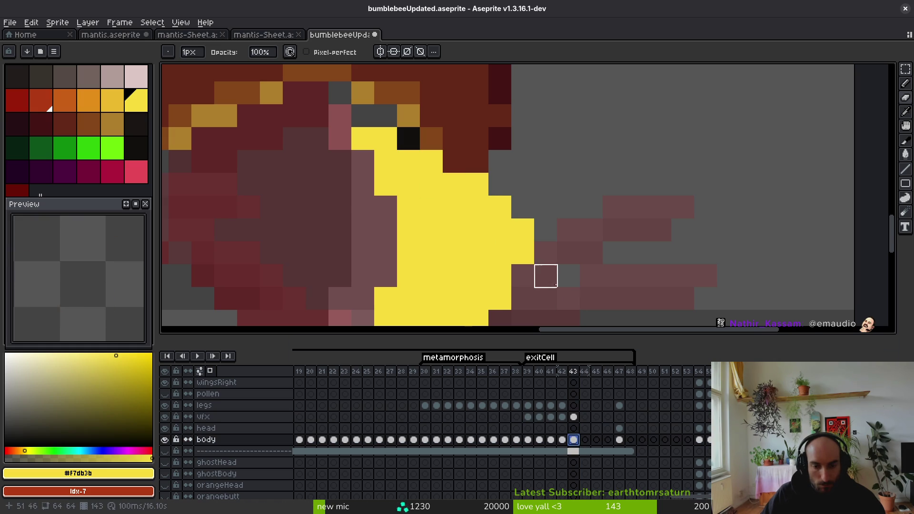
{"action": "scroll", "coordinate": [543, 234], "scroll_direction": "down", "scroll_amount": 5}
{"action": "key", "text": "b"}
{"action": "scroll", "coordinate": [513, 227], "scroll_direction": "up", "scroll_amount": 2}
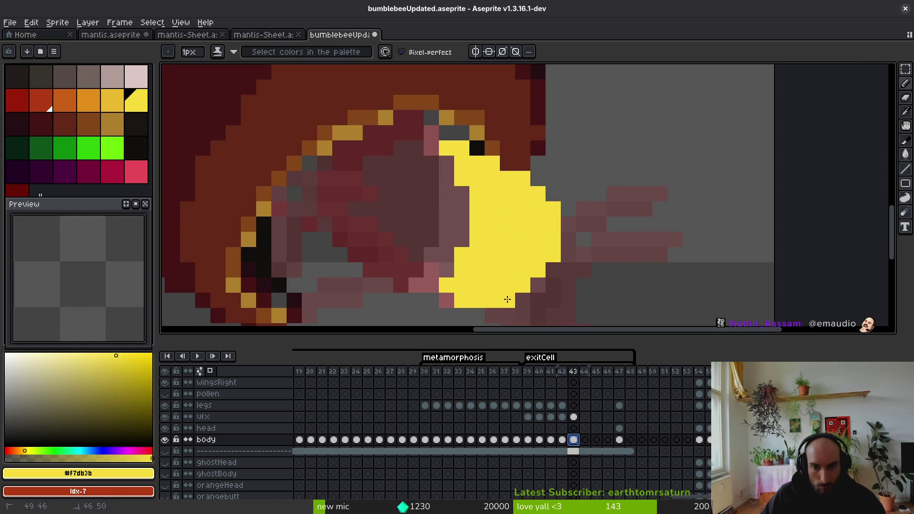
{"action": "scroll", "coordinate": [548, 267], "scroll_direction": "down", "scroll_amount": 3}
{"action": "key", "text": "alt"}
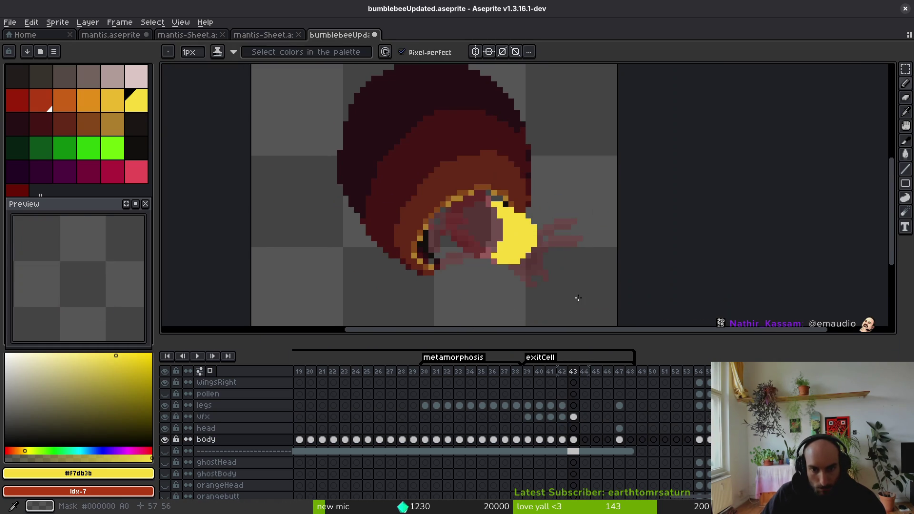
{"action": "key", "text": "alt"}
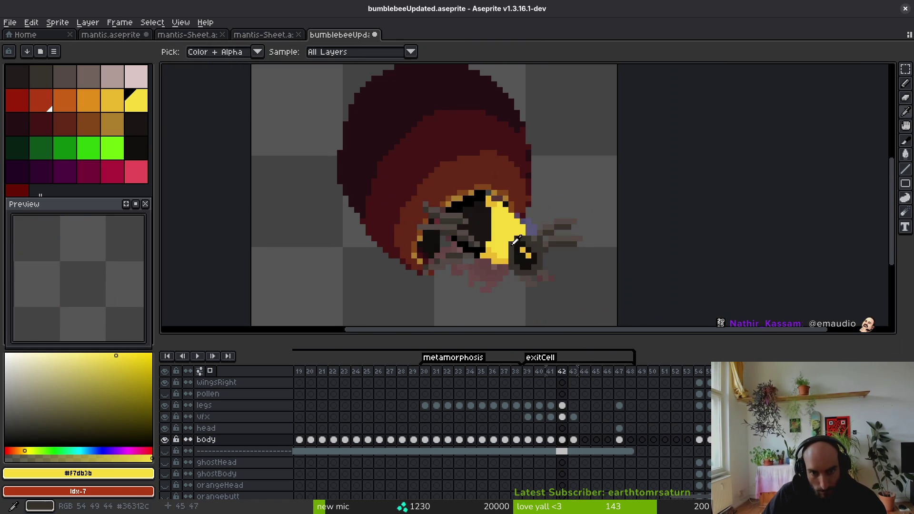
{"action": "scroll", "coordinate": [480, 288], "scroll_direction": "up", "scroll_amount": 3}
{"action": "key", "text": "e"}
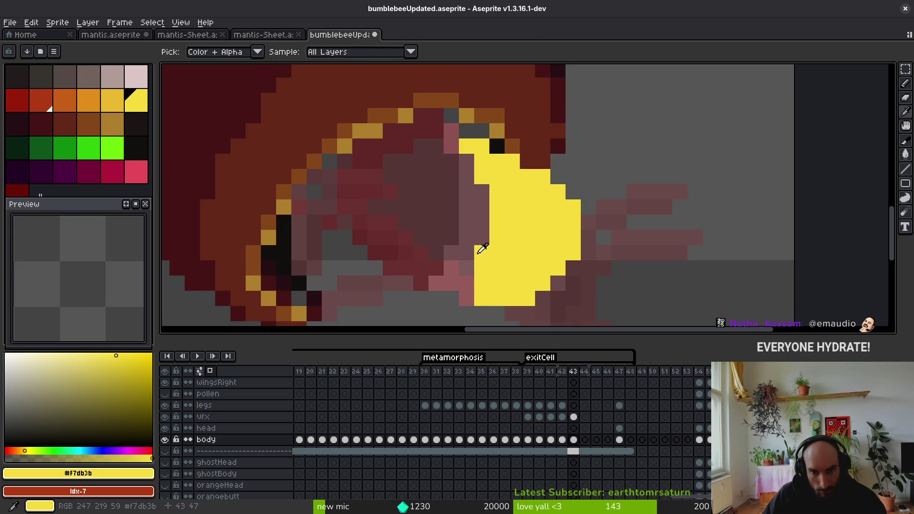
{"action": "scroll", "coordinate": [525, 245], "scroll_direction": "down", "scroll_amount": 1}
{"action": "key", "text": "ctrl+s"}
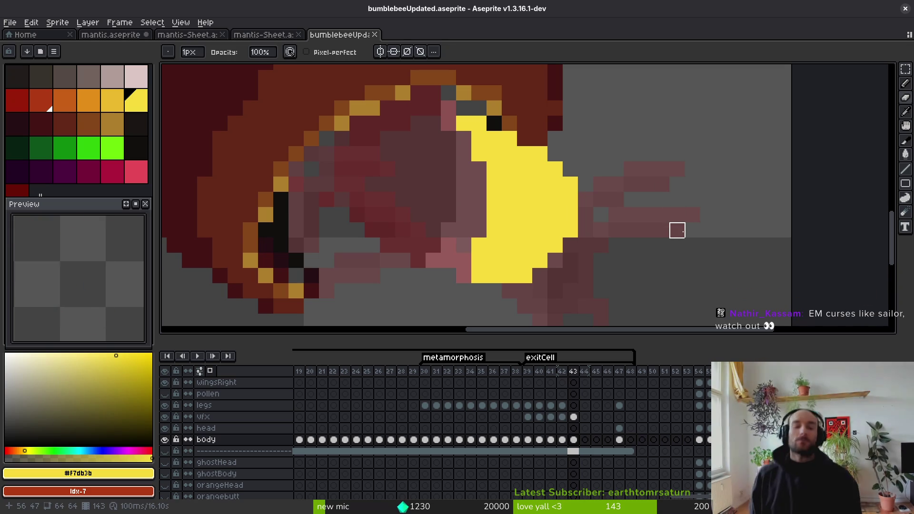
Step: Flip between frames 42 and 43 to compare the emerging bee
{"action": "key", "text": "Left"}
{"action": "scroll", "coordinate": [592, 259], "scroll_direction": "down", "scroll_amount": 3}
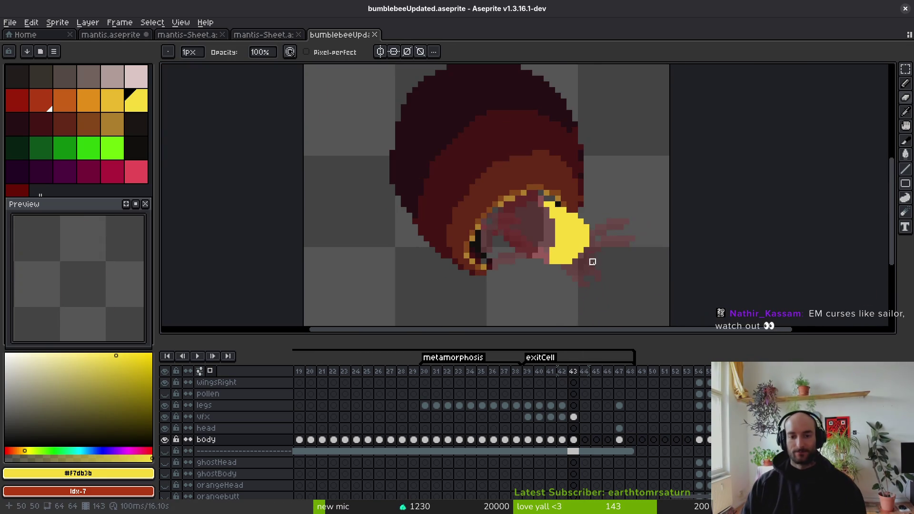
{"action": "key", "text": "alt"}
{"action": "key", "text": "Right"}
{"action": "key", "text": "Left"}
{"action": "key", "text": "Right"}
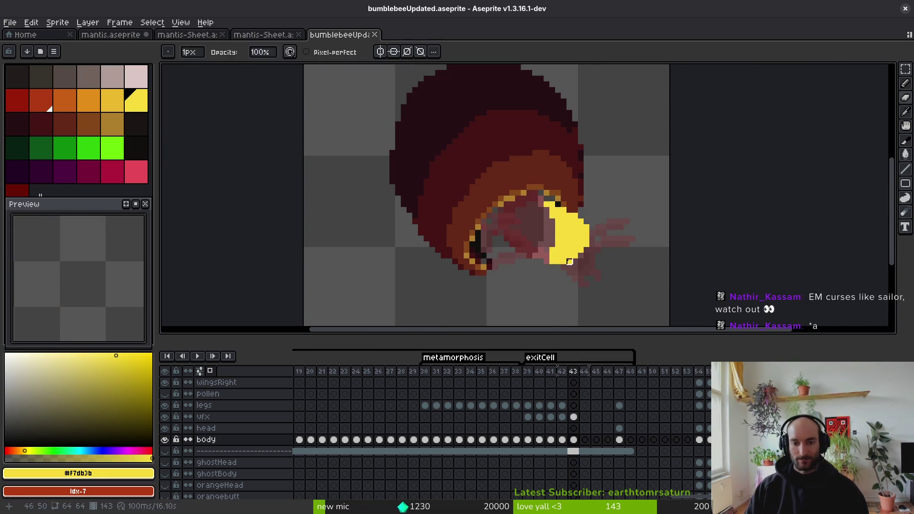
{"action": "scroll", "coordinate": [550, 251], "scroll_direction": "up", "scroll_amount": 2}
{"action": "scroll", "coordinate": [550, 251], "scroll_direction": "down", "scroll_amount": 4}
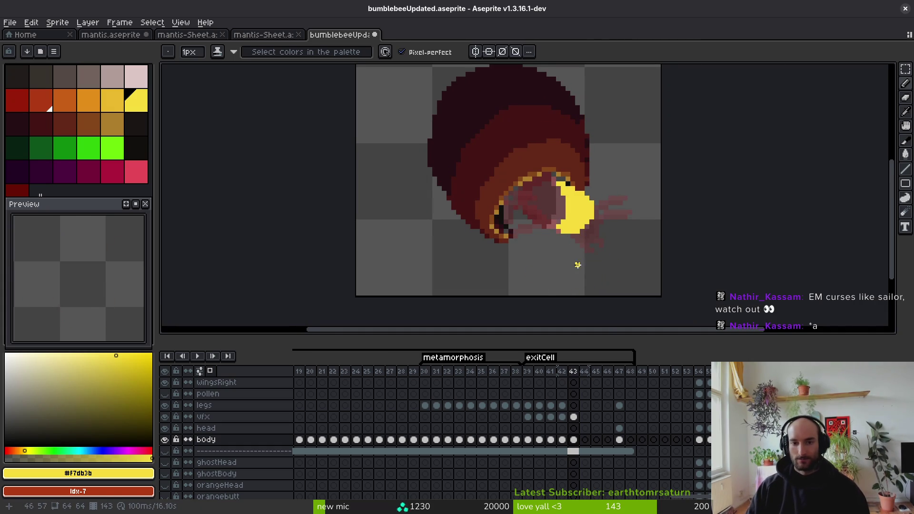
Step: Pick near-black #1a1414 and start the head, undoing a misplaced stroke
{"action": "left_click", "coordinate": [538, 218], "text": "alt"}
{"action": "scroll", "coordinate": [539, 219], "scroll_direction": "up", "scroll_amount": 2}
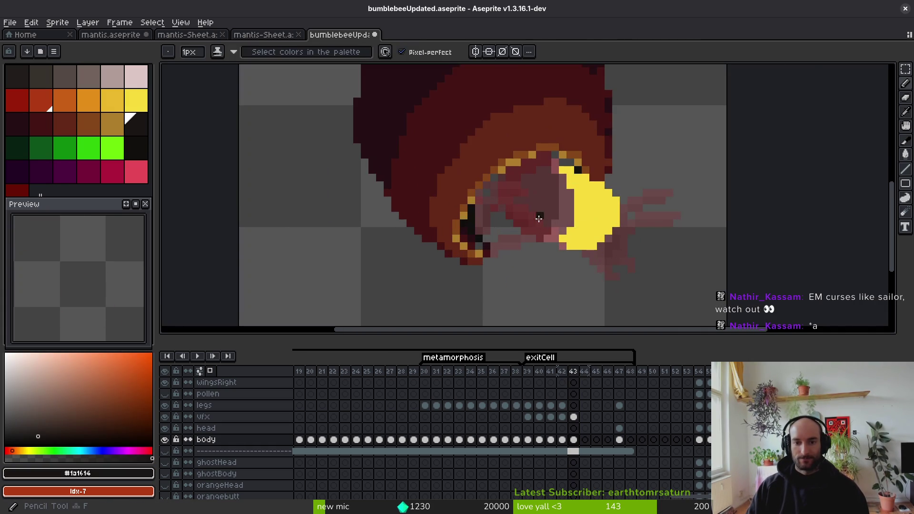
{"action": "scroll", "coordinate": [548, 227], "scroll_direction": "up", "scroll_amount": 1}
{"action": "left_click_drag", "start_coordinate": [554, 141], "coordinate": [558, 134]}
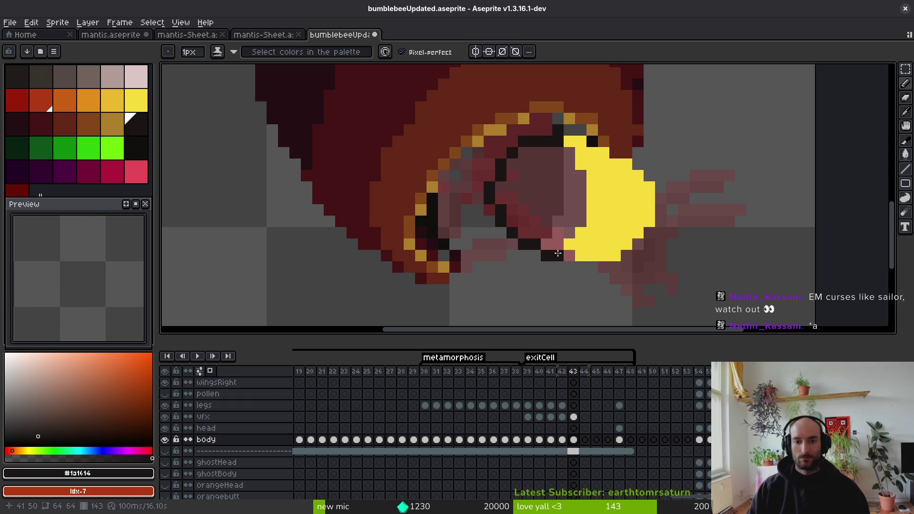
{"action": "key", "text": "ctrl+z"}
{"action": "left_click_drag", "start_coordinate": [556, 245], "coordinate": [534, 240]}
{"action": "scroll", "coordinate": [551, 237], "scroll_direction": "down", "scroll_amount": 5}
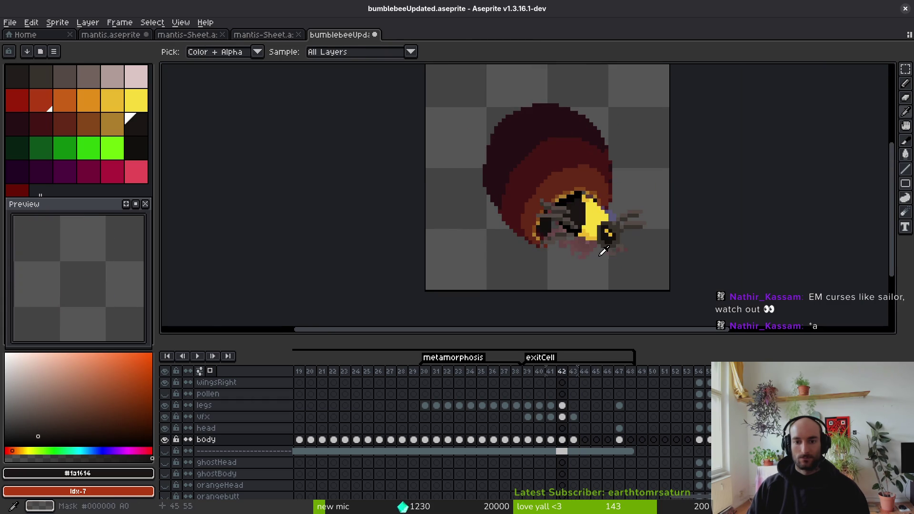
{"action": "scroll", "coordinate": [602, 238], "scroll_direction": "up", "scroll_amount": 3}
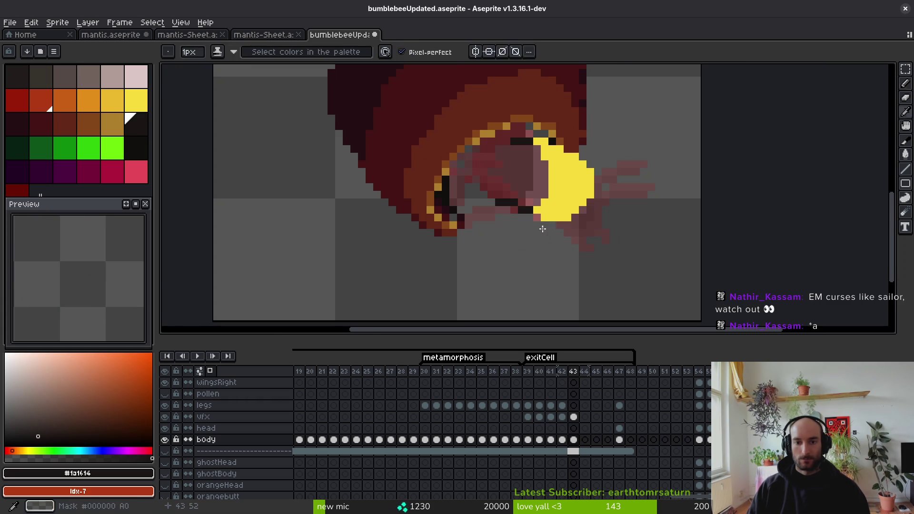
Step: Outline the dark head beside the yellow patch and Paint Bucket fill its interior near-black
{"action": "left_click", "coordinate": [555, 200], "text": "alt"}
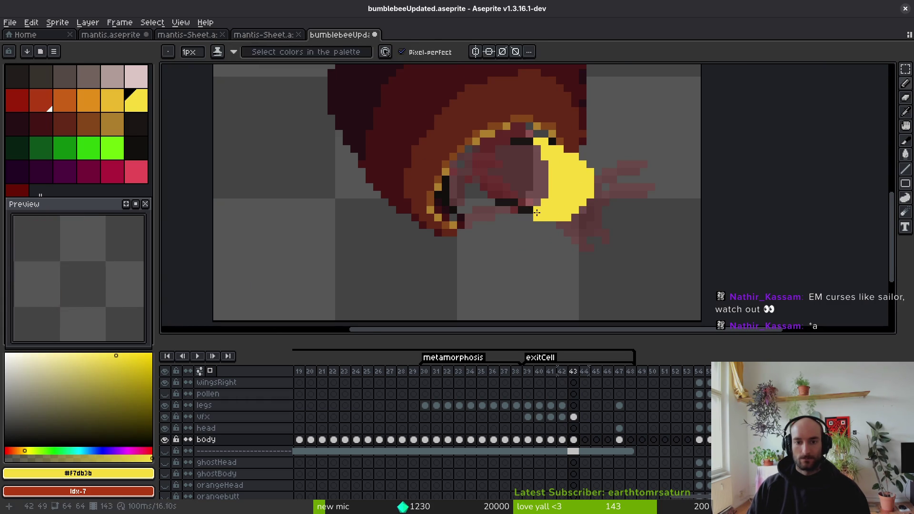
{"action": "left_click", "coordinate": [534, 206], "text": "alt"}
{"action": "scroll", "coordinate": [532, 212], "scroll_direction": "up", "scroll_amount": 1}
{"action": "mouse_move", "coordinate": [529, 217]}
{"action": "left_mouse_down"}
{"action": "mouse_move", "coordinate": [452, 198]}
{"action": "mouse_move", "coordinate": [452, 206]}
{"action": "mouse_move", "coordinate": [462, 210]}
{"action": "mouse_move", "coordinate": [510, 148]}
{"action": "mouse_move", "coordinate": [459, 210]}
{"action": "left_mouse_up"}
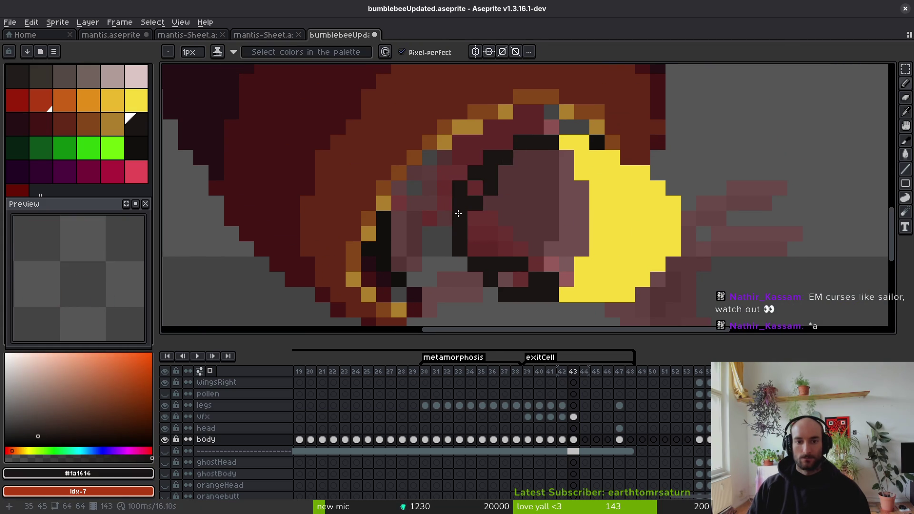
{"action": "left_click", "coordinate": [475, 187]}
{"action": "left_click", "coordinate": [536, 157]}
{"action": "key", "text": "g"}
{"action": "left_click", "coordinate": [533, 200]}
{"action": "left_click", "coordinate": [535, 242]}
{"action": "scroll", "coordinate": [536, 243], "scroll_direction": "down", "scroll_amount": 3}
Step: Darken the leftover edge pixels of the head in frame 43 and save the file
{"action": "key", "text": "b"}
{"action": "scroll", "coordinate": [536, 243], "scroll_direction": "up", "scroll_amount": 3}
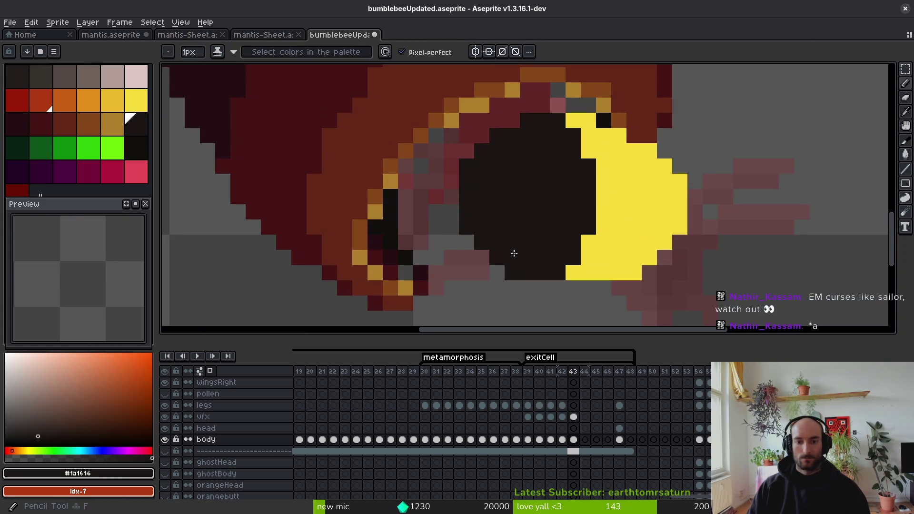
{"action": "scroll", "coordinate": [524, 242], "scroll_direction": "down", "scroll_amount": 3}
{"action": "scroll", "coordinate": [502, 241], "scroll_direction": "up", "scroll_amount": 2}
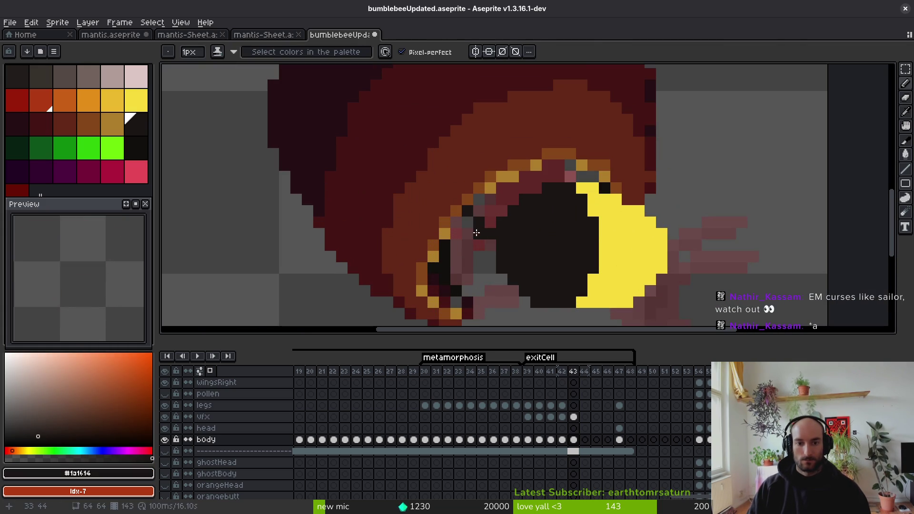
{"action": "left_click_drag", "start_coordinate": [476, 233], "coordinate": [462, 218]}
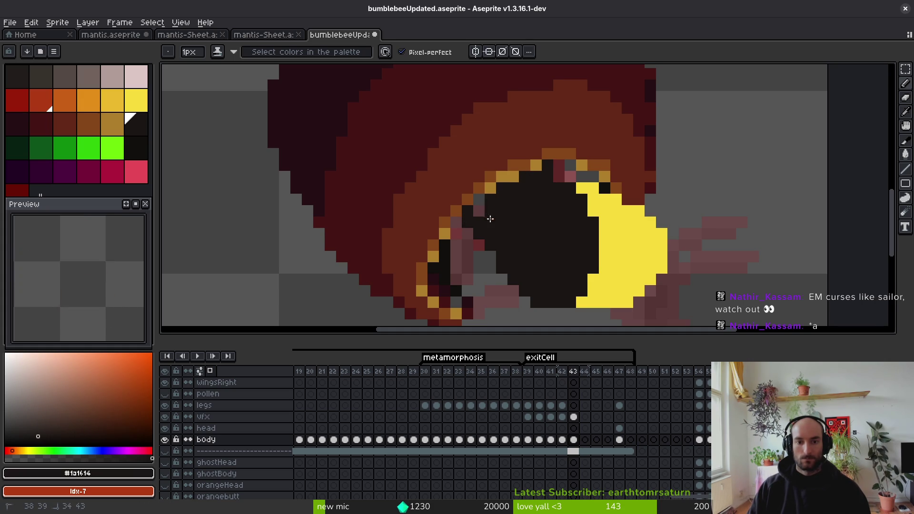
{"action": "left_click", "coordinate": [491, 222]}
{"action": "scroll", "coordinate": [497, 220], "scroll_direction": "down", "scroll_amount": 2}
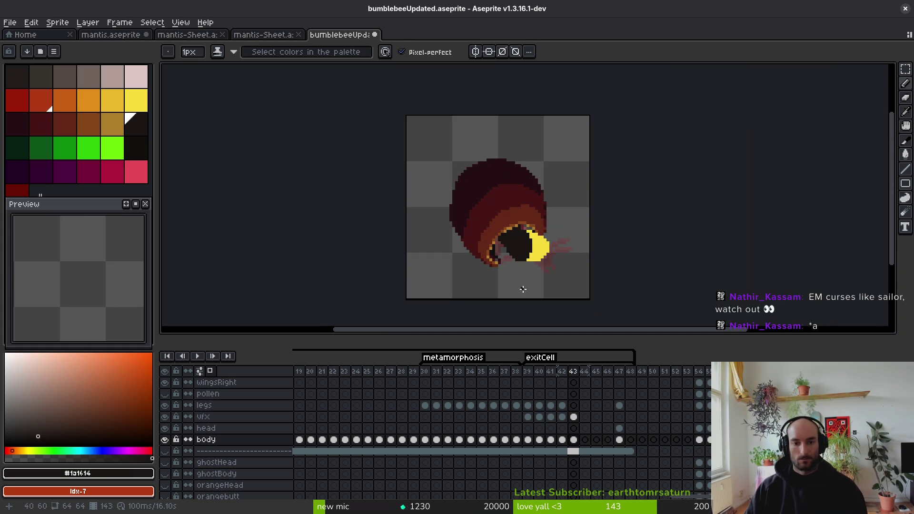
{"action": "key", "text": "i"}
{"action": "key", "text": "b"}
{"action": "scroll", "coordinate": [514, 259], "scroll_direction": "up", "scroll_amount": 5}
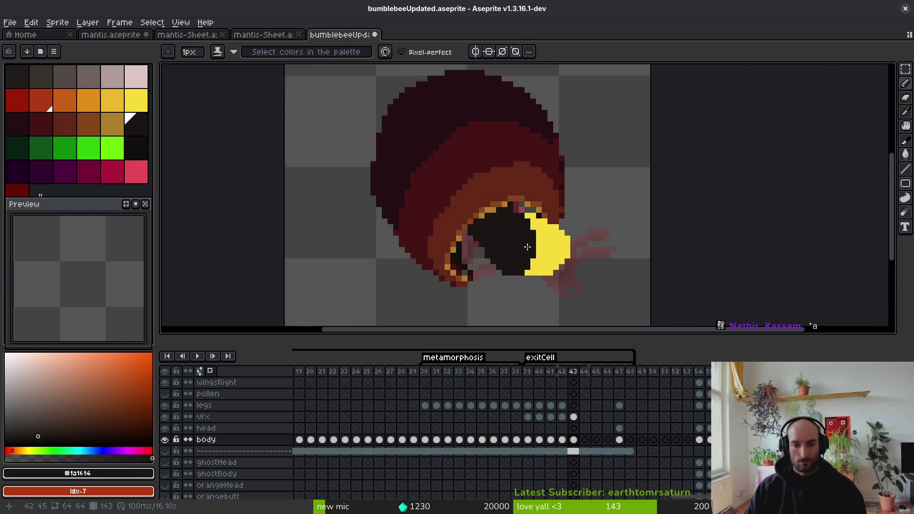
{"action": "scroll", "coordinate": [508, 248], "scroll_direction": "down", "scroll_amount": 3}
{"action": "key", "text": "ctrl+s"}
Step: Sample the grey #544d45 from the bee's legs
{"action": "scroll", "coordinate": [530, 252], "scroll_direction": "down", "scroll_amount": 1}
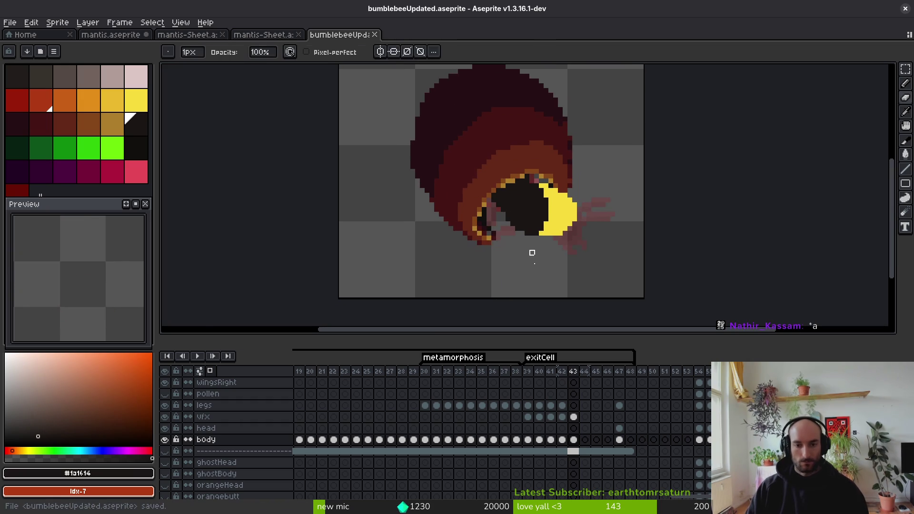
{"action": "key", "text": "i"}
{"action": "left_click_drag", "start_coordinate": [528, 228], "coordinate": [549, 204]}
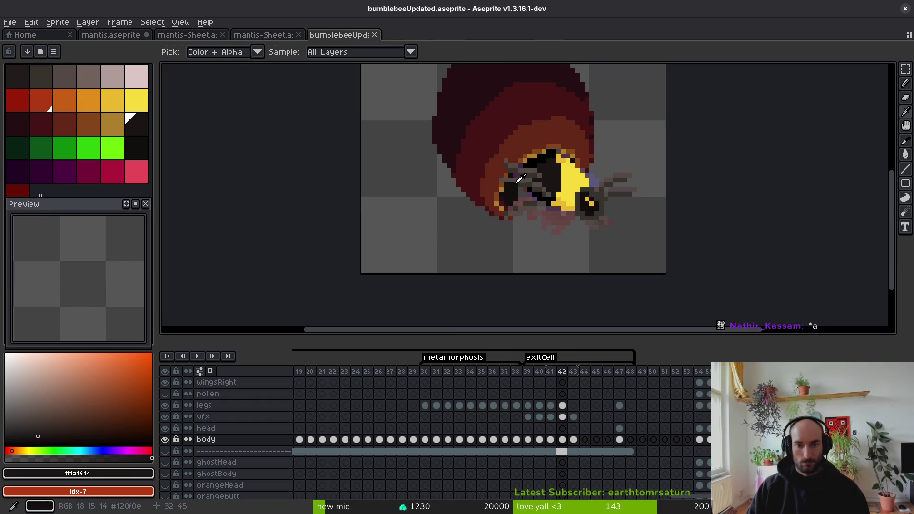
{"action": "left_click", "coordinate": [549, 204]}
{"action": "key", "text": "b"}
Step: Compare the legs in frames 42 and 43, then select the legs layer
{"action": "key", "text": "Left"}
{"action": "scroll", "coordinate": [547, 153], "scroll_direction": "up", "scroll_amount": 2}
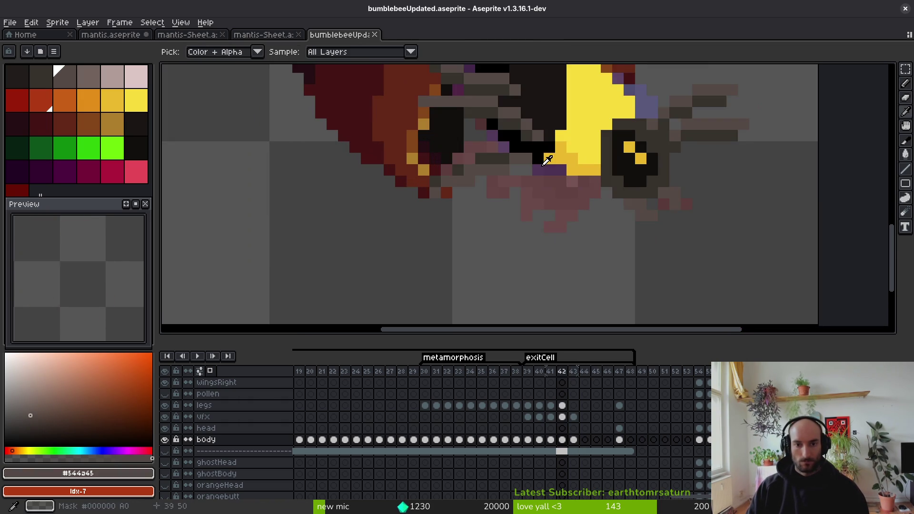
{"action": "scroll", "coordinate": [577, 255], "scroll_direction": "up", "scroll_amount": 1}
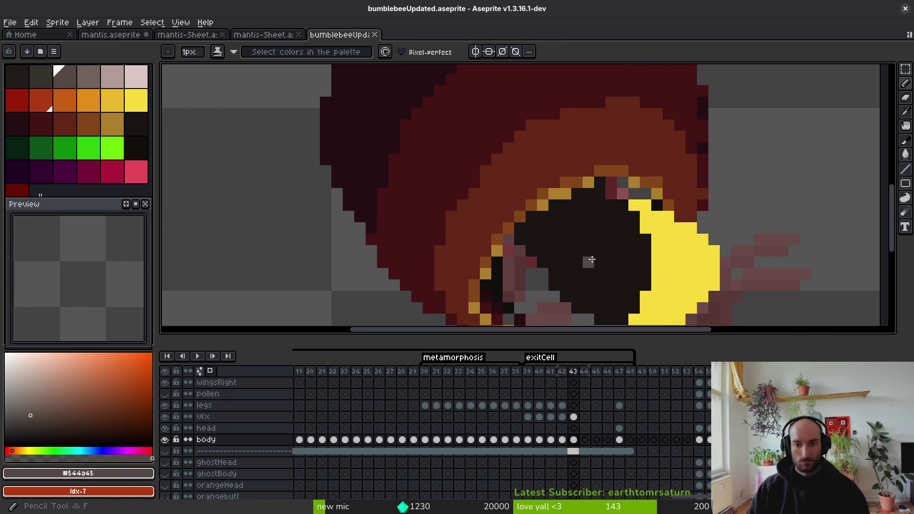
{"action": "key", "text": "alt"}
{"action": "key", "text": "Right"}
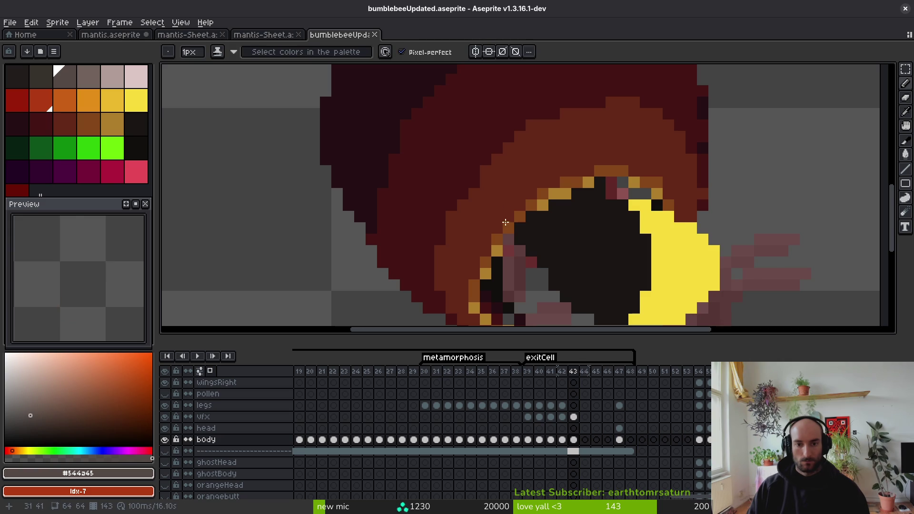
{"action": "key", "text": "Left"}
{"action": "key", "text": "alt"}
{"action": "key", "text": "Right"}
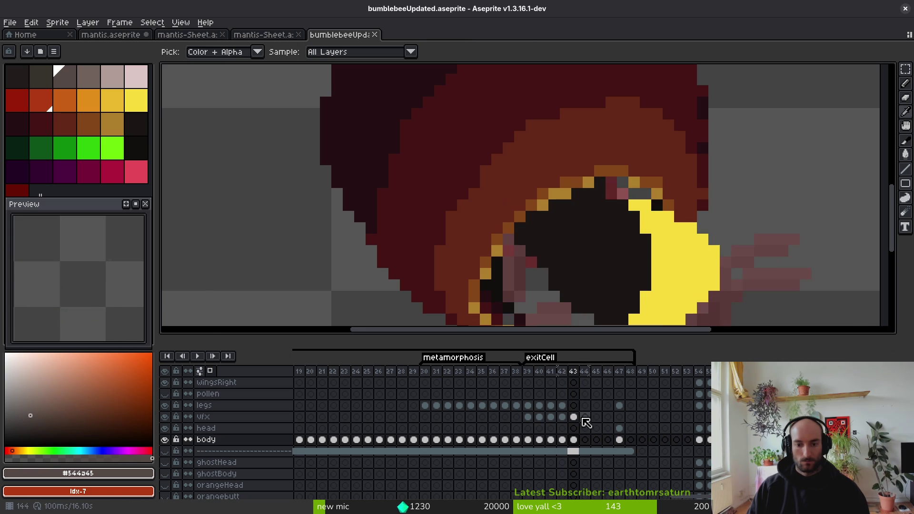
{"action": "key", "text": "Up"}
{"action": "key", "text": "Up"}
{"action": "key", "text": "Up"}
{"action": "key", "text": "alt"}
Step: Compare frames 42 and 43, then draw a grey leg across the dark head
{"action": "key", "text": "Left"}
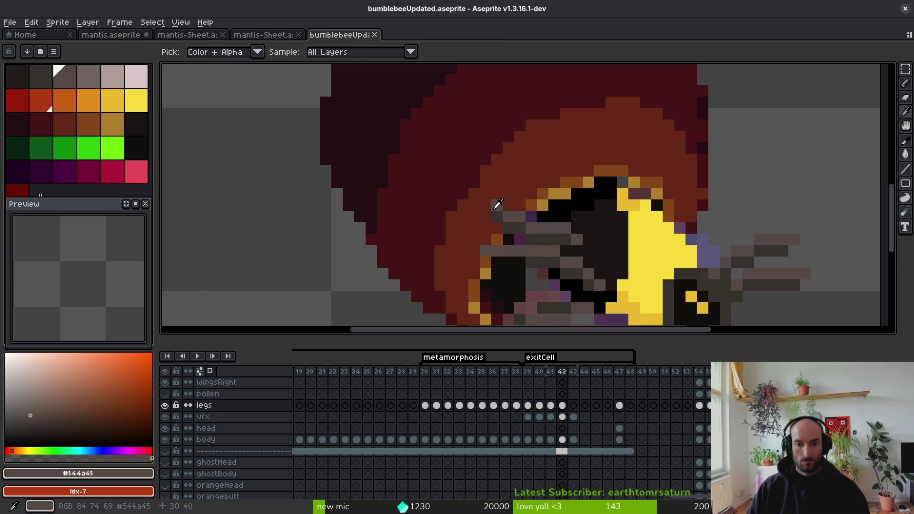
{"action": "key", "text": "Right"}
{"action": "key", "text": "Left"}
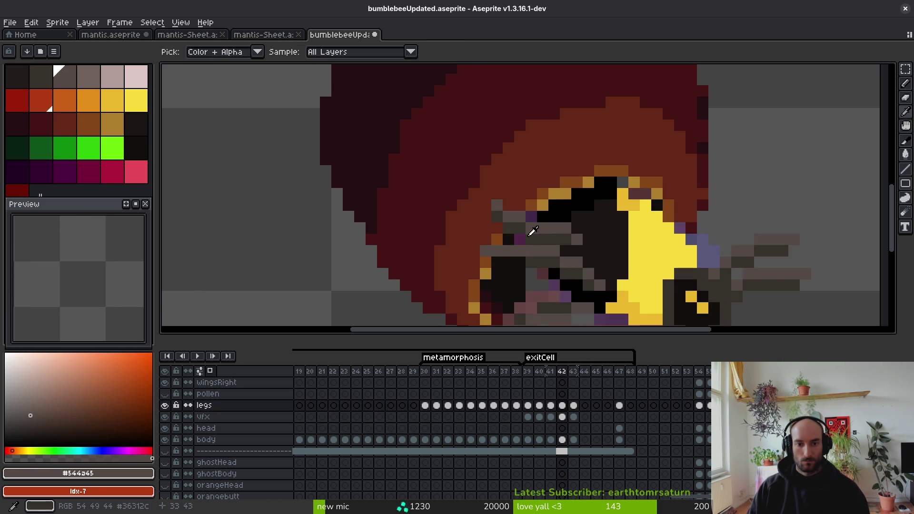
{"action": "key", "text": "Right"}
{"action": "key", "text": "alt"}
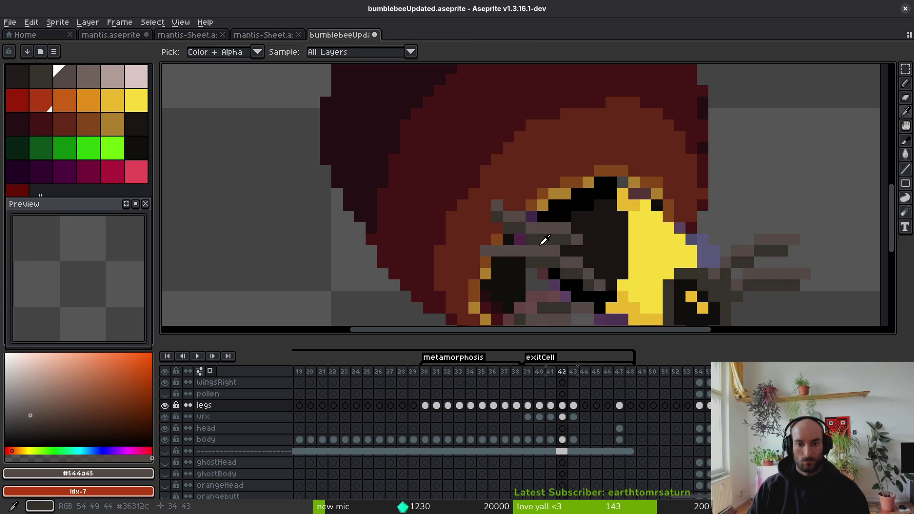
{"action": "left_click_drag", "start_coordinate": [524, 228], "coordinate": [541, 240]}
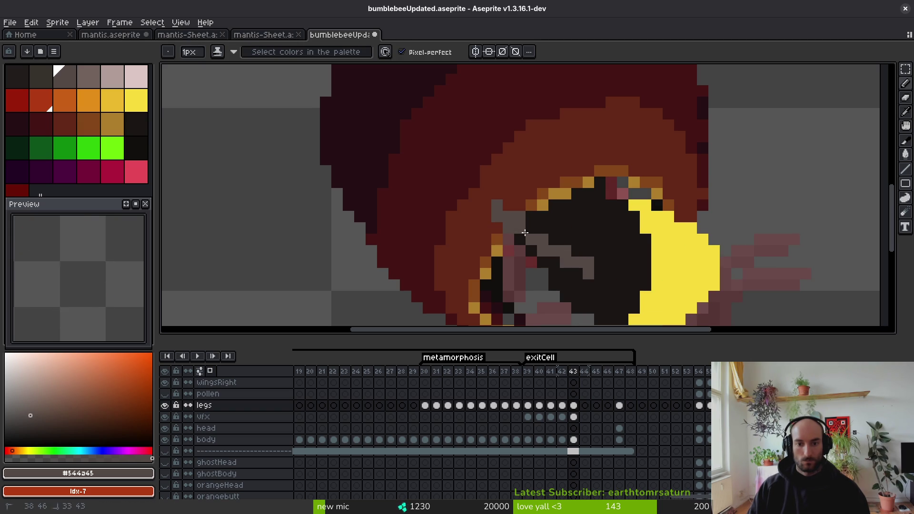
{"action": "left_click", "coordinate": [533, 231]}
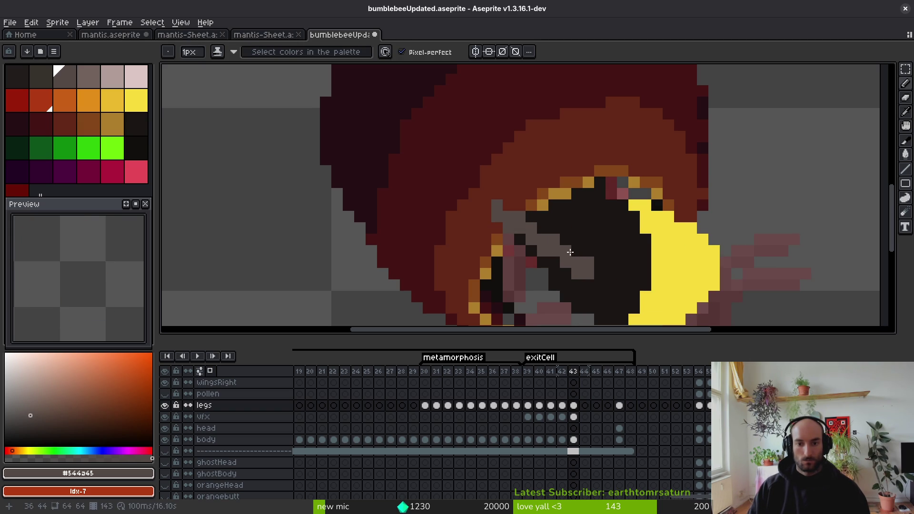
Step: Add more grey leg pixels around the black head and save
{"action": "scroll", "coordinate": [571, 252], "scroll_direction": "down", "scroll_amount": 3}
{"action": "key", "text": "alt"}
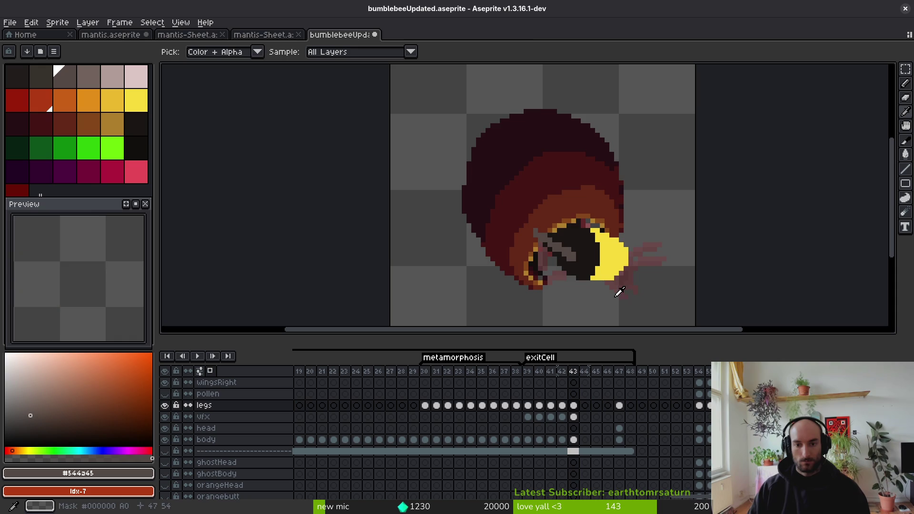
{"action": "scroll", "coordinate": [592, 262], "scroll_direction": "up", "scroll_amount": 4}
{"action": "scroll", "coordinate": [547, 249], "scroll_direction": "down", "scroll_amount": 4}
{"action": "scroll", "coordinate": [586, 249], "scroll_direction": "up", "scroll_amount": 1}
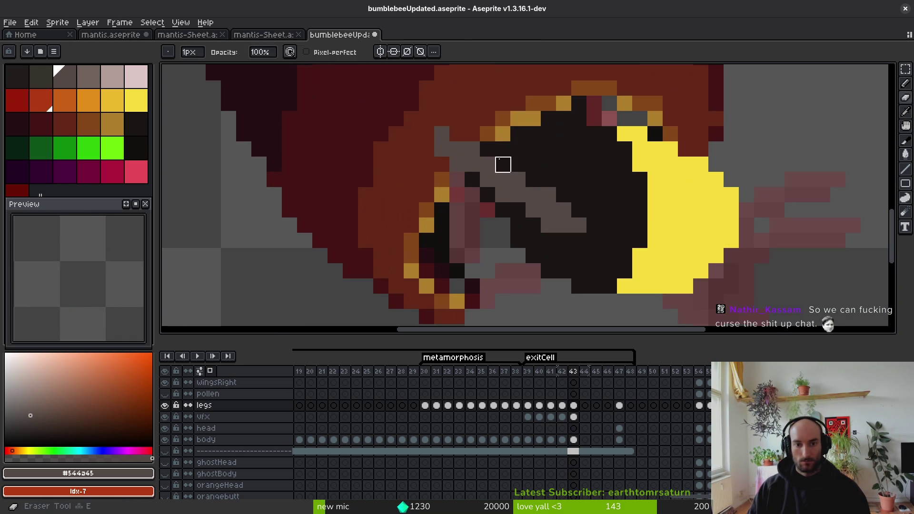
{"action": "scroll", "coordinate": [476, 164], "scroll_direction": "up", "scroll_amount": 3}
{"action": "key", "text": "b"}
{"action": "left_click", "coordinate": [470, 177]}
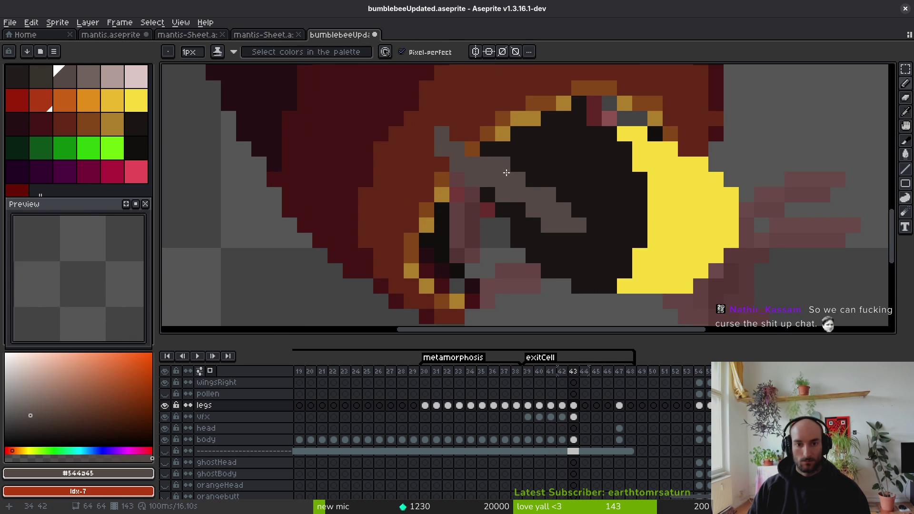
{"action": "key", "text": "ctrl+s"}
{"action": "left_click", "coordinate": [546, 266]}
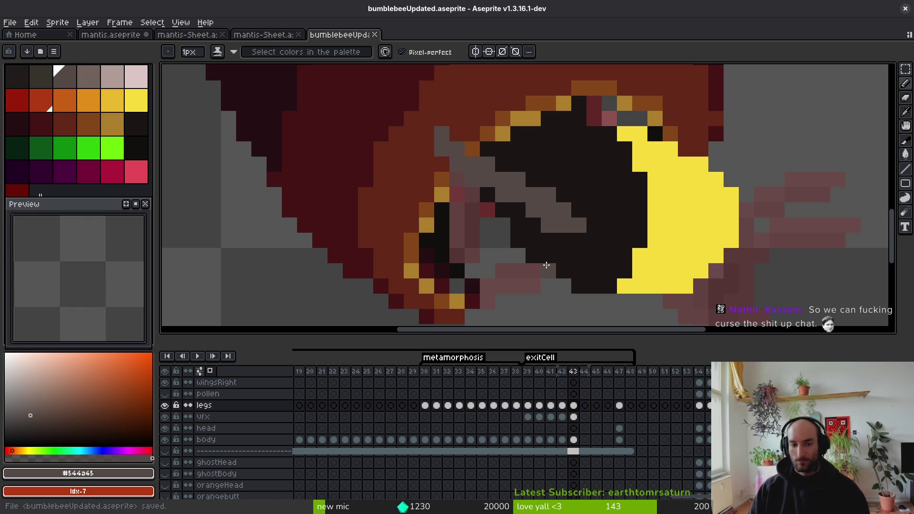
{"action": "left_click", "coordinate": [542, 261]}
Step: Pick the darker grey #36312c, repaint pixels along the leg, then sample the lighter leg grey
{"action": "left_click", "coordinate": [513, 209]}
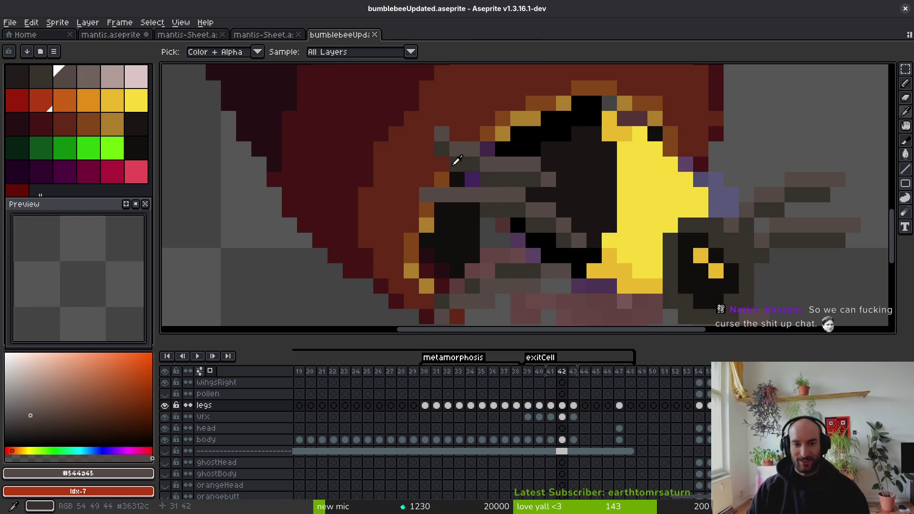
{"action": "left_click", "coordinate": [457, 153], "text": "alt"}
{"action": "left_click_drag", "start_coordinate": [442, 149], "coordinate": [521, 200]}
{"action": "scroll", "coordinate": [518, 197], "scroll_direction": "down", "scroll_amount": 5}
{"action": "scroll", "coordinate": [548, 229], "scroll_direction": "up", "scroll_amount": 3}
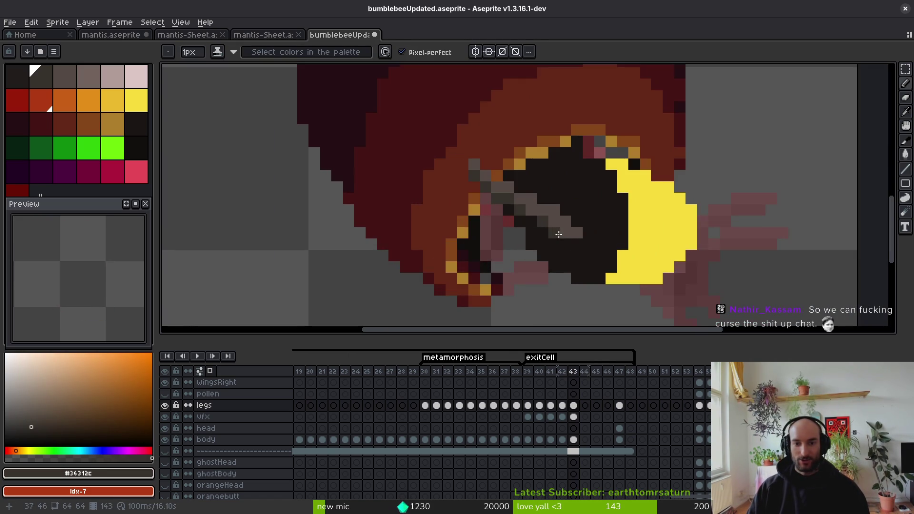
{"action": "scroll", "coordinate": [589, 279], "scroll_direction": "down", "scroll_amount": 3}
{"action": "key", "text": "alt"}
{"action": "left_click_drag", "start_coordinate": [622, 294], "coordinate": [637, 256]}
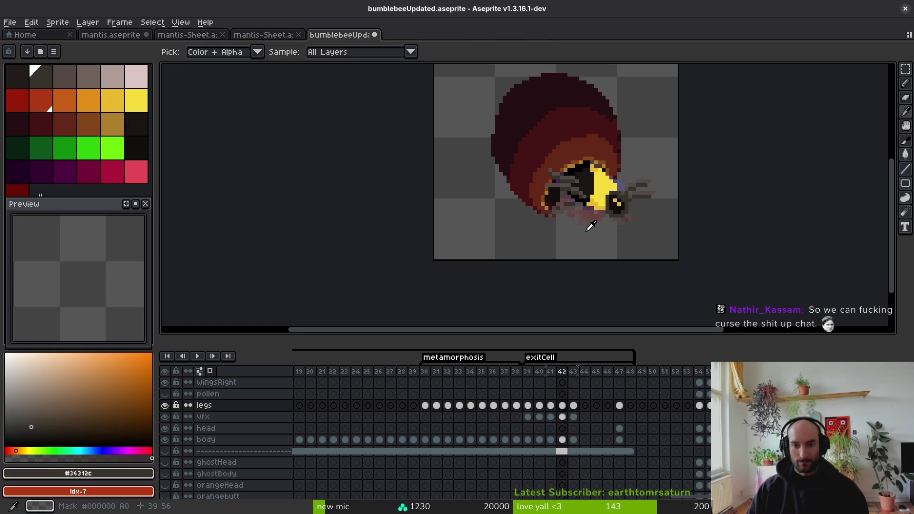
{"action": "left_click", "coordinate": [582, 181]}
{"action": "scroll", "coordinate": [605, 162], "scroll_direction": "up", "scroll_amount": 3}
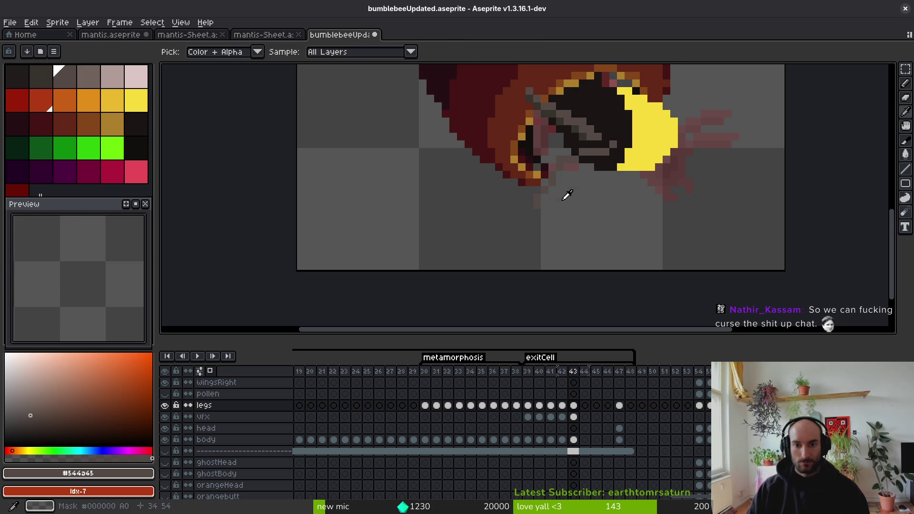
{"action": "scroll", "coordinate": [567, 195], "scroll_direction": "up", "scroll_amount": 3}
Step: Draw grey leg strokes and a single leg pixel below the bee's yellow body
{"action": "scroll", "coordinate": [627, 210], "scroll_direction": "down", "scroll_amount": 2}
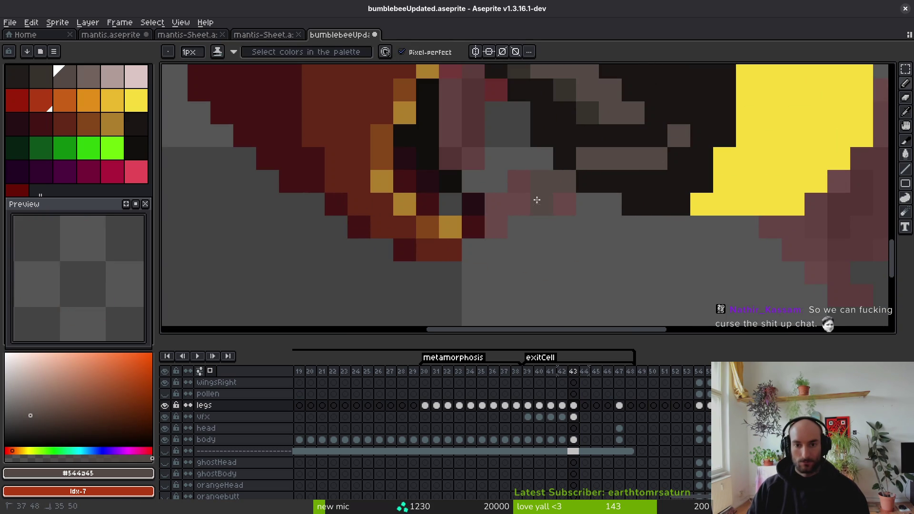
{"action": "left_click_drag", "start_coordinate": [519, 227], "coordinate": [496, 273]}
{"action": "mouse_move", "coordinate": [542, 227]}
{"action": "left_mouse_down"}
{"action": "mouse_move", "coordinate": [519, 273]}
{"action": "mouse_move", "coordinate": [519, 227]}
{"action": "left_mouse_up"}
{"action": "key", "text": "e"}
{"action": "key", "text": "f"}
{"action": "left_click", "coordinate": [543, 246]}
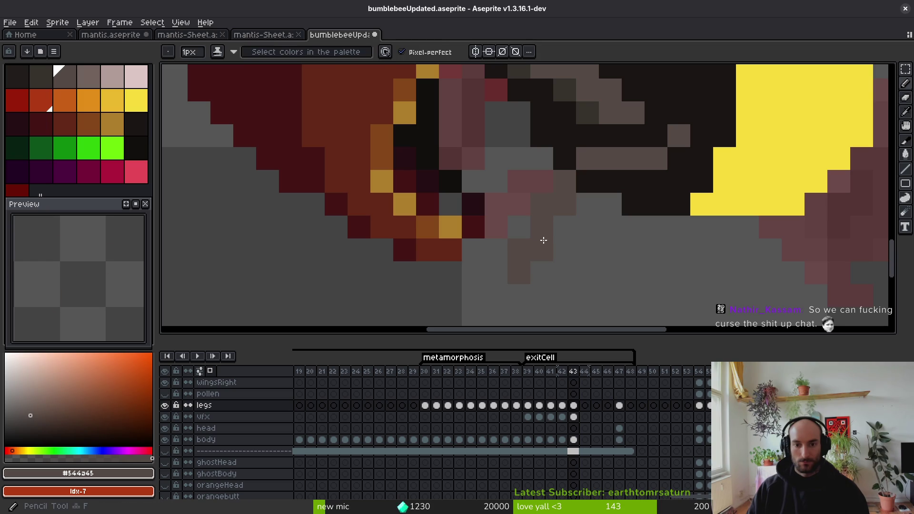
Step: Paint a dark grey stroke along the leg using grey picked from the canvas
{"action": "left_click", "coordinate": [592, 112], "text": "alt"}
{"action": "left_click", "coordinate": [679, 158]}
{"action": "mouse_move", "coordinate": [625, 180]}
{"action": "left_mouse_down"}
{"action": "mouse_move", "coordinate": [651, 179]}
{"action": "mouse_move", "coordinate": [582, 201]}
{"action": "left_mouse_up"}
{"action": "left_click", "coordinate": [565, 205]}
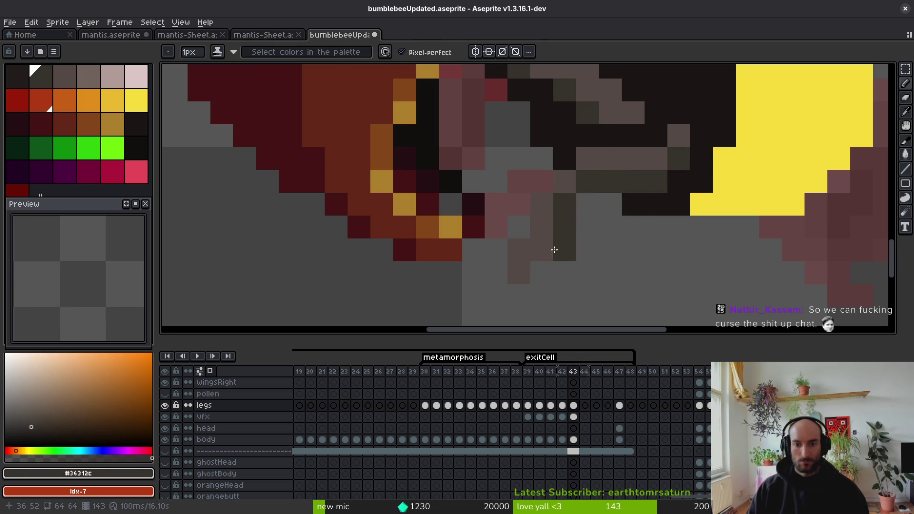
Step: Sample the lighter and darker leg greys and add a dark pixel at the leg tip
{"action": "scroll", "coordinate": [616, 242], "scroll_direction": "down", "scroll_amount": 5}
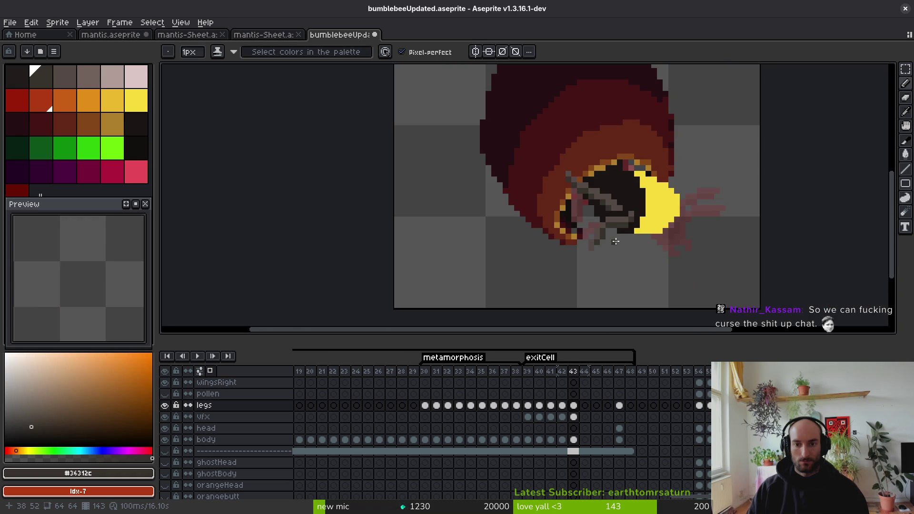
{"action": "scroll", "coordinate": [619, 242], "scroll_direction": "up", "scroll_amount": 5}
{"action": "left_click", "coordinate": [576, 172], "text": "alt"}
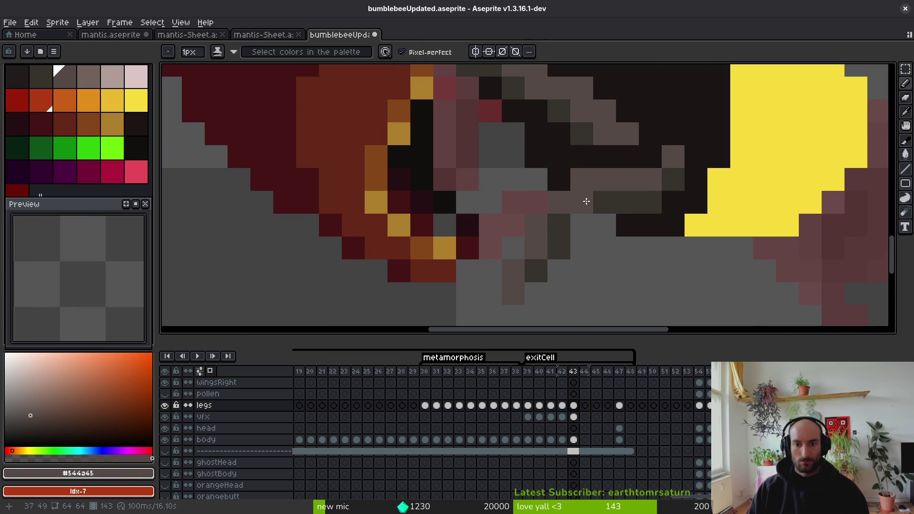
{"action": "left_click", "coordinate": [612, 200], "text": "alt"}
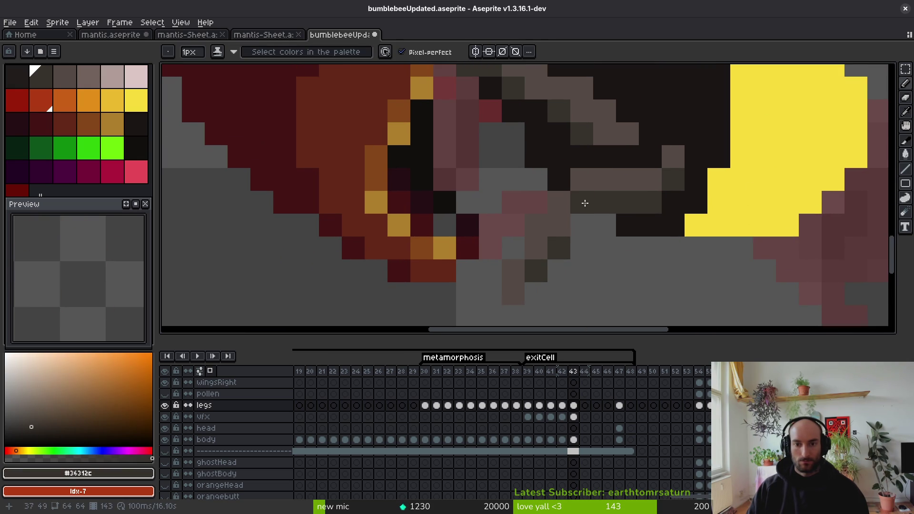
{"action": "scroll", "coordinate": [589, 212], "scroll_direction": "down", "scroll_amount": 1}
{"action": "scroll", "coordinate": [563, 236], "scroll_direction": "up", "scroll_amount": 1}
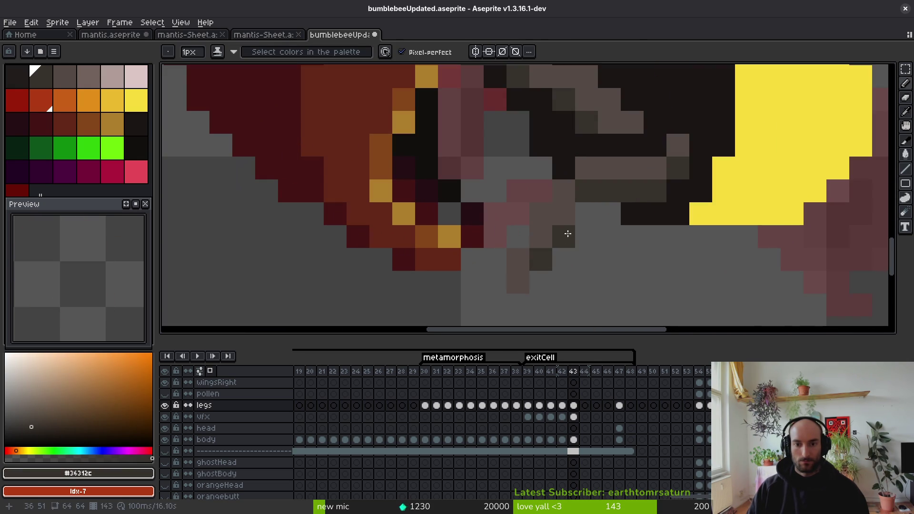
{"action": "left_click", "coordinate": [564, 218], "text": "alt"}
{"action": "left_click", "coordinate": [597, 186], "text": "alt"}
{"action": "left_click", "coordinate": [564, 237]}
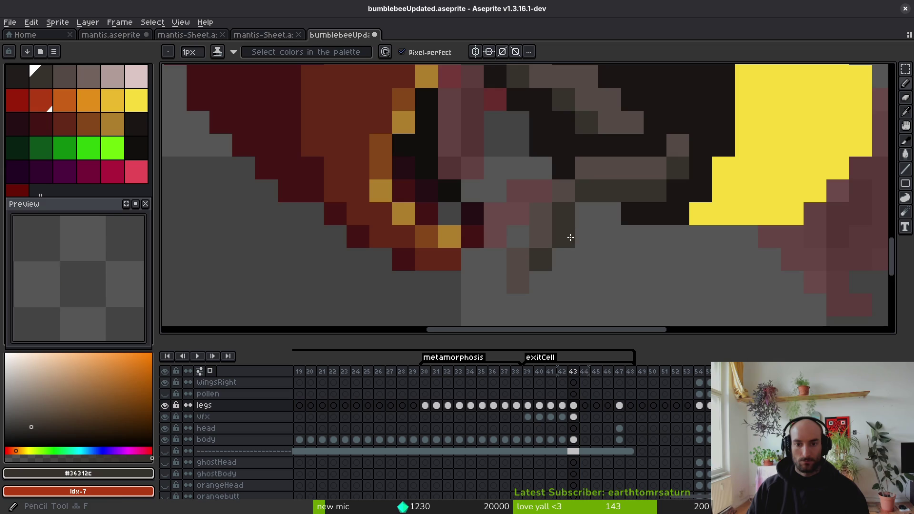
Step: Compare with frame 42, then add a light grey leg pixel and lighten the diagonal leg pixels
{"action": "scroll", "coordinate": [572, 229], "scroll_direction": "down", "scroll_amount": 2}
{"action": "scroll", "coordinate": [597, 228], "scroll_direction": "up", "scroll_amount": 1}
{"action": "scroll", "coordinate": [597, 228], "scroll_direction": "up", "scroll_amount": 1}
{"action": "scroll", "coordinate": [577, 200], "scroll_direction": "down", "scroll_amount": 4}
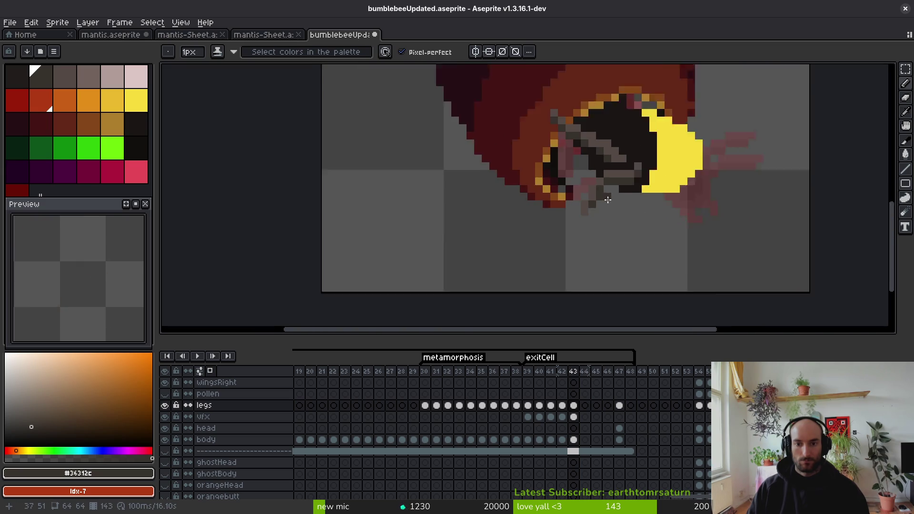
{"action": "scroll", "coordinate": [604, 212], "scroll_direction": "up", "scroll_amount": 4}
{"action": "scroll", "coordinate": [602, 209], "scroll_direction": "down", "scroll_amount": 4}
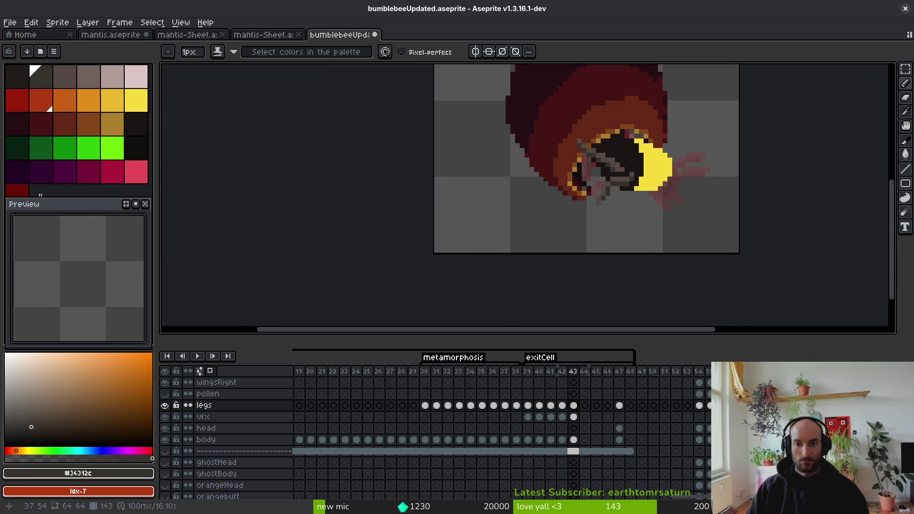
{"action": "key", "text": "Left"}
{"action": "key", "text": "Right"}
{"action": "scroll", "coordinate": [614, 210], "scroll_direction": "up", "scroll_amount": 4}
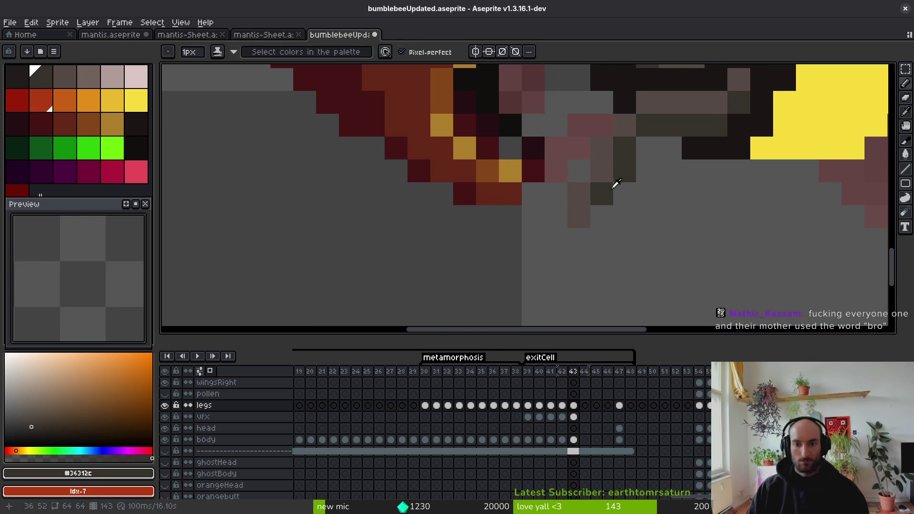
{"action": "left_click", "coordinate": [615, 183], "text": "alt"}
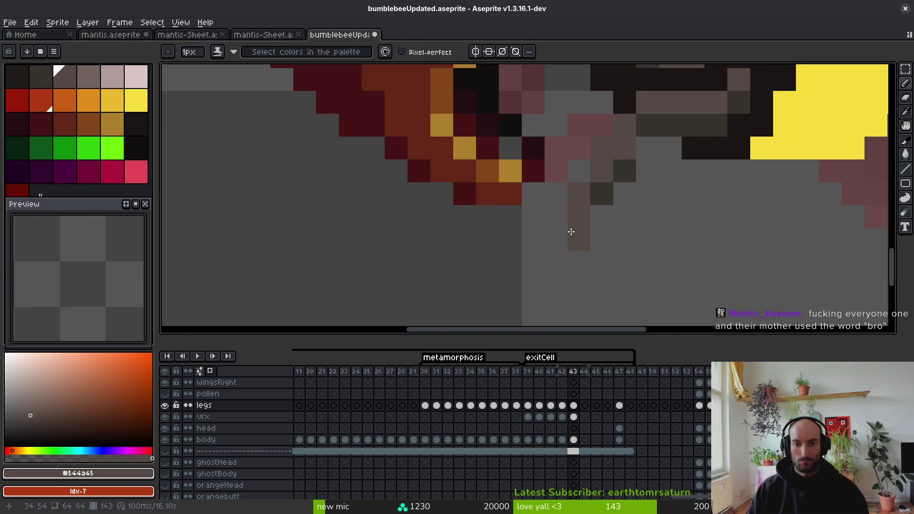
{"action": "left_click", "coordinate": [557, 240]}
{"action": "left_click", "coordinate": [595, 200], "text": "alt"}
{"action": "left_click", "coordinate": [579, 194], "text": "alt"}
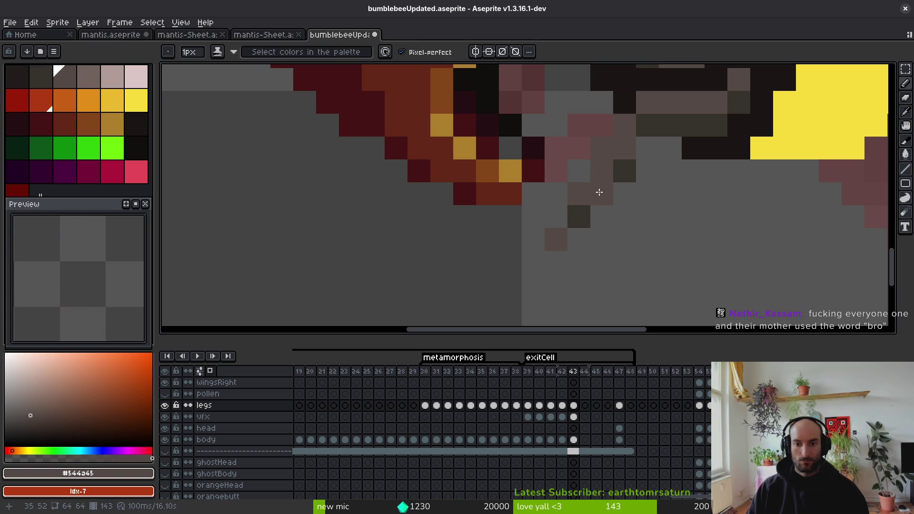
{"action": "mouse_move", "coordinate": [598, 192]}
{"action": "left_mouse_down"}
{"action": "mouse_move", "coordinate": [623, 165]}
{"action": "mouse_move", "coordinate": [583, 218]}
{"action": "left_mouse_up"}
Step: Try a dark grey pixel beneath the legs, then undo it
{"action": "scroll", "coordinate": [604, 211], "scroll_direction": "down", "scroll_amount": 5}
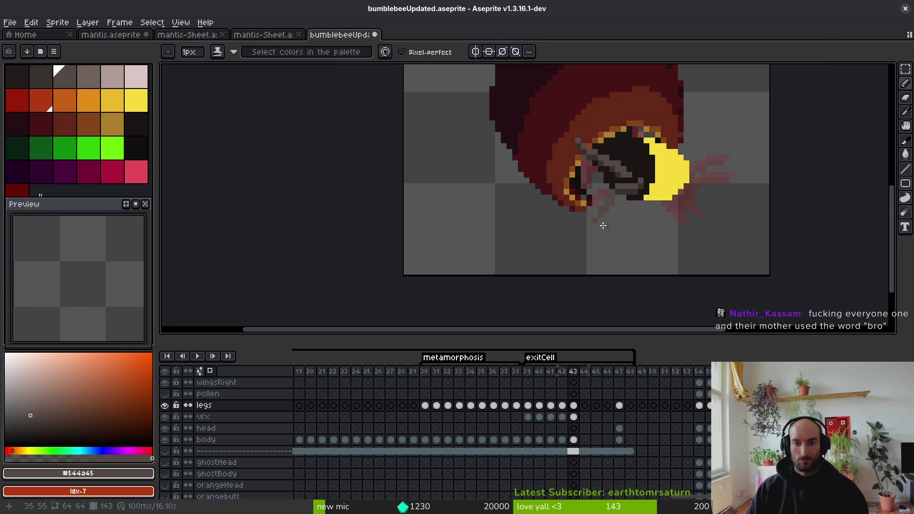
{"action": "scroll", "coordinate": [619, 214], "scroll_direction": "up", "scroll_amount": 5}
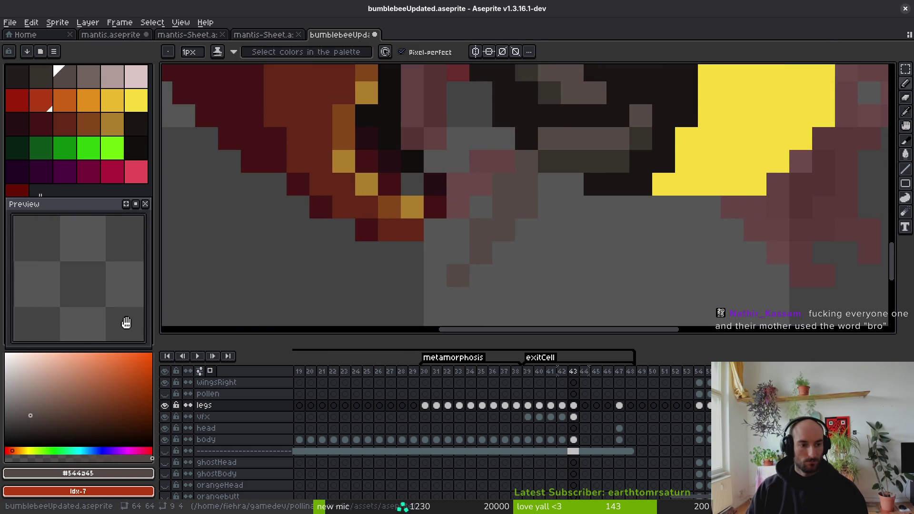
{"action": "scroll", "coordinate": [548, 226], "scroll_direction": "down", "scroll_amount": 3}
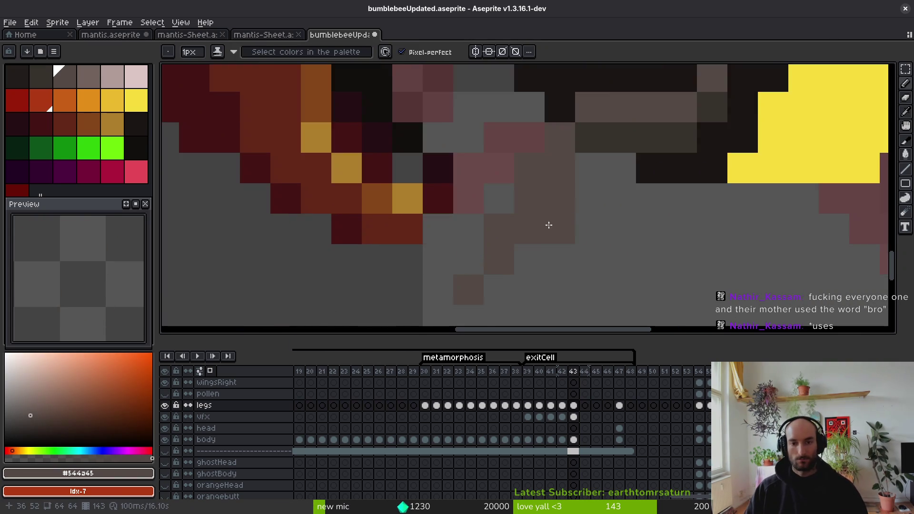
{"action": "scroll", "coordinate": [548, 238], "scroll_direction": "up", "scroll_amount": 2}
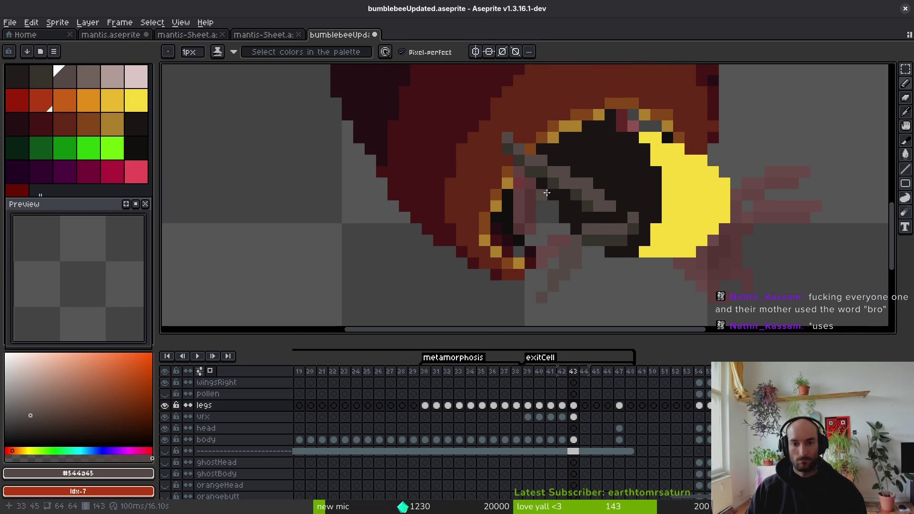
{"action": "scroll", "coordinate": [551, 228], "scroll_direction": "down", "scroll_amount": 2}
{"action": "scroll", "coordinate": [547, 220], "scroll_direction": "down", "scroll_amount": 2}
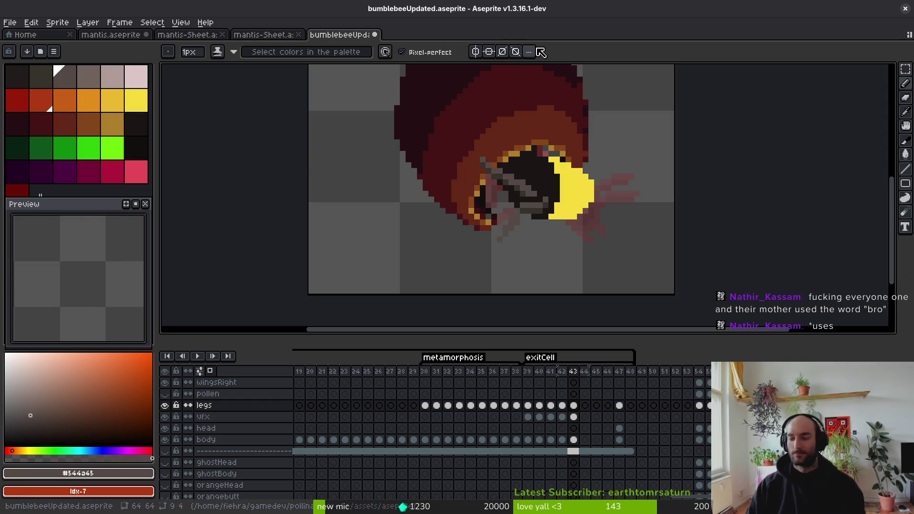
{"action": "scroll", "coordinate": [578, 257], "scroll_direction": "up", "scroll_amount": 4}
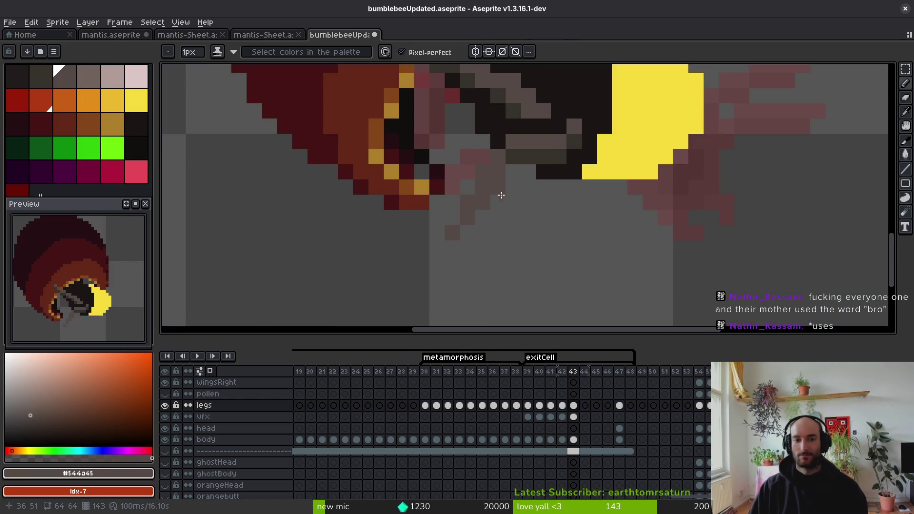
{"action": "left_click", "coordinate": [521, 149], "text": "alt"}
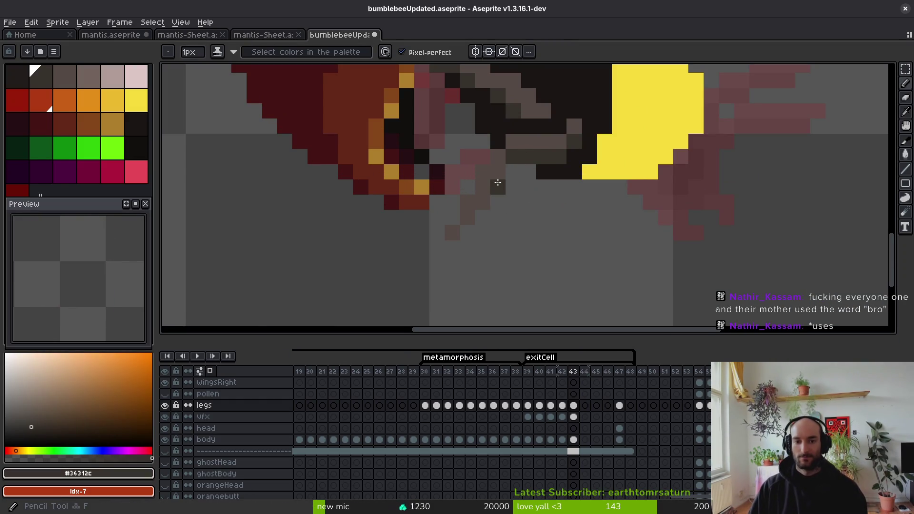
{"action": "left_click", "coordinate": [497, 172]}
{"action": "scroll", "coordinate": [534, 248], "scroll_direction": "down", "scroll_amount": 5}
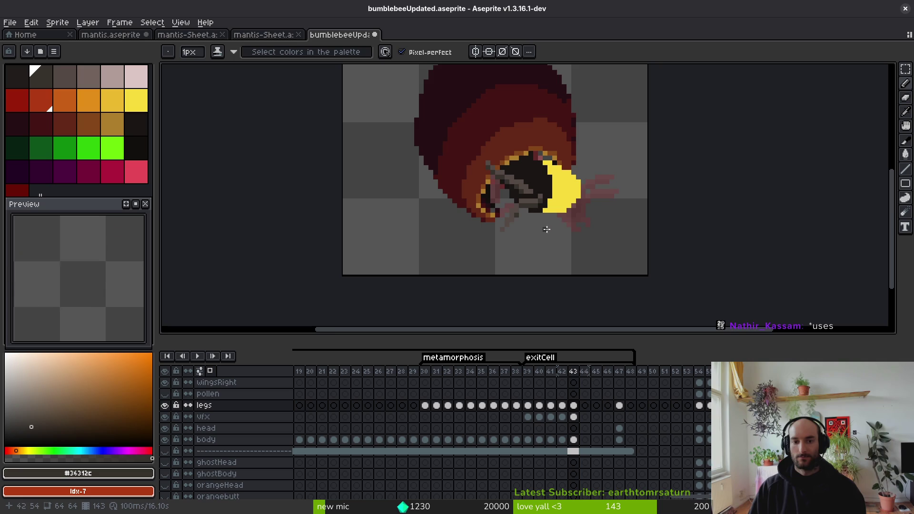
{"action": "scroll", "coordinate": [518, 206], "scroll_direction": "up", "scroll_amount": 3}
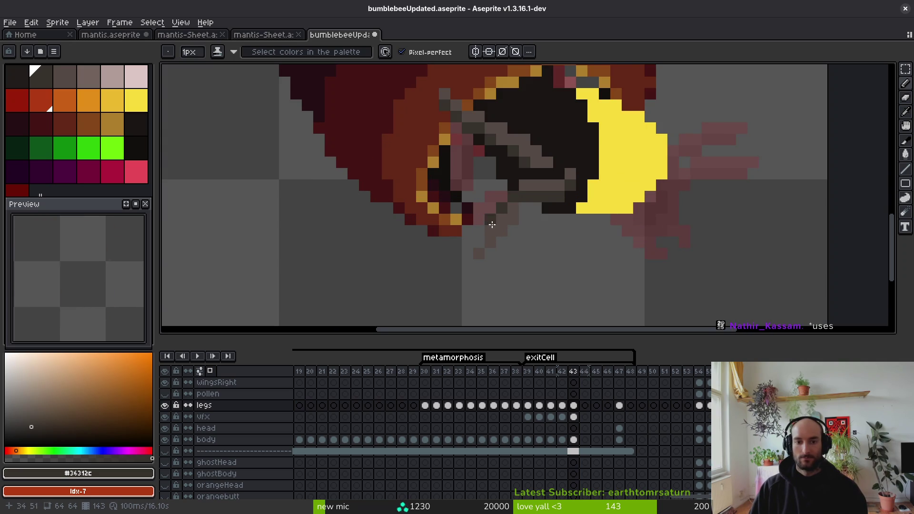
{"action": "key", "text": "ctrl+z"}
Step: Save, add a darker-shade pixel on the leg, and save again
{"action": "scroll", "coordinate": [547, 235], "scroll_direction": "down", "scroll_amount": 3}
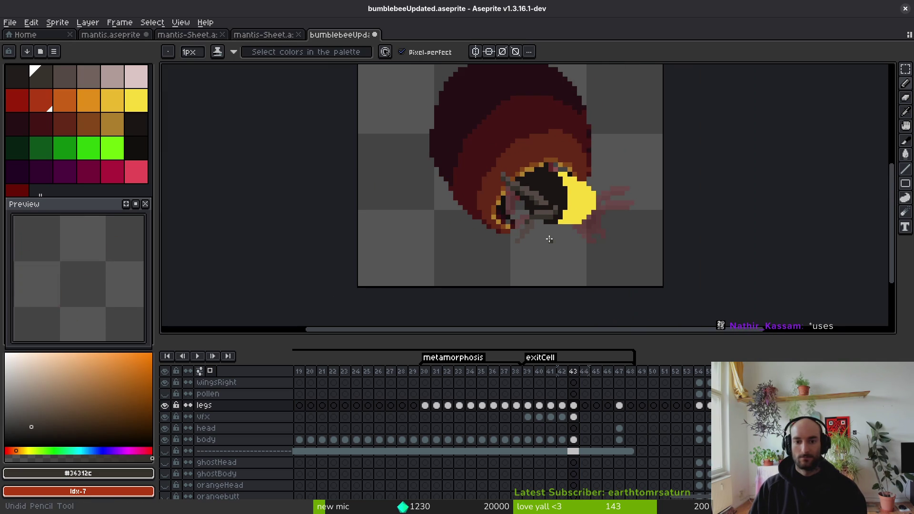
{"action": "scroll", "coordinate": [527, 225], "scroll_direction": "up", "scroll_amount": 4}
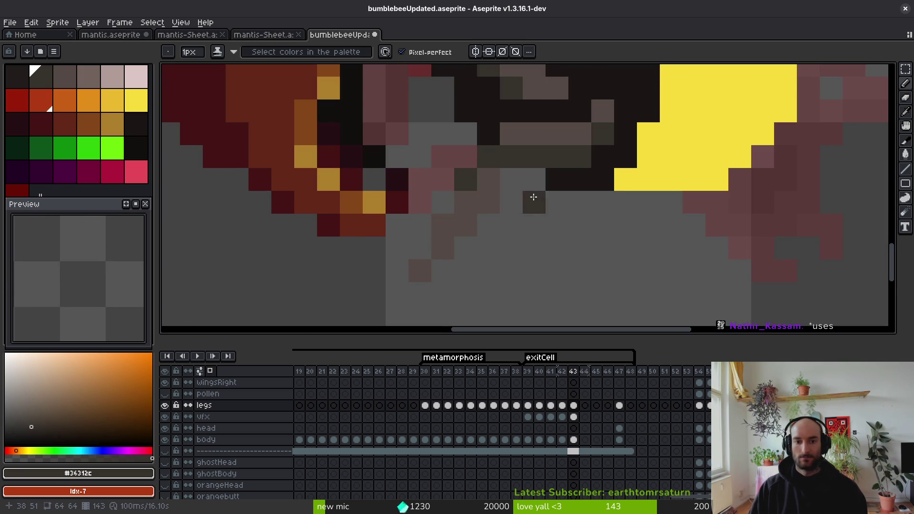
{"action": "scroll", "coordinate": [544, 220], "scroll_direction": "down", "scroll_amount": 3}
{"action": "scroll", "coordinate": [544, 220], "scroll_direction": "up", "scroll_amount": 4}
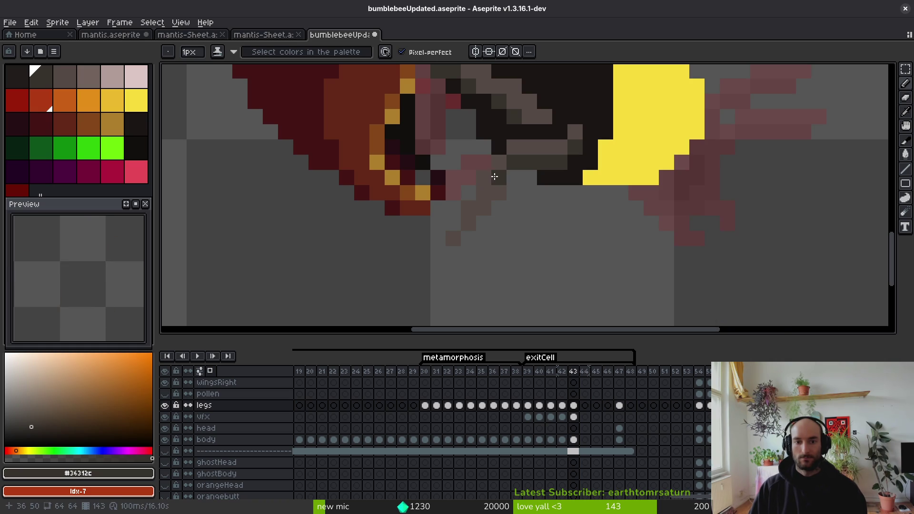
{"action": "scroll", "coordinate": [537, 210], "scroll_direction": "down", "scroll_amount": 4}
{"action": "key", "text": "ctrl+s"}
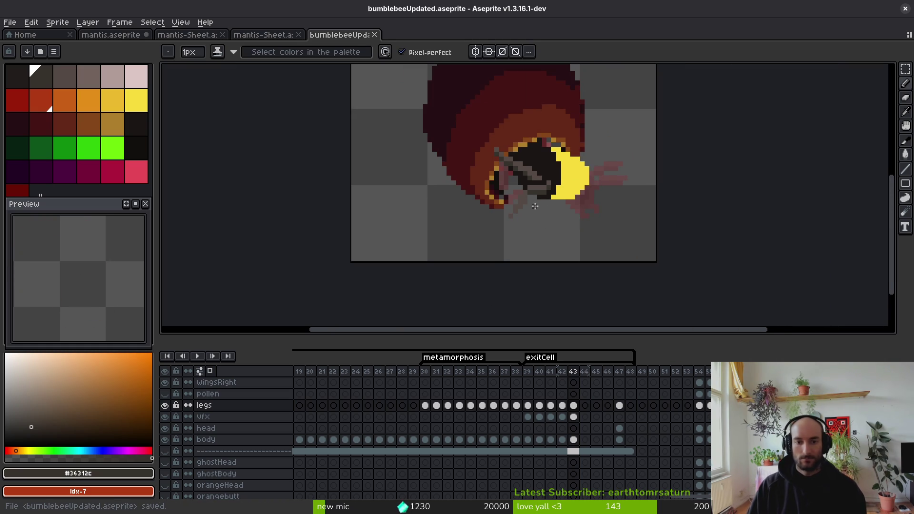
{"action": "scroll", "coordinate": [529, 215], "scroll_direction": "up", "scroll_amount": 4}
{"action": "left_click", "coordinate": [501, 164], "text": "alt"}
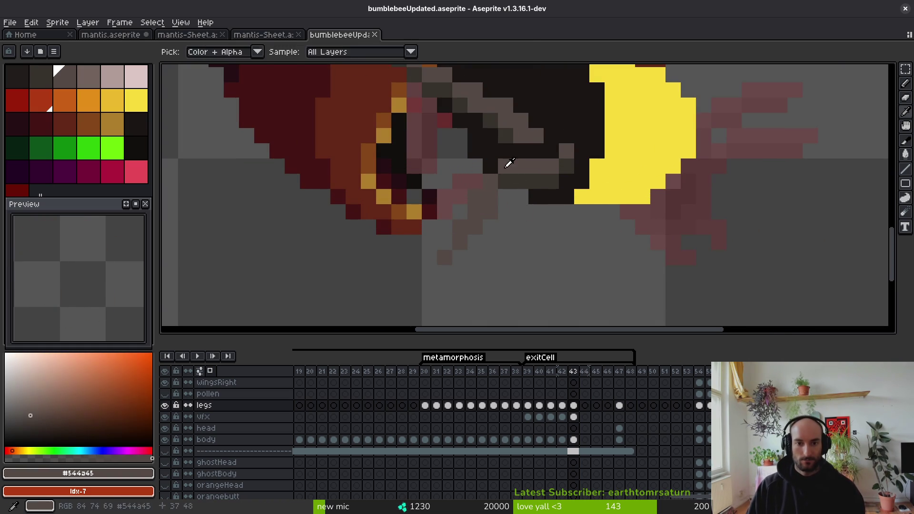
{"action": "key", "text": "bracketleft"}
{"action": "left_click", "coordinate": [505, 189]}
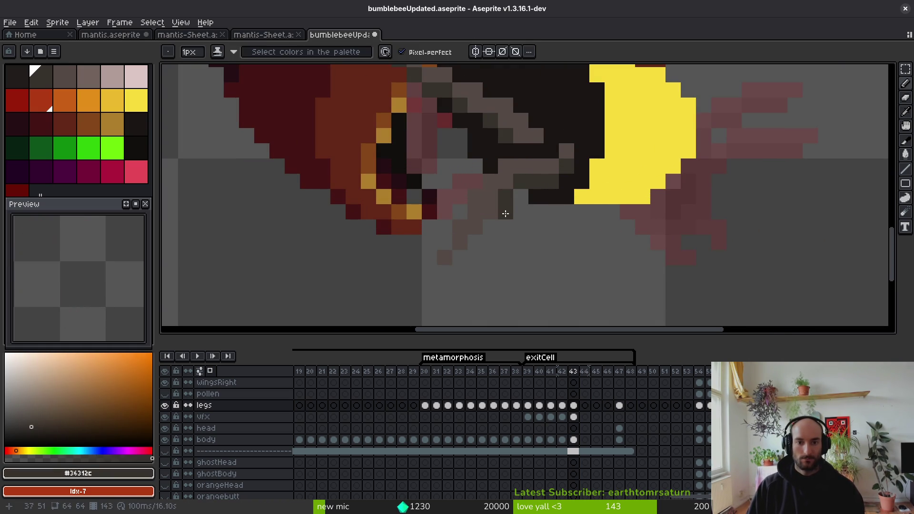
{"action": "key", "text": "ctrl+s"}
Step: Paint one more grey leg pixel, save bumblebeeUpdated.aseprite, and step back to frame 42
{"action": "scroll", "coordinate": [525, 210], "scroll_direction": "down", "scroll_amount": 4}
{"action": "scroll", "coordinate": [524, 210], "scroll_direction": "up", "scroll_amount": 4}
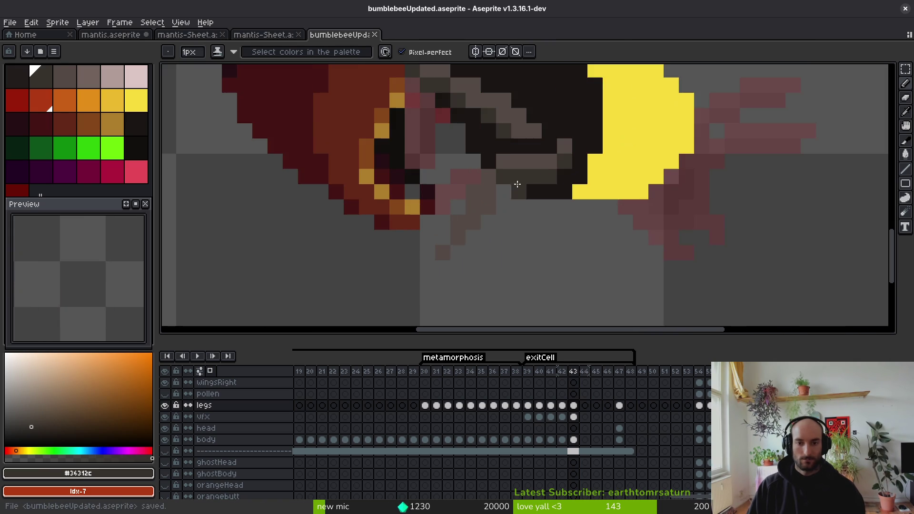
{"action": "left_click", "coordinate": [500, 172], "text": "alt"}
{"action": "left_click", "coordinate": [502, 171]}
{"action": "scroll", "coordinate": [532, 206], "scroll_direction": "down", "scroll_amount": 4}
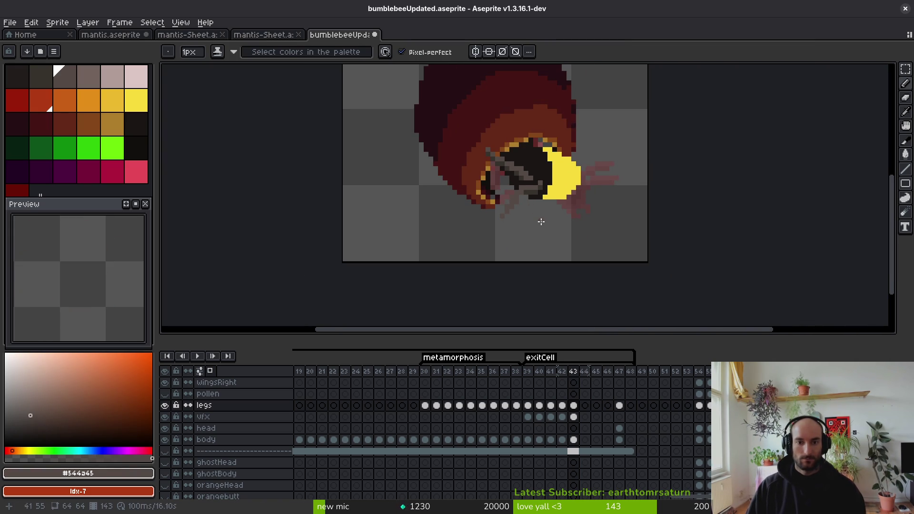
{"action": "scroll", "coordinate": [534, 211], "scroll_direction": "up", "scroll_amount": 4}
{"action": "key", "text": "ctrl+s"}
{"action": "scroll", "coordinate": [512, 192], "scroll_direction": "down", "scroll_amount": 3}
{"action": "scroll", "coordinate": [524, 200], "scroll_direction": "up", "scroll_amount": 3}
{"action": "scroll", "coordinate": [548, 204], "scroll_direction": "down", "scroll_amount": 3}
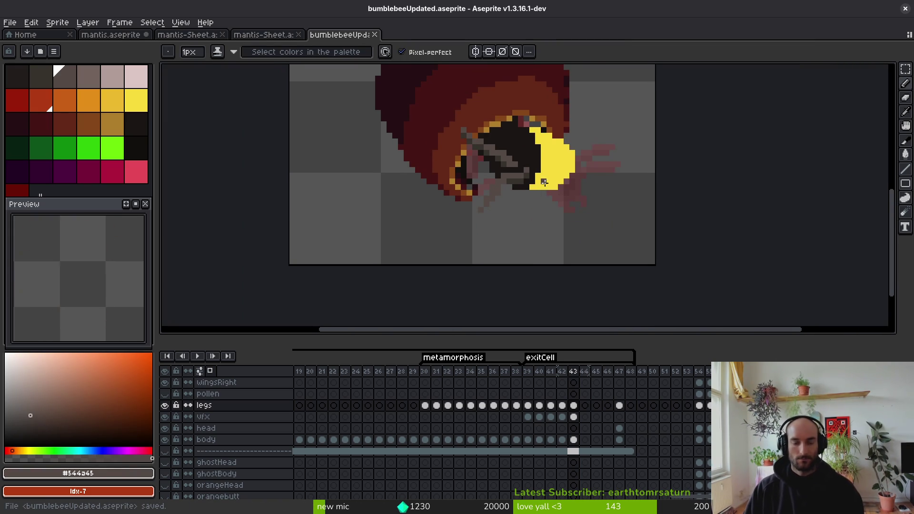
{"action": "key", "text": "Left"}
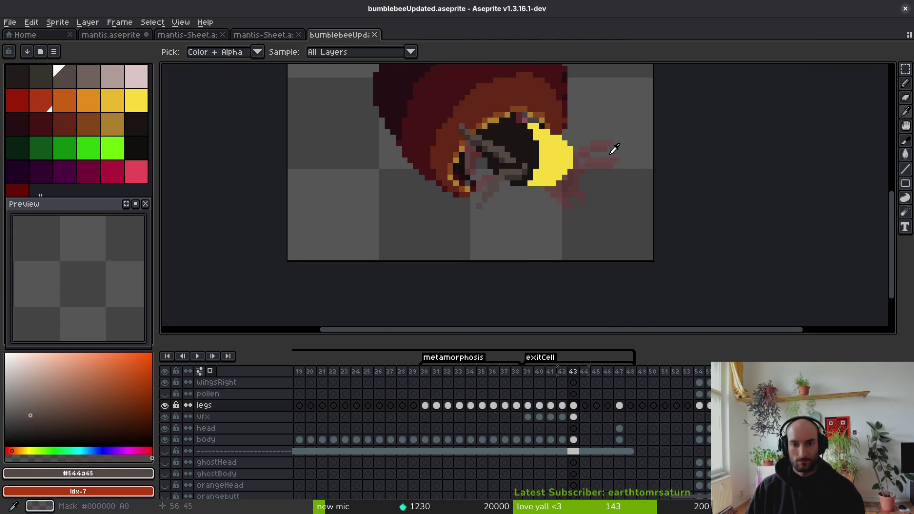
Step: Lasso the bee's dark head on frame 39 and carry it to frame 43's body layer
{"action": "key", "text": "Left"}
{"action": "key", "text": "Left"}
{"action": "key", "text": "Left"}
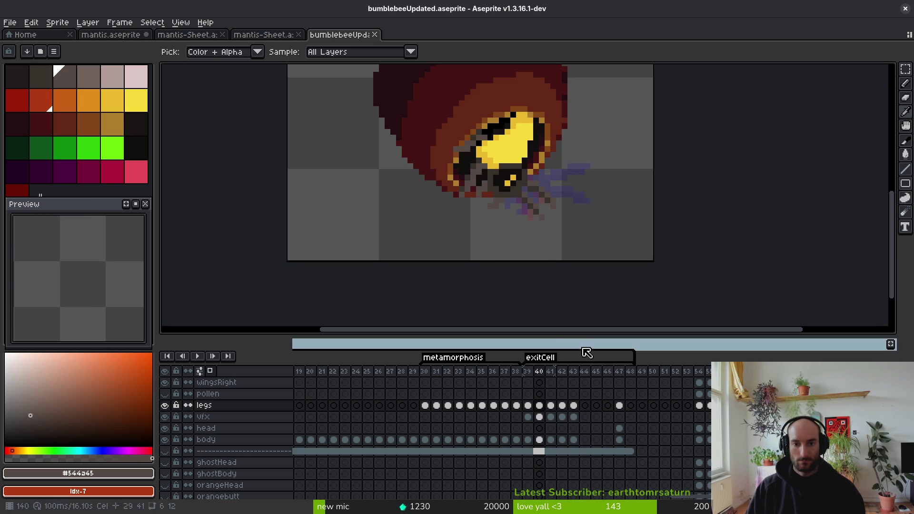
{"action": "key", "text": "m"}
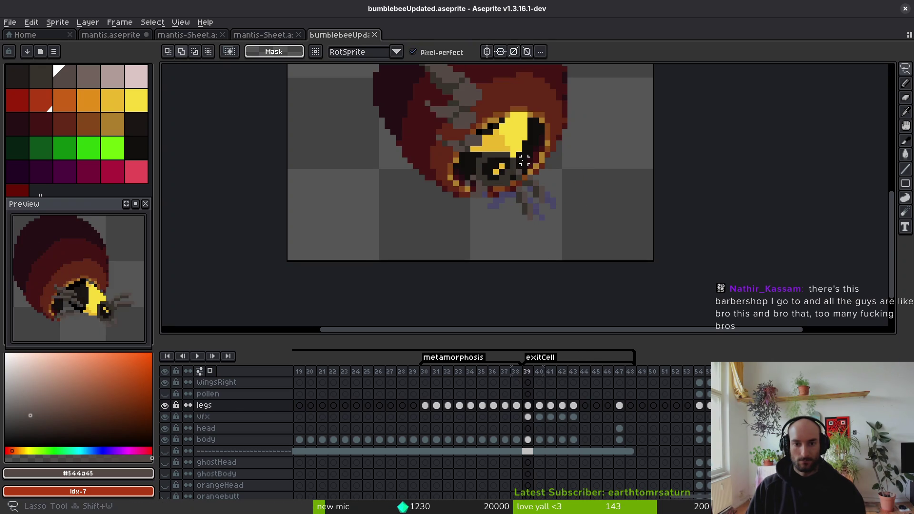
{"action": "mouse_move", "coordinate": [464, 159]}
{"action": "left_mouse_down"}
{"action": "mouse_move", "coordinate": [589, 205]}
{"action": "mouse_move", "coordinate": [543, 160]}
{"action": "left_mouse_up"}
{"action": "key", "text": "Right"}
{"action": "key", "text": "Right"}
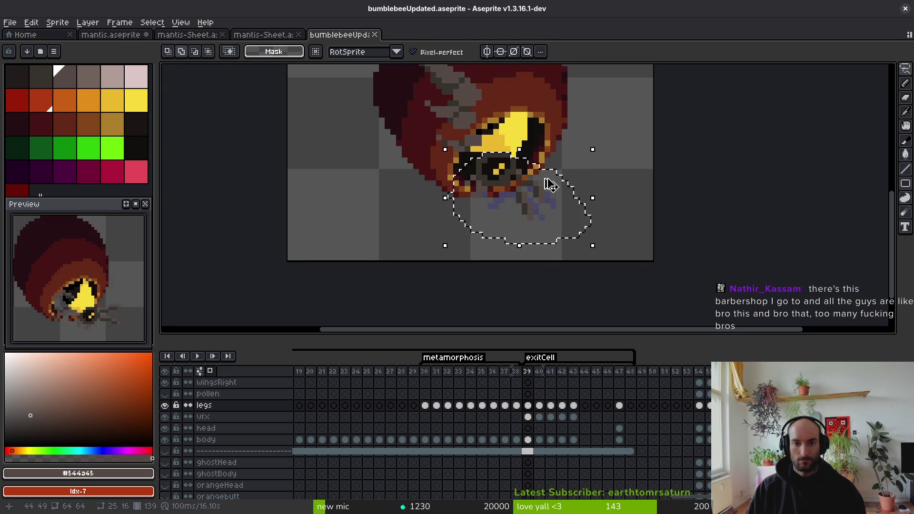
{"action": "key", "text": "i"}
{"action": "key", "text": "Right"}
{"action": "key", "text": "Right"}
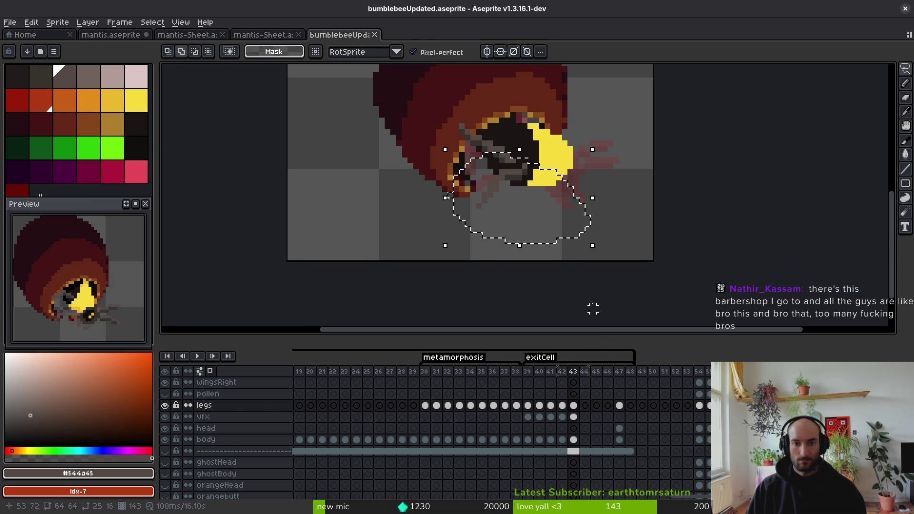
{"action": "key", "text": "Down"}
{"action": "key", "text": "Down"}
{"action": "key", "text": "Down"}
{"action": "key", "text": "m"}
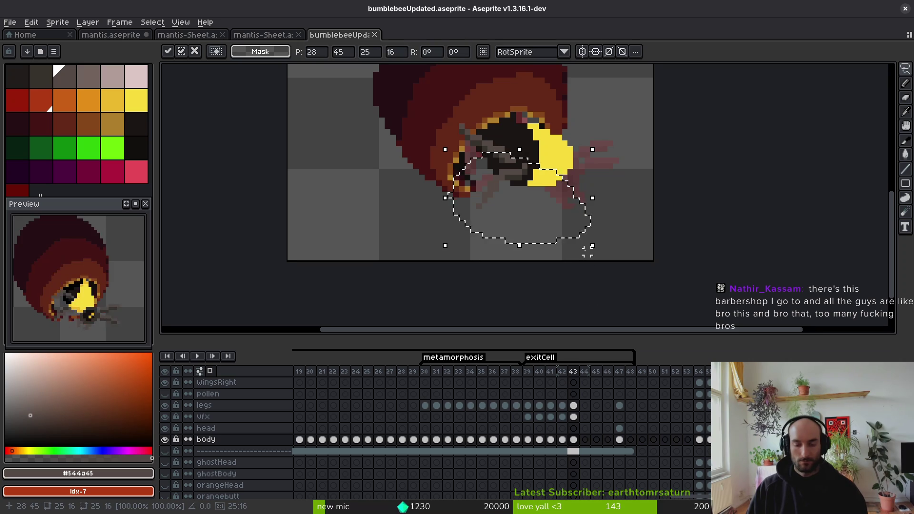
Step: Compare frames 39 and 43, then place the head at the bee's front rotated 90° and commit
{"action": "left_click", "coordinate": [527, 439]}
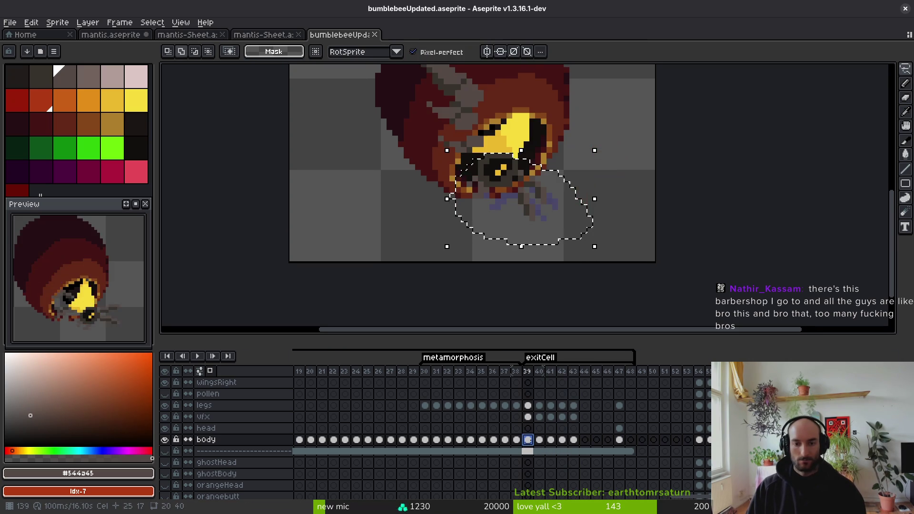
{"action": "key", "text": "Right"}
{"action": "key", "text": "Right"}
{"action": "key", "text": "Right"}
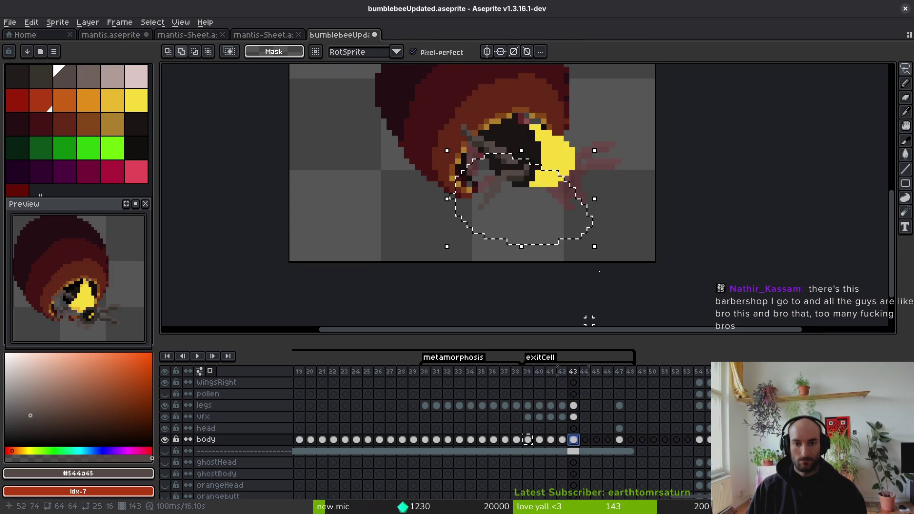
{"action": "key", "text": "Left"}
{"action": "key", "text": "Left"}
{"action": "key", "text": "Left"}
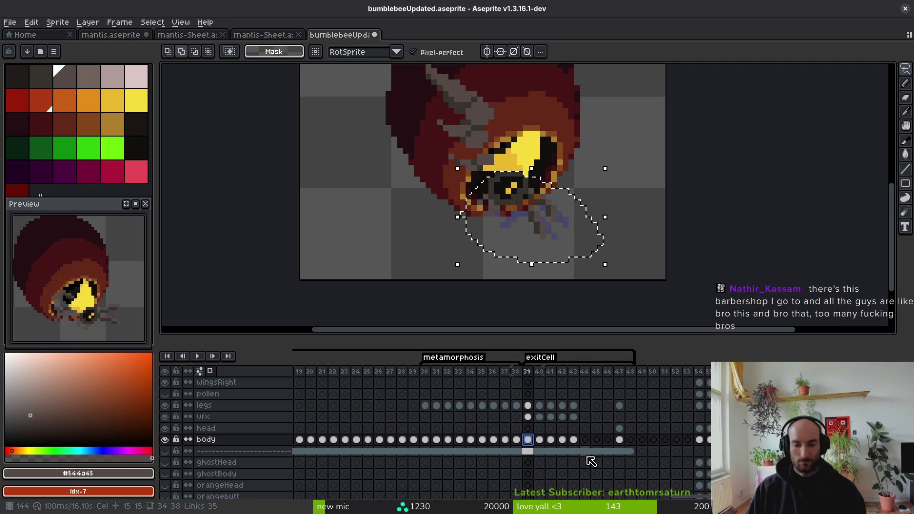
{"action": "left_click", "coordinate": [574, 439]}
{"action": "mouse_move", "coordinate": [595, 265]}
{"action": "left_mouse_down"}
{"action": "mouse_move", "coordinate": [545, 226]}
{"action": "mouse_move", "coordinate": [609, 187]}
{"action": "mouse_move", "coordinate": [596, 190]}
{"action": "left_mouse_up"}
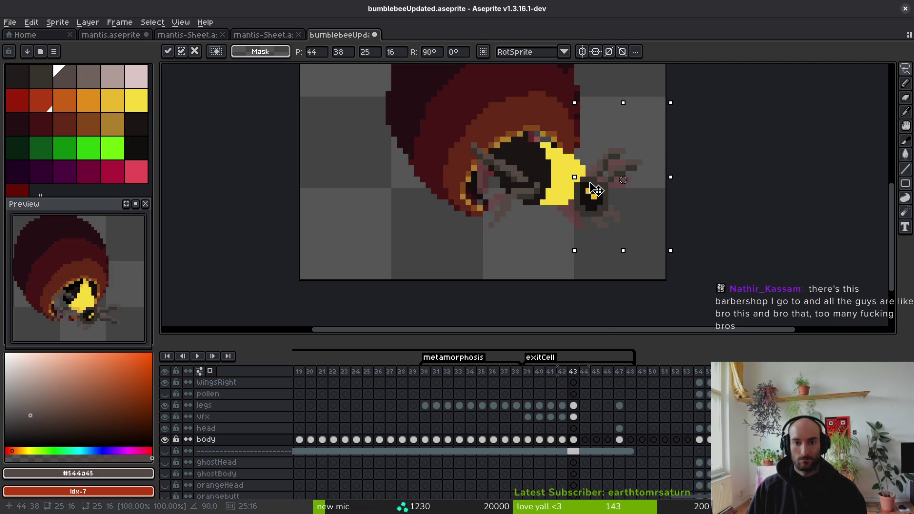
{"action": "key", "text": "Return"}
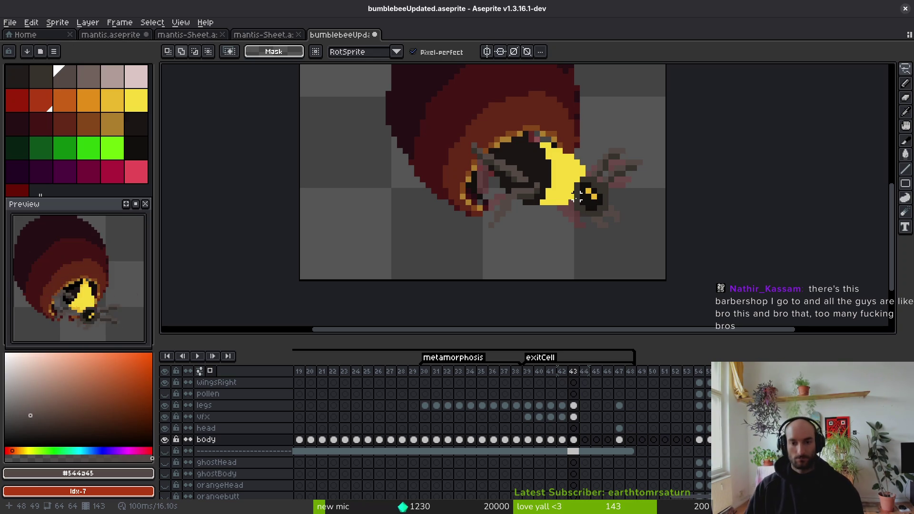
{"action": "scroll", "coordinate": [608, 241], "scroll_direction": "down", "scroll_amount": 2}
Step: Pan the canvas to frame the bee on frame 43
{"action": "key", "text": "i"}
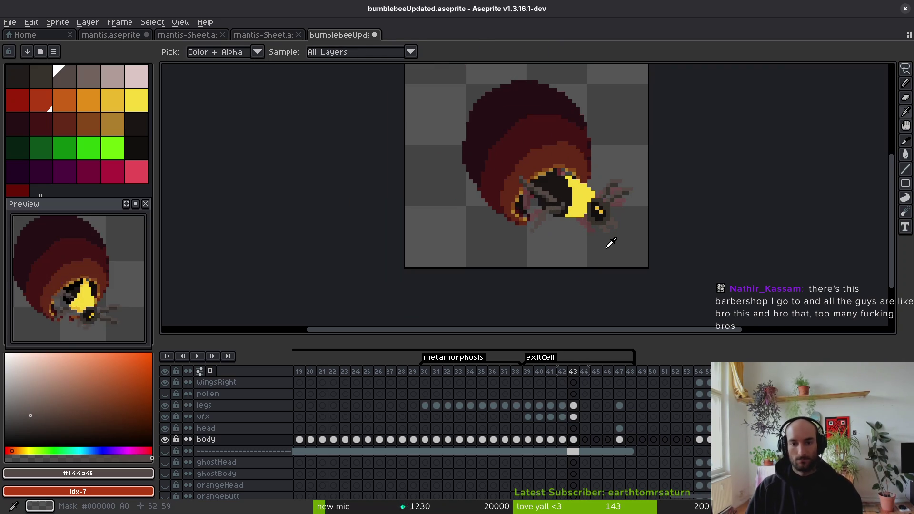
{"action": "key", "text": "v"}
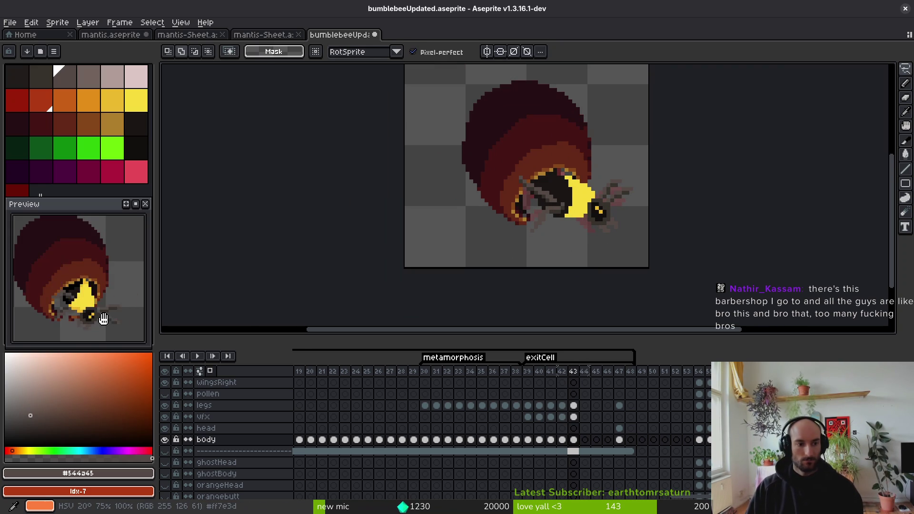
{"action": "left_click_drag", "start_coordinate": [623, 220], "coordinate": [613, 228]}
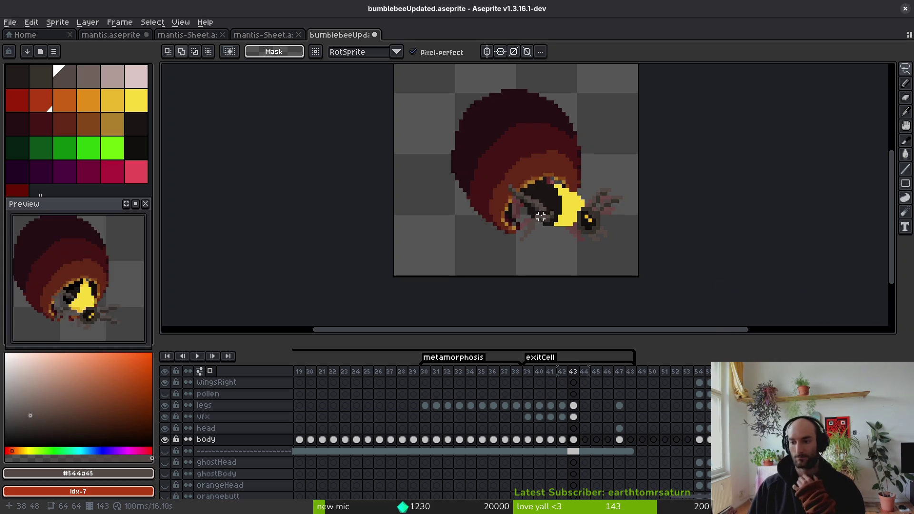
{"action": "scroll", "coordinate": [555, 222], "scroll_direction": "up", "scroll_amount": 1}
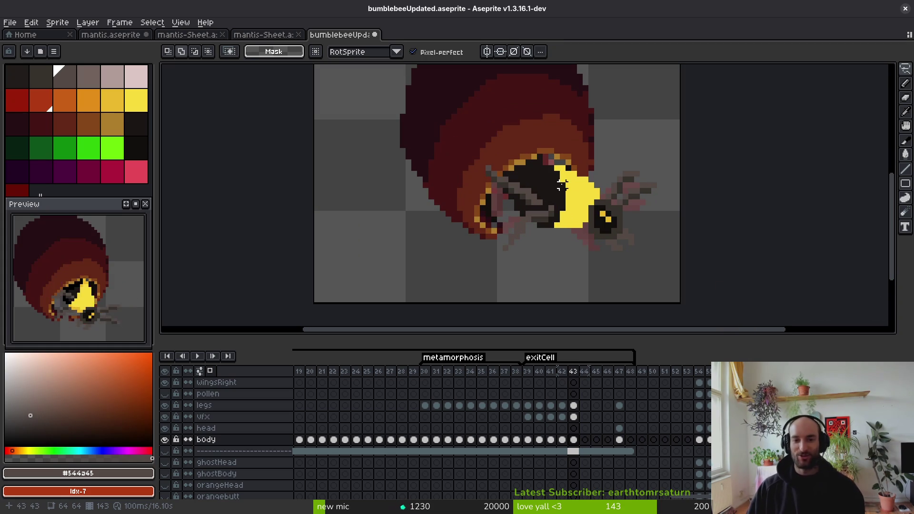
Step: Add a short near-black stroke on the body, undo the stray pixels, and save
{"action": "key", "text": "b"}
{"action": "scroll", "coordinate": [540, 222], "scroll_direction": "up", "scroll_amount": 1}
{"action": "left_click", "coordinate": [517, 229], "text": "alt"}
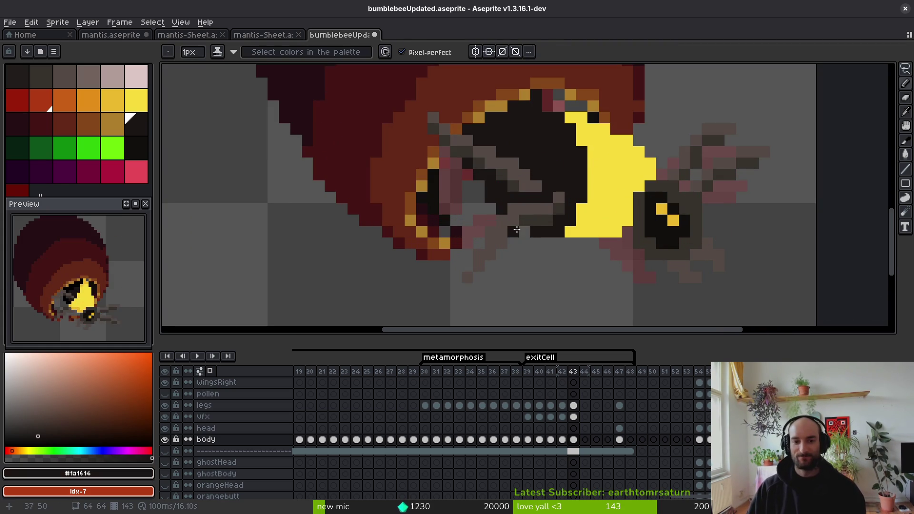
{"action": "left_click", "coordinate": [517, 230]}
{"action": "key", "text": "ctrl+z"}
{"action": "left_click_drag", "start_coordinate": [492, 209], "coordinate": [480, 186]}
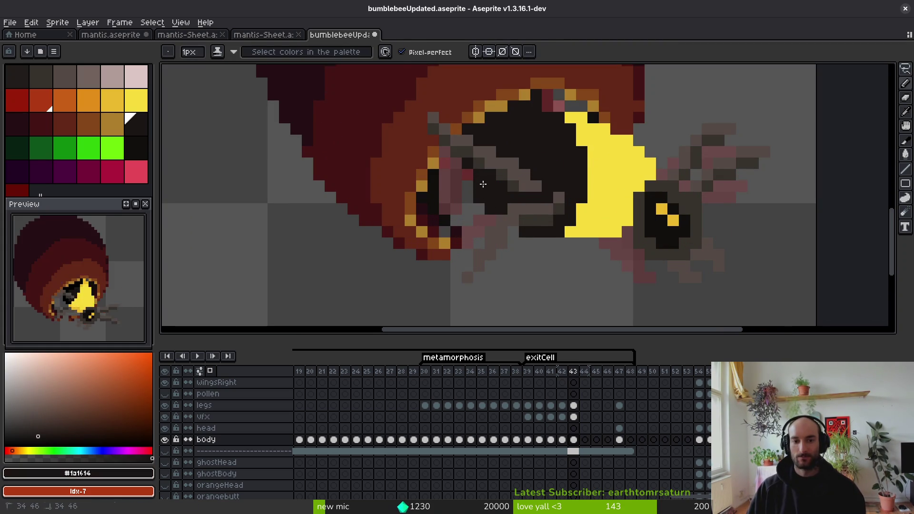
{"action": "scroll", "coordinate": [562, 219], "scroll_direction": "down", "scroll_amount": 3}
{"action": "key", "text": "ctrl+z"}
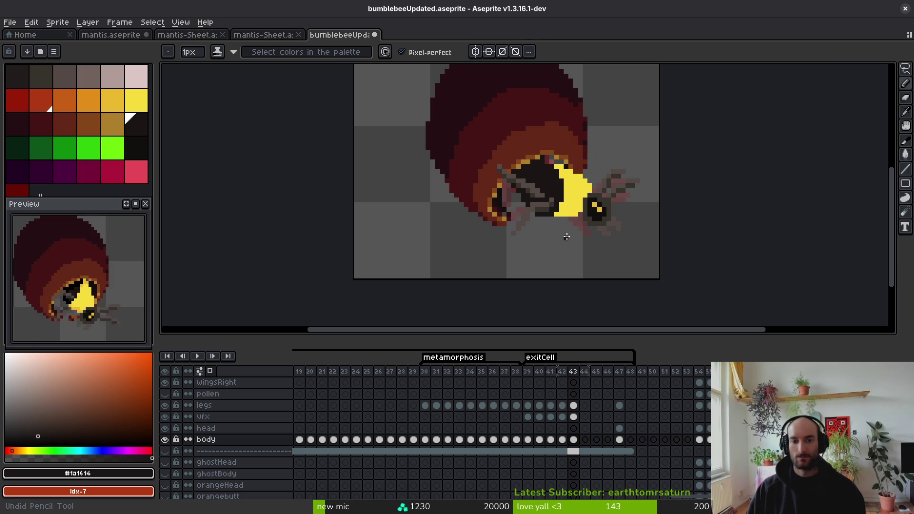
{"action": "key", "text": "ctrl+s"}
Step: Shade the bee's yellow face with a darker yellow
{"action": "scroll", "coordinate": [565, 231], "scroll_direction": "up", "scroll_amount": 3}
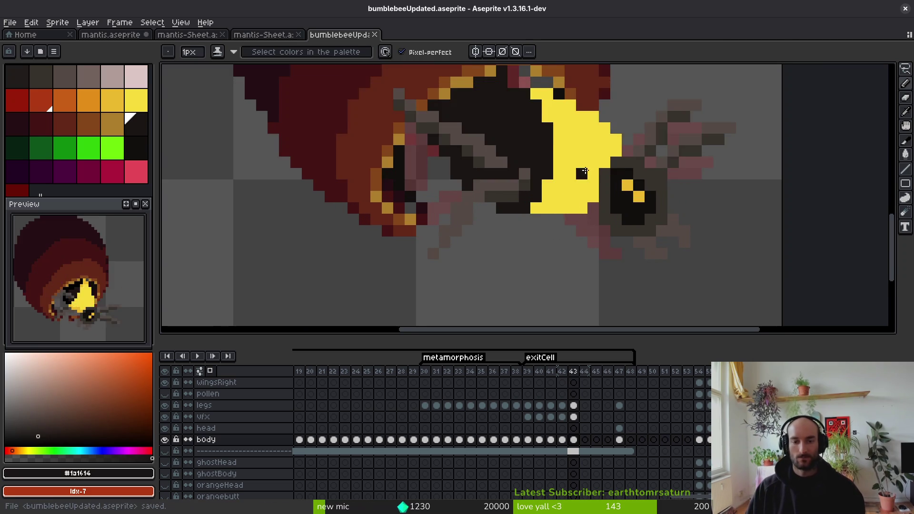
{"action": "left_click", "coordinate": [523, 192], "text": "alt"}
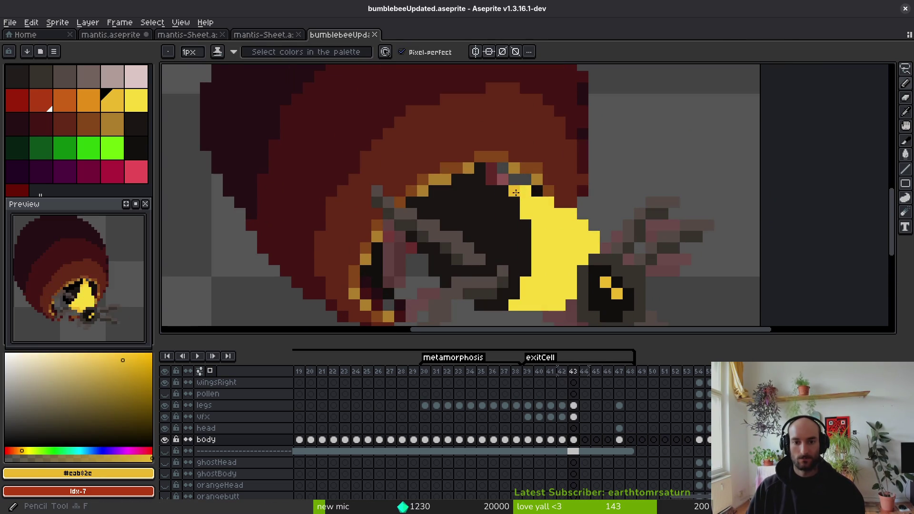
{"action": "mouse_move", "coordinate": [515, 192]}
{"action": "left_mouse_down"}
{"action": "mouse_move", "coordinate": [568, 221]}
{"action": "mouse_move", "coordinate": [517, 233]}
{"action": "mouse_move", "coordinate": [523, 221]}
{"action": "mouse_move", "coordinate": [547, 223]}
{"action": "mouse_move", "coordinate": [465, 244]}
{"action": "left_mouse_up"}
{"action": "scroll", "coordinate": [563, 217], "scroll_direction": "down", "scroll_amount": 3}
Step: Paint black markings left of the face and near the eye, then save
{"action": "left_click", "coordinate": [482, 147], "text": "alt"}
{"action": "scroll", "coordinate": [522, 219], "scroll_direction": "up", "scroll_amount": 1}
{"action": "mouse_move", "coordinate": [366, 178]}
{"action": "left_mouse_down"}
{"action": "mouse_move", "coordinate": [363, 198]}
{"action": "mouse_move", "coordinate": [339, 133]}
{"action": "mouse_move", "coordinate": [305, 111]}
{"action": "left_mouse_up"}
{"action": "scroll", "coordinate": [383, 180], "scroll_direction": "up", "scroll_amount": 3}
{"action": "scroll", "coordinate": [384, 179], "scroll_direction": "left", "scroll_amount": 1}
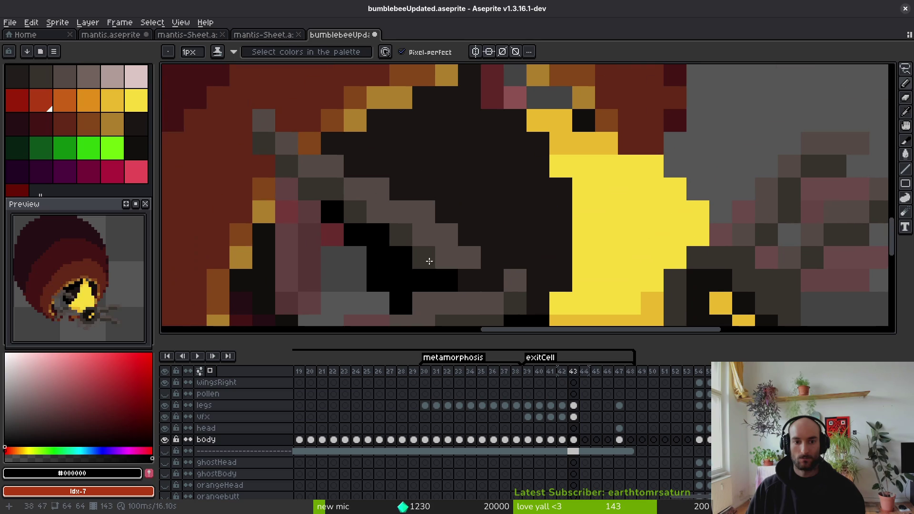
{"action": "mouse_move", "coordinate": [356, 165]}
{"action": "left_mouse_down"}
{"action": "mouse_move", "coordinate": [337, 143]}
{"action": "mouse_move", "coordinate": [367, 151]}
{"action": "mouse_move", "coordinate": [434, 98]}
{"action": "mouse_move", "coordinate": [475, 155]}
{"action": "mouse_move", "coordinate": [459, 173]}
{"action": "mouse_move", "coordinate": [387, 180]}
{"action": "mouse_move", "coordinate": [402, 198]}
{"action": "left_mouse_up"}
{"action": "scroll", "coordinate": [446, 121], "scroll_direction": "up", "scroll_amount": 2}
{"action": "scroll", "coordinate": [402, 198], "scroll_direction": "down", "scroll_amount": 3}
{"action": "scroll", "coordinate": [462, 217], "scroll_direction": "up", "scroll_amount": 2}
{"action": "scroll", "coordinate": [462, 200], "scroll_direction": "down", "scroll_amount": 3}
{"action": "key", "text": "ctrl+s"}
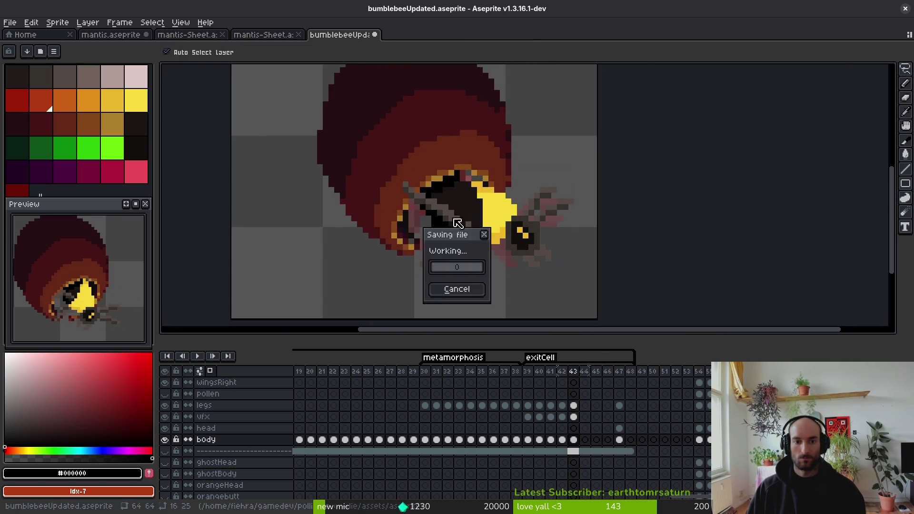
Step: Check frames 42 and 43, save bumblebeeUpdated.aseprite again, and recentre the sprite
{"action": "scroll", "coordinate": [461, 181], "scroll_direction": "up", "scroll_amount": 2}
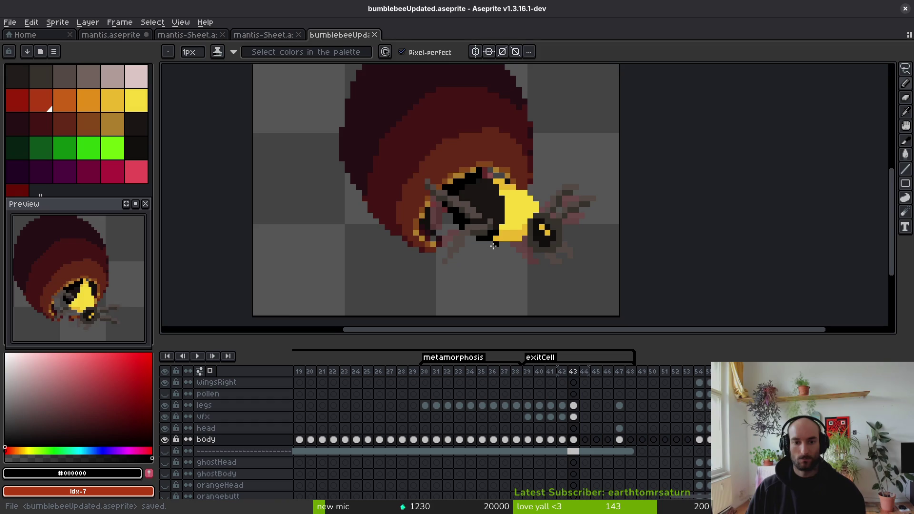
{"action": "scroll", "coordinate": [493, 246], "scroll_direction": "down", "scroll_amount": 1}
{"action": "key", "text": "Left"}
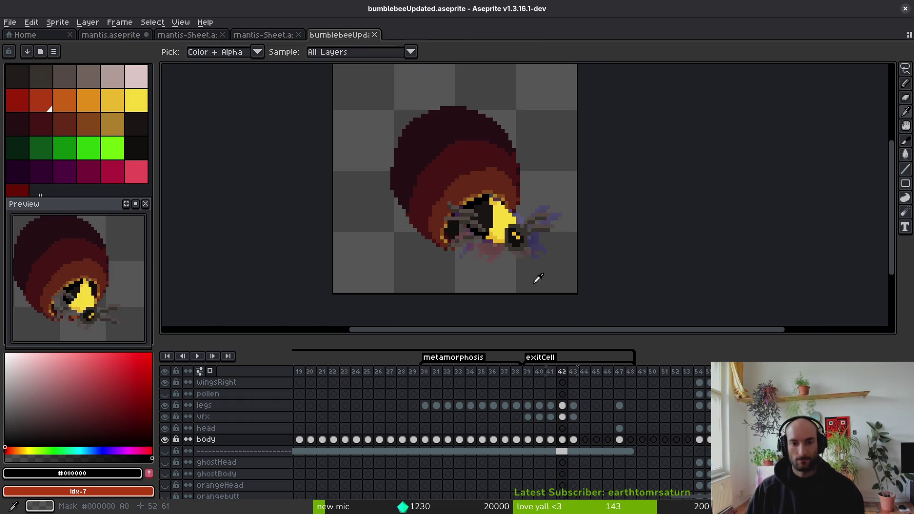
{"action": "scroll", "coordinate": [512, 217], "scroll_direction": "up", "scroll_amount": 2}
{"action": "left_click", "coordinate": [512, 217], "text": "alt"}
{"action": "key", "text": "Right"}
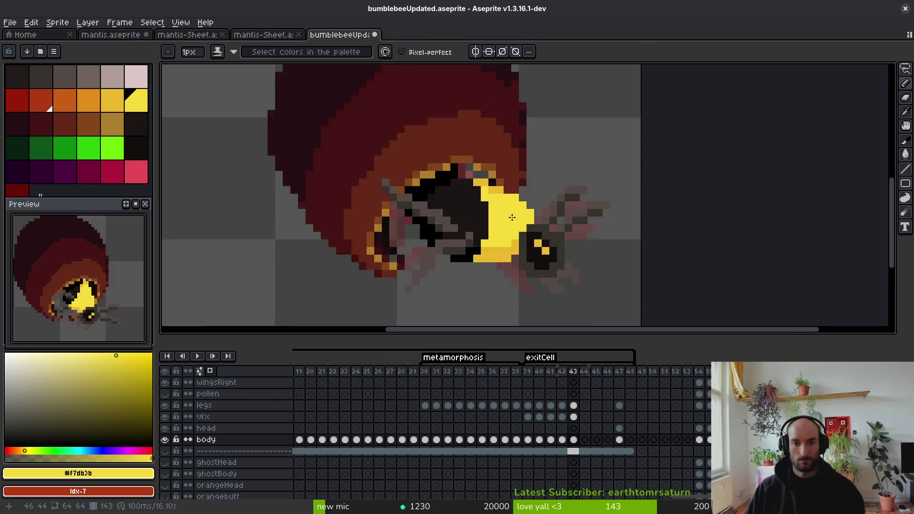
{"action": "scroll", "coordinate": [511, 217], "scroll_direction": "down", "scroll_amount": 2}
{"action": "key", "text": "ctrl+s"}
{"action": "scroll", "coordinate": [510, 261], "scroll_direction": "down", "scroll_amount": 2}
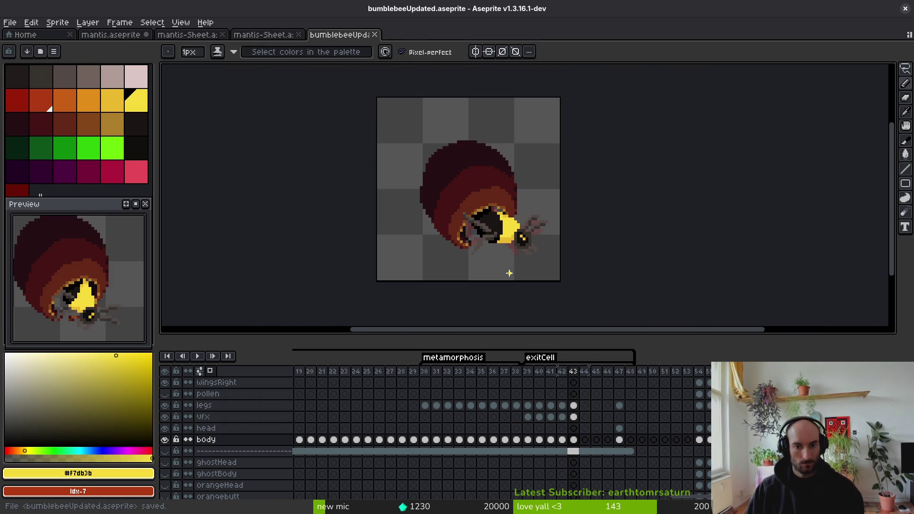
{"action": "left_click_drag", "start_coordinate": [506, 268], "coordinate": [513, 252]}
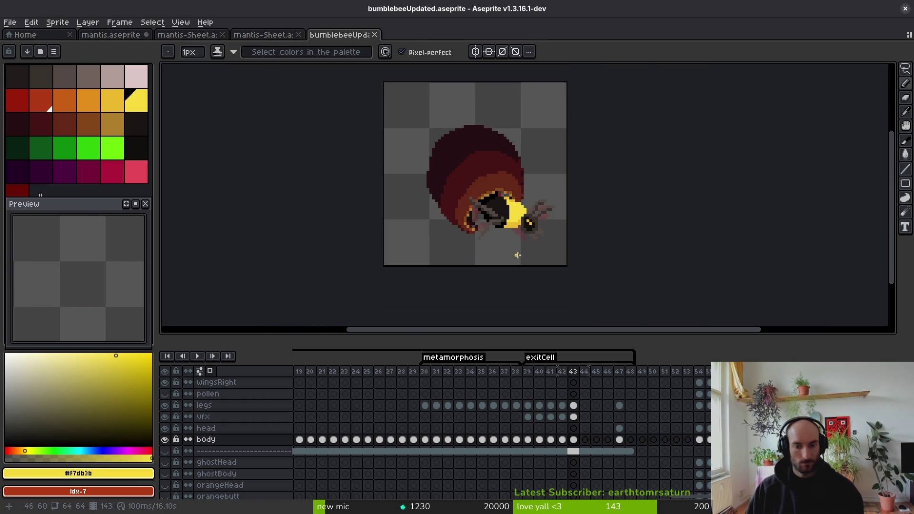
Step: Paste the bee body cel into frame 44 of the body layer
{"action": "left_click", "coordinate": [585, 440]}
{"action": "key", "text": "ctrl+v"}
{"action": "key", "text": "ctrl+s"}
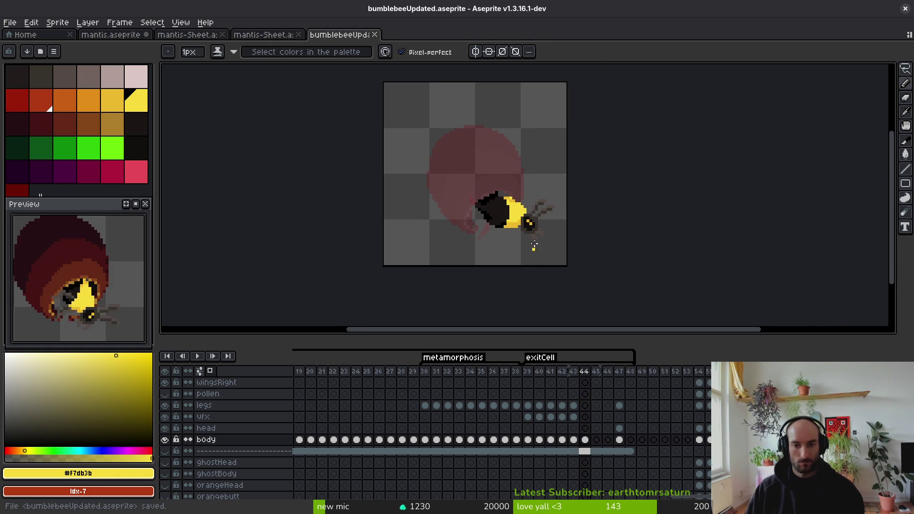
{"action": "scroll", "coordinate": [533, 245], "scroll_direction": "up", "scroll_amount": 2}
Step: Lasso the bee's head and wings and nudge them upward
{"action": "key", "text": "m"}
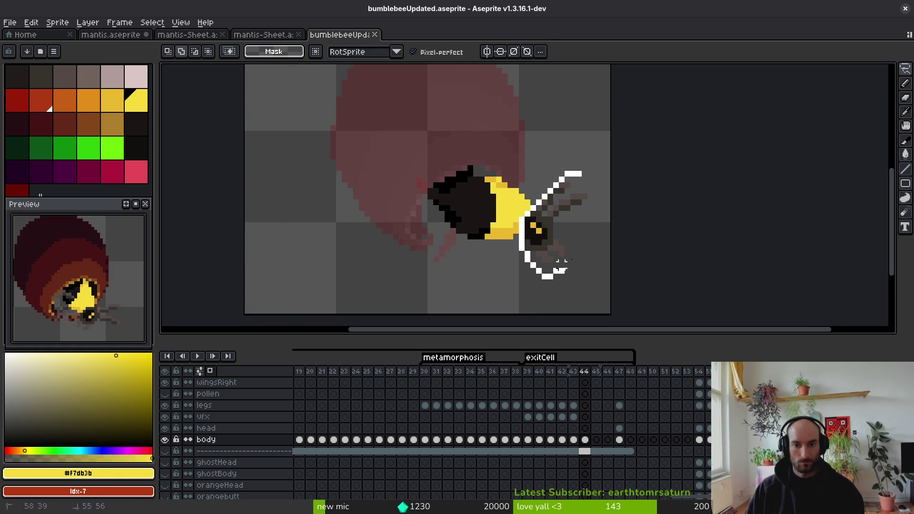
{"action": "left_click_drag", "start_coordinate": [561, 261], "coordinate": [555, 265]}
{"action": "key", "text": "Up"}
{"action": "key", "text": "Up"}
{"action": "key", "text": "ctrl+d"}
{"action": "left_click_drag", "start_coordinate": [527, 230], "coordinate": [554, 230]}
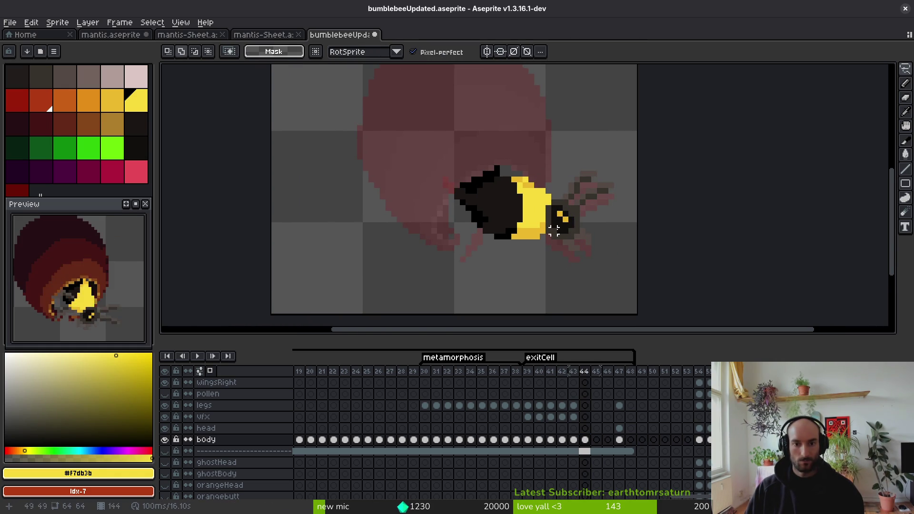
{"action": "scroll", "coordinate": [553, 230], "scroll_direction": "up", "scroll_amount": 2}
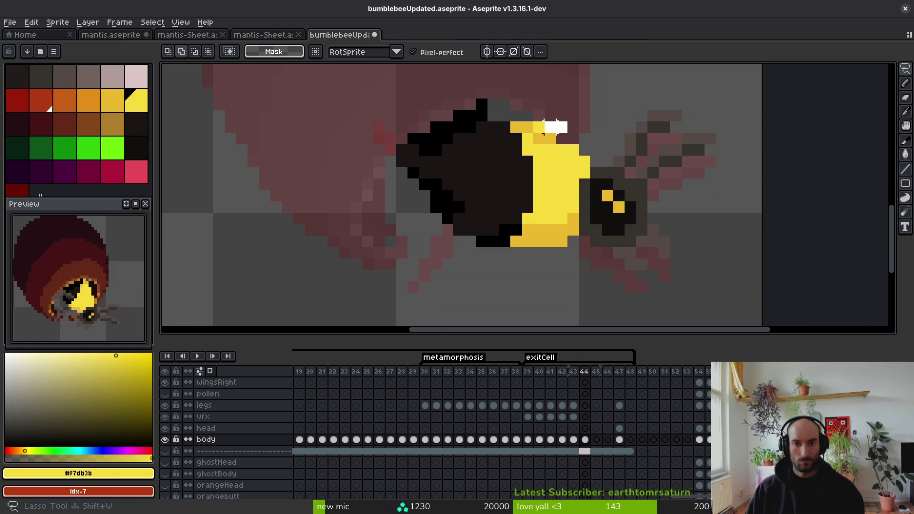
Step: Shift the selected yellow band and head one pixel right and commit the move
{"action": "left_click_drag", "start_coordinate": [556, 126], "coordinate": [482, 185]}
{"action": "mouse_move", "coordinate": [494, 271]}
{"action": "left_mouse_down"}
{"action": "mouse_move", "coordinate": [728, 110]}
{"action": "mouse_move", "coordinate": [599, 98]}
{"action": "left_mouse_up"}
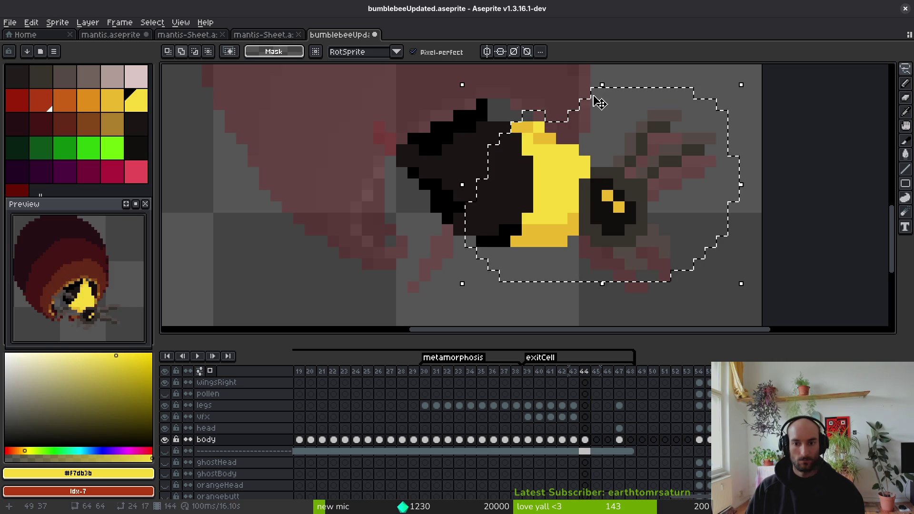
{"action": "key", "text": "Up"}
{"action": "key", "text": "Right"}
{"action": "key", "text": "Down"}
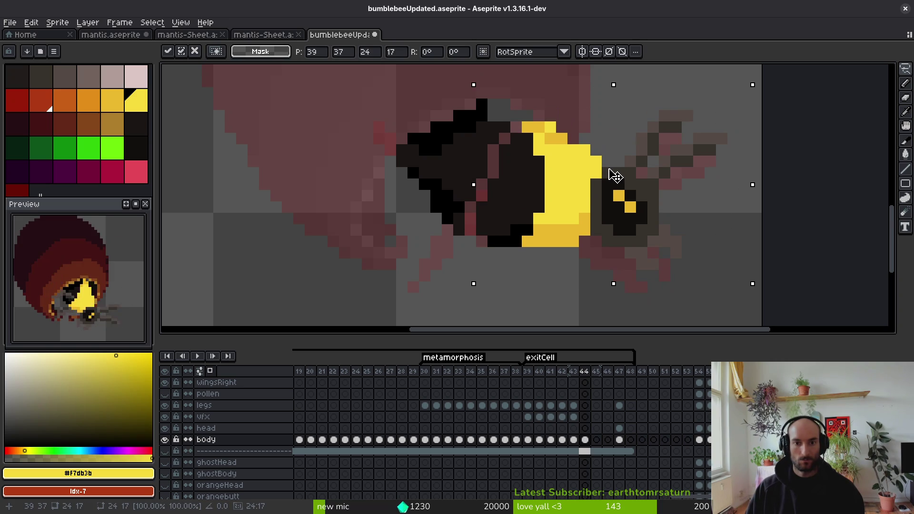
{"action": "key", "text": "Return"}
Step: Darken stray grey and reddish body pixels with #1a1614 and save the sprite
{"action": "left_click_drag", "start_coordinate": [611, 178], "coordinate": [558, 222]}
{"action": "left_click", "coordinate": [558, 222], "text": "alt"}
{"action": "key", "text": "b"}
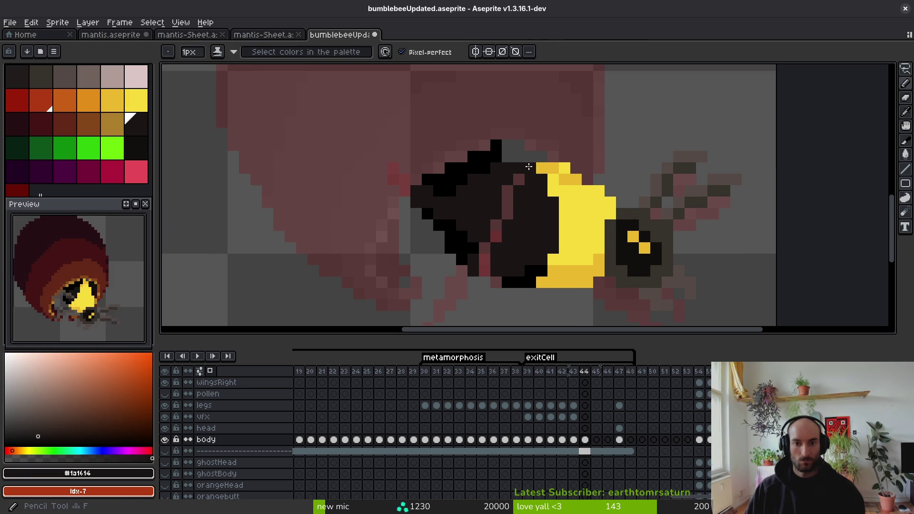
{"action": "left_click", "coordinate": [511, 163]}
{"action": "left_click", "coordinate": [519, 162]}
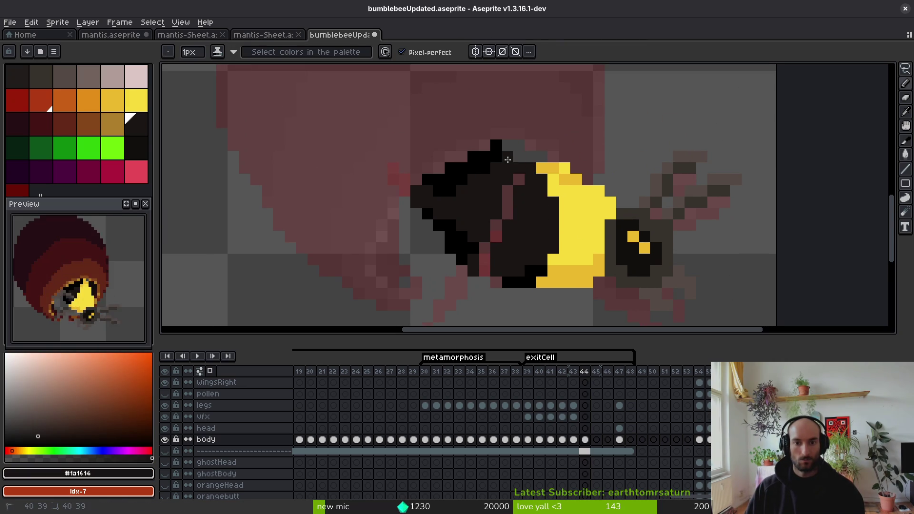
{"action": "left_click", "coordinate": [508, 201]}
{"action": "key", "text": "e"}
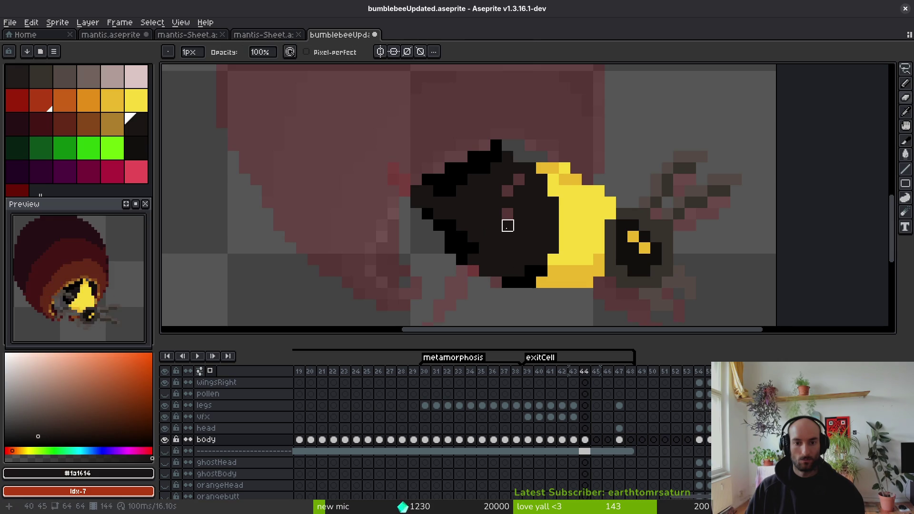
{"action": "key", "text": "f"}
{"action": "left_click", "coordinate": [508, 214]}
{"action": "left_click", "coordinate": [519, 180]}
{"action": "scroll", "coordinate": [519, 180], "scroll_direction": "down", "scroll_amount": 5}
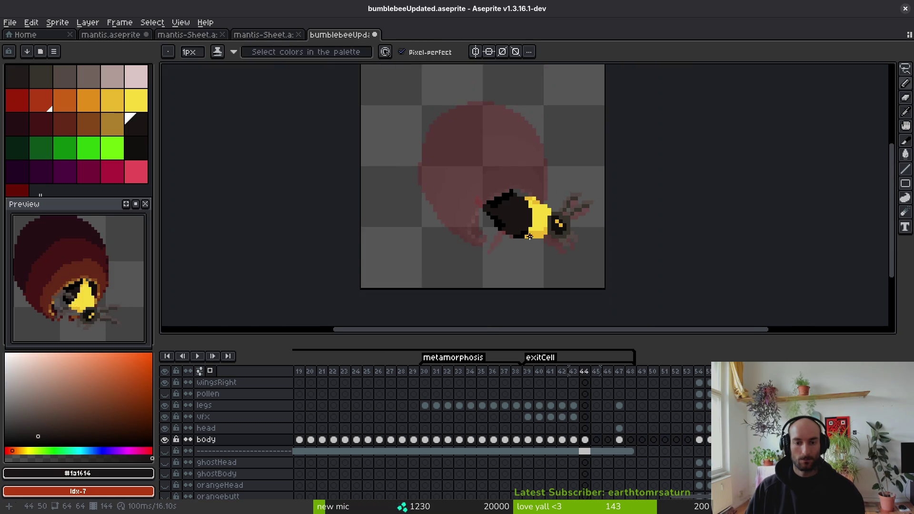
{"action": "key", "text": "ctrl+s"}
Step: Blacken a pixel on the body outline and erase a stray pixel beside the body
{"action": "scroll", "coordinate": [519, 213], "scroll_direction": "up", "scroll_amount": 3}
{"action": "scroll", "coordinate": [519, 213], "scroll_direction": "up", "scroll_amount": 3}
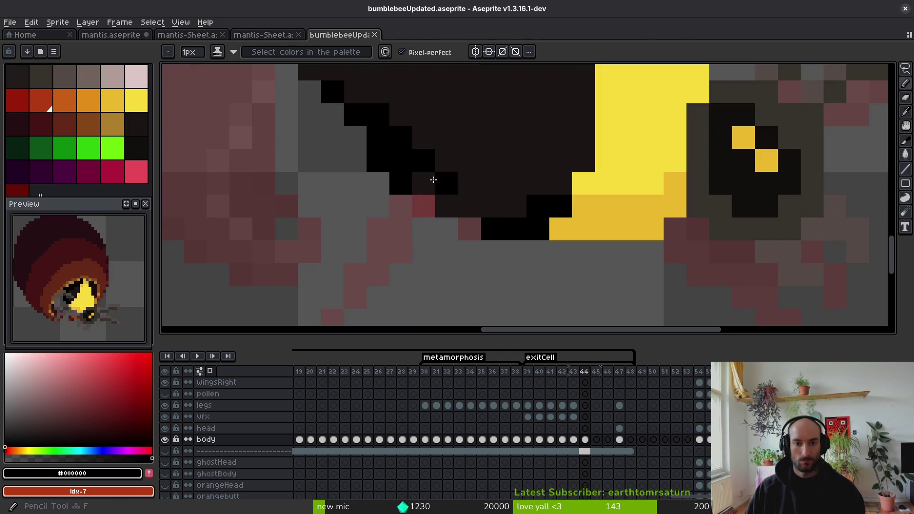
{"action": "left_click", "coordinate": [518, 214], "text": "alt"}
{"action": "left_click", "coordinate": [424, 182]}
{"action": "scroll", "coordinate": [395, 151], "scroll_direction": "down", "scroll_amount": 1}
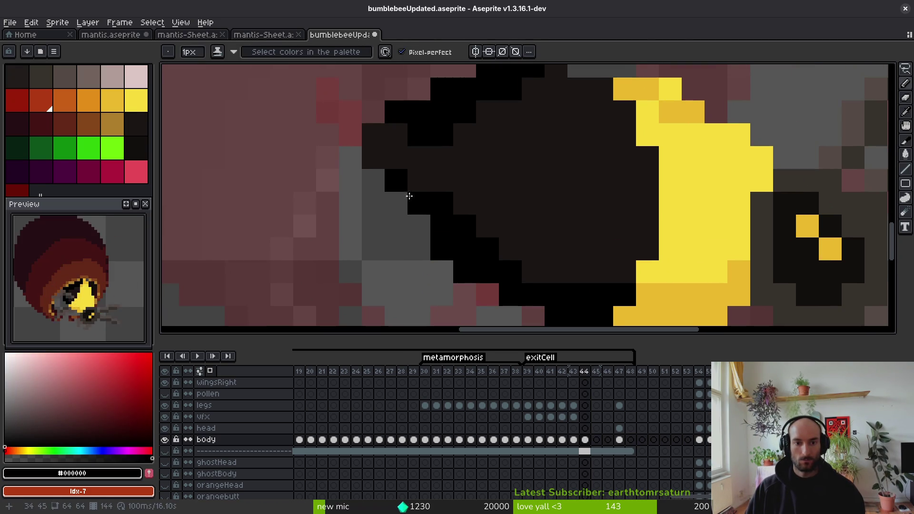
{"action": "key", "text": "e"}
{"action": "left_click", "coordinate": [373, 157]}
{"action": "scroll", "coordinate": [460, 234], "scroll_direction": "down", "scroll_amount": 1}
Step: Flip repeatedly between frames 43 and 44 to compare the bee, ending on frame 44
{"action": "key", "text": "Left"}
{"action": "key", "text": "Right"}
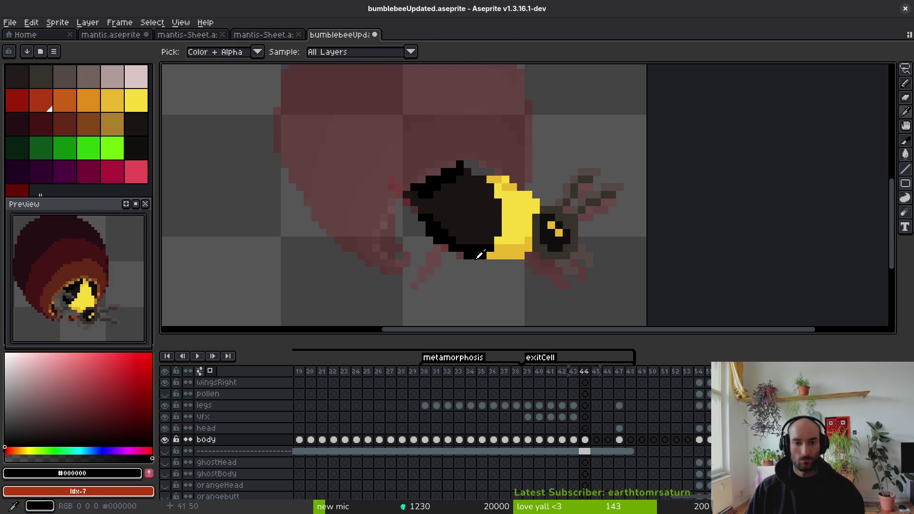
{"action": "key", "text": "i"}
{"action": "key", "text": "Left"}
{"action": "key", "text": "Right"}
{"action": "key", "text": "Left"}
{"action": "key", "text": "Right"}
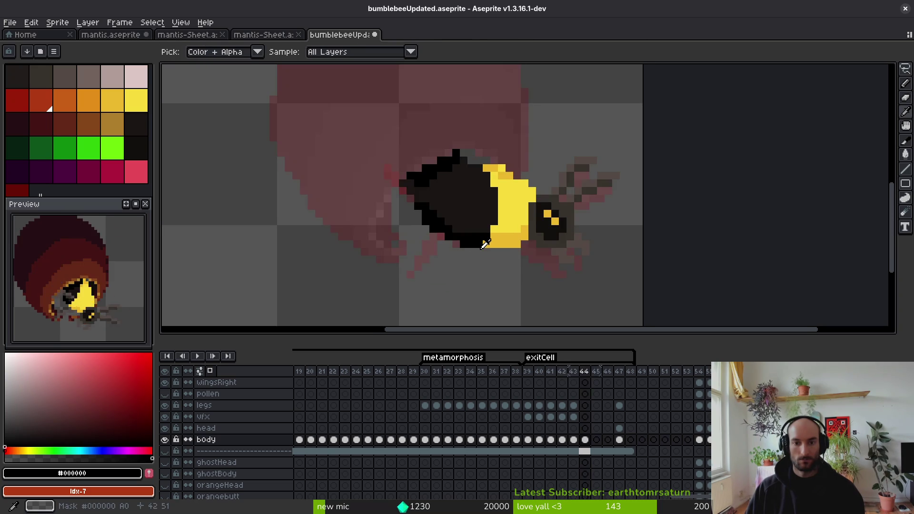
{"action": "key", "text": "Left"}
{"action": "key", "text": "Right"}
{"action": "key", "text": "e"}
{"action": "key", "text": "Left"}
{"action": "key", "text": "Right"}
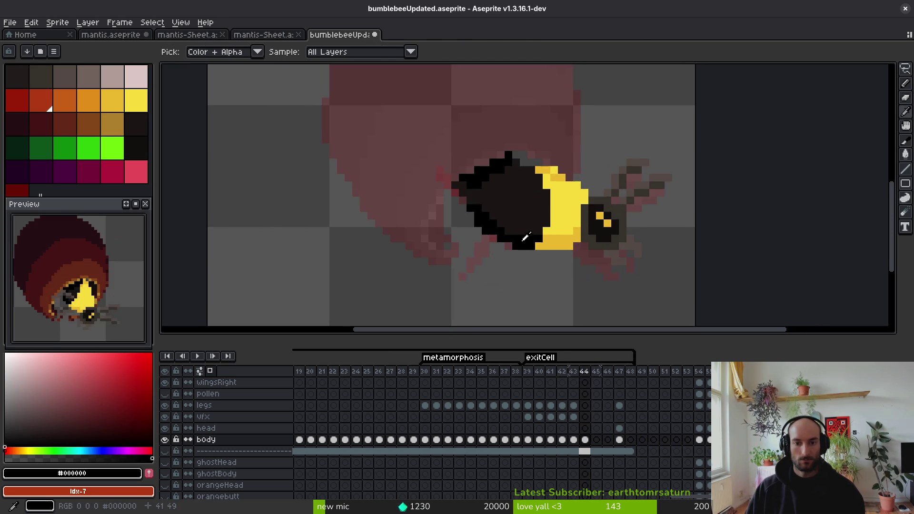
{"action": "key", "text": "b"}
{"action": "scroll", "coordinate": [509, 230], "scroll_direction": "up", "scroll_amount": 3}
{"action": "scroll", "coordinate": [497, 219], "scroll_direction": "down", "scroll_amount": 4}
{"action": "key", "text": "Left"}
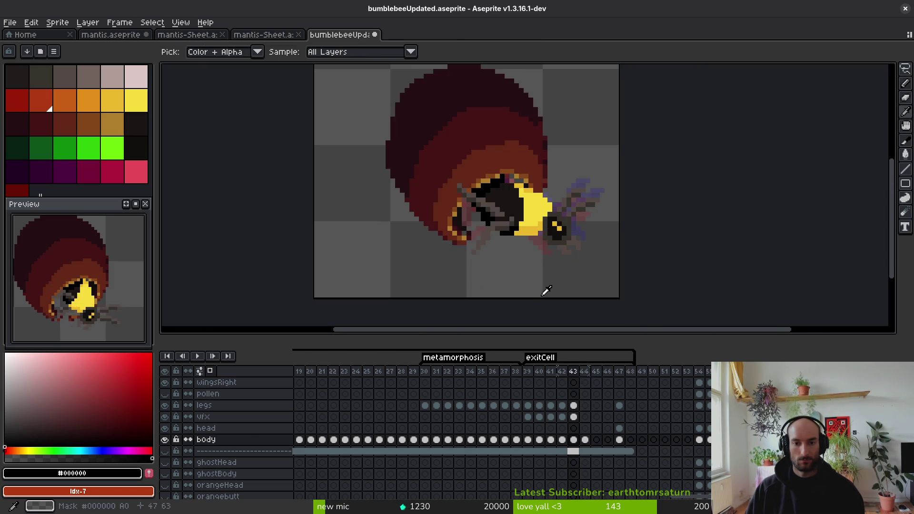
{"action": "key", "text": "Right"}
{"action": "scroll", "coordinate": [508, 195], "scroll_direction": "up", "scroll_amount": 3}
{"action": "key", "text": "Left"}
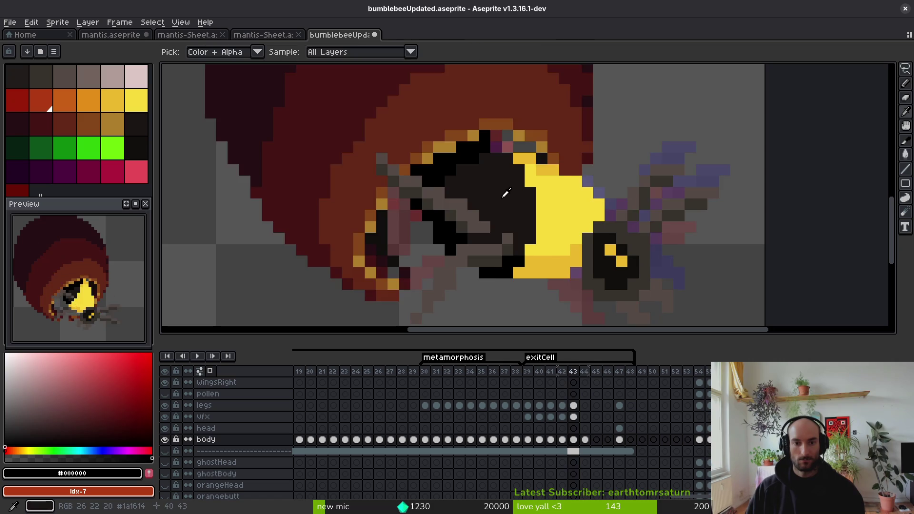
{"action": "key", "text": "Right"}
{"action": "key", "text": "Left"}
{"action": "key", "text": "Right"}
{"action": "scroll", "coordinate": [491, 200], "scroll_direction": "down", "scroll_amount": 3}
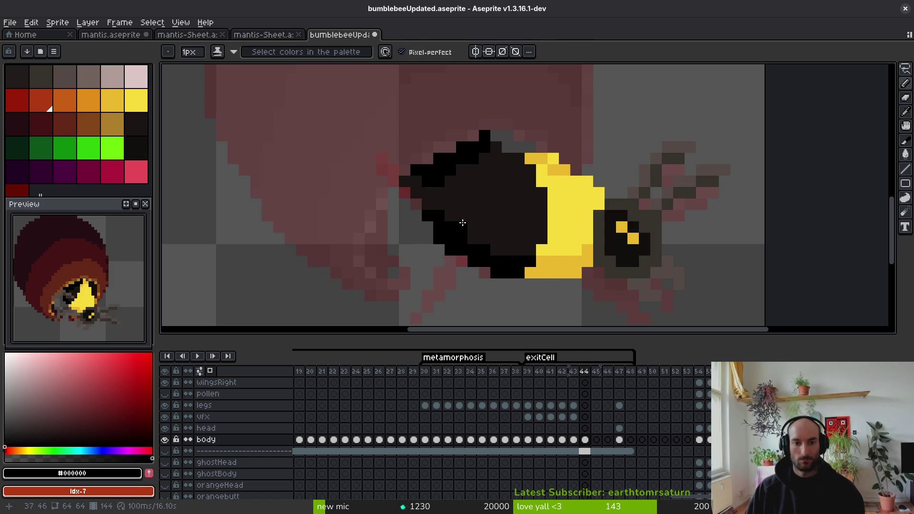
{"action": "key", "text": "Left"}
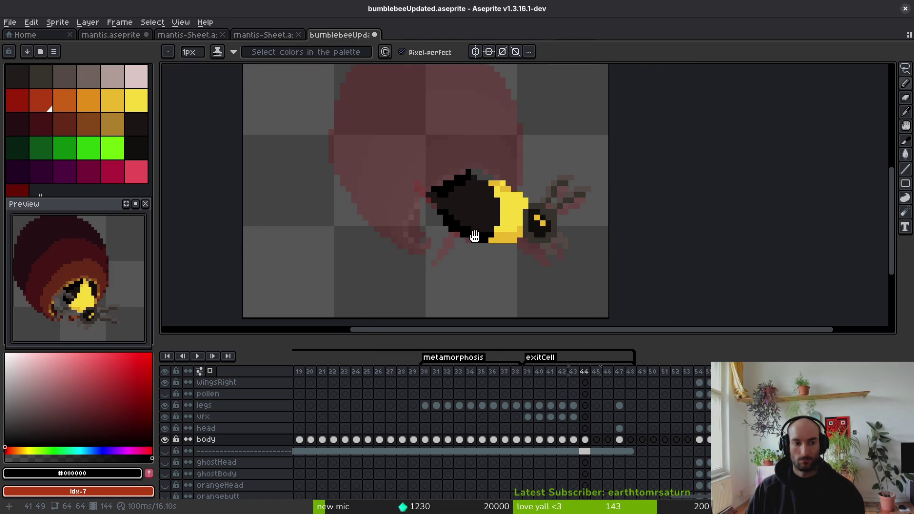
{"action": "key", "text": "Right"}
{"action": "scroll", "coordinate": [484, 247], "scroll_direction": "down", "scroll_amount": 1}
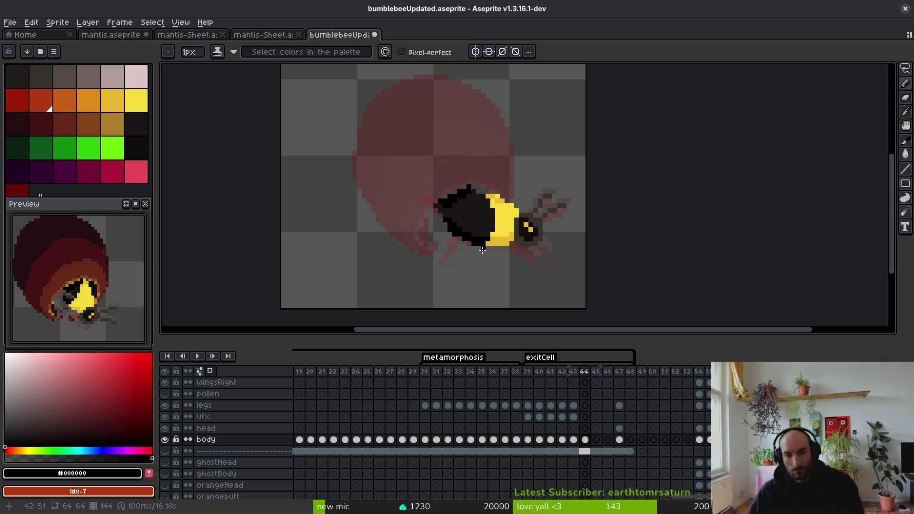
{"action": "key", "text": "Left"}
{"action": "key", "text": "Right"}
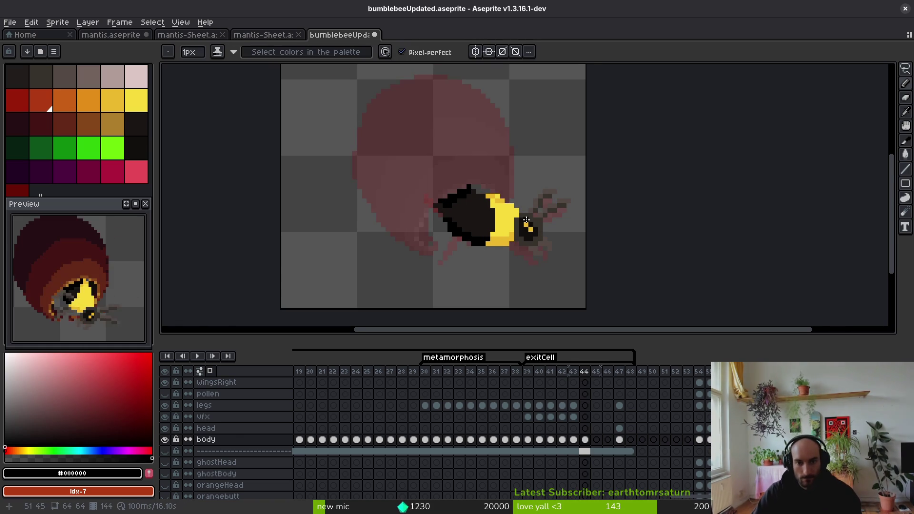
{"action": "scroll", "coordinate": [491, 190], "scroll_direction": "up", "scroll_amount": 4}
{"action": "left_click", "coordinate": [494, 193], "text": "alt"}
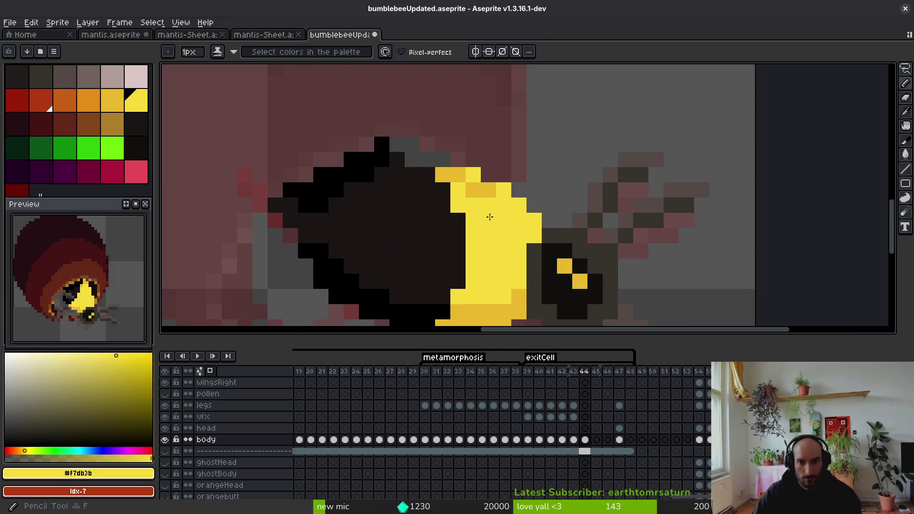
{"action": "scroll", "coordinate": [498, 241], "scroll_direction": "down", "scroll_amount": 4}
{"action": "scroll", "coordinate": [493, 242], "scroll_direction": "up", "scroll_amount": 4}
{"action": "key", "text": "Left"}
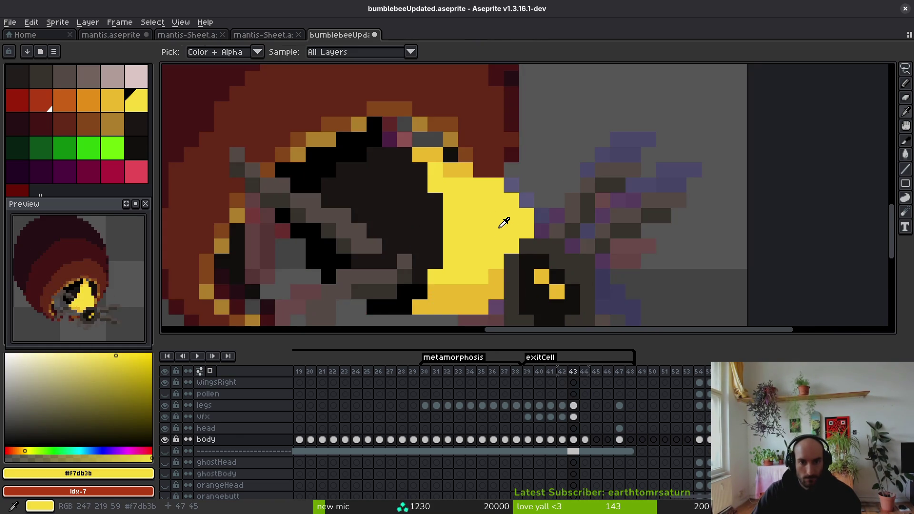
{"action": "key", "text": "Right"}
{"action": "key", "text": "Left"}
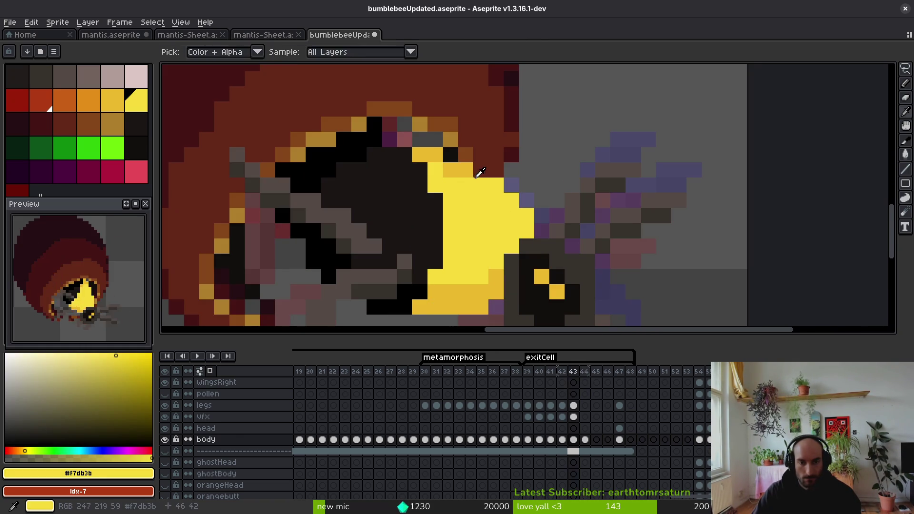
{"action": "scroll", "coordinate": [492, 217], "scroll_direction": "down", "scroll_amount": 3}
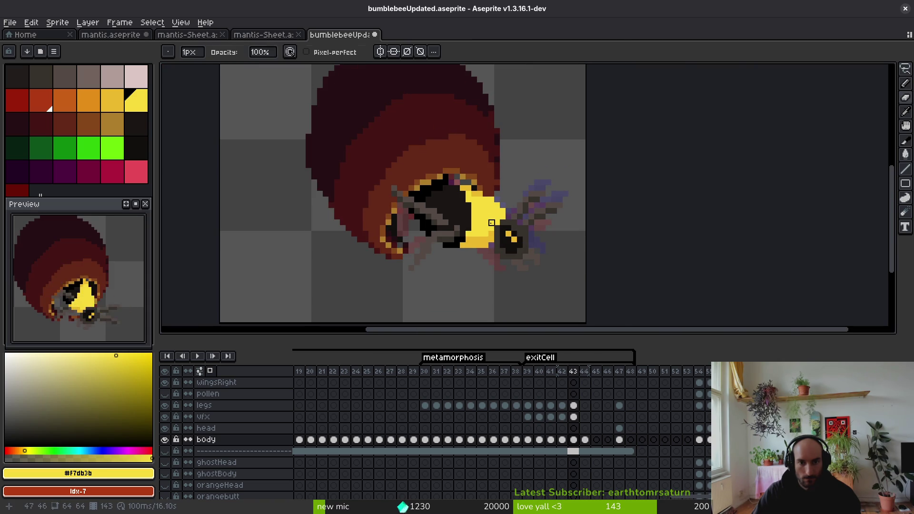
{"action": "key", "text": "Right"}
{"action": "scroll", "coordinate": [492, 223], "scroll_direction": "up", "scroll_amount": 3}
{"action": "left_click", "coordinate": [458, 186], "text": "alt"}
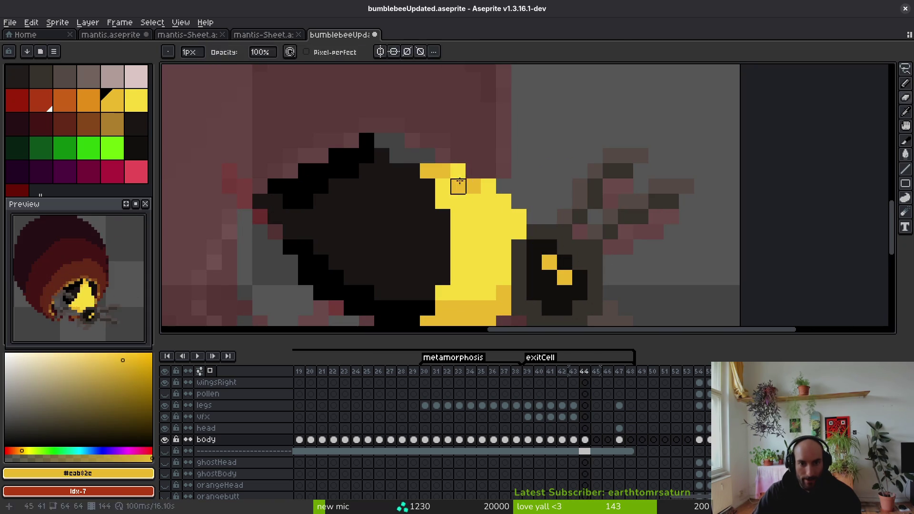
{"action": "left_click", "coordinate": [473, 202], "text": "alt"}
{"action": "scroll", "coordinate": [496, 224], "scroll_direction": "down", "scroll_amount": 3}
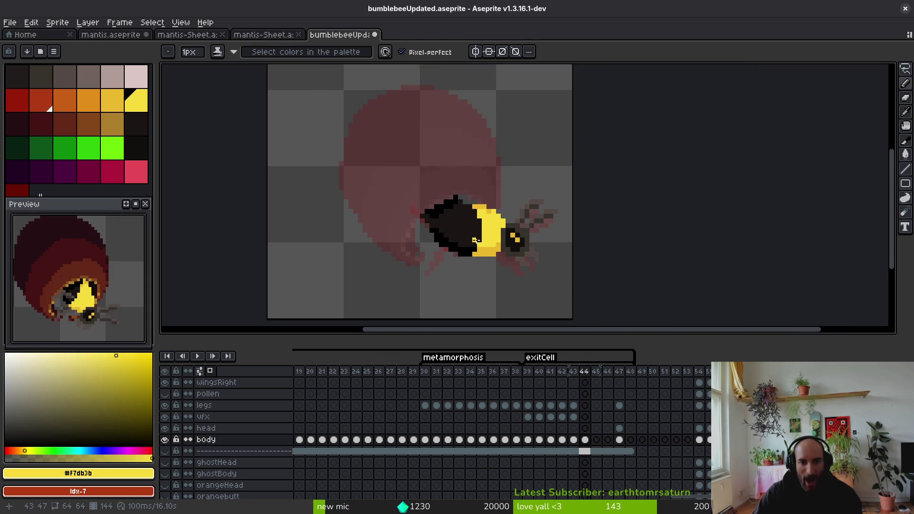
{"action": "scroll", "coordinate": [476, 240], "scroll_direction": "up", "scroll_amount": 2}
{"action": "scroll", "coordinate": [509, 178], "scroll_direction": "down", "scroll_amount": 3}
{"action": "key", "text": "Left"}
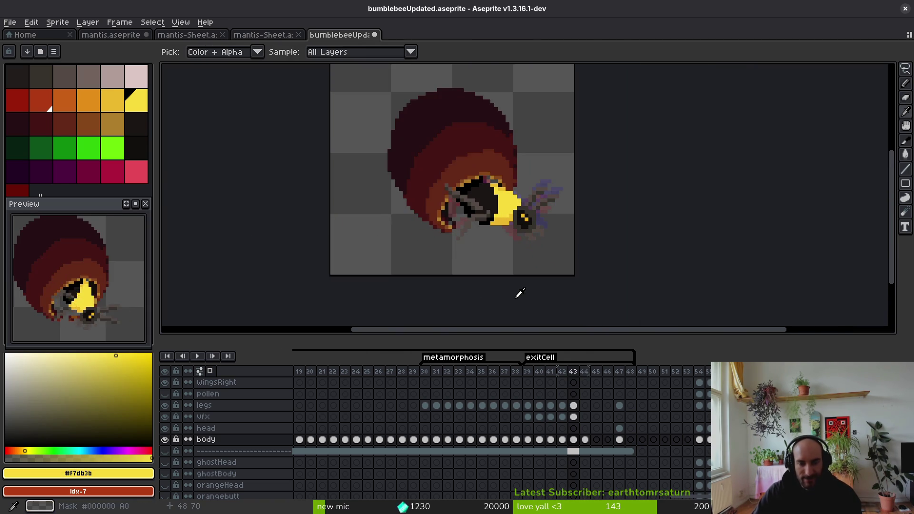
{"action": "key", "text": "Right"}
{"action": "key", "text": "Left"}
{"action": "key", "text": "Right"}
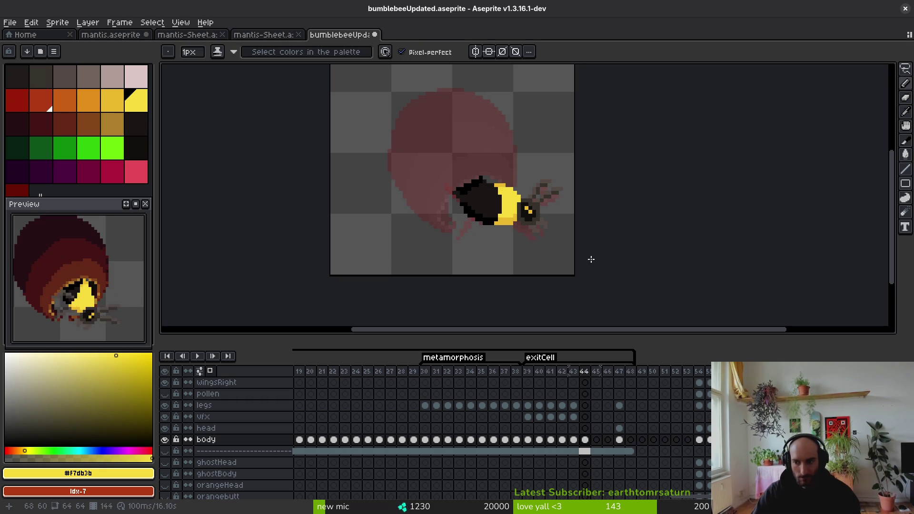
{"action": "key", "text": "Left"}
{"action": "key", "text": "Right"}
{"action": "key", "text": "Left"}
{"action": "key", "text": "Right"}
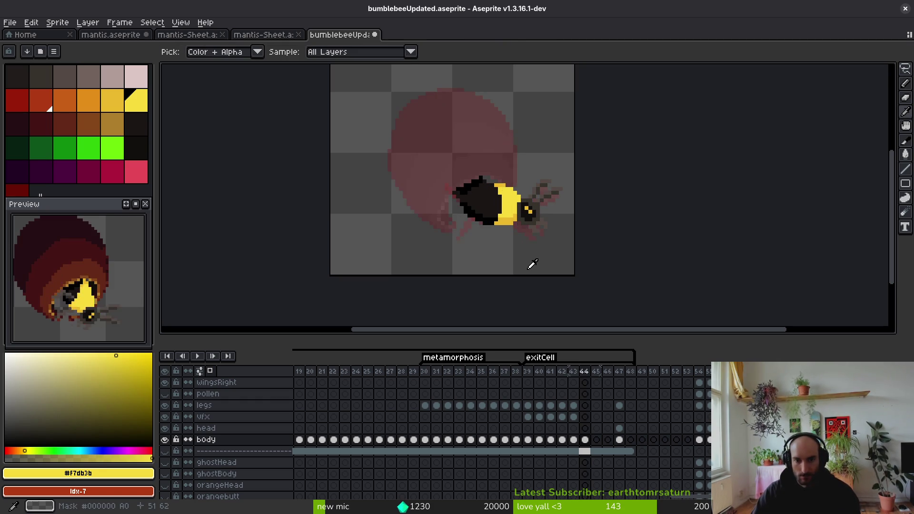
{"action": "key", "text": "Left"}
{"action": "key", "text": "Right"}
{"action": "key", "text": "Left"}
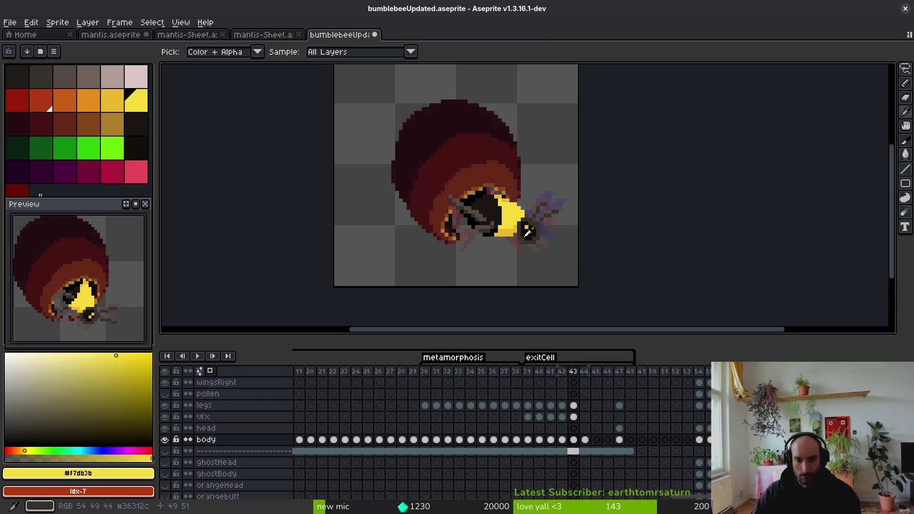
{"action": "key", "text": "Right"}
{"action": "key", "text": "Left"}
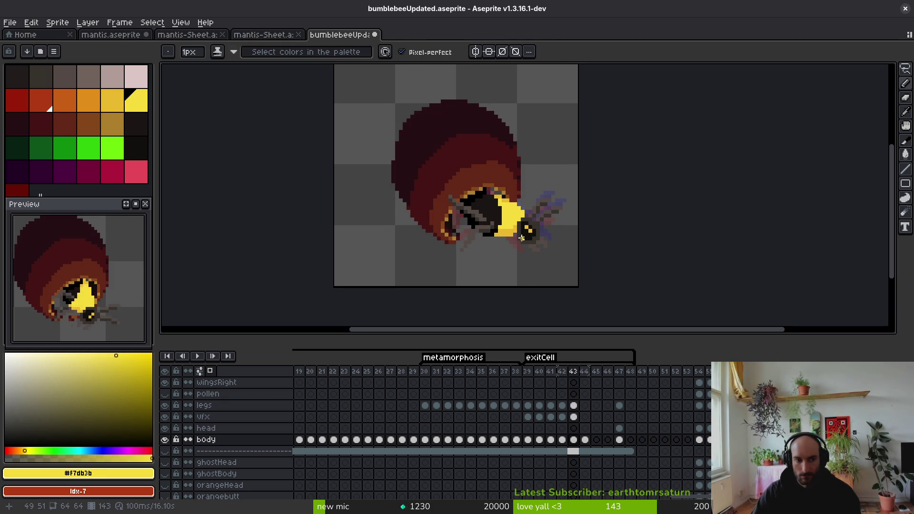
{"action": "key", "text": "Right"}
{"action": "key", "text": "Left"}
{"action": "scroll", "coordinate": [505, 228], "scroll_direction": "up", "scroll_amount": 1}
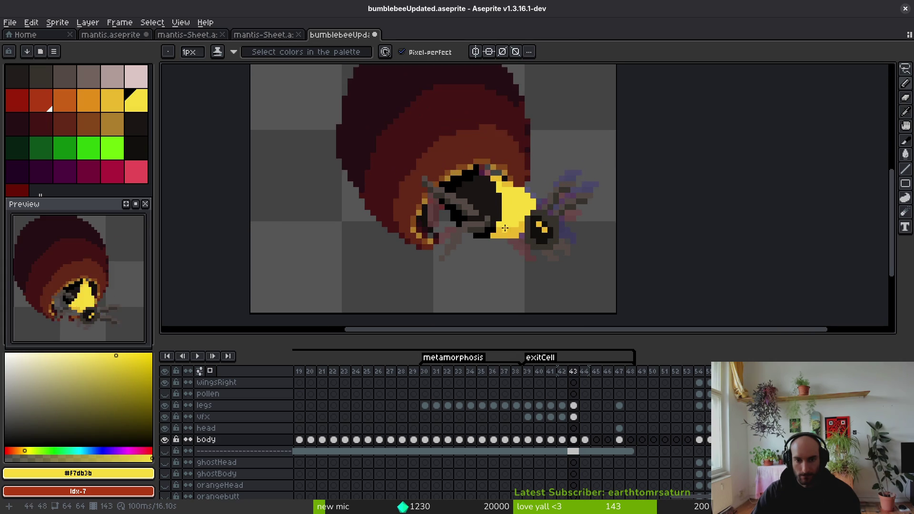
{"action": "key", "text": "Right"}
{"action": "key", "text": "Up"}
{"action": "key", "text": "Up"}
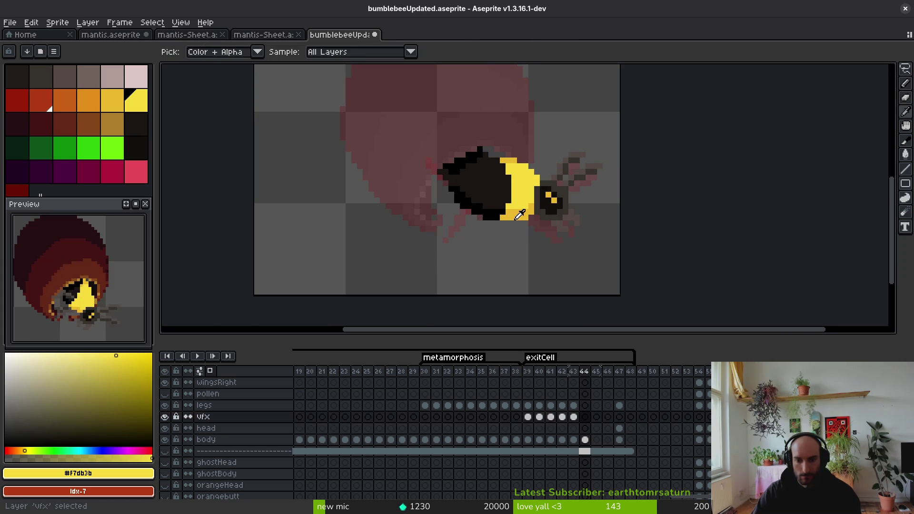
{"action": "key", "text": "Up"}
Step: Draw a long grey-brown #544d45 leg stroke reaching down below the bee
{"action": "left_click", "coordinate": [515, 220], "text": "alt"}
{"action": "left_click_drag", "start_coordinate": [521, 228], "coordinate": [533, 219]}
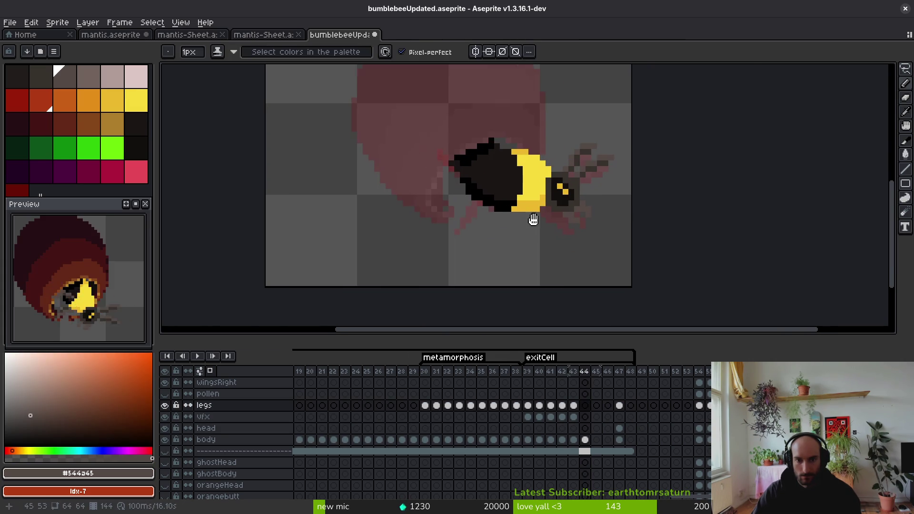
{"action": "scroll", "coordinate": [533, 219], "scroll_direction": "up", "scroll_amount": 3}
{"action": "left_click", "coordinate": [499, 137]}
{"action": "mouse_move", "coordinate": [484, 166]}
{"action": "left_mouse_down"}
{"action": "mouse_move", "coordinate": [485, 152]}
{"action": "mouse_move", "coordinate": [490, 161]}
{"action": "left_mouse_up"}
{"action": "left_click_drag", "start_coordinate": [460, 216], "coordinate": [495, 309]}
{"action": "scroll", "coordinate": [522, 300], "scroll_direction": "down", "scroll_amount": 2}
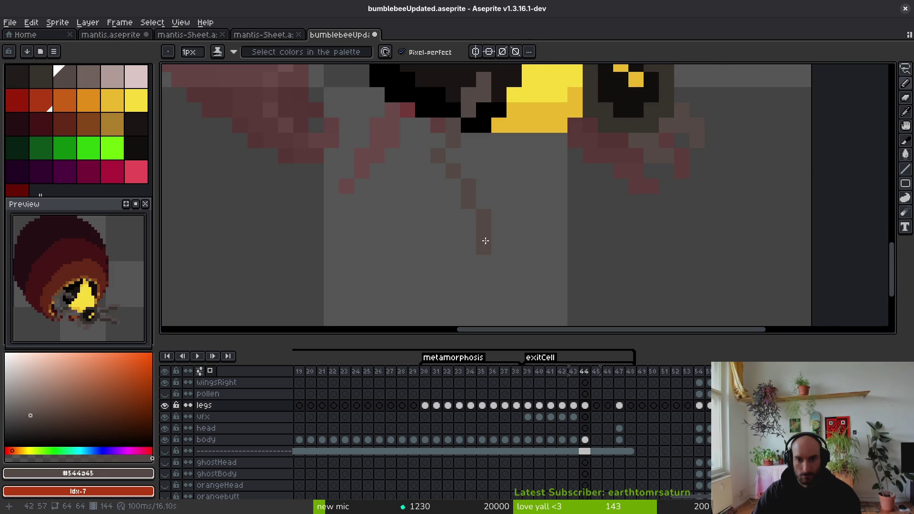
Step: Fill in the leg's gaps and extend its tip pixel by pixel, then save the file
{"action": "left_click", "coordinate": [469, 171]}
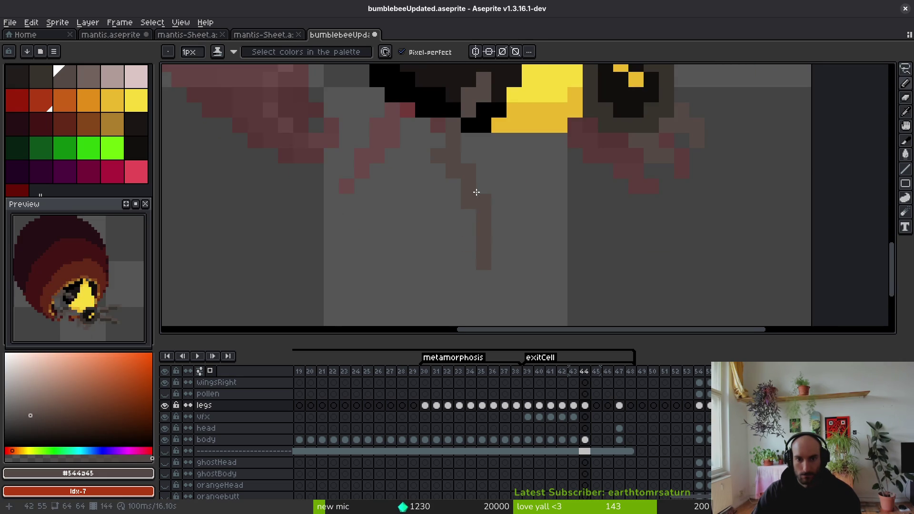
{"action": "scroll", "coordinate": [472, 214], "scroll_direction": "up", "scroll_amount": 2}
{"action": "left_click", "coordinate": [477, 288]}
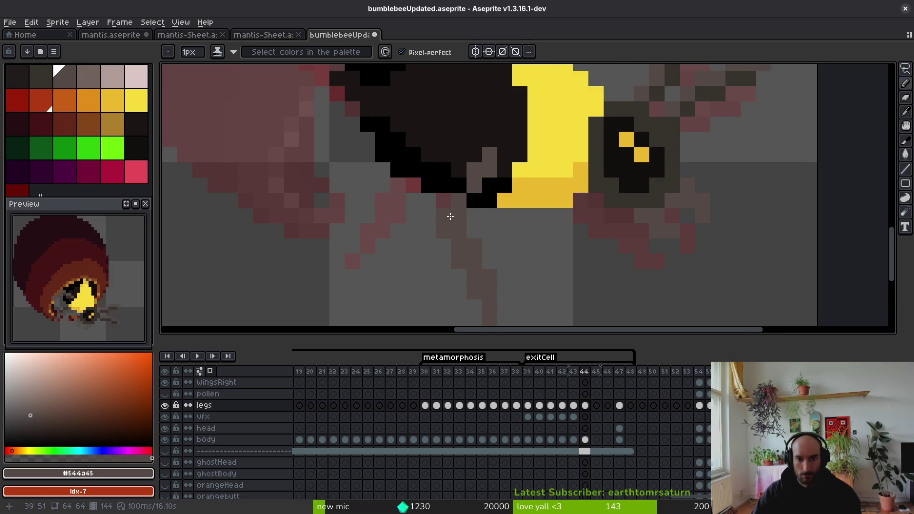
{"action": "left_click", "coordinate": [467, 195]}
{"action": "left_click", "coordinate": [475, 201]}
{"action": "scroll", "coordinate": [476, 200], "scroll_direction": "down", "scroll_amount": 2}
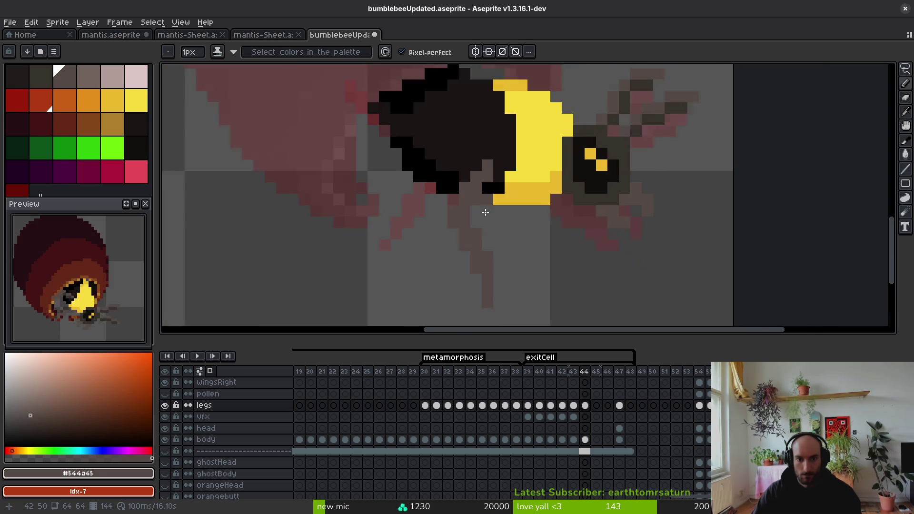
{"action": "scroll", "coordinate": [489, 195], "scroll_direction": "up", "scroll_amount": 4}
{"action": "key", "text": "e"}
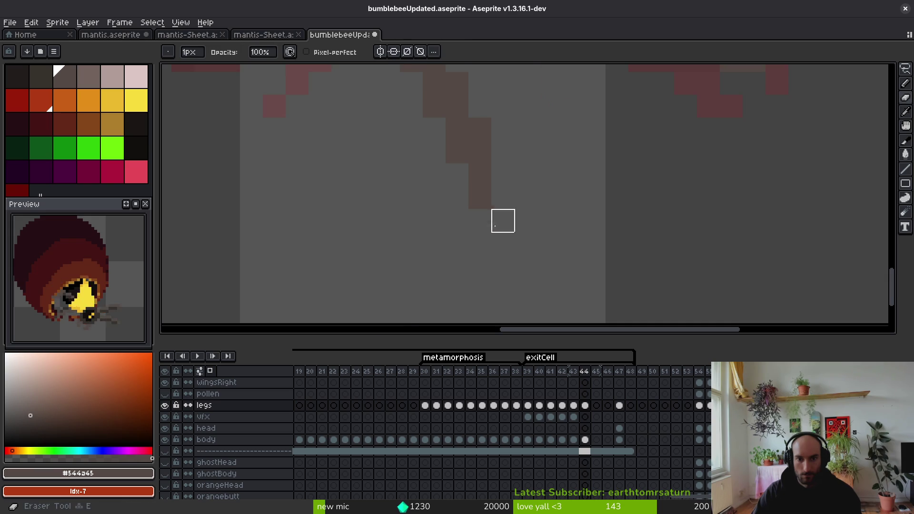
{"action": "scroll", "coordinate": [504, 221], "scroll_direction": "down", "scroll_amount": 4}
{"action": "scroll", "coordinate": [514, 233], "scroll_direction": "up", "scroll_amount": 4}
{"action": "scroll", "coordinate": [506, 221], "scroll_direction": "up", "scroll_amount": 2}
{"action": "key", "text": "b"}
{"action": "left_click", "coordinate": [435, 249]}
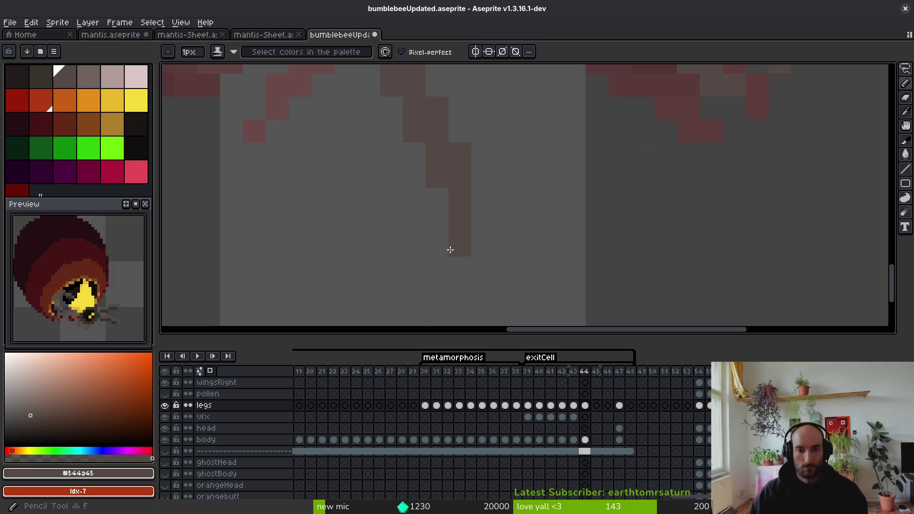
{"action": "key", "text": "ctrl+s"}
{"action": "scroll", "coordinate": [507, 228], "scroll_direction": "down", "scroll_amount": 3}
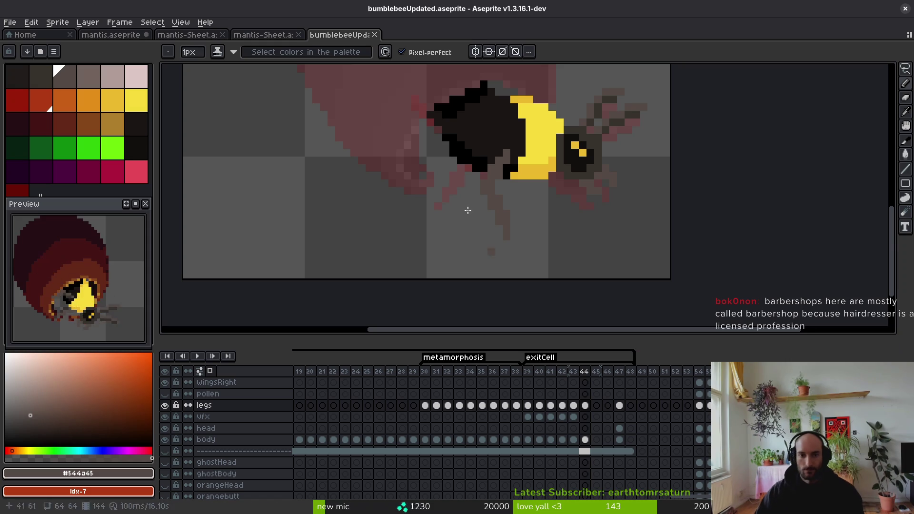
Step: Sample the dark red #632718 on frame 44's vfx layer and save the file
{"action": "scroll", "coordinate": [638, 173], "scroll_direction": "down", "scroll_amount": 1}
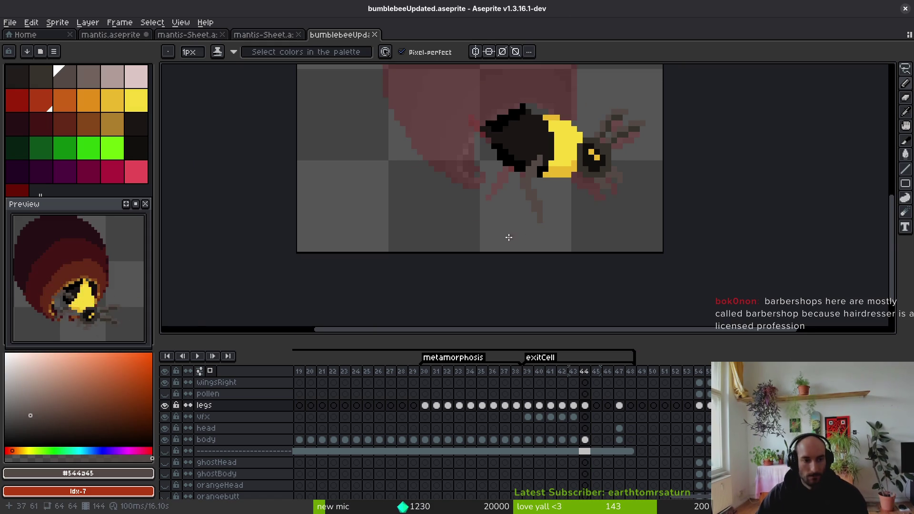
{"action": "scroll", "coordinate": [496, 200], "scroll_direction": "up", "scroll_amount": 2}
{"action": "scroll", "coordinate": [496, 200], "scroll_direction": "left", "scroll_amount": 1}
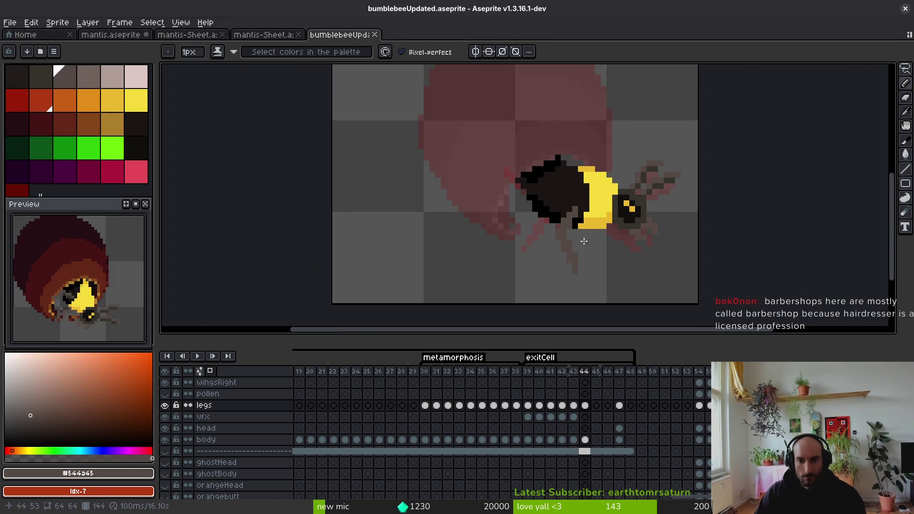
{"action": "scroll", "coordinate": [584, 242], "scroll_direction": "up", "scroll_amount": 4}
{"action": "key", "text": "comma"}
{"action": "key", "text": "alt"}
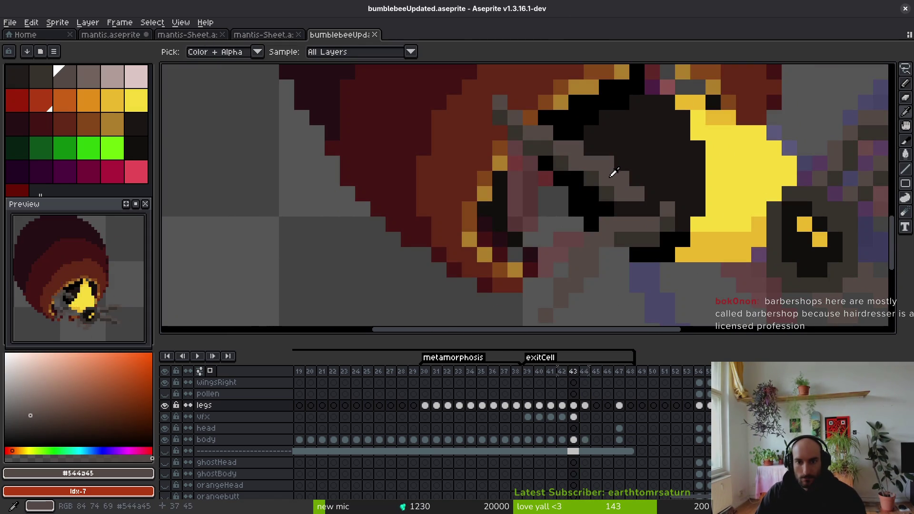
{"action": "scroll", "coordinate": [532, 173], "scroll_direction": "up", "scroll_amount": 1}
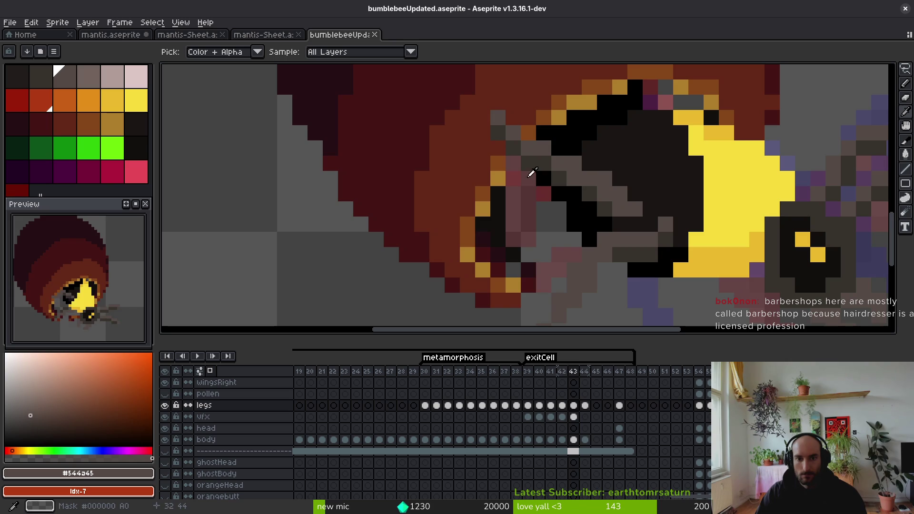
{"action": "key", "text": "period"}
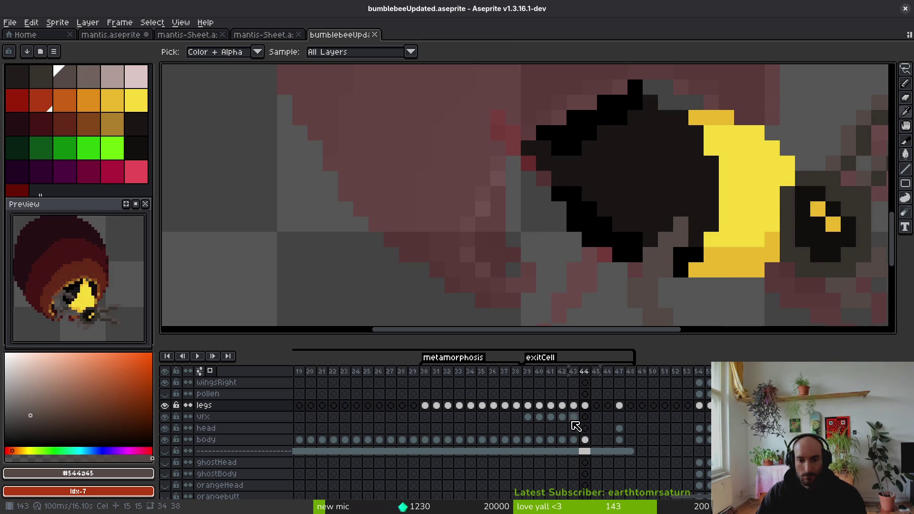
{"action": "left_click", "coordinate": [585, 417]}
{"action": "key", "text": "b"}
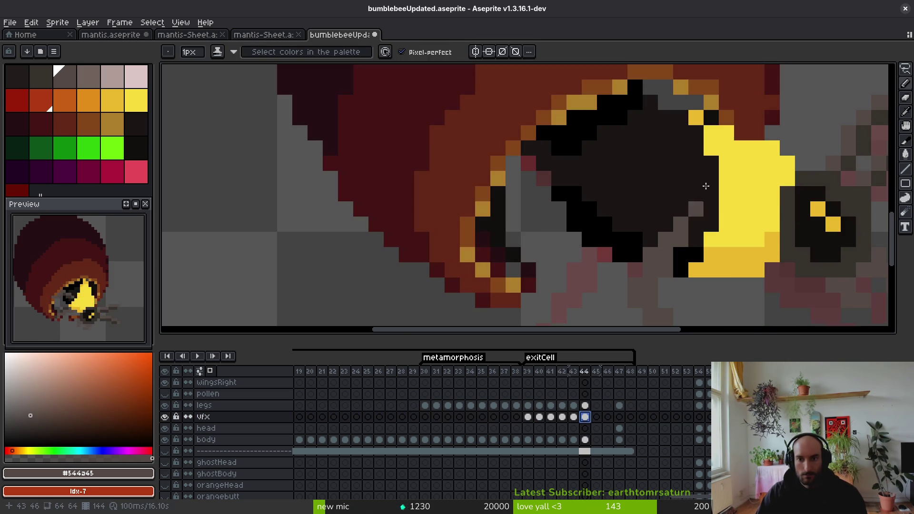
{"action": "scroll", "coordinate": [706, 186], "scroll_direction": "up", "scroll_amount": 2}
{"action": "key", "text": "e"}
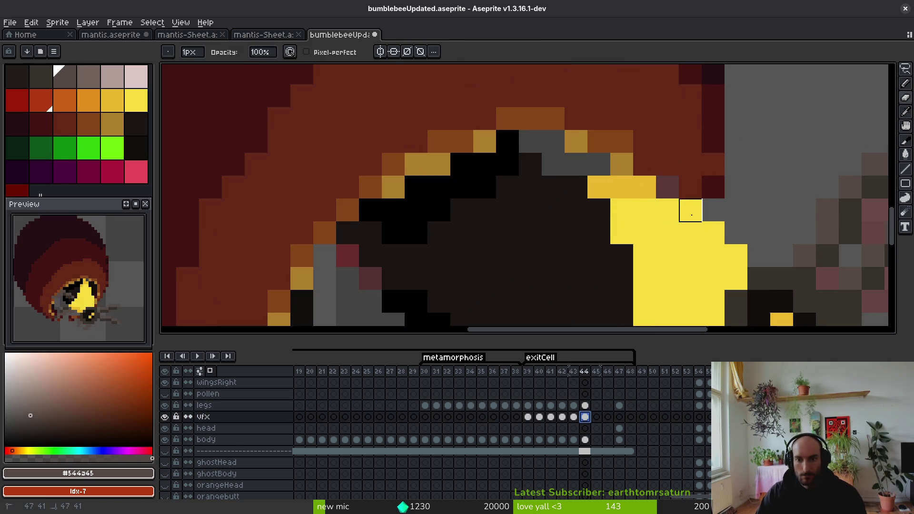
{"action": "key", "text": "b"}
{"action": "left_click", "coordinate": [668, 188], "text": "alt"}
{"action": "scroll", "coordinate": [610, 244], "scroll_direction": "down", "scroll_amount": 3}
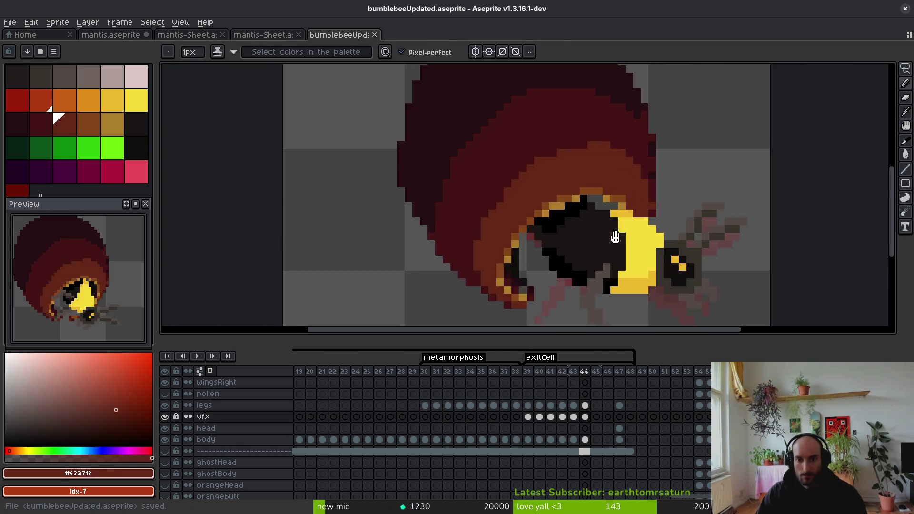
{"action": "key", "text": "ctrl+s"}
Step: Sample leg grey #544a45 from frame 43 and pencil grey leg pixels across the head on frame 44
{"action": "scroll", "coordinate": [607, 286], "scroll_direction": "up", "scroll_amount": 1}
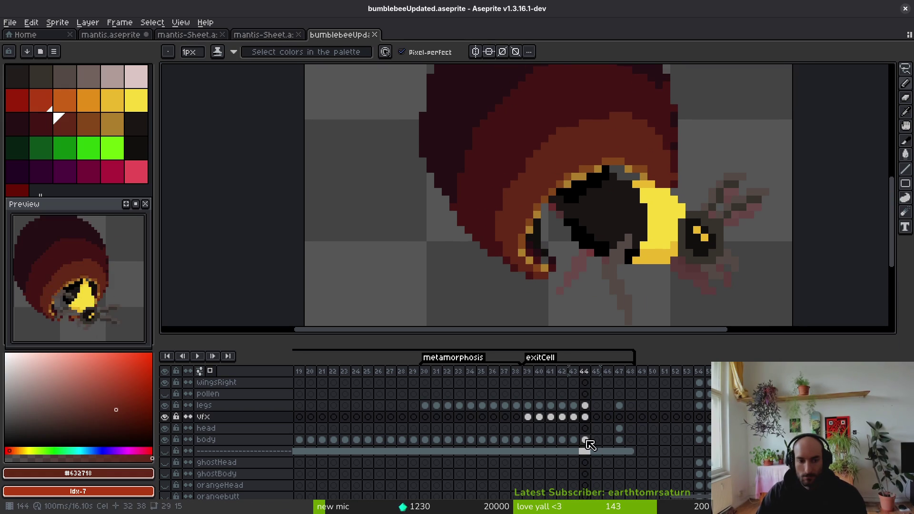
{"action": "left_click", "coordinate": [574, 406]}
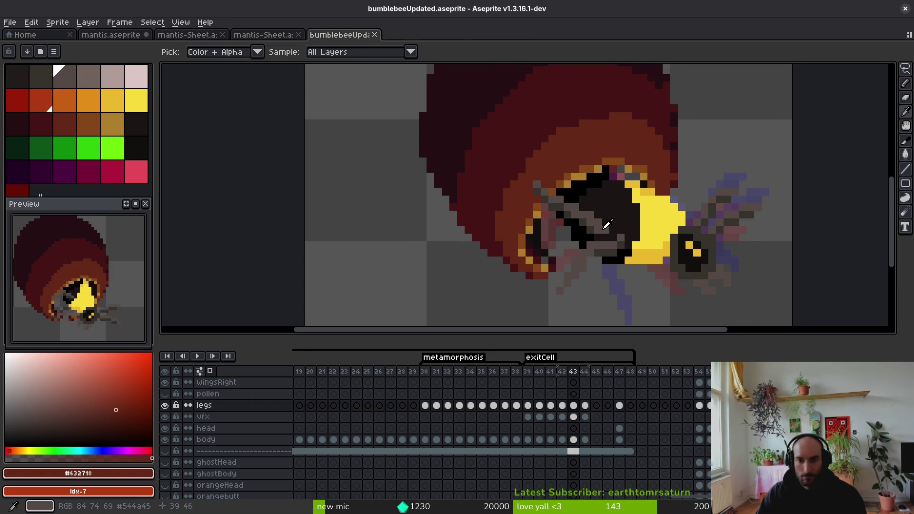
{"action": "left_click", "coordinate": [607, 224], "text": "alt"}
{"action": "key", "text": "Right"}
{"action": "scroll", "coordinate": [581, 210], "scroll_direction": "up", "scroll_amount": 1}
{"action": "left_click", "coordinate": [489, 152]}
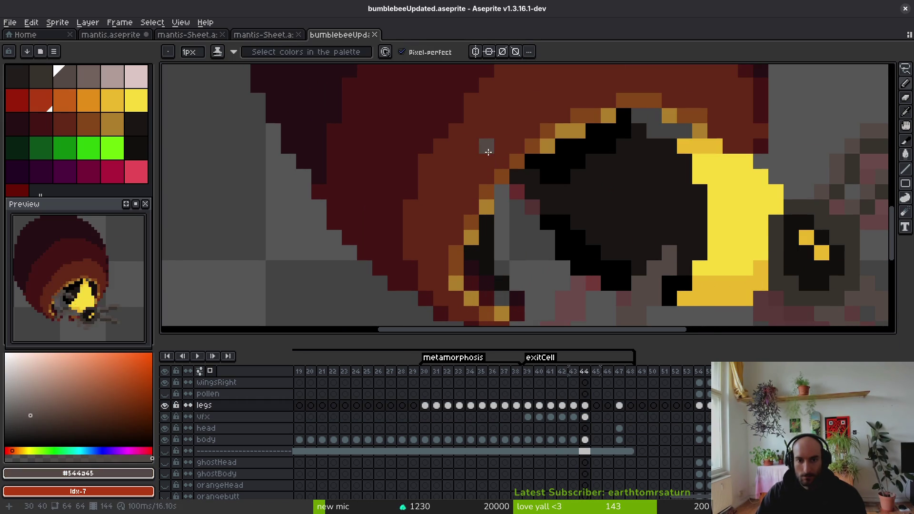
{"action": "left_click", "coordinate": [516, 176]}
{"action": "left_click", "coordinate": [493, 166]}
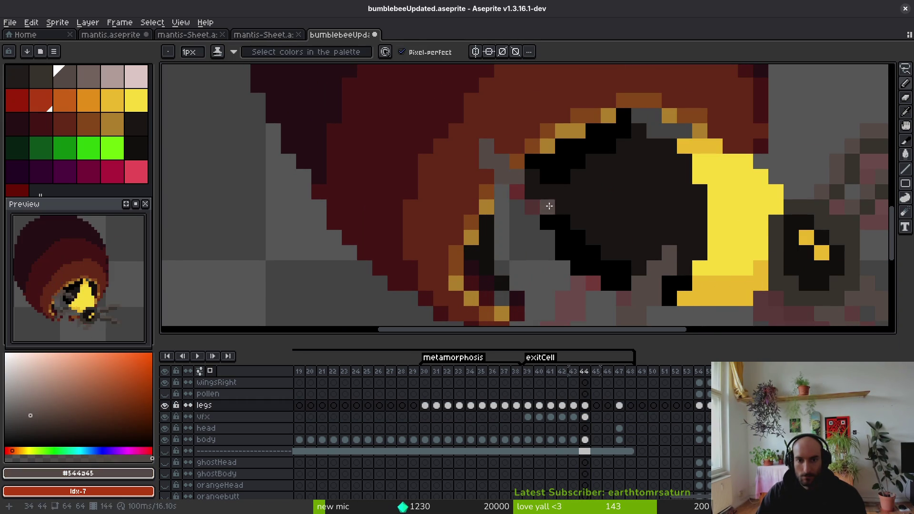
Step: Flip between frames 43 and 44 to compare the legs
{"action": "key", "text": "Left"}
{"action": "key", "text": "Right"}
{"action": "key", "text": "alt"}
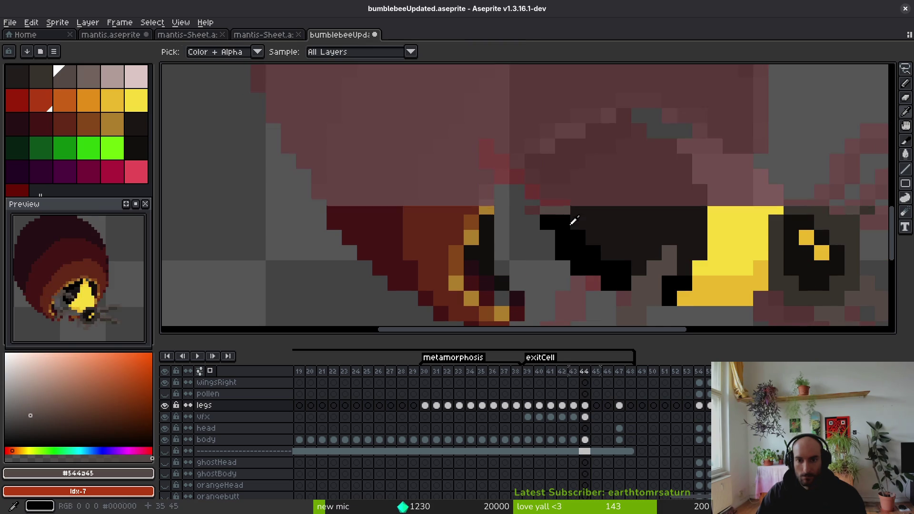
{"action": "key", "text": "Left"}
{"action": "key", "text": "Right"}
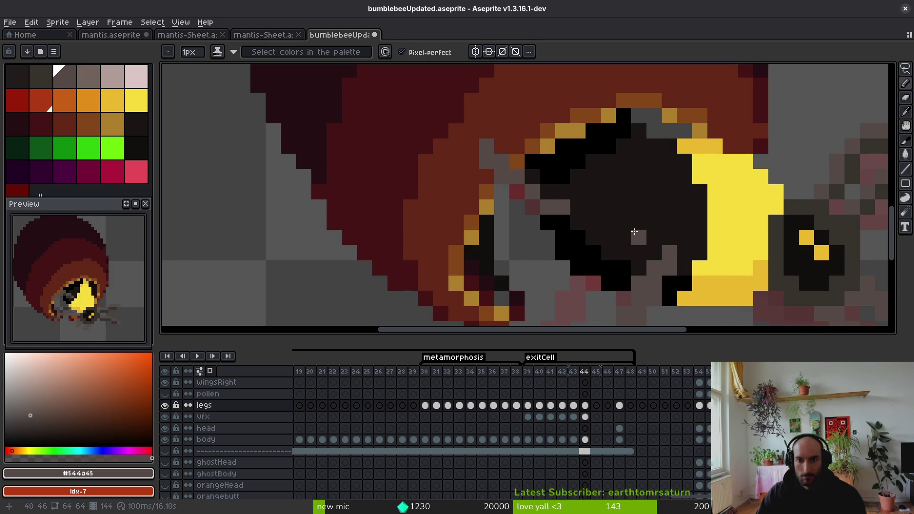
Step: Add grey shading pixels and a short grey stroke across the thorax on frame 44
{"action": "key", "text": "Left"}
{"action": "key", "text": "Right"}
{"action": "left_click", "coordinate": [578, 223]}
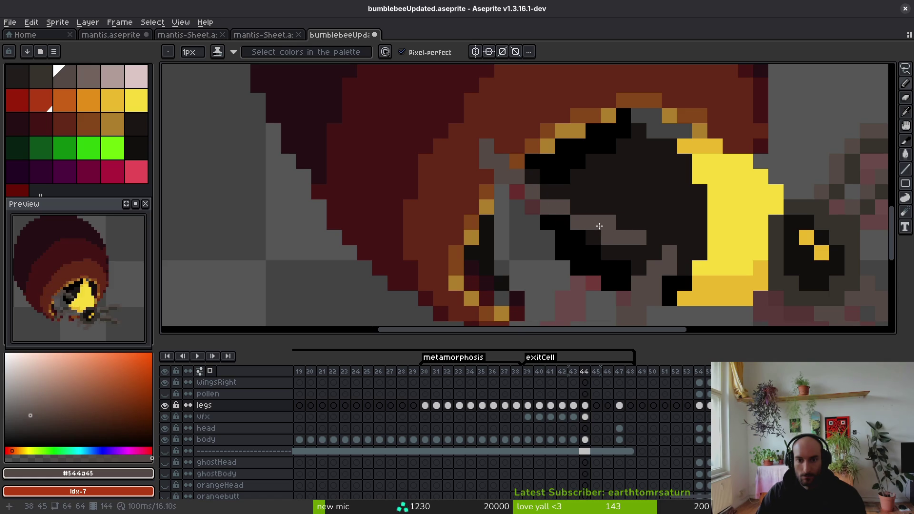
{"action": "left_click_drag", "start_coordinate": [552, 199], "coordinate": [512, 185]}
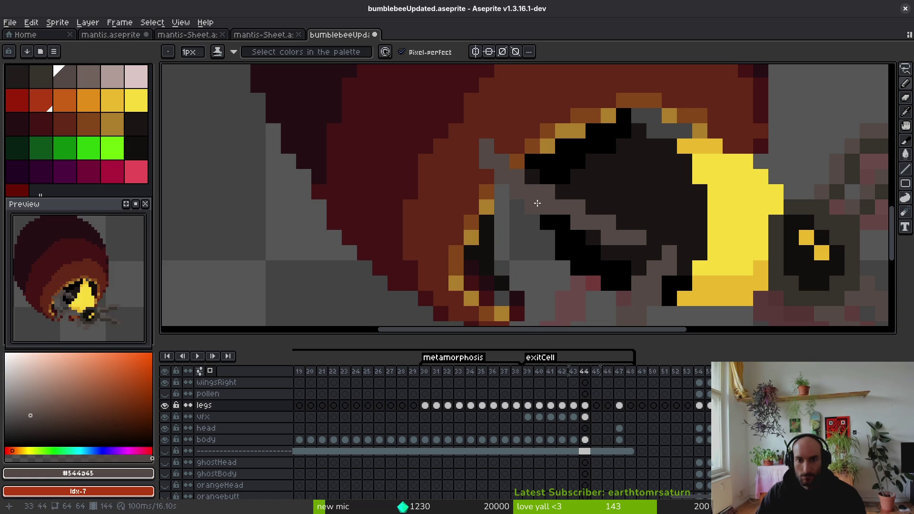
{"action": "scroll", "coordinate": [590, 238], "scroll_direction": "down", "scroll_amount": 3}
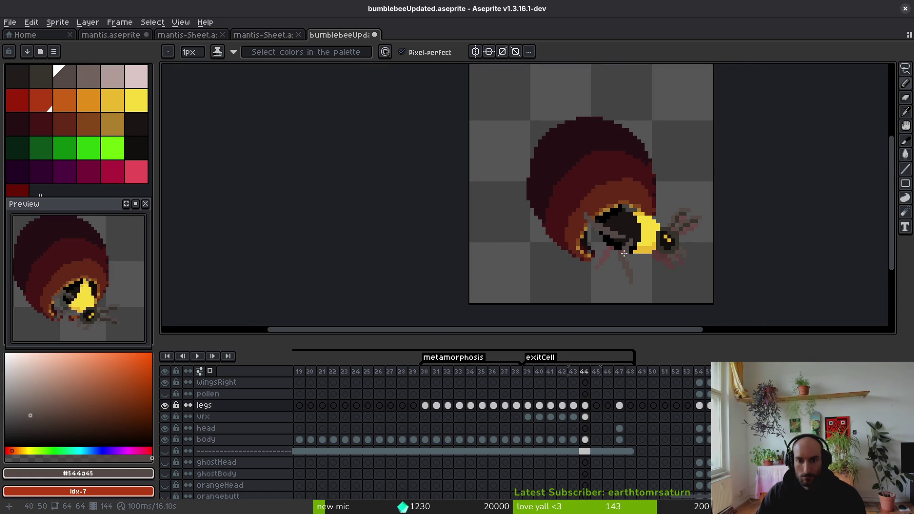
{"action": "scroll", "coordinate": [601, 210], "scroll_direction": "up", "scroll_amount": 3}
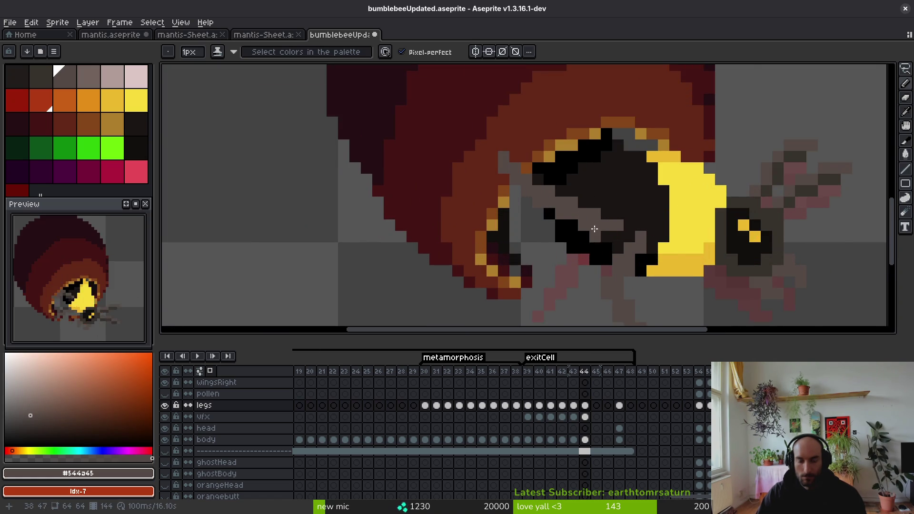
{"action": "scroll", "coordinate": [596, 226], "scroll_direction": "down", "scroll_amount": 2}
Step: Compare frames 43 and 44, then draw a dark #36312c leg line under the thorax
{"action": "key", "text": "alt"}
{"action": "key", "text": "comma"}
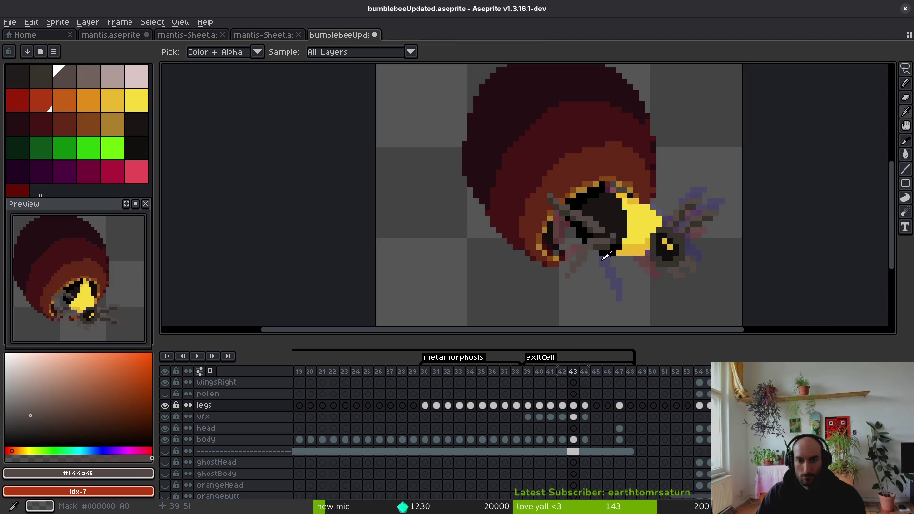
{"action": "key", "text": "period"}
{"action": "key", "text": "comma"}
{"action": "key", "text": "period"}
{"action": "key", "text": "comma"}
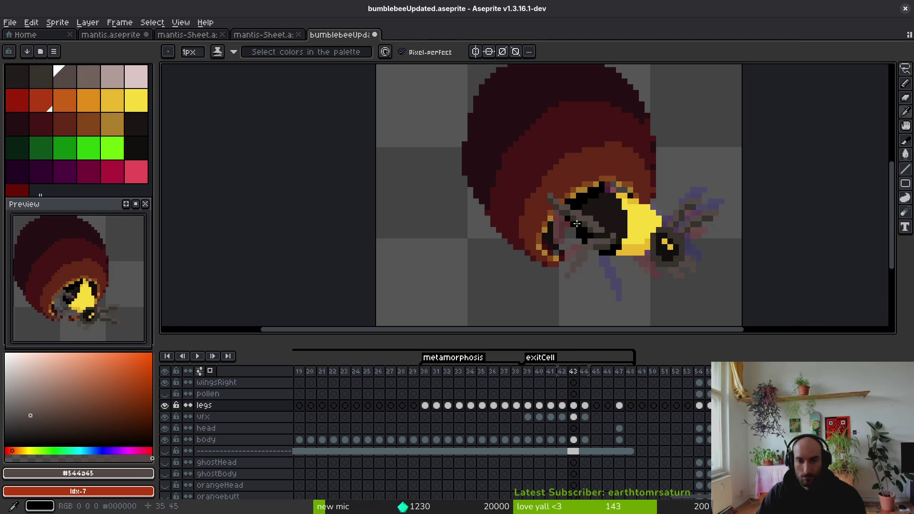
{"action": "scroll", "coordinate": [576, 224], "scroll_direction": "up", "scroll_amount": 3}
{"action": "left_click", "coordinate": [511, 178], "text": "alt"}
{"action": "key", "text": "period"}
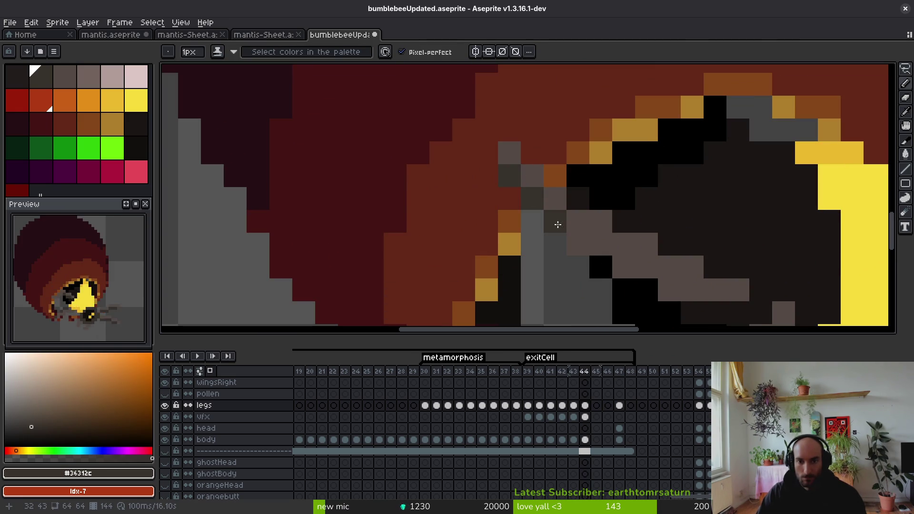
{"action": "left_click_drag", "start_coordinate": [579, 243], "coordinate": [640, 271]}
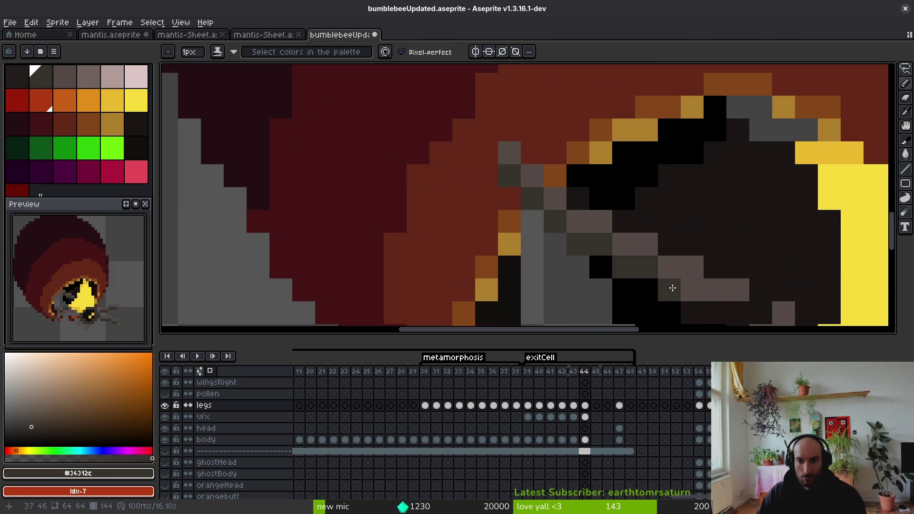
Step: Sample grey #544a45 from frame 43 and recentre frame 44's view on the legs
{"action": "scroll", "coordinate": [704, 288], "scroll_direction": "down", "scroll_amount": 5}
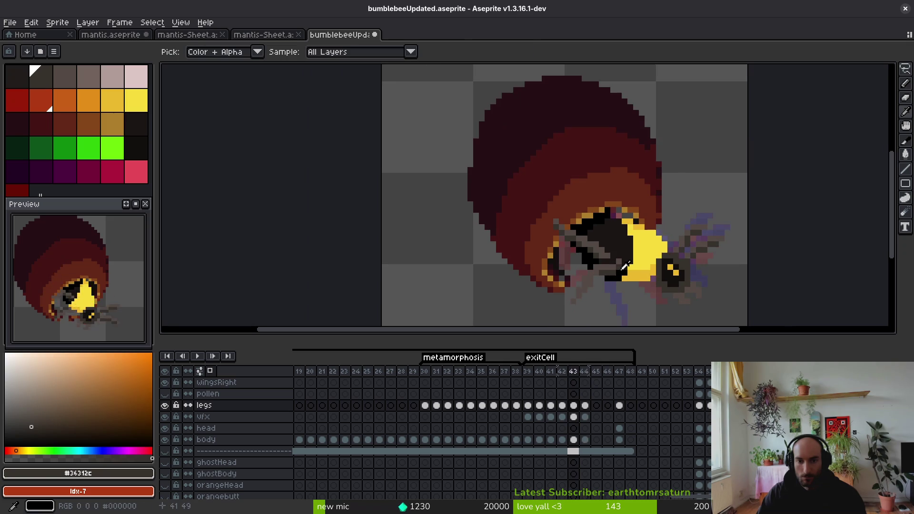
{"action": "key", "text": "comma"}
{"action": "scroll", "coordinate": [606, 252], "scroll_direction": "up", "scroll_amount": 5}
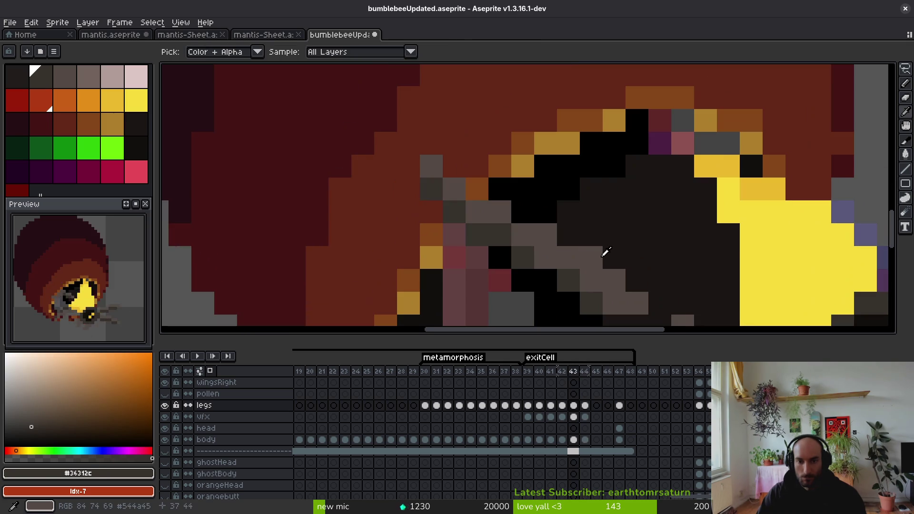
{"action": "left_click", "coordinate": [616, 269], "text": "alt"}
{"action": "key", "text": "period"}
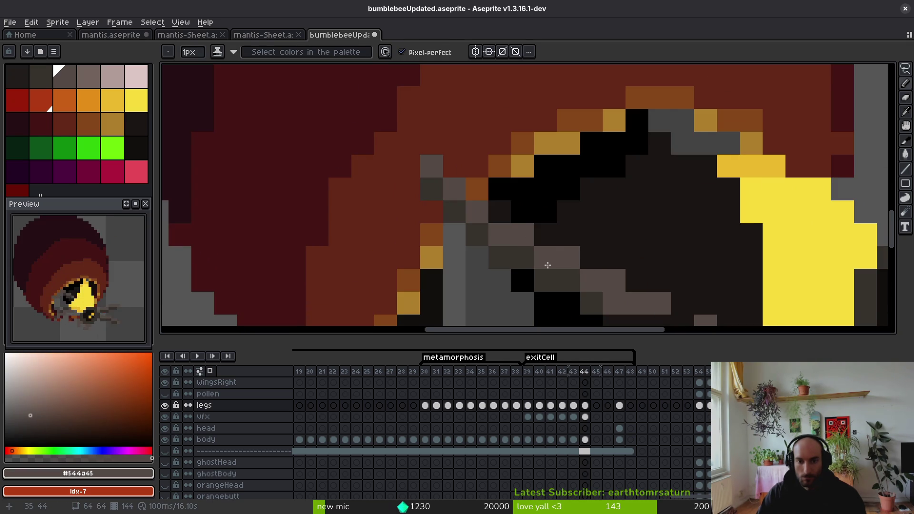
{"action": "scroll", "coordinate": [571, 274], "scroll_direction": "down", "scroll_amount": 4}
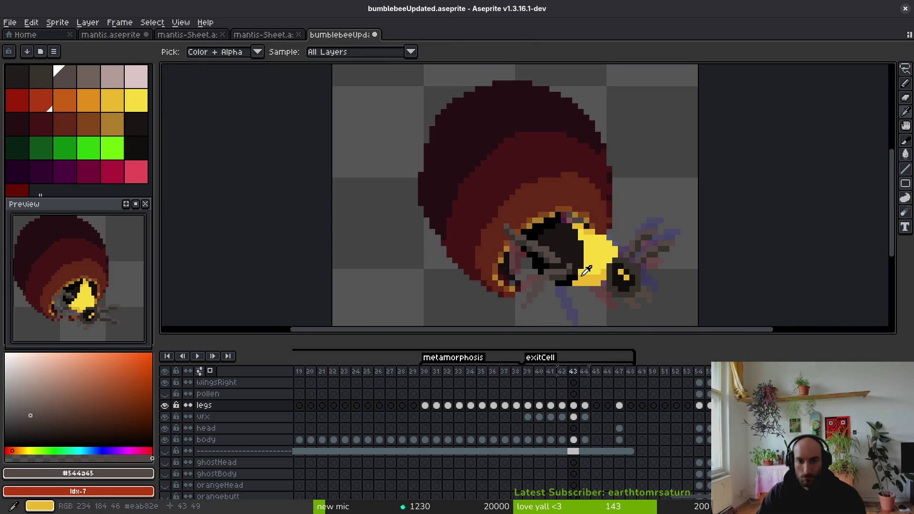
{"action": "left_click_drag", "start_coordinate": [575, 276], "coordinate": [532, 230]}
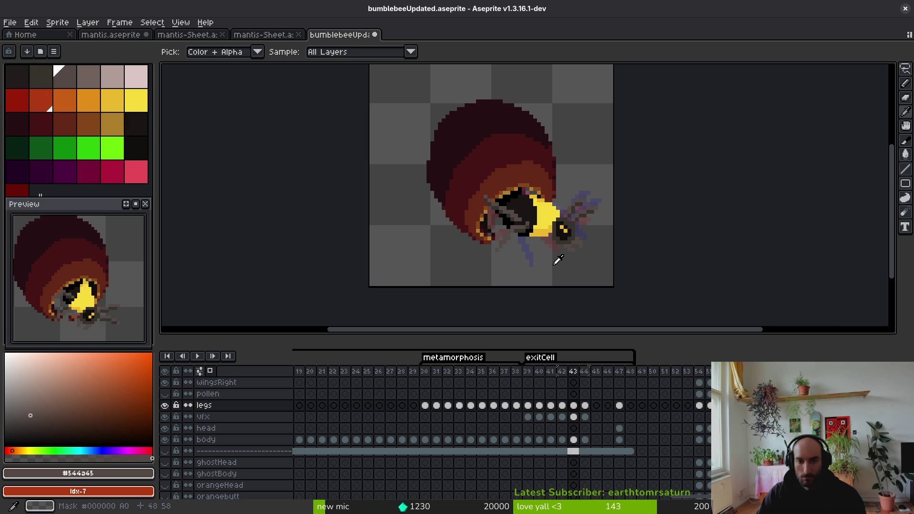
Step: Eyedrop the dark #36312c leg colour and add dark pixels along the leg
{"action": "scroll", "coordinate": [526, 221], "scroll_direction": "up", "scroll_amount": 5}
{"action": "key", "text": "alt"}
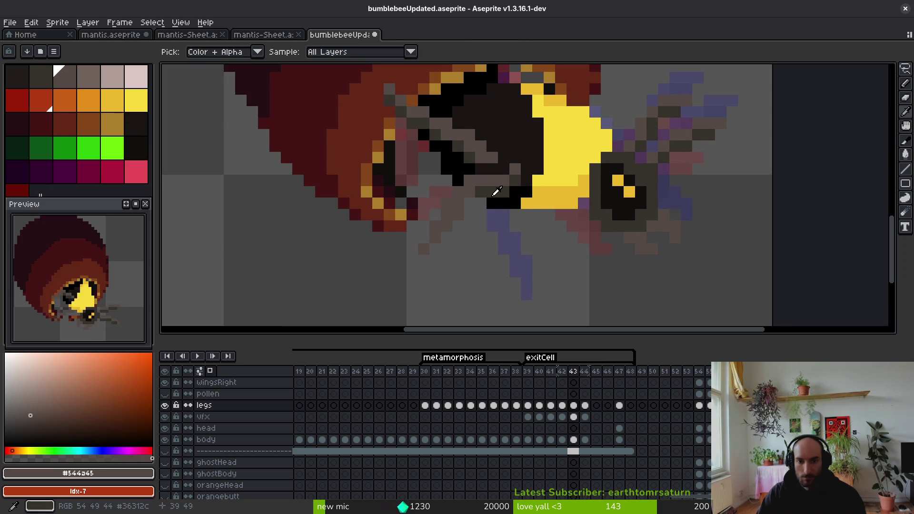
{"action": "left_click", "coordinate": [497, 191], "text": "alt"}
{"action": "scroll", "coordinate": [516, 155], "scroll_direction": "up", "scroll_amount": 2}
{"action": "mouse_move", "coordinate": [519, 141]}
{"action": "left_mouse_down"}
{"action": "mouse_move", "coordinate": [519, 165]}
{"action": "mouse_move", "coordinate": [498, 187]}
{"action": "left_mouse_up"}
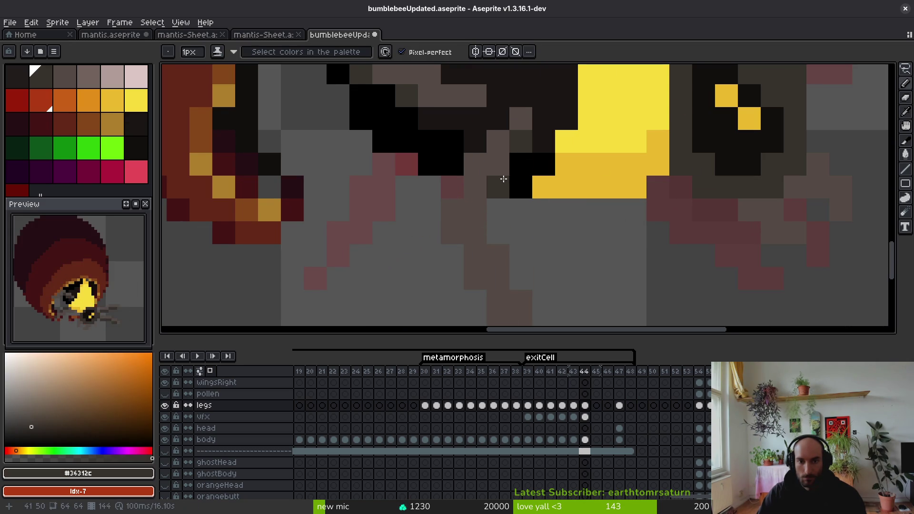
{"action": "left_click", "coordinate": [475, 212]}
{"action": "scroll", "coordinate": [533, 248], "scroll_direction": "down", "scroll_amount": 3}
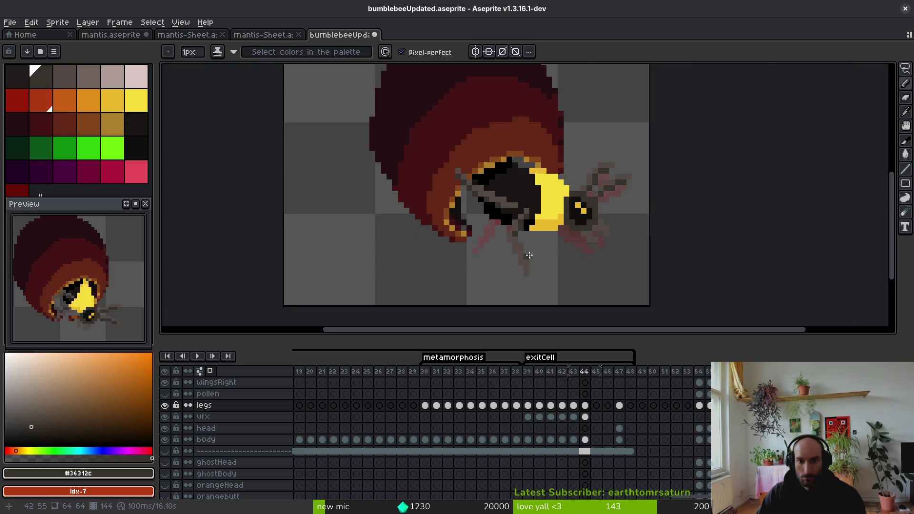
{"action": "scroll", "coordinate": [529, 256], "scroll_direction": "up", "scroll_amount": 3}
{"action": "left_click", "coordinate": [491, 214]}
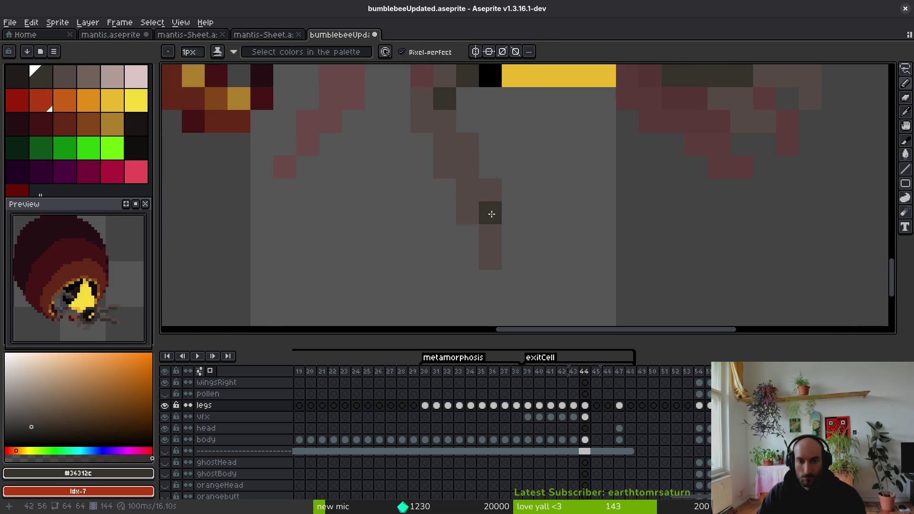
Step: Redraw one grey #544a45 leg running down-right from its top, replacing an undone diagonal stroke
{"action": "scroll", "coordinate": [495, 205], "scroll_direction": "down", "scroll_amount": 3}
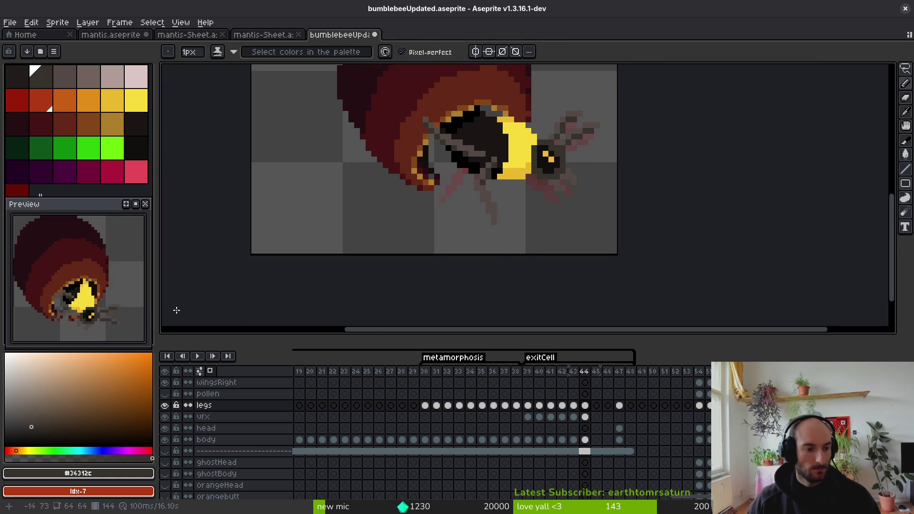
{"action": "scroll", "coordinate": [499, 190], "scroll_direction": "up", "scroll_amount": 2}
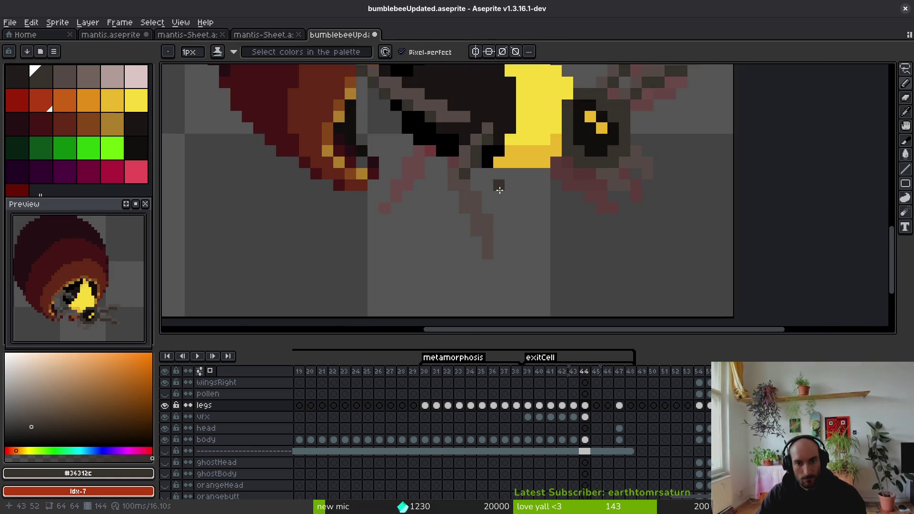
{"action": "left_click", "coordinate": [484, 204], "text": "alt"}
{"action": "scroll", "coordinate": [500, 195], "scroll_direction": "up", "scroll_amount": 2}
{"action": "mouse_move", "coordinate": [513, 174]}
{"action": "left_mouse_down"}
{"action": "mouse_move", "coordinate": [528, 195]}
{"action": "mouse_move", "coordinate": [583, 217]}
{"action": "left_mouse_up"}
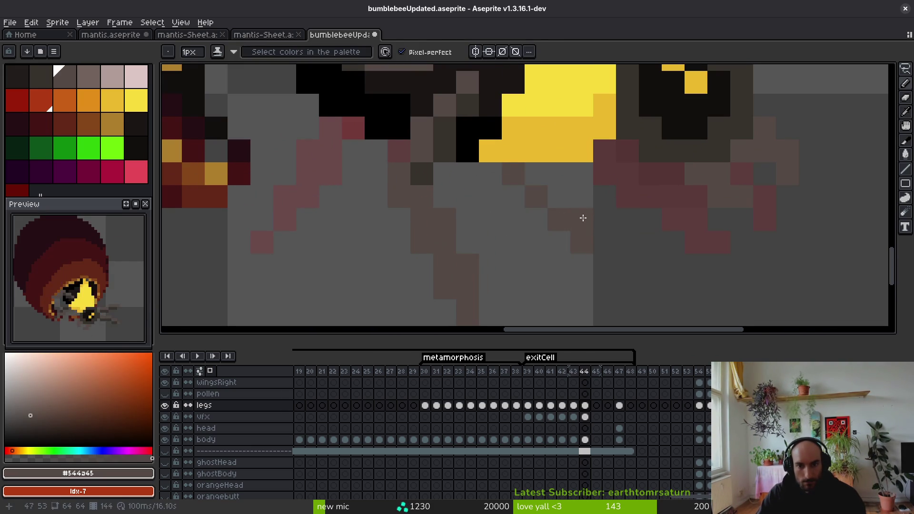
{"action": "key", "text": "ctrl+z"}
{"action": "mouse_move", "coordinate": [583, 173]}
{"action": "left_mouse_down"}
{"action": "mouse_move", "coordinate": [553, 169]}
{"action": "mouse_move", "coordinate": [623, 259]}
{"action": "mouse_move", "coordinate": [607, 233]}
{"action": "left_mouse_up"}
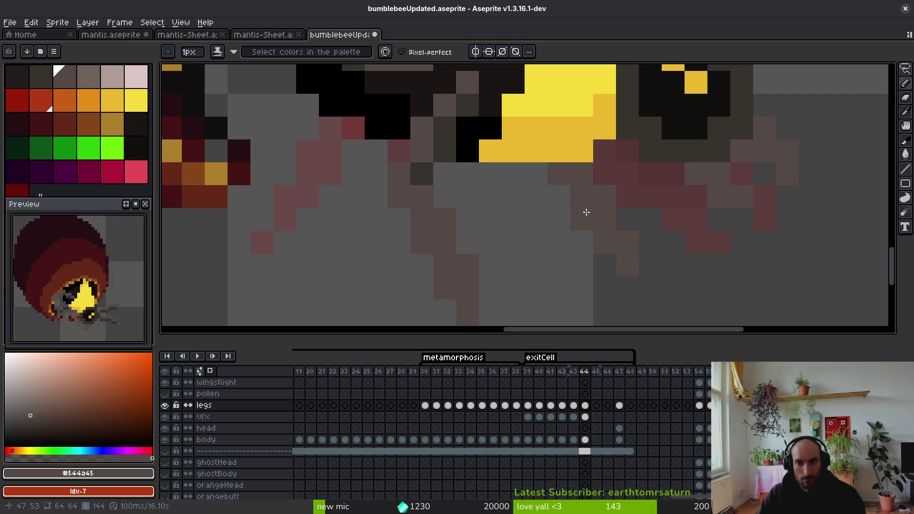
{"action": "scroll", "coordinate": [652, 258], "scroll_direction": "down", "scroll_amount": 3}
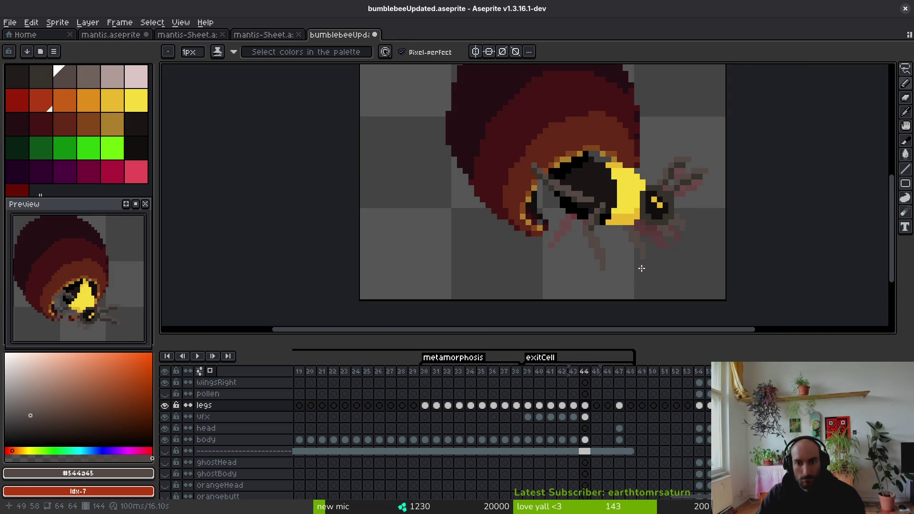
{"action": "key", "text": "i"}
{"action": "key", "text": "Left"}
{"action": "key", "text": "Left"}
{"action": "key", "text": "Left"}
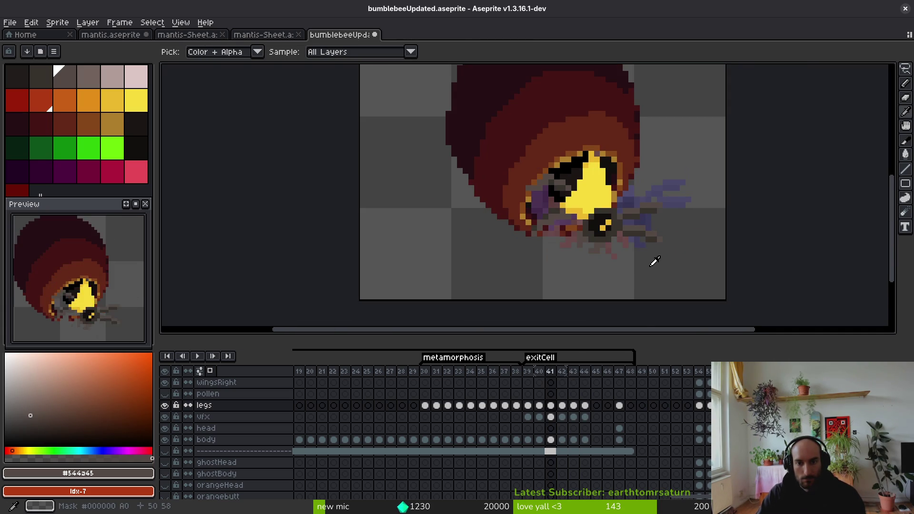
{"action": "key", "text": "Return"}
{"action": "key", "text": "Return"}
{"action": "key", "text": "b"}
{"action": "scroll", "coordinate": [579, 258], "scroll_direction": "up", "scroll_amount": 3}
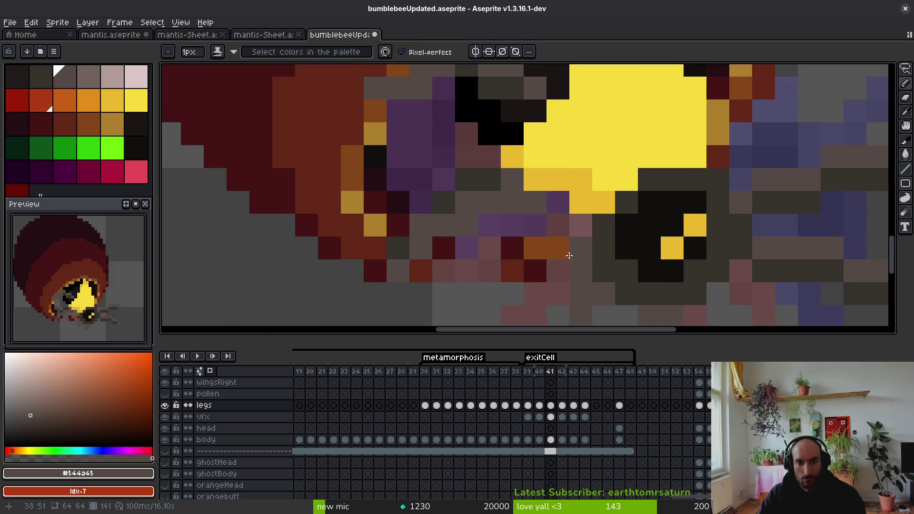
{"action": "scroll", "coordinate": [570, 255], "scroll_direction": "down", "scroll_amount": 3}
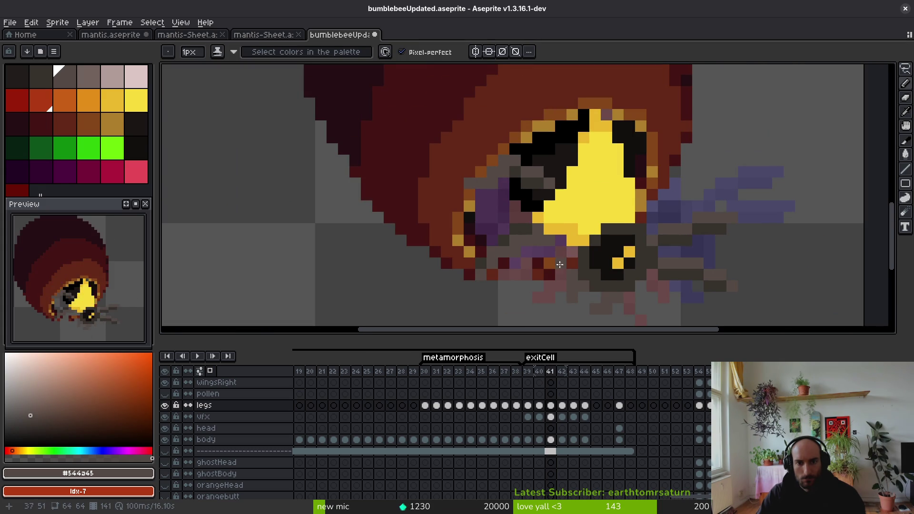
{"action": "scroll", "coordinate": [522, 286], "scroll_direction": "down", "scroll_amount": 2}
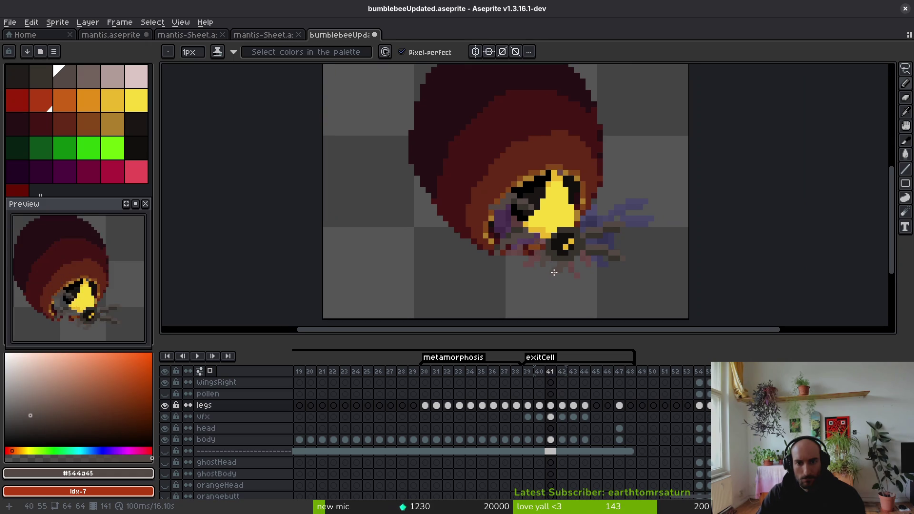
{"action": "key", "text": "Left"}
{"action": "key", "text": "i"}
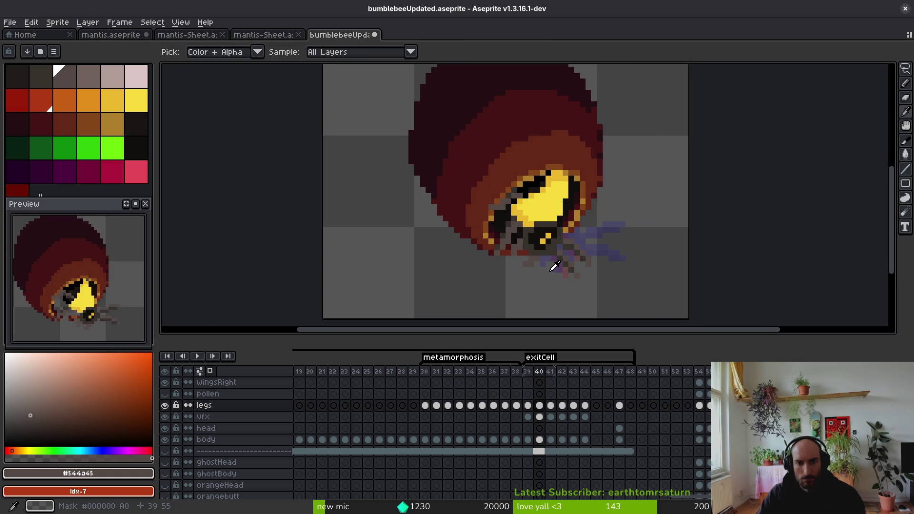
{"action": "scroll", "coordinate": [552, 266], "scroll_direction": "up", "scroll_amount": 2}
{"action": "key", "text": "Right"}
{"action": "scroll", "coordinate": [538, 259], "scroll_direction": "down", "scroll_amount": 1}
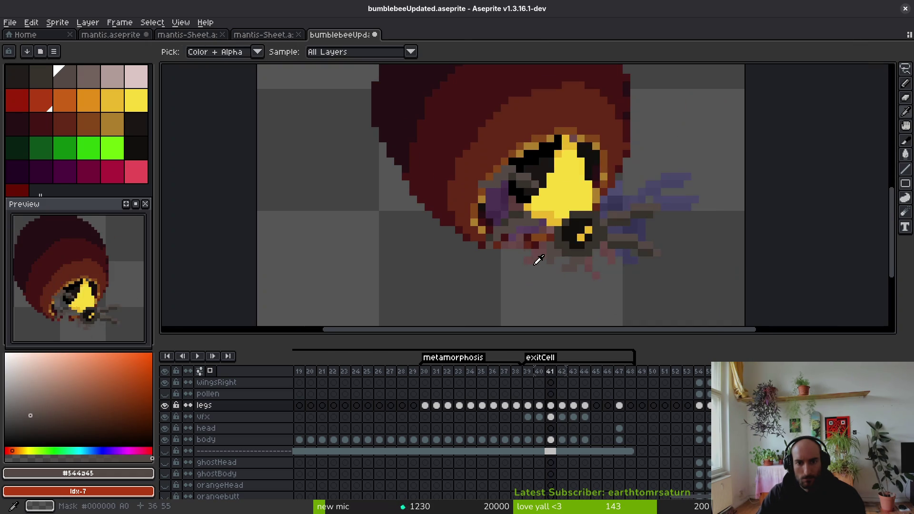
{"action": "key", "text": "Left"}
{"action": "key", "text": "Right"}
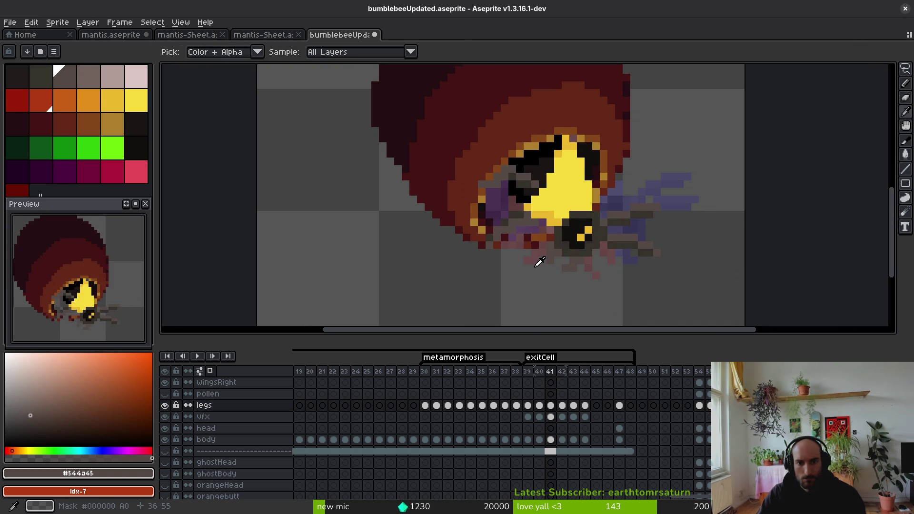
{"action": "key", "text": "Left"}
{"action": "key", "text": "Right"}
{"action": "key", "text": "Right"}
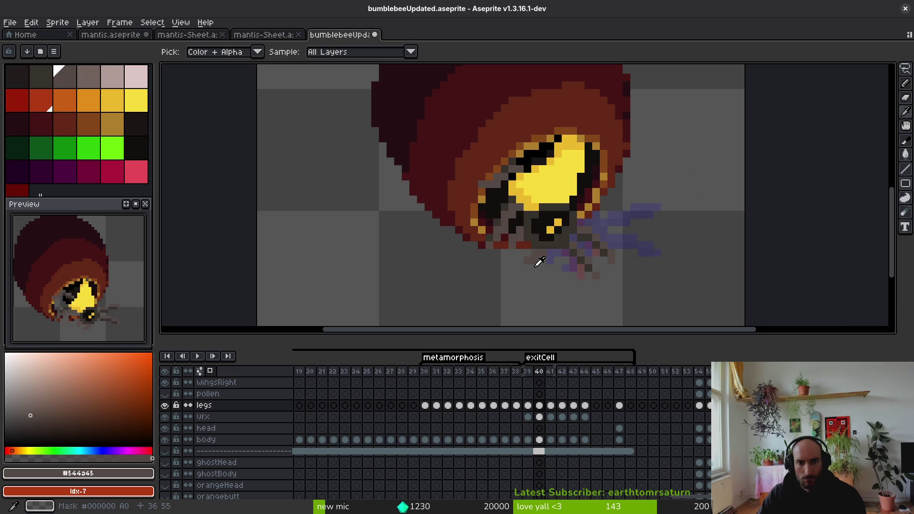
{"action": "key", "text": "Left"}
{"action": "key", "text": "Right"}
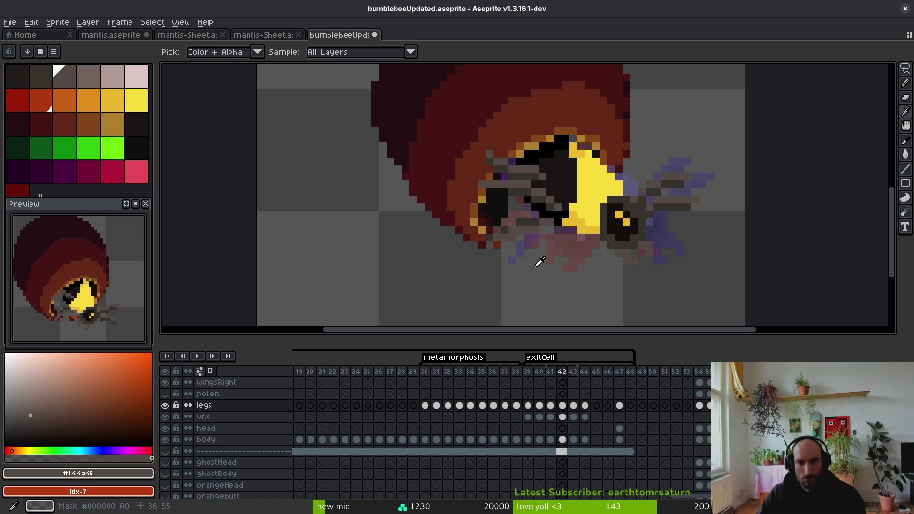
{"action": "key", "text": "Right"}
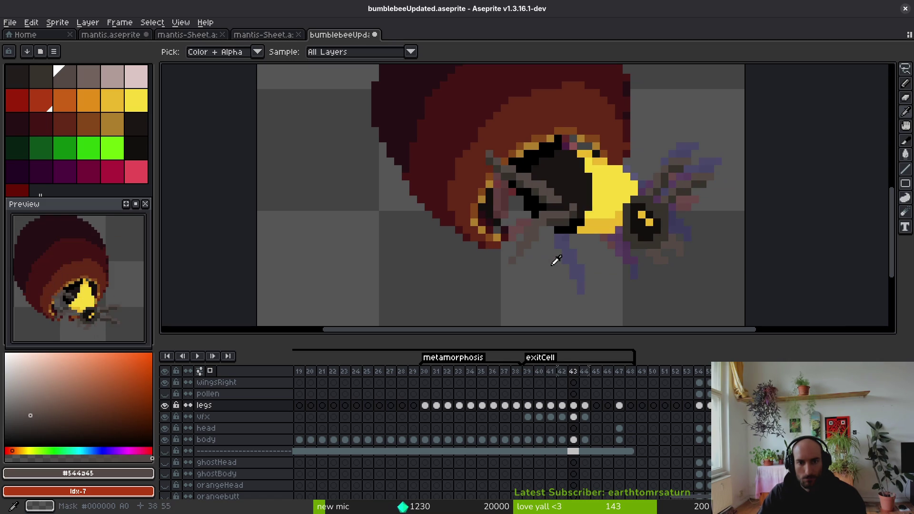
{"action": "key", "text": "Left"}
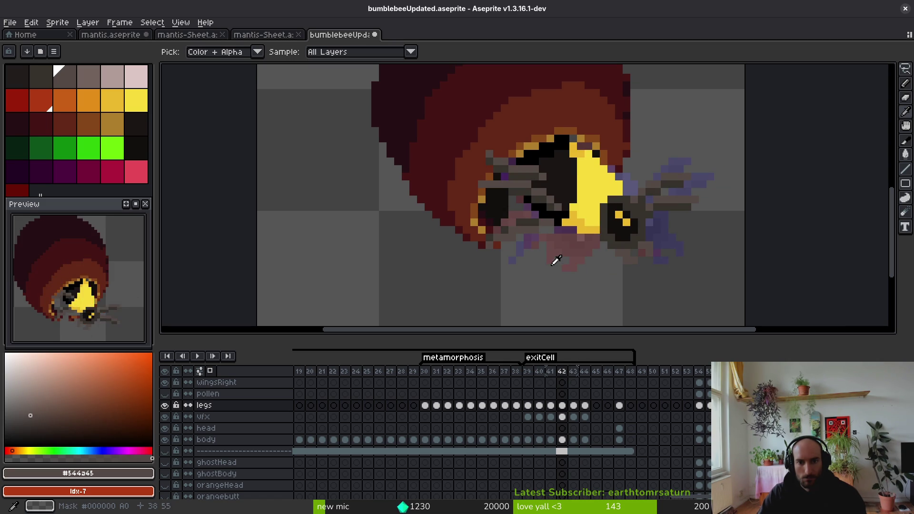
Step: On frame 43, draw a leg line running down-left from the thorax with the Pencil
{"action": "key", "text": "Right"}
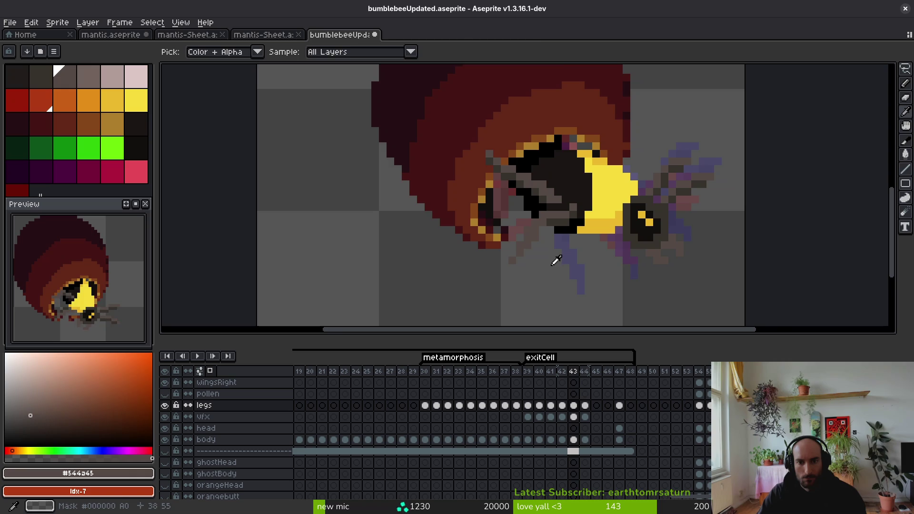
{"action": "key", "text": "b"}
{"action": "left_click_drag", "start_coordinate": [557, 260], "coordinate": [513, 220]}
{"action": "scroll", "coordinate": [524, 209], "scroll_direction": "up", "scroll_amount": 3}
{"action": "scroll", "coordinate": [524, 205], "scroll_direction": "down", "scroll_amount": 2}
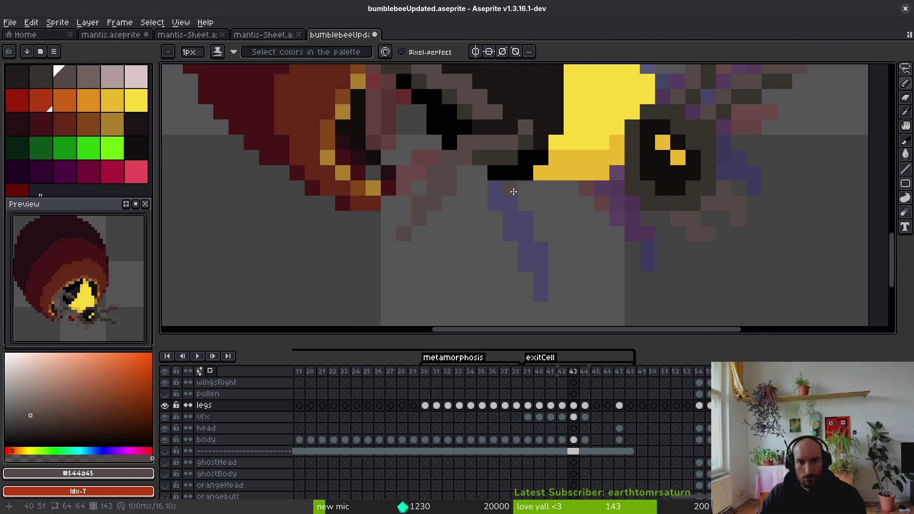
{"action": "left_click_drag", "start_coordinate": [508, 186], "coordinate": [481, 268]}
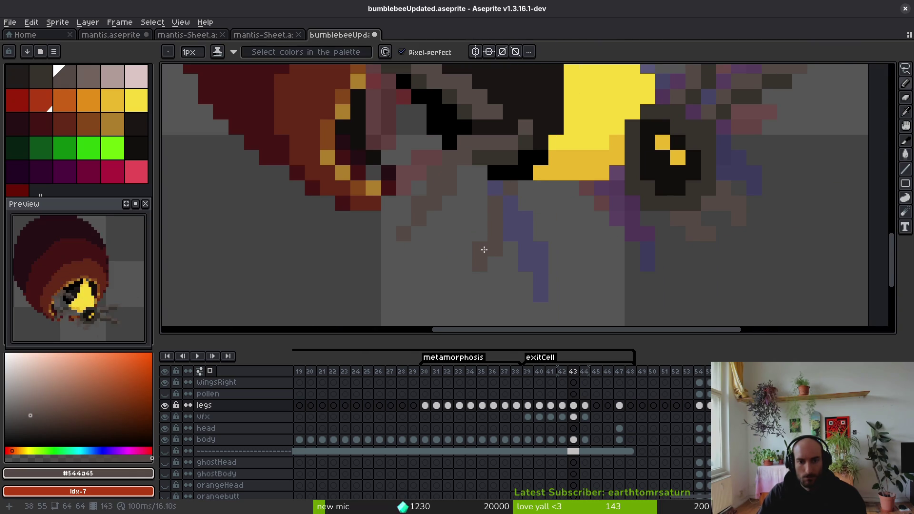
Step: Retouch frame 43's leg pixels using dark and lighter grey-brown sampled from the canvas
{"action": "left_click", "coordinate": [506, 149], "text": "alt"}
{"action": "left_click", "coordinate": [504, 198]}
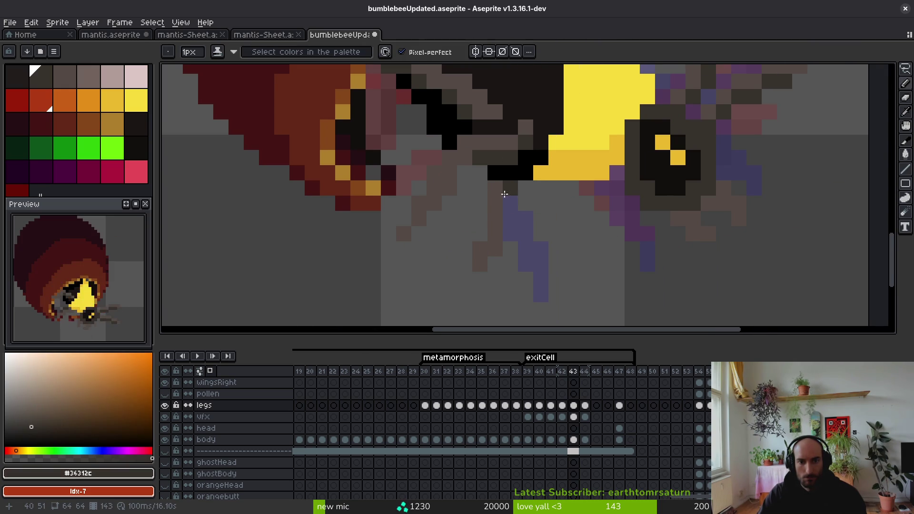
{"action": "left_click", "coordinate": [495, 230], "text": "alt"}
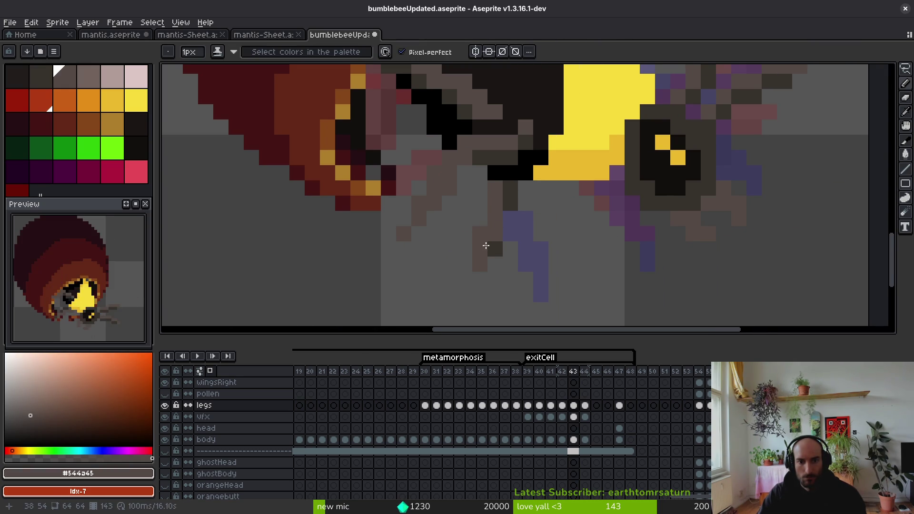
{"action": "left_click", "coordinate": [495, 249]}
{"action": "scroll", "coordinate": [497, 229], "scroll_direction": "down", "scroll_amount": 3}
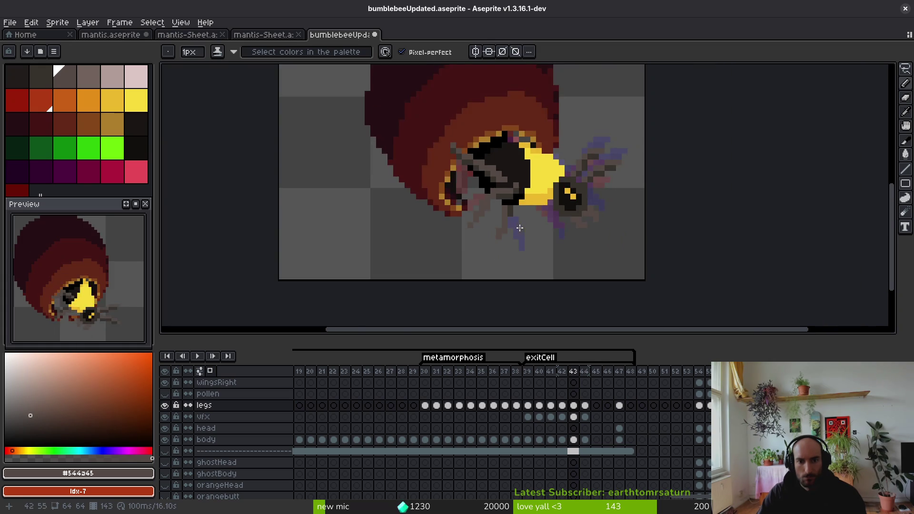
{"action": "scroll", "coordinate": [503, 194], "scroll_direction": "up", "scroll_amount": 3}
{"action": "left_click", "coordinate": [504, 194]}
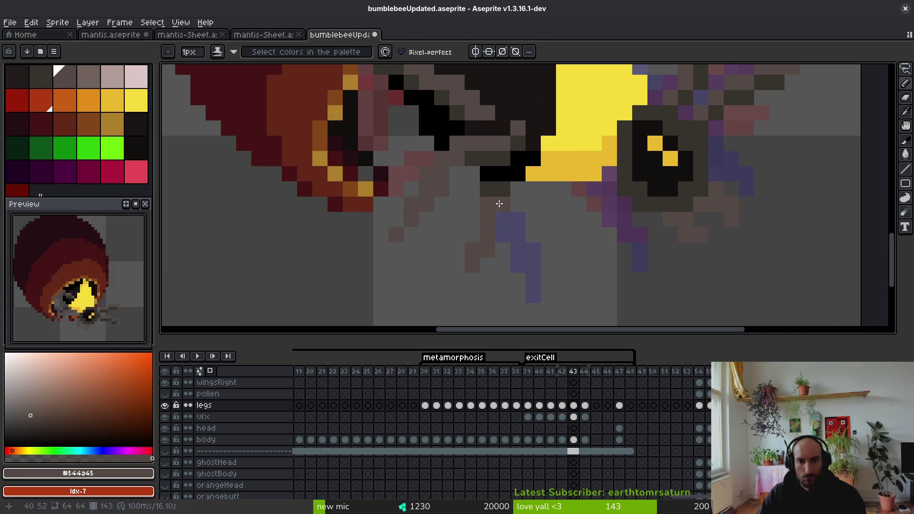
{"action": "scroll", "coordinate": [499, 216], "scroll_direction": "down", "scroll_amount": 3}
Step: Darken leg pixels on frames 42 and 41 with the dark grey leg colour
{"action": "key", "text": "comma"}
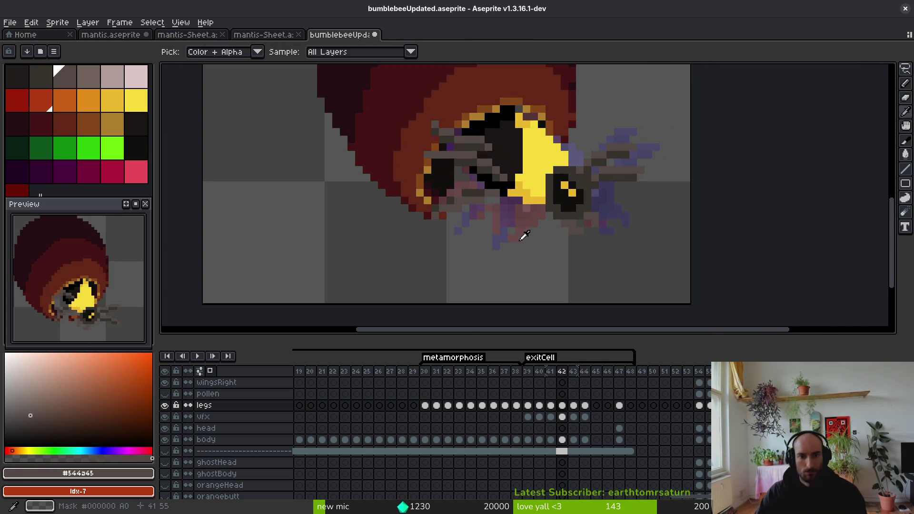
{"action": "scroll", "coordinate": [507, 214], "scroll_direction": "up", "scroll_amount": 4}
{"action": "left_click", "coordinate": [435, 145], "text": "alt"}
{"action": "left_click_drag", "start_coordinate": [447, 146], "coordinate": [471, 143]}
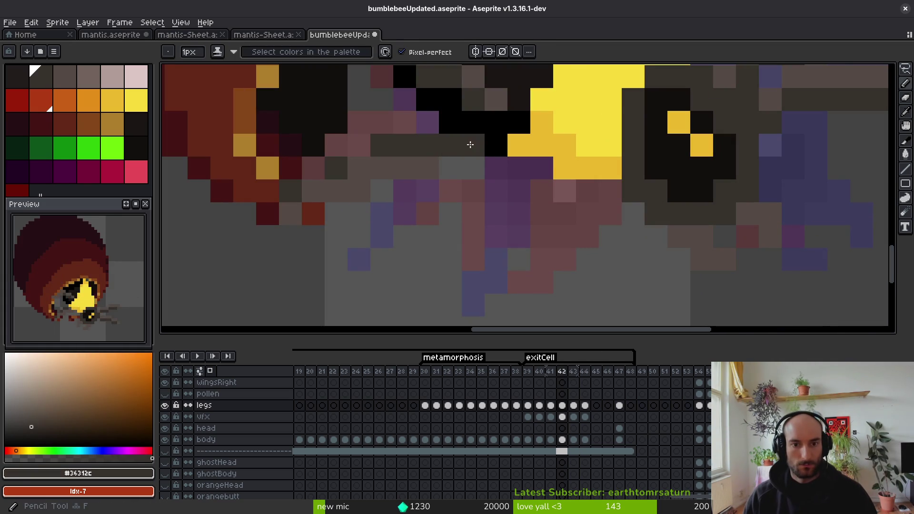
{"action": "scroll", "coordinate": [458, 181], "scroll_direction": "down", "scroll_amount": 3}
{"action": "key", "text": "comma"}
{"action": "scroll", "coordinate": [476, 200], "scroll_direction": "up", "scroll_amount": 4}
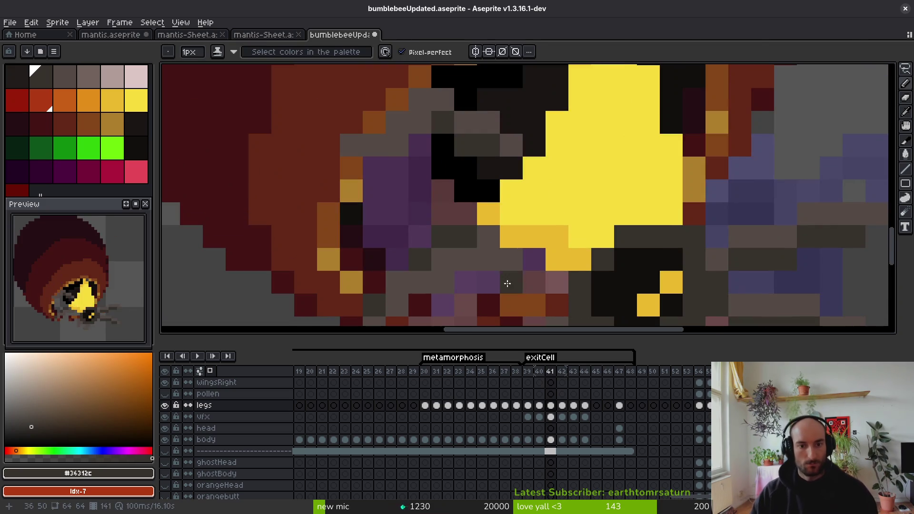
{"action": "left_click", "coordinate": [506, 257]}
{"action": "left_click", "coordinate": [488, 257]}
{"action": "scroll", "coordinate": [519, 267], "scroll_direction": "down", "scroll_amount": 3}
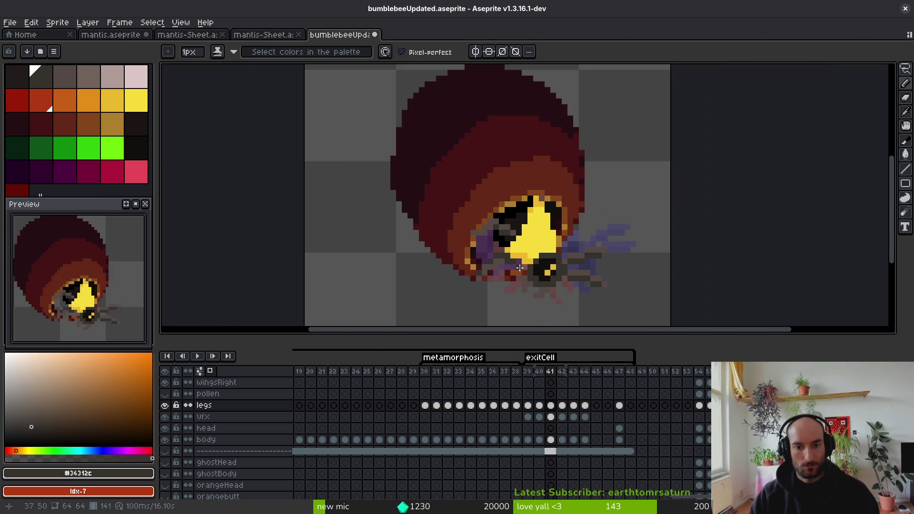
{"action": "scroll", "coordinate": [543, 285], "scroll_direction": "down", "scroll_amount": 2}
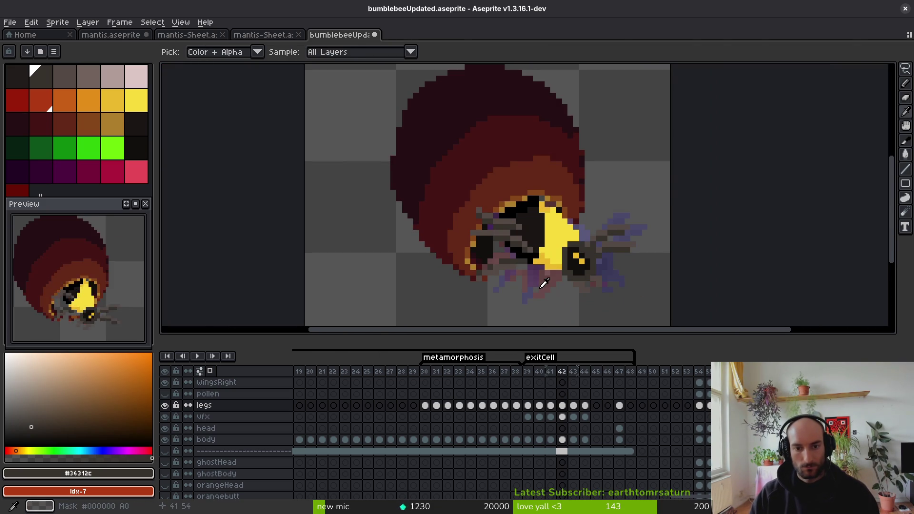
{"action": "scroll", "coordinate": [541, 285], "scroll_direction": "up", "scroll_amount": 1}
Step: Move to frame 44 and pan the view across the bee's thorax
{"action": "key", "text": "period"}
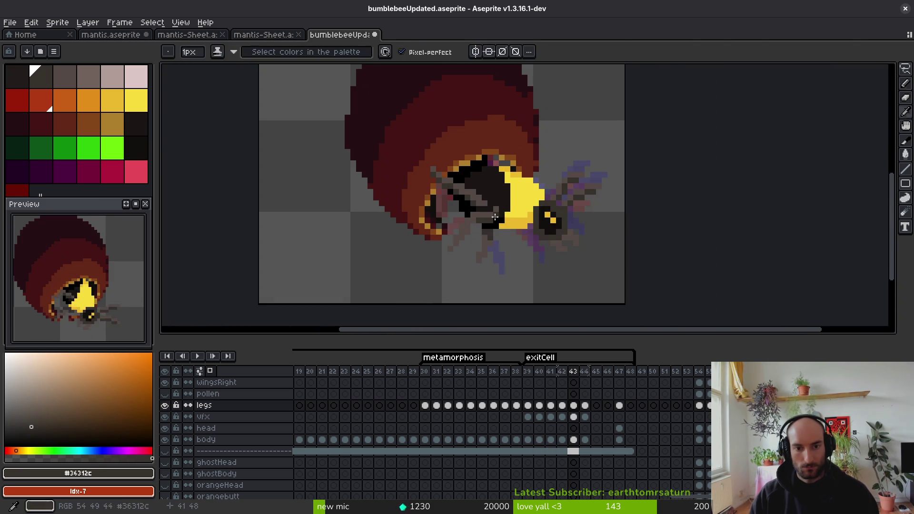
{"action": "scroll", "coordinate": [459, 188], "scroll_direction": "up", "scroll_amount": 1}
{"action": "scroll", "coordinate": [459, 189], "scroll_direction": "up", "scroll_amount": 1}
{"action": "key", "text": "alt"}
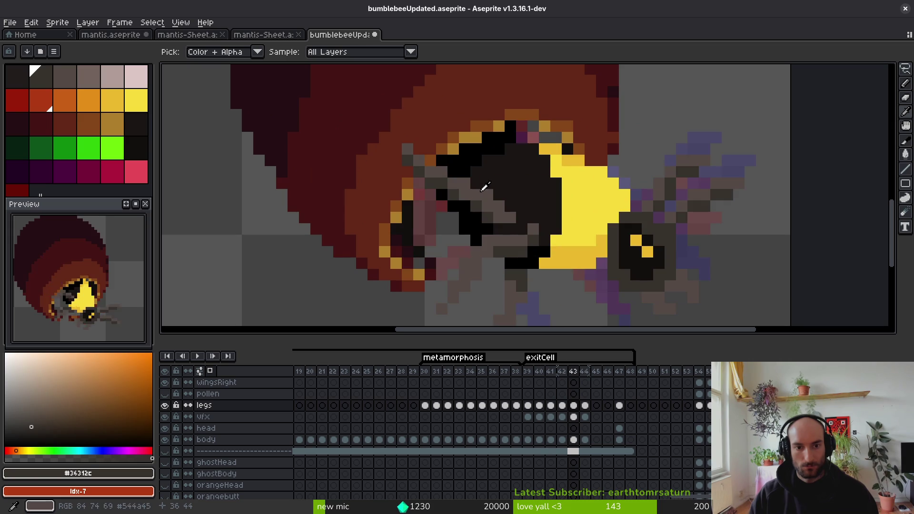
{"action": "key", "text": "period"}
{"action": "left_click_drag", "start_coordinate": [523, 252], "coordinate": [492, 214]}
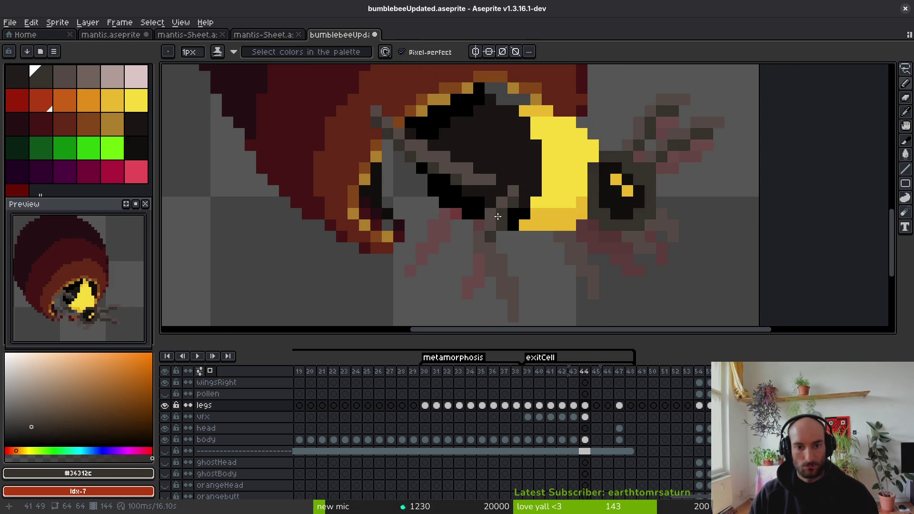
{"action": "scroll", "coordinate": [478, 203], "scroll_direction": "down", "scroll_amount": 2}
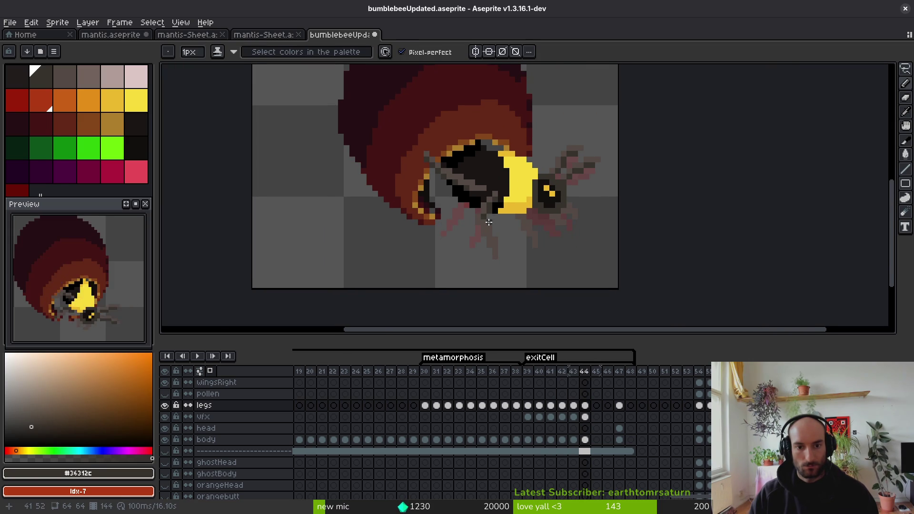
{"action": "key", "text": "alt"}
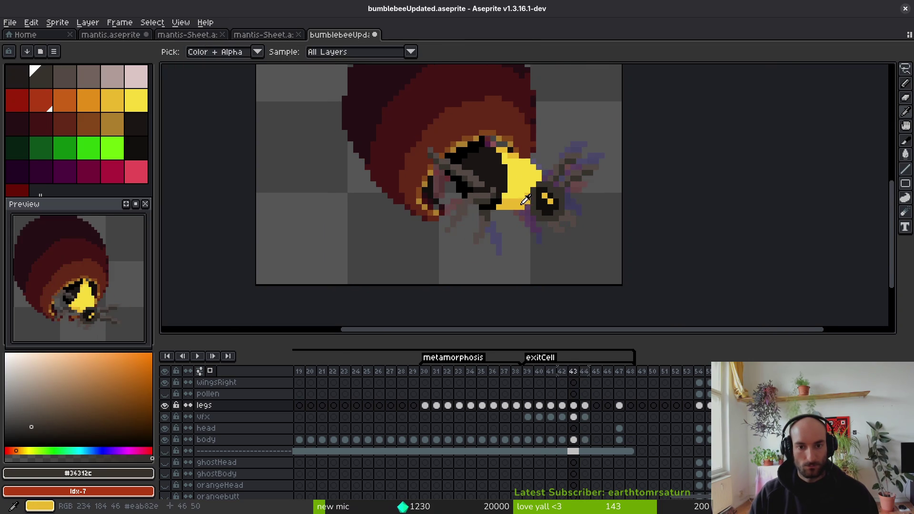
{"action": "left_click_drag", "start_coordinate": [518, 192], "coordinate": [535, 234]}
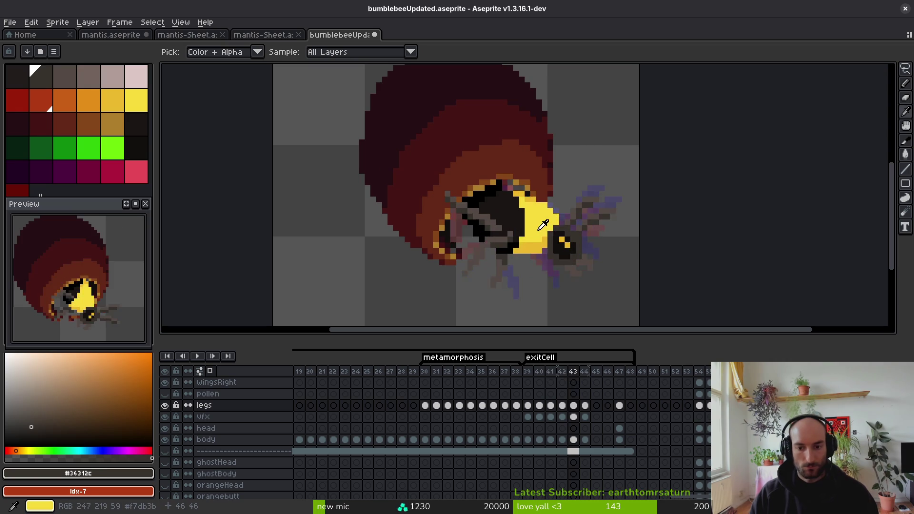
{"action": "key", "text": "period"}
{"action": "key", "text": "period"}
{"action": "key", "text": "comma"}
{"action": "key", "text": "comma"}
Step: Paint a yellow #eab82e stripe along the thorax's top edge on frame 44, then sample black
{"action": "left_click", "coordinate": [469, 194]}
{"action": "key", "text": "comma"}
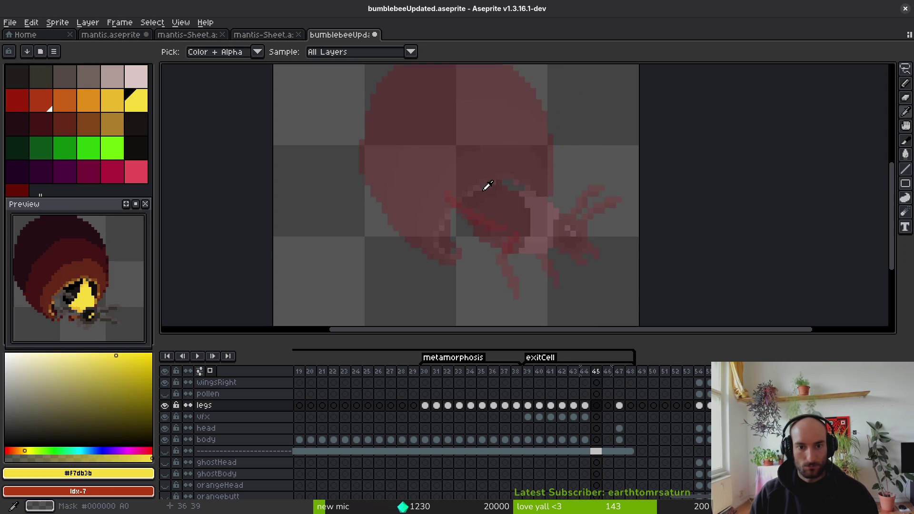
{"action": "key", "text": "period"}
{"action": "scroll", "coordinate": [505, 198], "scroll_direction": "up", "scroll_amount": 2}
{"action": "left_click", "coordinate": [490, 180], "text": "alt"}
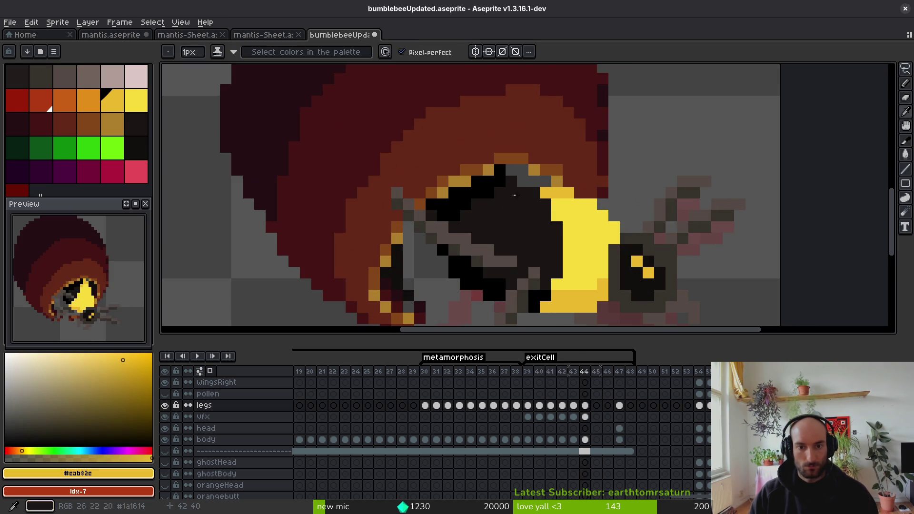
{"action": "left_click_drag", "start_coordinate": [500, 176], "coordinate": [446, 206]}
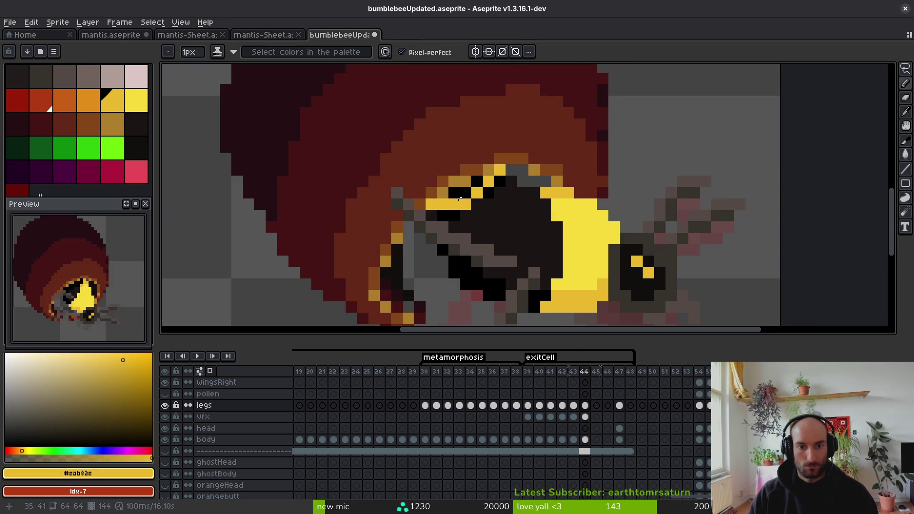
{"action": "key", "text": "alt"}
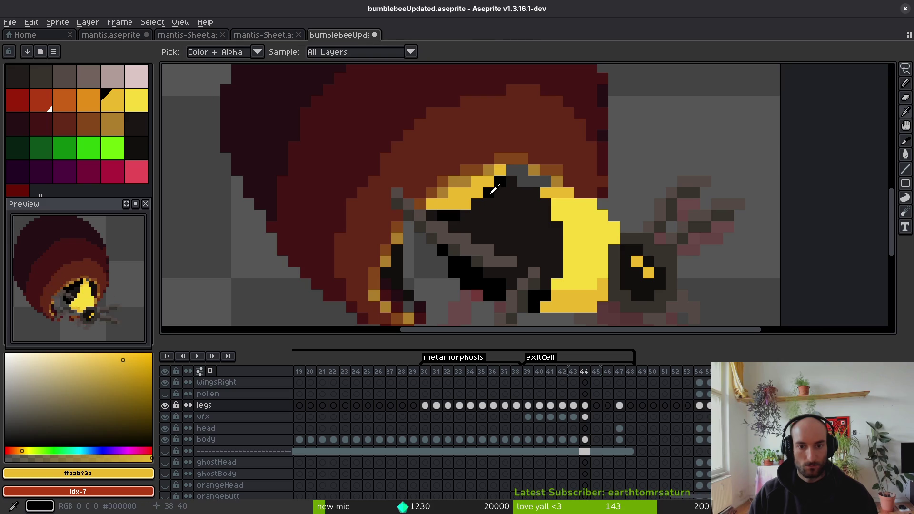
{"action": "left_click", "coordinate": [475, 207], "text": "alt"}
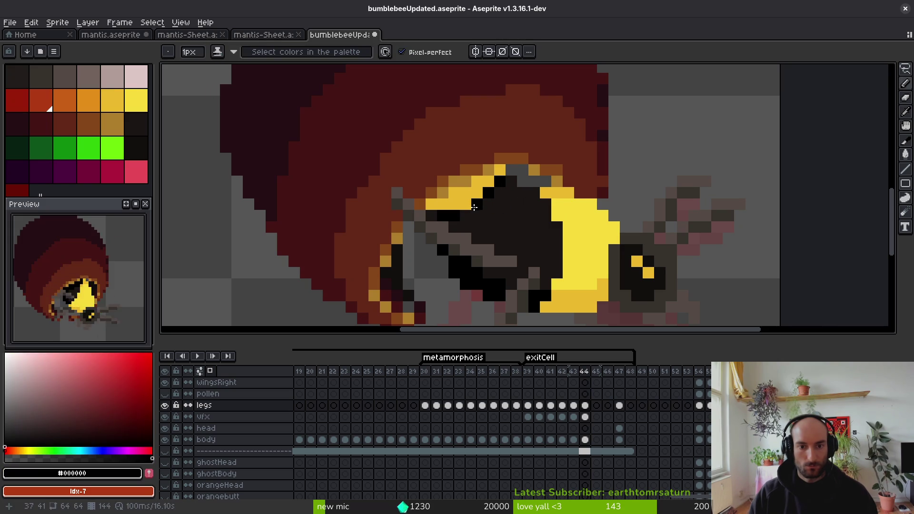
{"action": "scroll", "coordinate": [482, 213], "scroll_direction": "down", "scroll_amount": 3}
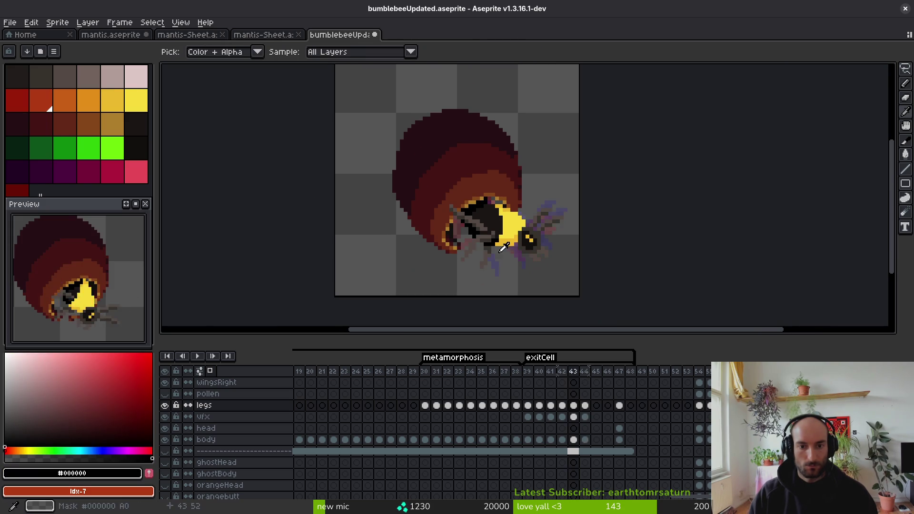
Step: Paint a stray yellow pixel on the thorax black
{"action": "scroll", "coordinate": [482, 208], "scroll_direction": "up", "scroll_amount": 3}
{"action": "left_click", "coordinate": [456, 200]}
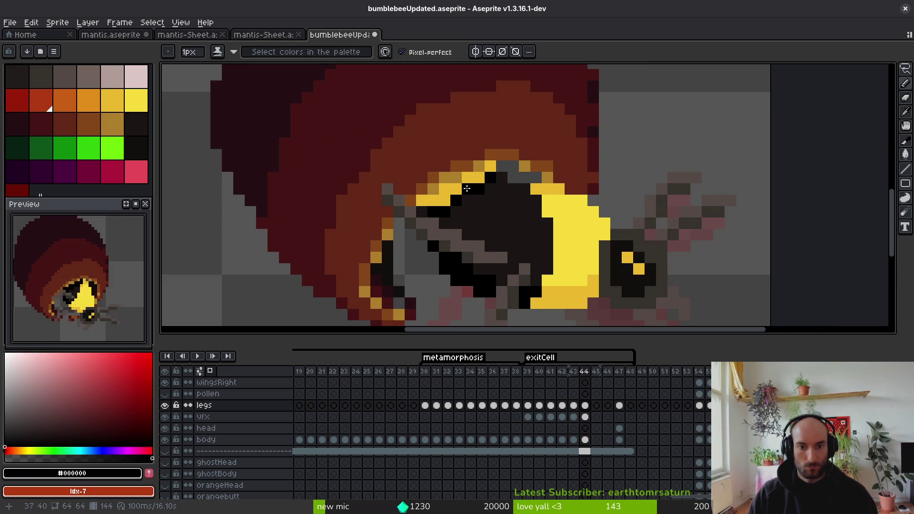
{"action": "scroll", "coordinate": [471, 195], "scroll_direction": "down", "scroll_amount": 3}
{"action": "scroll", "coordinate": [491, 219], "scroll_direction": "up", "scroll_amount": 2}
{"action": "scroll", "coordinate": [491, 214], "scroll_direction": "down", "scroll_amount": 1}
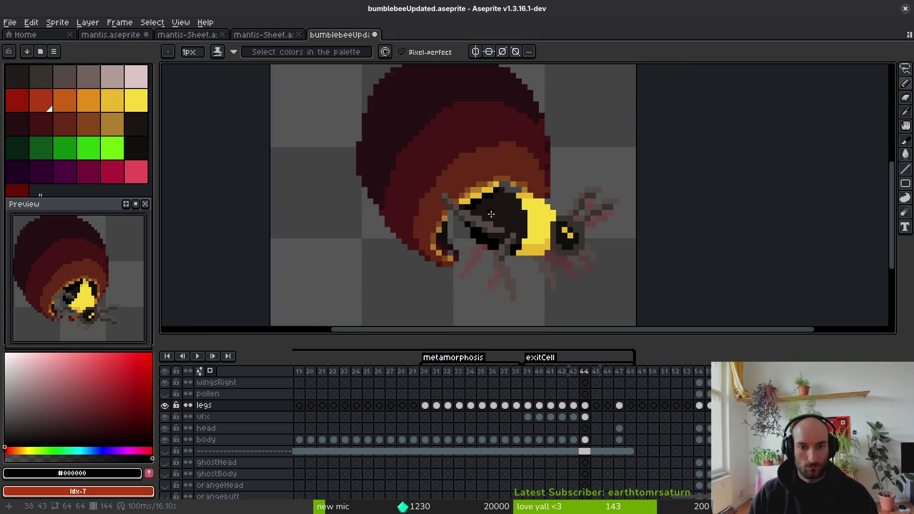
{"action": "scroll", "coordinate": [491, 214], "scroll_direction": "down", "scroll_amount": 2}
{"action": "scroll", "coordinate": [500, 228], "scroll_direction": "down", "scroll_amount": 3}
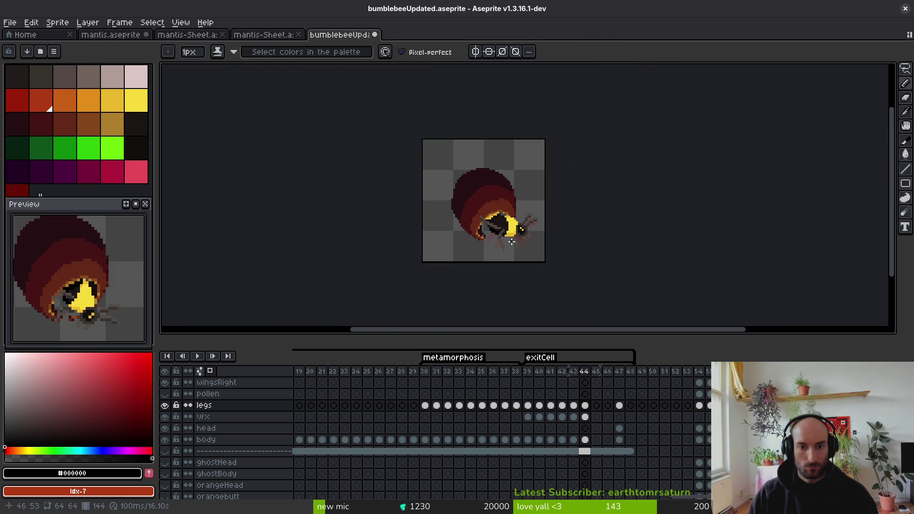
{"action": "scroll", "coordinate": [514, 240], "scroll_direction": "down", "scroll_amount": 2}
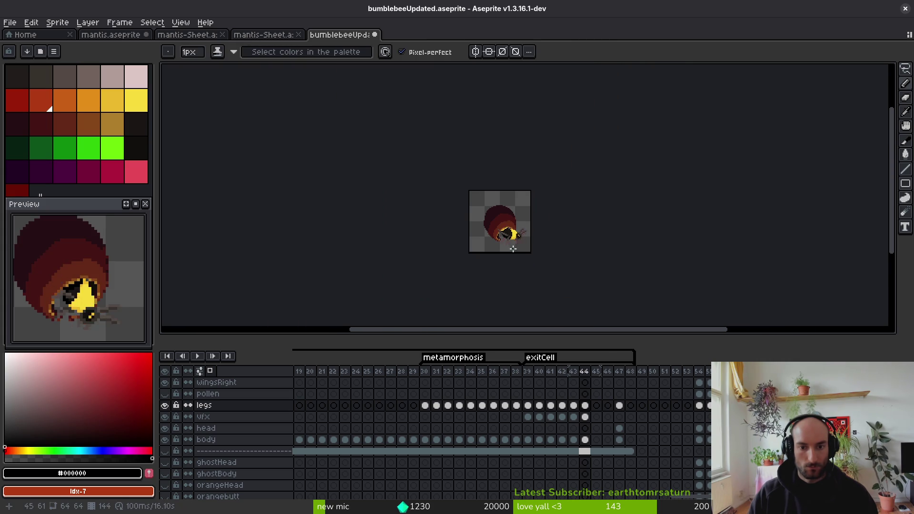
{"action": "scroll", "coordinate": [506, 245], "scroll_direction": "up", "scroll_amount": 4}
Step: Play the animation from frame 45 and set the Preview panel's playback speed to 1x
{"action": "key", "text": "i"}
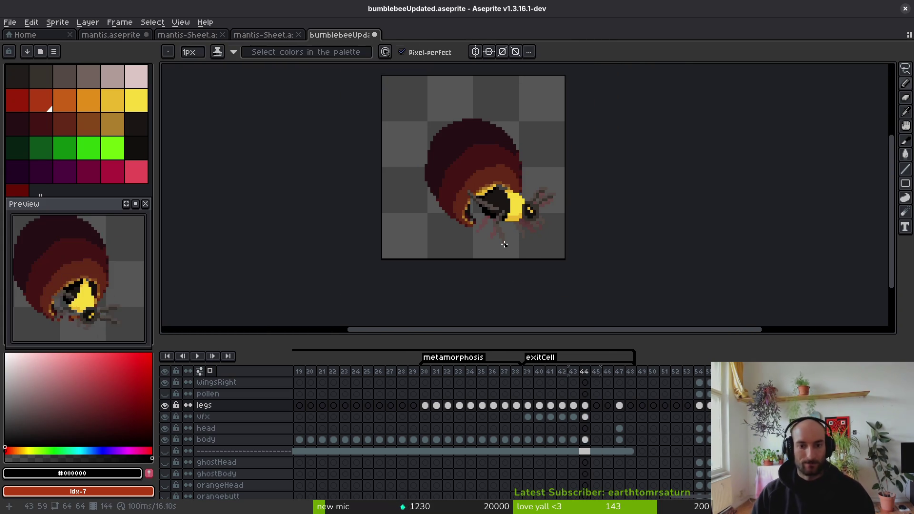
{"action": "key", "text": "Right"}
{"action": "key", "text": "Return"}
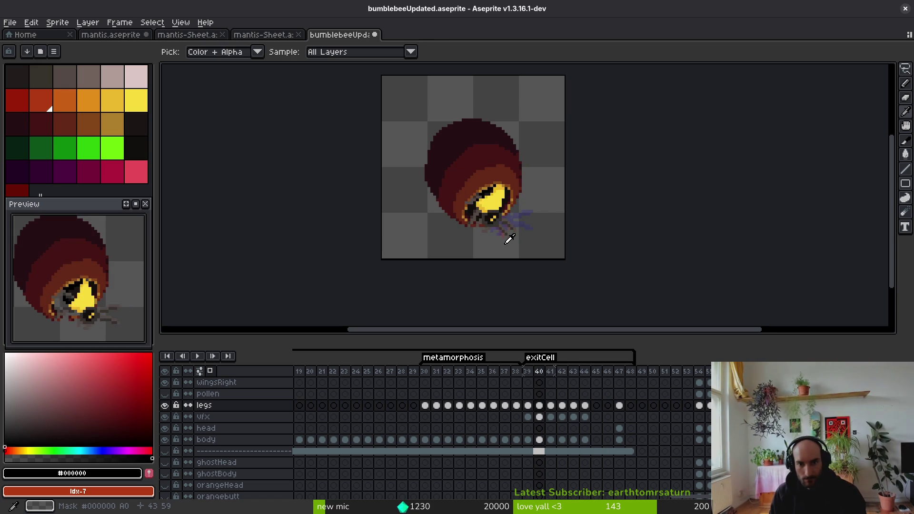
{"action": "key", "text": "b"}
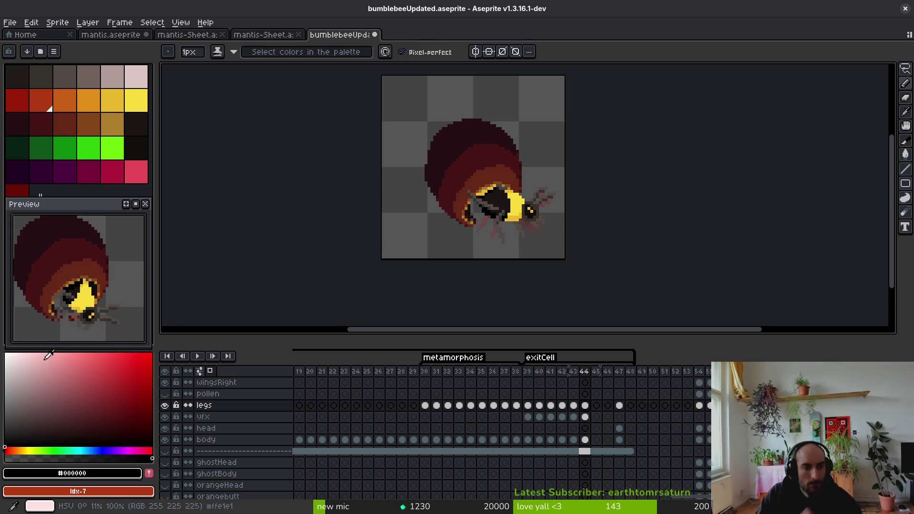
{"action": "right_click", "coordinate": [135, 204]}
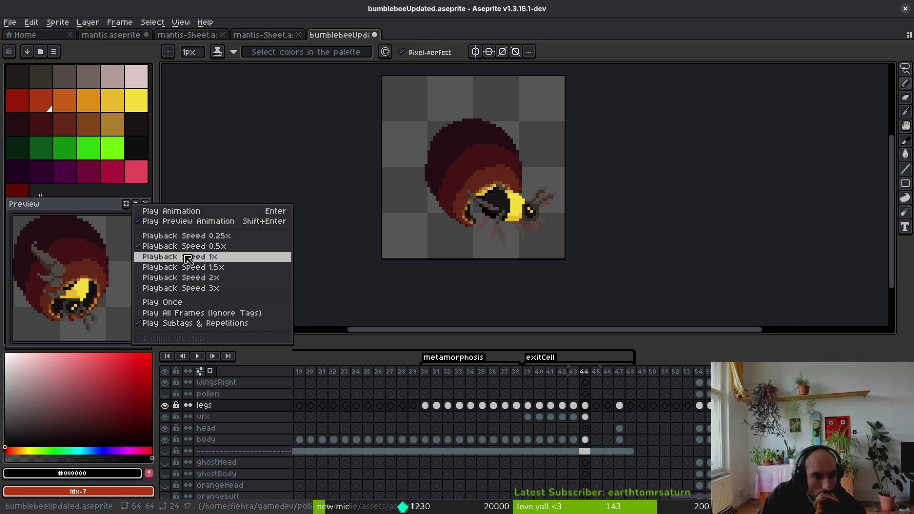
{"action": "left_click", "coordinate": [221, 257]}
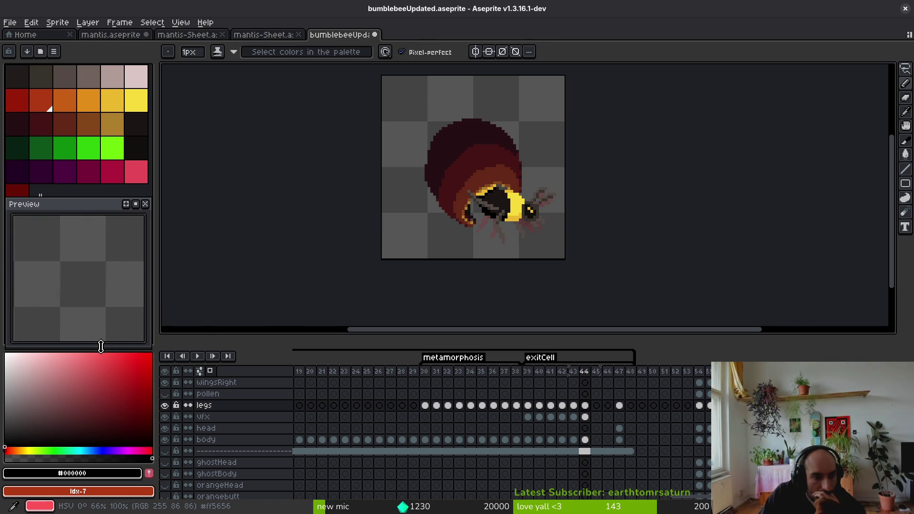
{"action": "left_click_drag", "start_coordinate": [535, 231], "coordinate": [521, 233]}
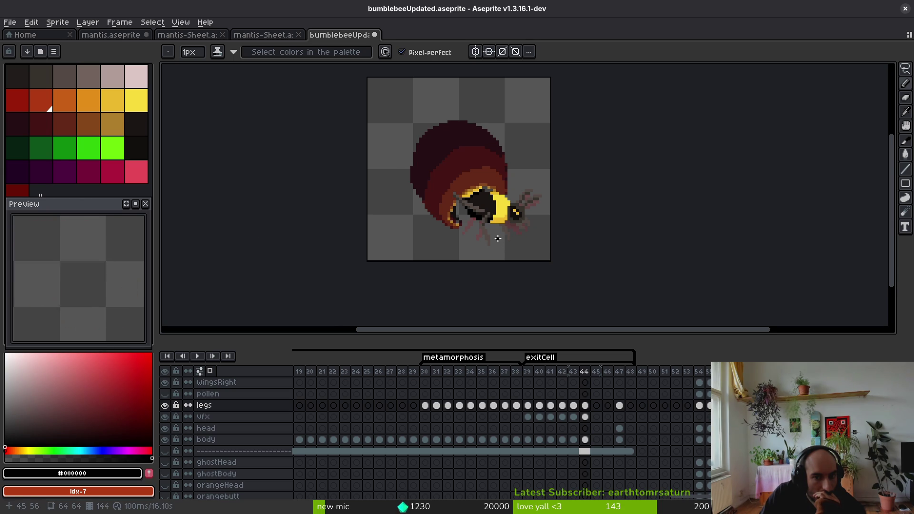
{"action": "left_click_drag", "start_coordinate": [497, 237], "coordinate": [477, 224]}
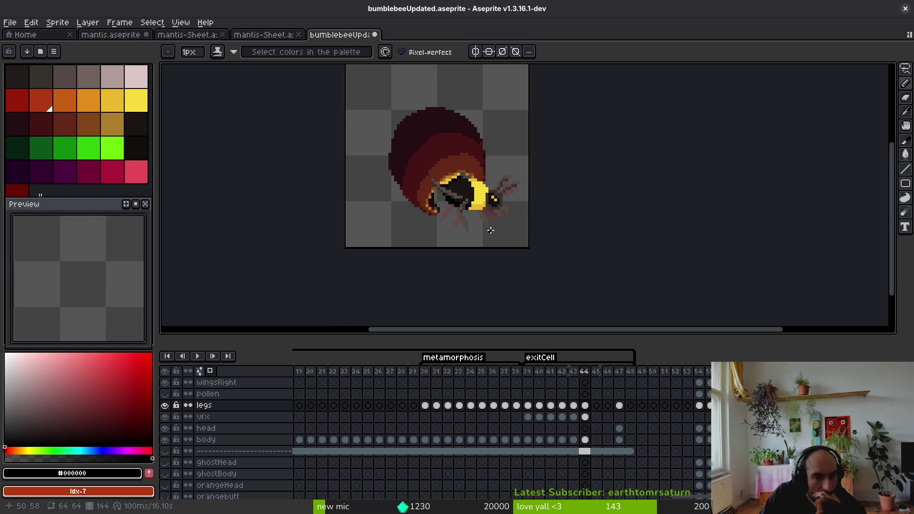
{"action": "left_click_drag", "start_coordinate": [486, 230], "coordinate": [485, 241]}
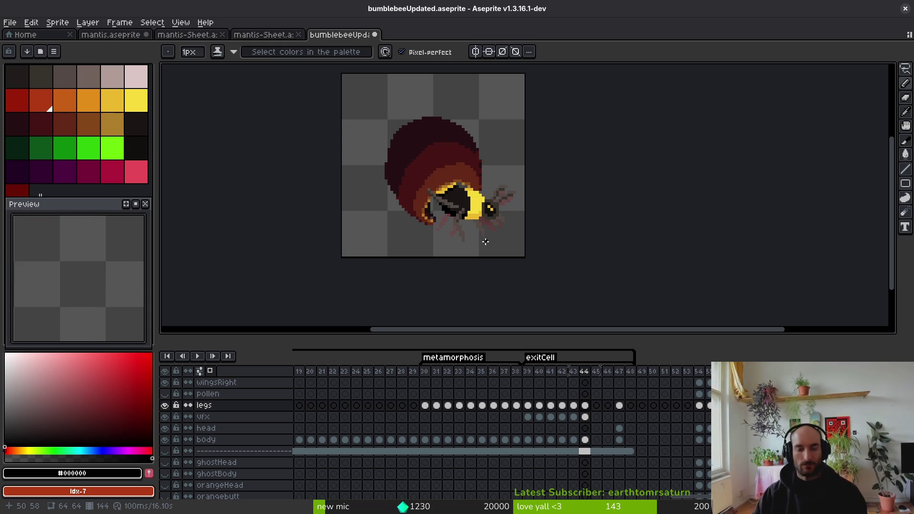
Step: Zoom in, step back to frame 42 and eyedrop the grey-brown #544a45 from the bee
{"action": "scroll", "coordinate": [516, 199], "scroll_direction": "up", "scroll_amount": 2}
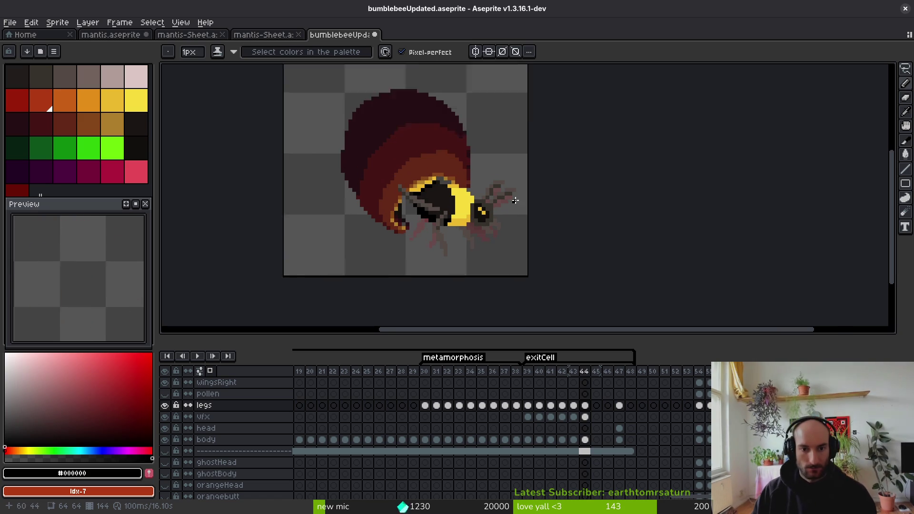
{"action": "key", "text": "Left"}
{"action": "key", "text": "i"}
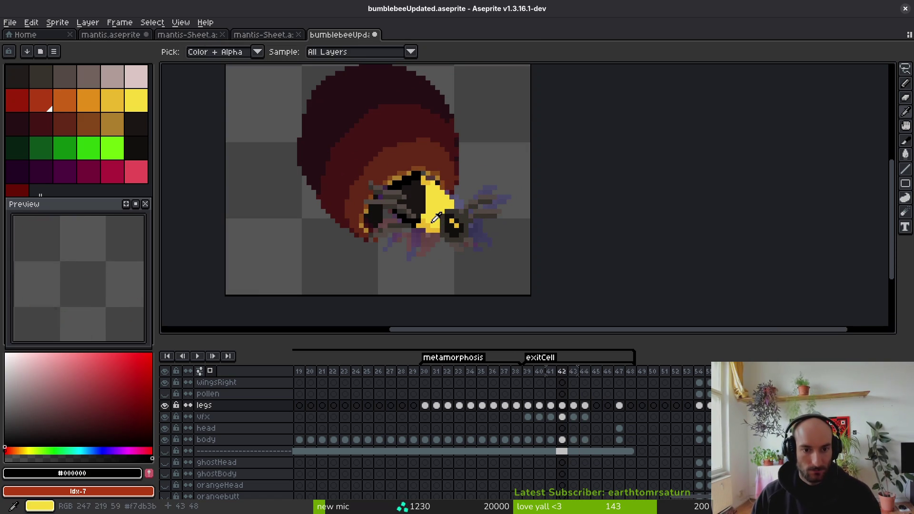
{"action": "key", "text": "Left"}
{"action": "scroll", "coordinate": [437, 226], "scroll_direction": "up", "scroll_amount": 2}
{"action": "left_click", "coordinate": [379, 192]}
{"action": "key", "text": "b"}
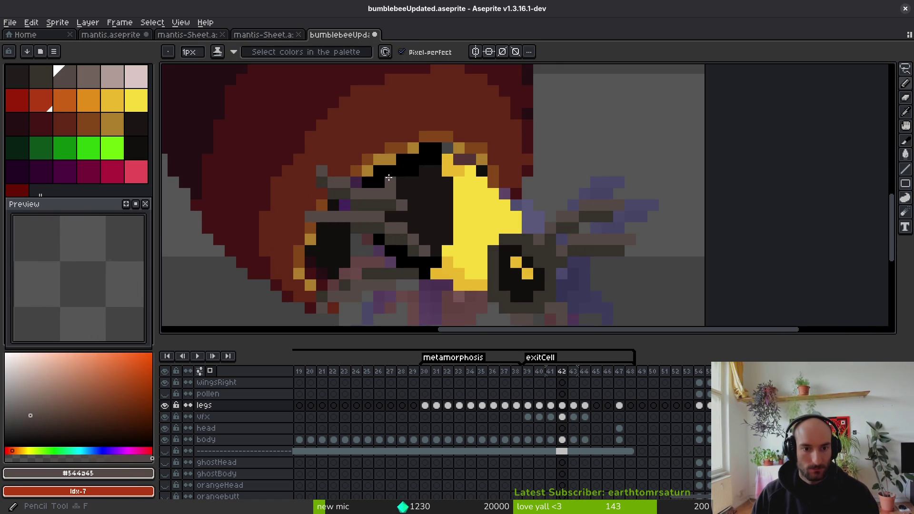
{"action": "scroll", "coordinate": [405, 181], "scroll_direction": "up", "scroll_amount": 1}
{"action": "key", "text": "Right"}
{"action": "scroll", "coordinate": [428, 152], "scroll_direction": "down", "scroll_amount": 2}
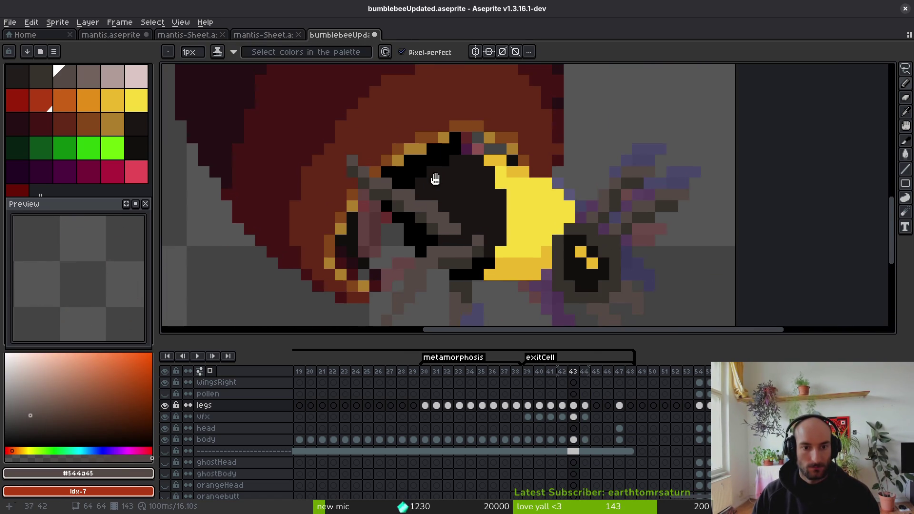
Step: Flip through frames 40 to 44 comparing the bee, ending on frame 44 with the Pencil
{"action": "key", "text": "i"}
{"action": "key", "text": "Left"}
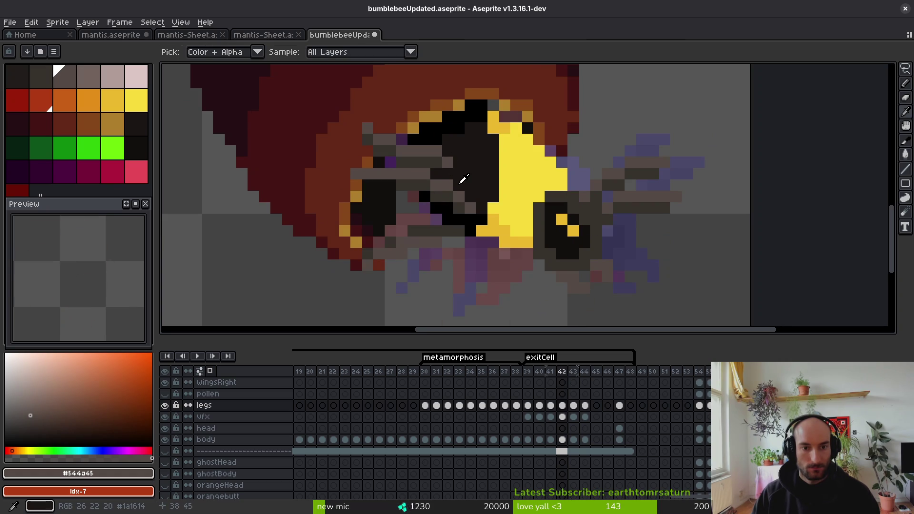
{"action": "key", "text": "Left"}
{"action": "key", "text": "b"}
{"action": "scroll", "coordinate": [471, 177], "scroll_direction": "down", "scroll_amount": 1}
{"action": "scroll", "coordinate": [452, 180], "scroll_direction": "down", "scroll_amount": 1}
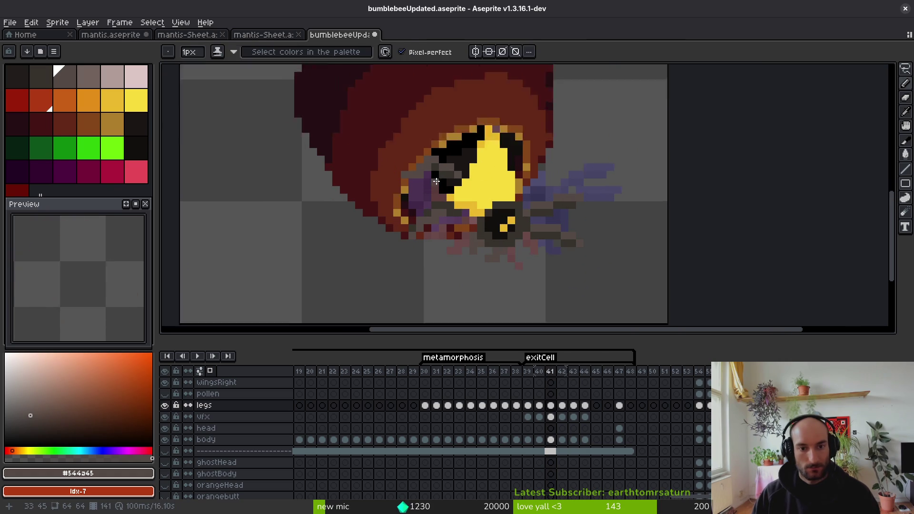
{"action": "scroll", "coordinate": [452, 182], "scroll_direction": "up", "scroll_amount": 1}
{"action": "key", "text": "i"}
{"action": "key", "text": "Left"}
{"action": "key", "text": "b"}
{"action": "scroll", "coordinate": [458, 200], "scroll_direction": "down", "scroll_amount": 1}
{"action": "key", "text": "i"}
{"action": "key", "text": "Right"}
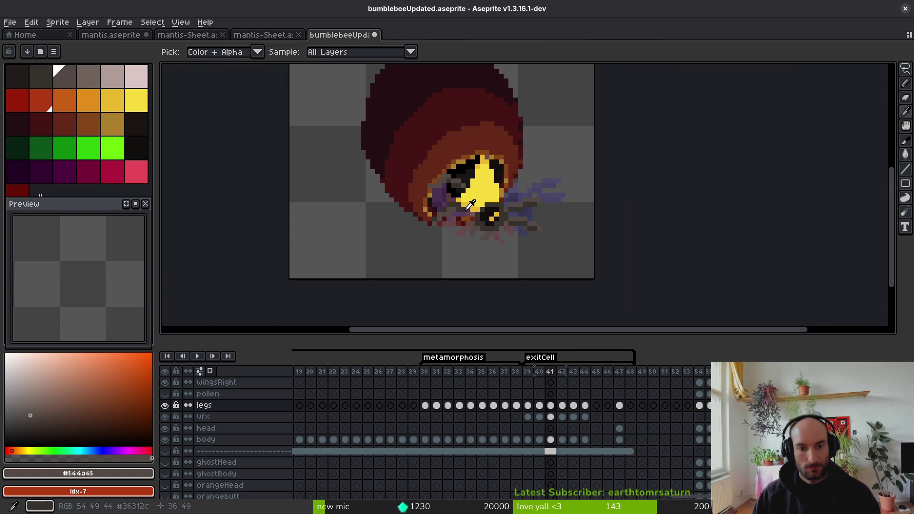
{"action": "key", "text": "Right"}
{"action": "key", "text": "Right"}
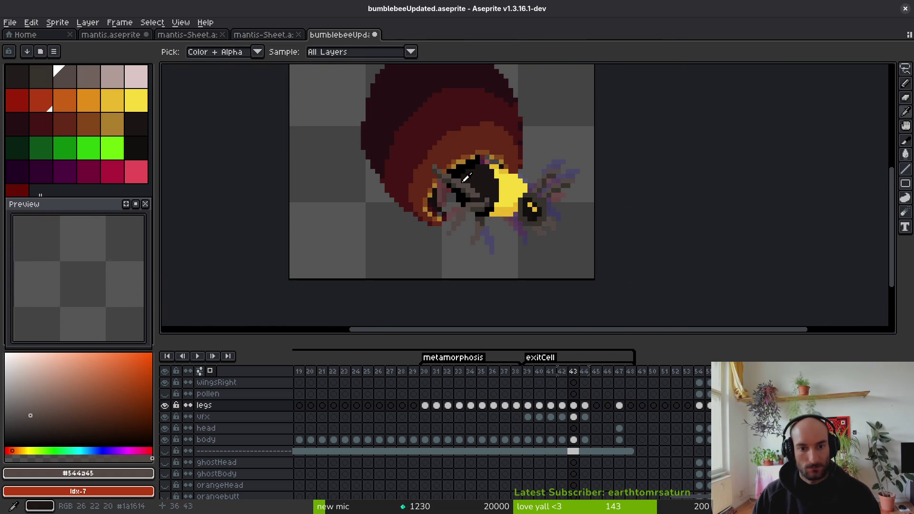
{"action": "key", "text": "b"}
{"action": "scroll", "coordinate": [466, 183], "scroll_direction": "up", "scroll_amount": 4}
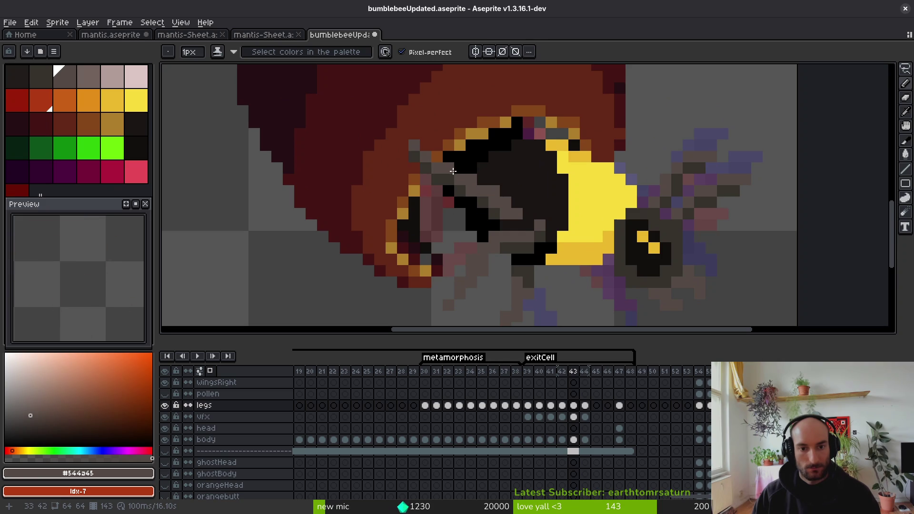
{"action": "key", "text": "i"}
{"action": "key", "text": "Right"}
{"action": "key", "text": "b"}
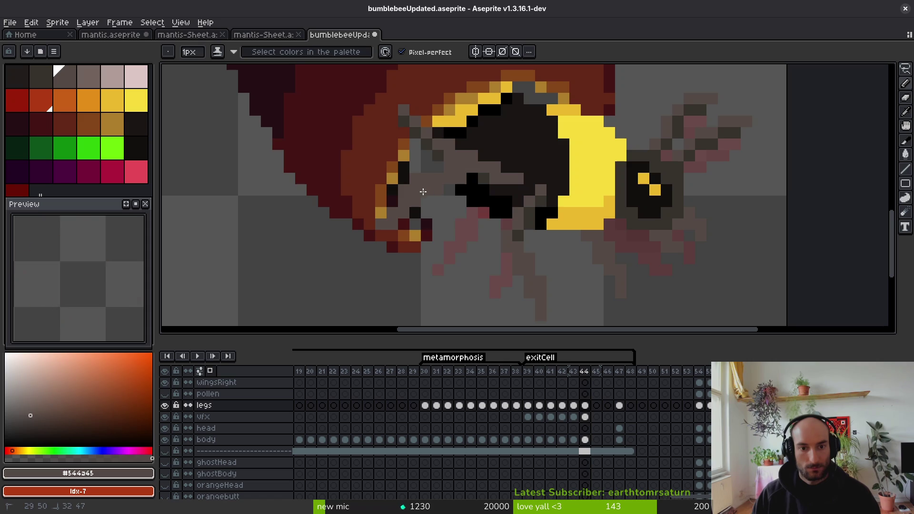
Step: Sample the dark brown #36312c and grey-brown #544a45 from the bee and zoom in on the thorax
{"action": "key", "text": "i"}
{"action": "left_click", "coordinate": [489, 179]}
{"action": "key", "text": "b"}
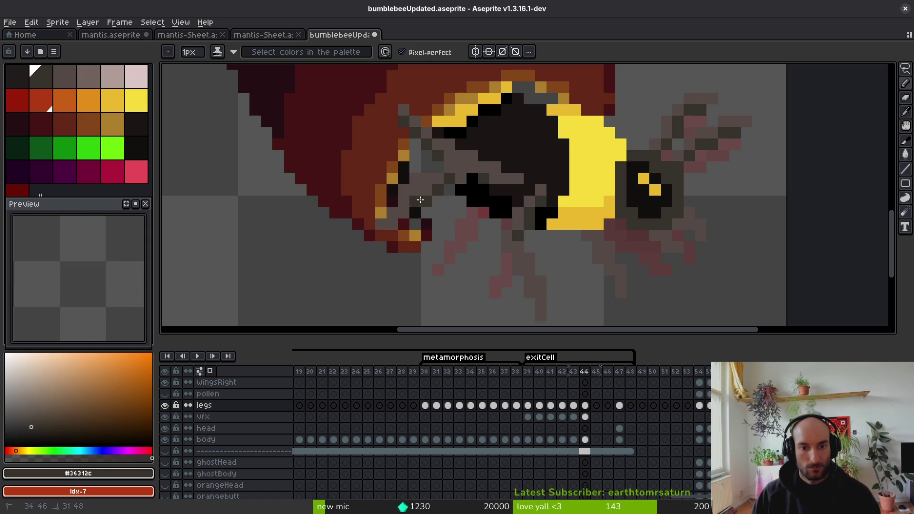
{"action": "key", "text": "e"}
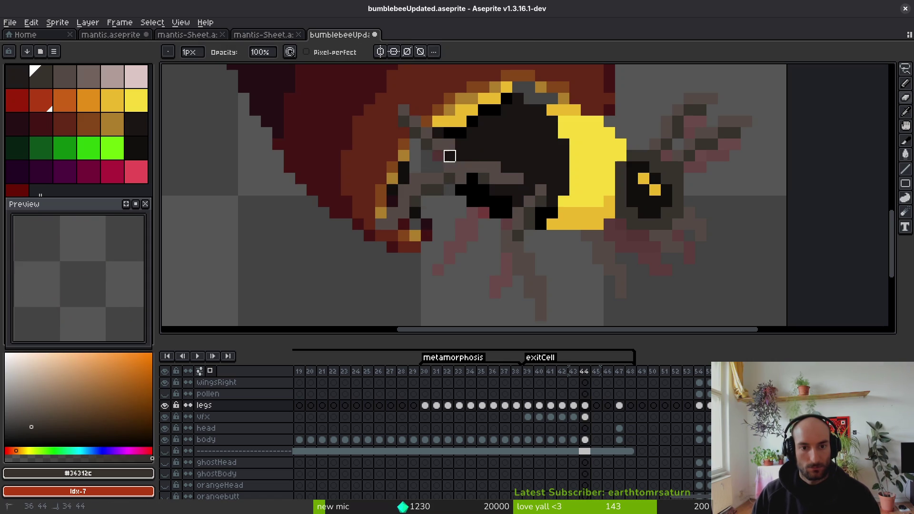
{"action": "key", "text": "i"}
{"action": "left_click", "coordinate": [473, 179]}
{"action": "scroll", "coordinate": [472, 179], "scroll_direction": "up", "scroll_amount": 3}
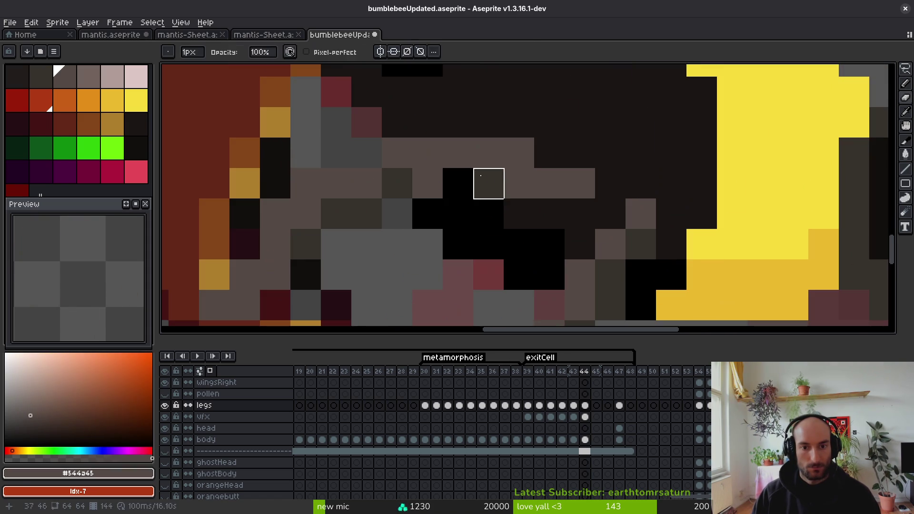
{"action": "key", "text": "b"}
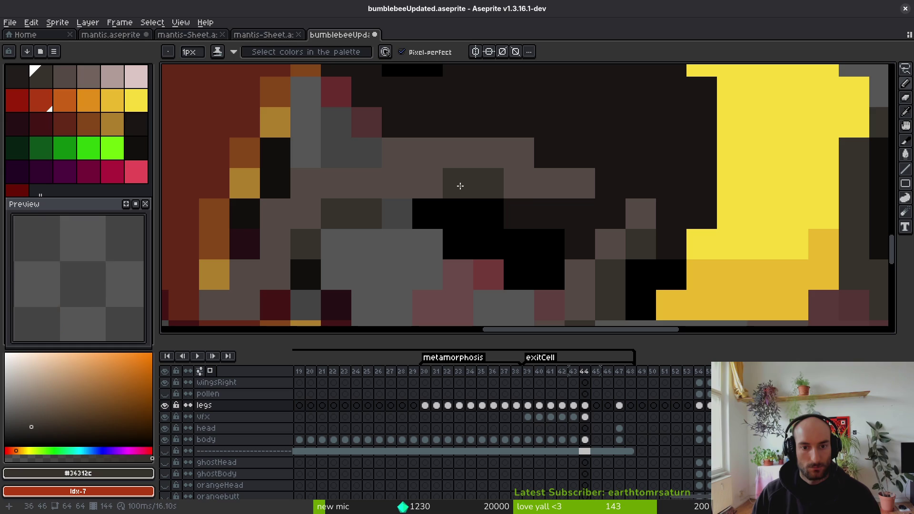
{"action": "scroll", "coordinate": [536, 206], "scroll_direction": "down", "scroll_amount": 3}
{"action": "scroll", "coordinate": [535, 205], "scroll_direction": "up", "scroll_amount": 3}
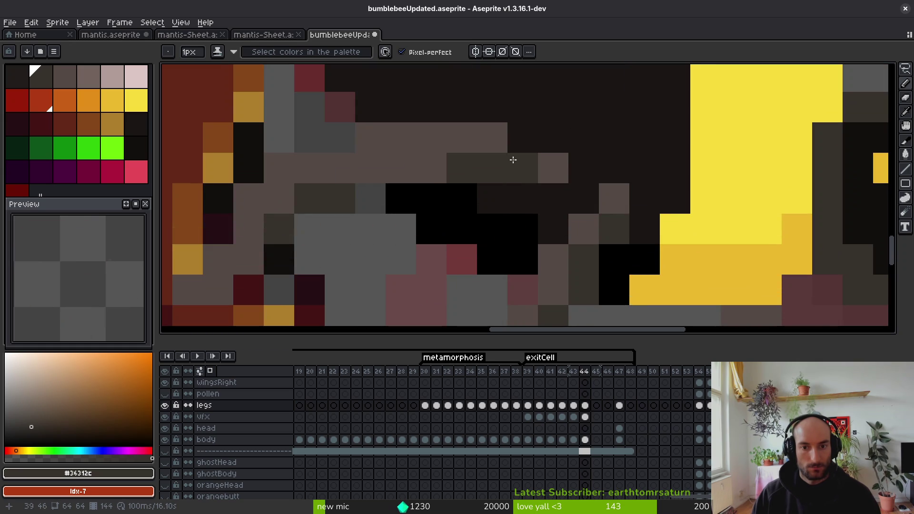
{"action": "scroll", "coordinate": [514, 143], "scroll_direction": "down", "scroll_amount": 3}
{"action": "scroll", "coordinate": [529, 181], "scroll_direction": "up", "scroll_amount": 2}
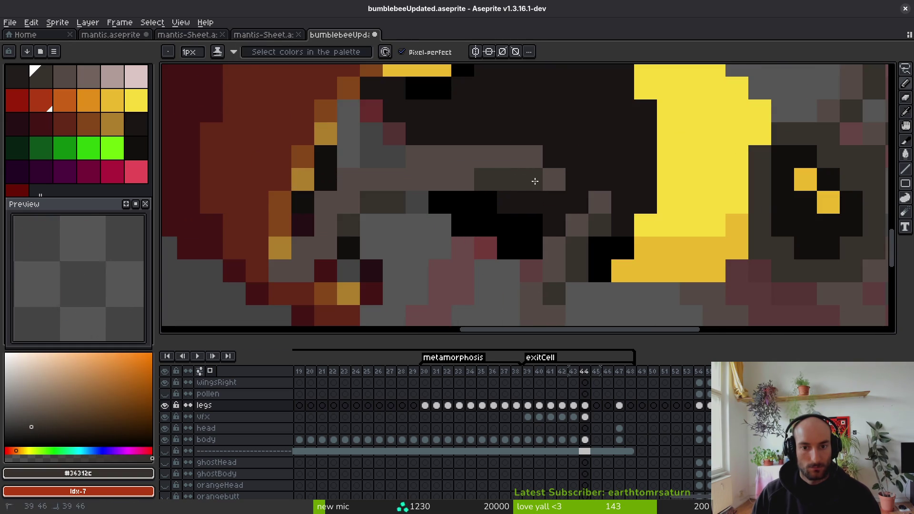
{"action": "scroll", "coordinate": [536, 182], "scroll_direction": "down", "scroll_amount": 3}
{"action": "scroll", "coordinate": [519, 191], "scroll_direction": "up", "scroll_amount": 3}
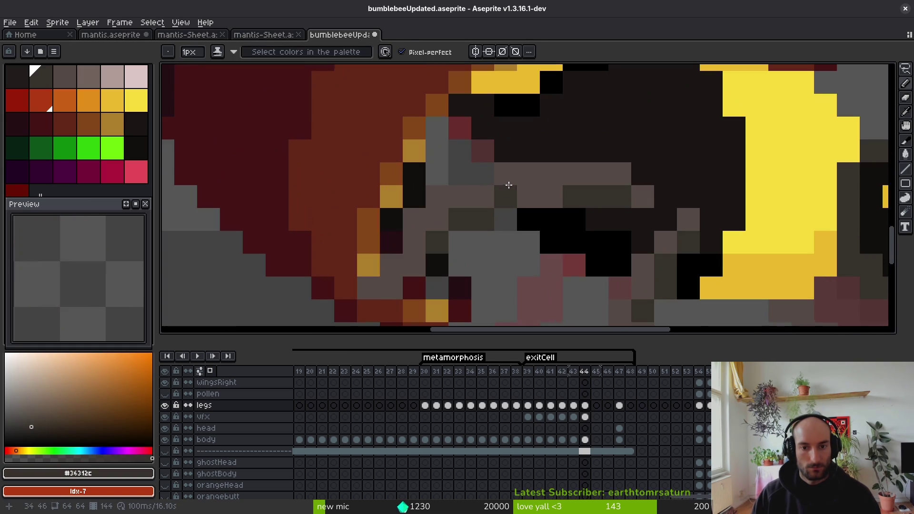
Step: Paint a few leg pixels dark brown #36312c and save the bumblebee file
{"action": "left_click", "coordinate": [498, 216], "text": "alt"}
{"action": "scroll", "coordinate": [523, 215], "scroll_direction": "down", "scroll_amount": 3}
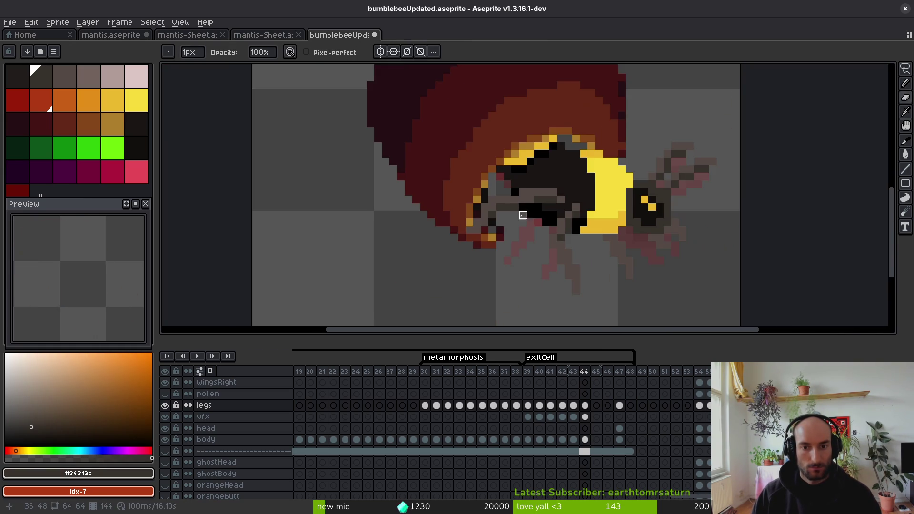
{"action": "scroll", "coordinate": [505, 219], "scroll_direction": "up", "scroll_amount": 3}
{"action": "left_click", "coordinate": [481, 214], "text": "alt"}
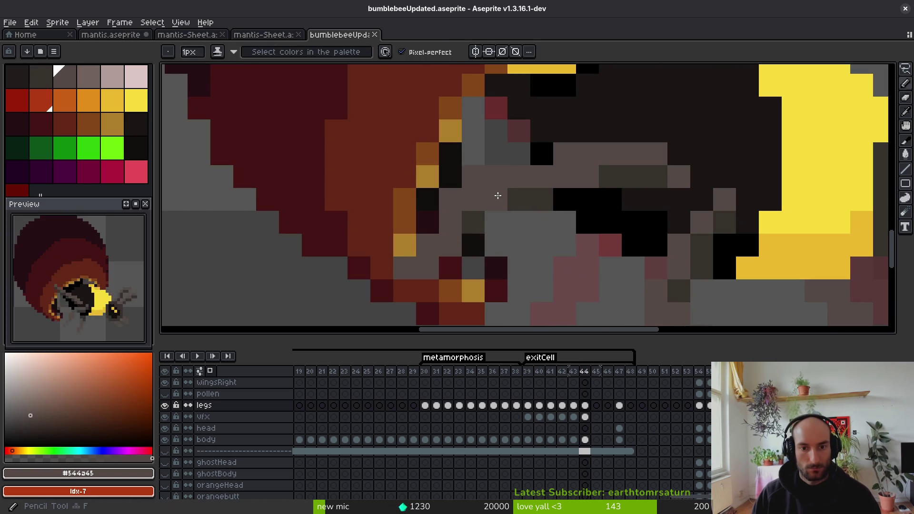
{"action": "left_click", "coordinate": [476, 209], "text": "alt"}
{"action": "left_click", "coordinate": [474, 199]}
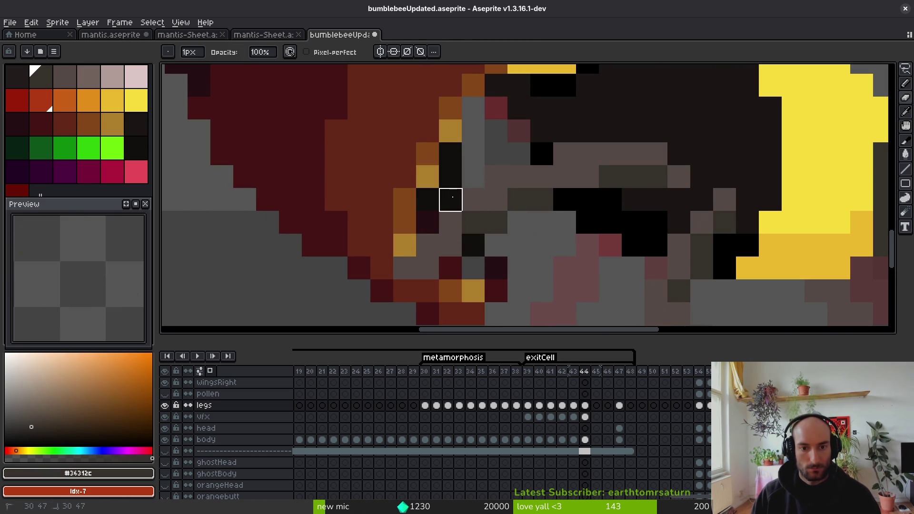
{"action": "left_click", "coordinate": [471, 219], "text": "alt"}
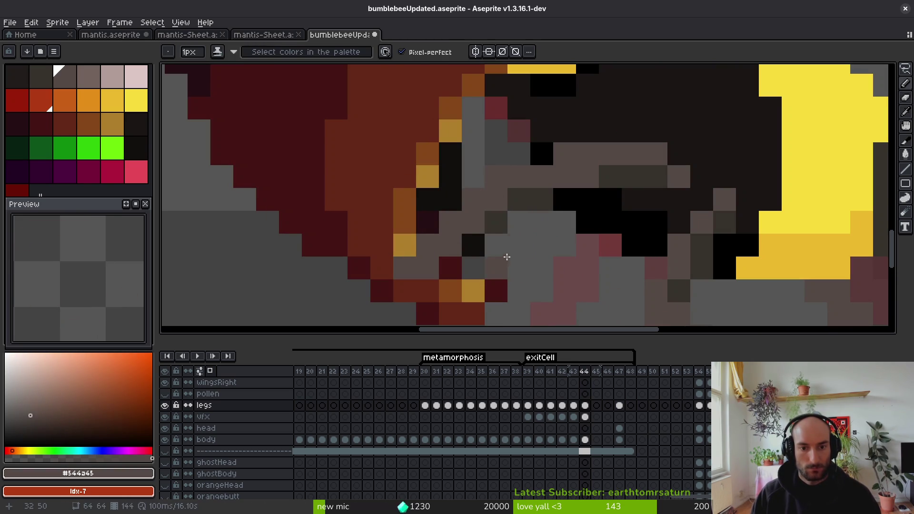
{"action": "key", "text": "ctrl+s"}
Step: Erase a stray dark pixel on the leg, repaint another leg pixel dark brown, and save
{"action": "scroll", "coordinate": [498, 224], "scroll_direction": "down", "scroll_amount": 5}
{"action": "scroll", "coordinate": [509, 242], "scroll_direction": "up", "scroll_amount": 6}
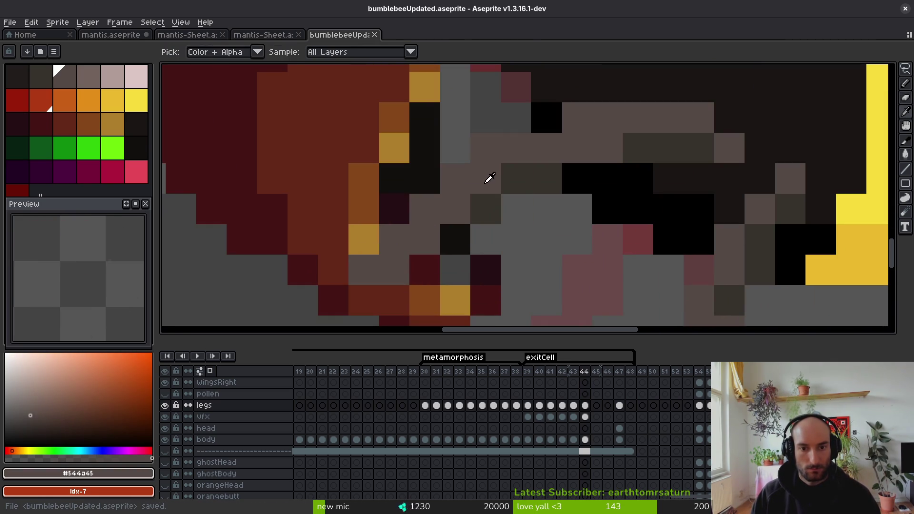
{"action": "key", "text": "e"}
{"action": "left_click", "coordinate": [486, 209]}
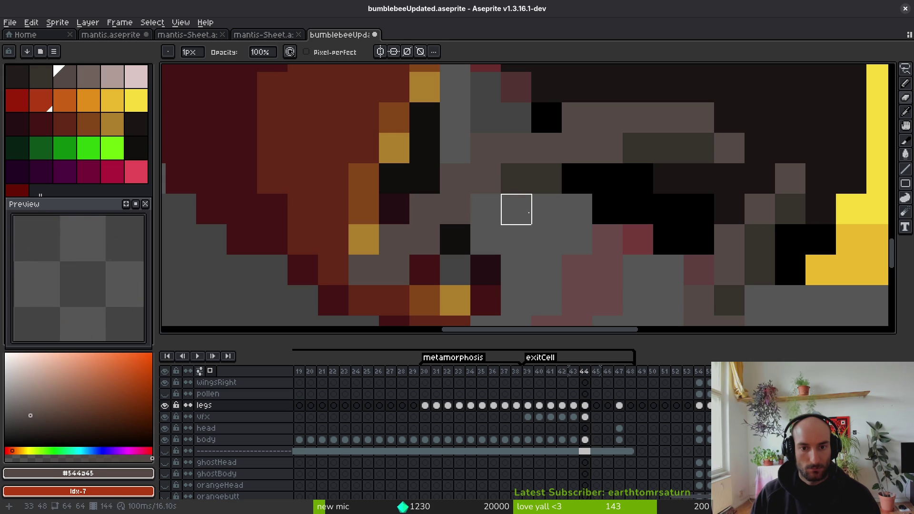
{"action": "left_click", "coordinate": [517, 183], "text": "alt"}
{"action": "key", "text": "b"}
{"action": "left_click", "coordinate": [486, 178]}
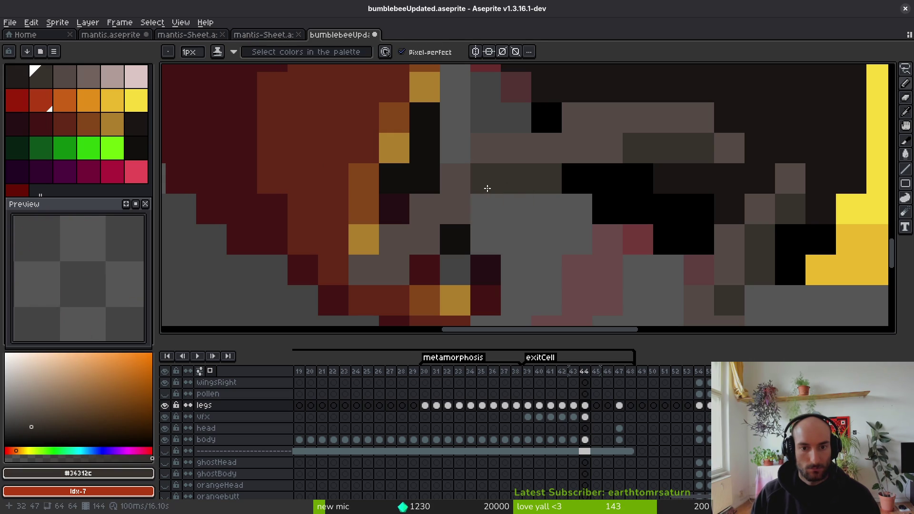
{"action": "left_click", "coordinate": [465, 174], "text": "alt"}
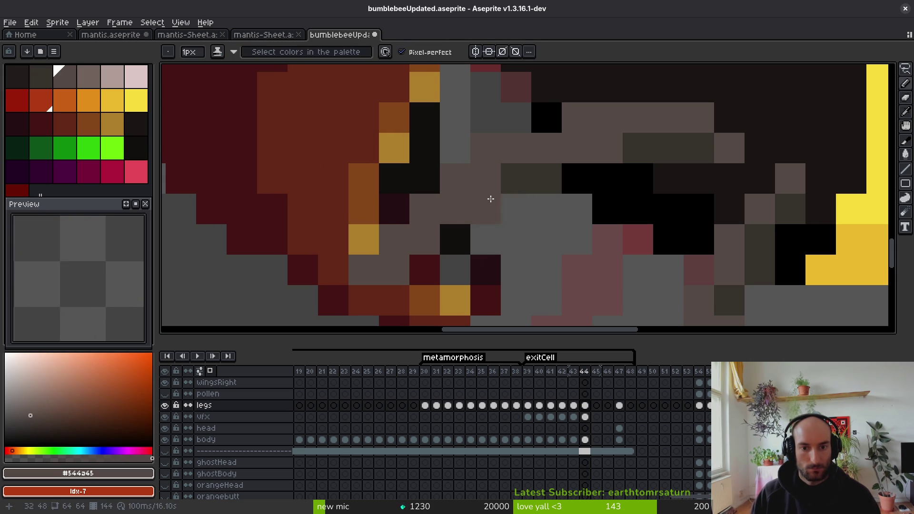
{"action": "scroll", "coordinate": [505, 215], "scroll_direction": "down", "scroll_amount": 3}
{"action": "key", "text": "ctrl+s"}
Step: Compare with frame 43, then paint and darken a short grey stroke on the bee's fuzz in frame 44
{"action": "key", "text": "Left"}
{"action": "scroll", "coordinate": [520, 236], "scroll_direction": "down", "scroll_amount": 2}
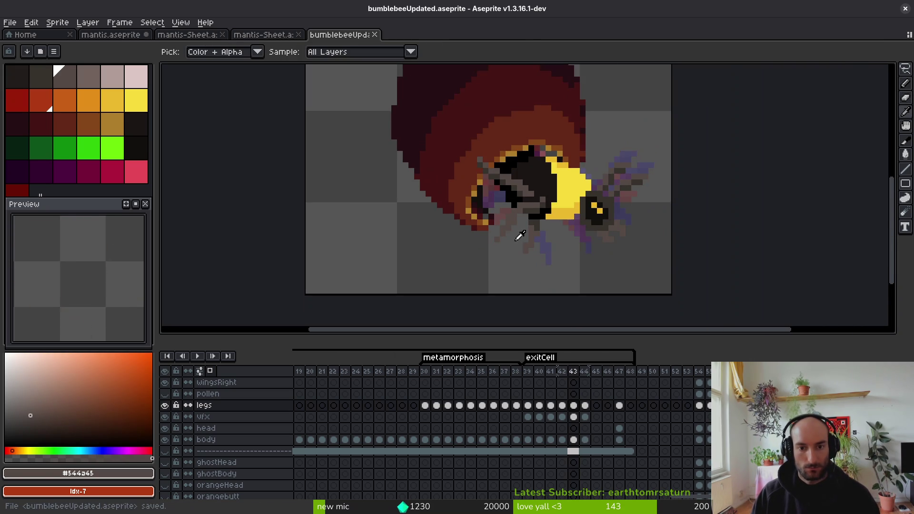
{"action": "key", "text": "Right"}
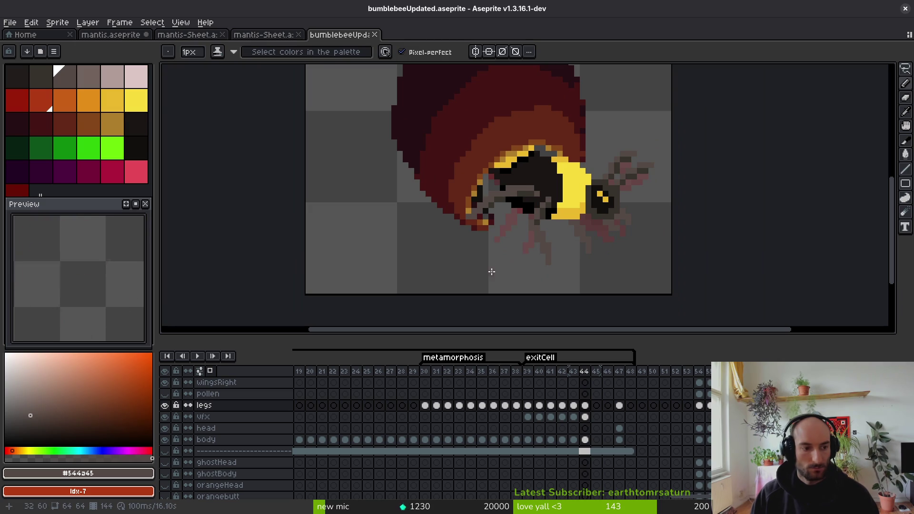
{"action": "scroll", "coordinate": [521, 186], "scroll_direction": "up", "scroll_amount": 3}
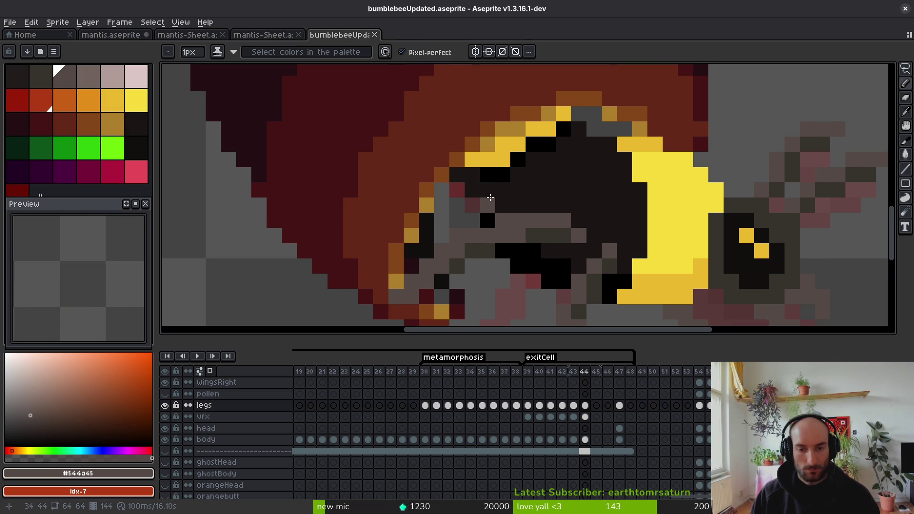
{"action": "mouse_move", "coordinate": [496, 198]}
{"action": "left_mouse_down"}
{"action": "mouse_move", "coordinate": [459, 208]}
{"action": "mouse_move", "coordinate": [496, 187]}
{"action": "mouse_move", "coordinate": [473, 192]}
{"action": "mouse_move", "coordinate": [488, 142]}
{"action": "mouse_move", "coordinate": [418, 162]}
{"action": "left_mouse_up"}
{"action": "left_click", "coordinate": [472, 205], "text": "alt"}
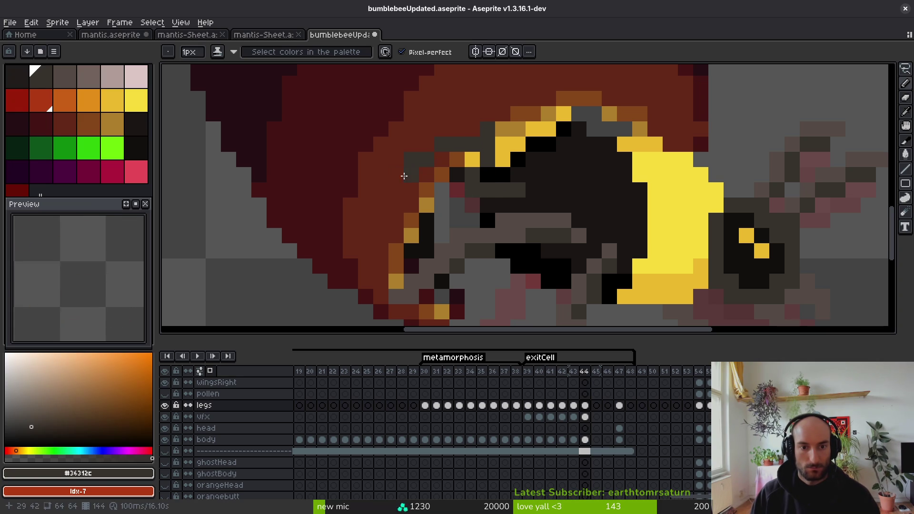
Step: Paint #544a45 grey out from the thorax edge and darken its upper-left edge with #36312c
{"action": "left_click", "coordinate": [500, 180], "text": "alt"}
{"action": "left_click_drag", "start_coordinate": [476, 143], "coordinate": [433, 154]}
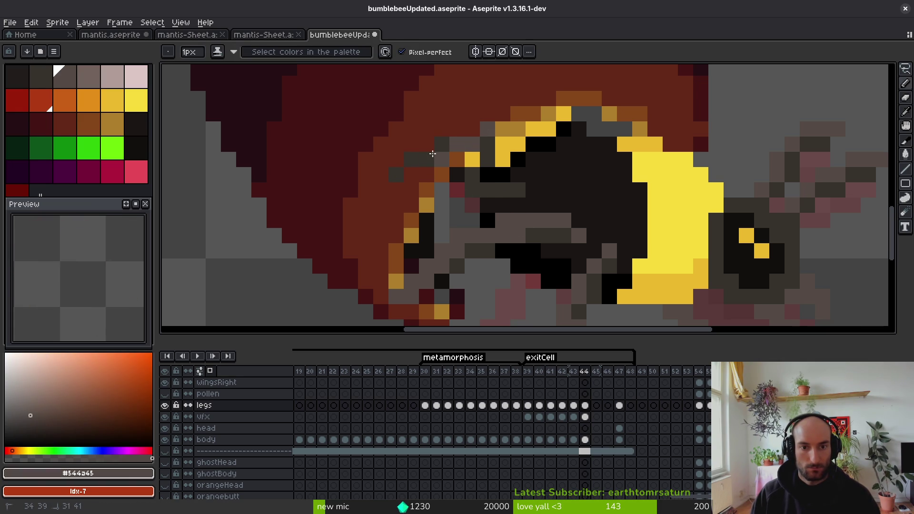
{"action": "left_click_drag", "start_coordinate": [479, 135], "coordinate": [479, 136]}
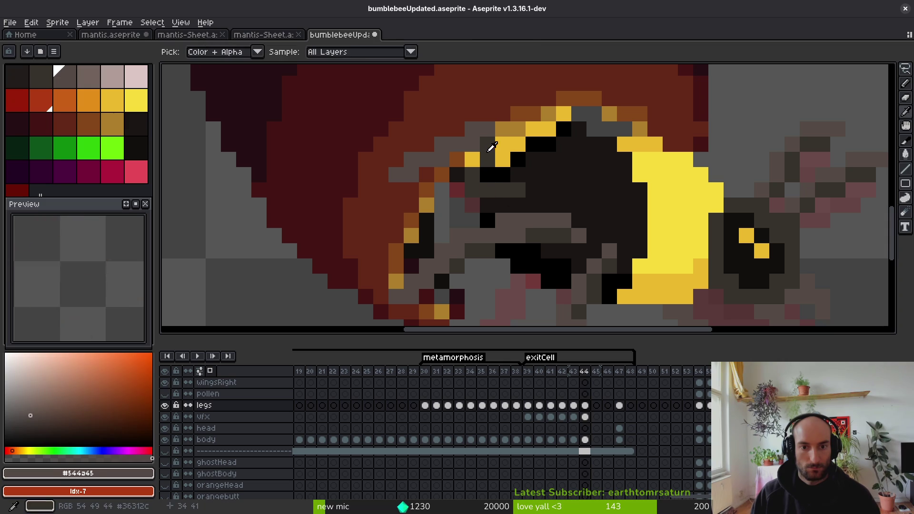
{"action": "left_click", "coordinate": [462, 161], "text": "alt"}
{"action": "mouse_move", "coordinate": [443, 171]}
{"action": "left_mouse_down"}
{"action": "mouse_move", "coordinate": [414, 175]}
{"action": "mouse_move", "coordinate": [442, 160]}
{"action": "left_mouse_up"}
{"action": "left_click", "coordinate": [481, 167], "text": "alt"}
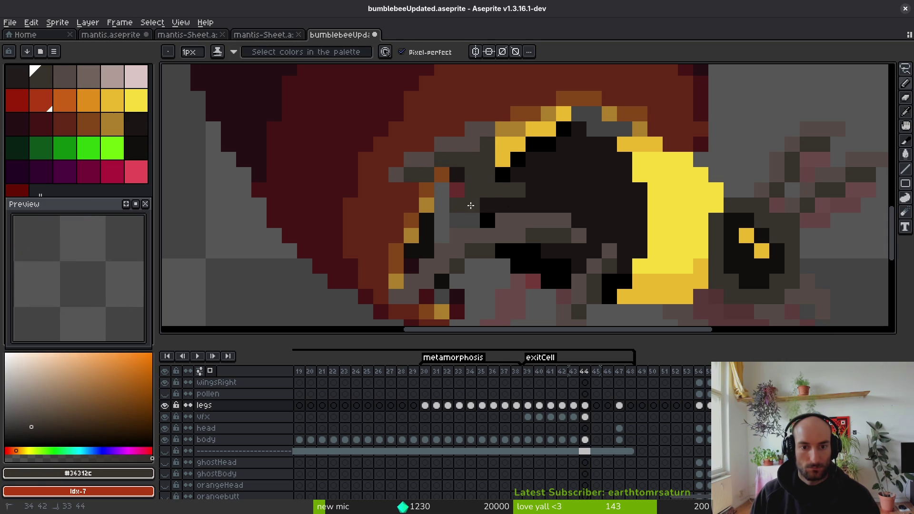
Step: Add lighter grey #544a45 pixels into the thorax fuzz
{"action": "key", "text": "alt"}
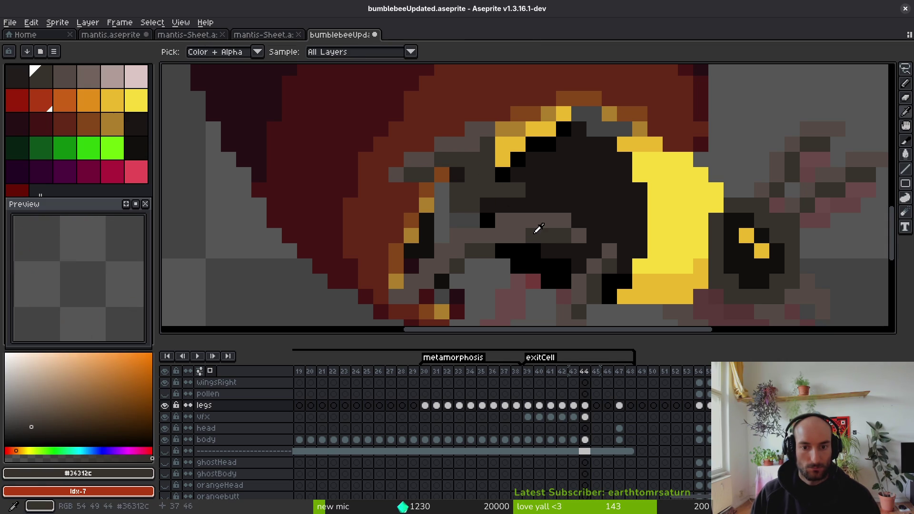
{"action": "left_click", "coordinate": [539, 228], "text": "alt"}
{"action": "left_click_drag", "start_coordinate": [481, 169], "coordinate": [465, 194]}
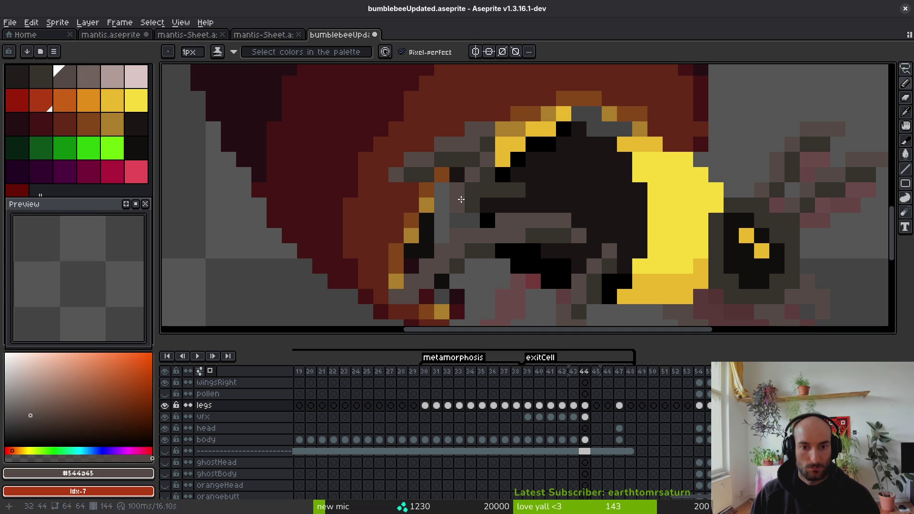
{"action": "scroll", "coordinate": [504, 208], "scroll_direction": "down", "scroll_amount": 5}
{"action": "scroll", "coordinate": [510, 212], "scroll_direction": "down", "scroll_amount": 1}
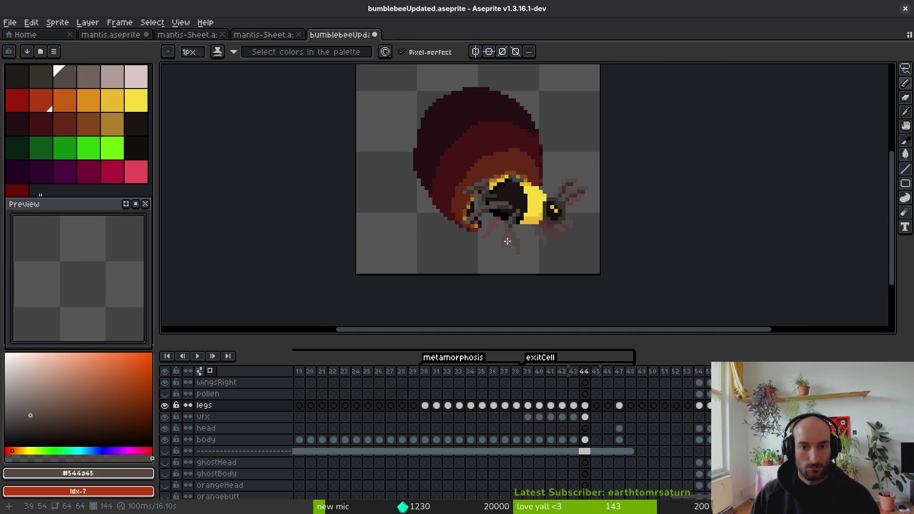
{"action": "key", "text": "alt"}
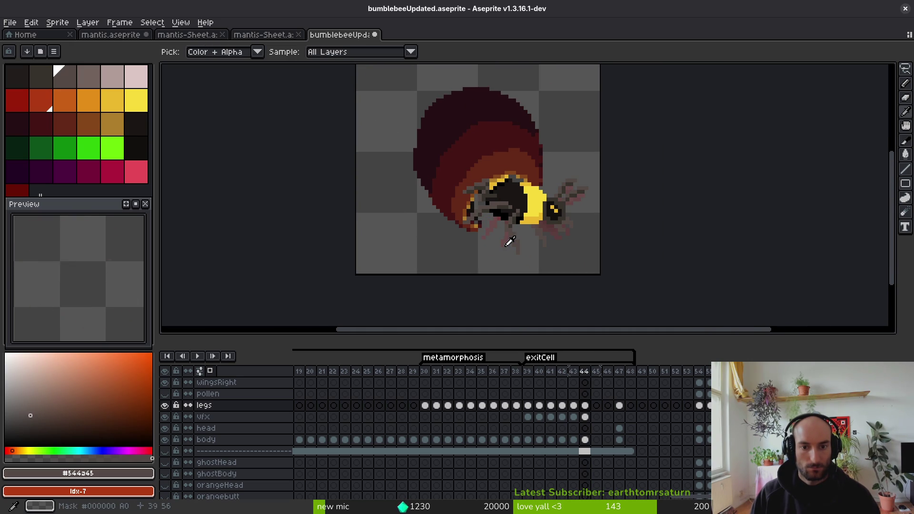
Step: Flip between neighbouring frames to compare poses and recentre the bee on frame 44
{"action": "key", "text": "Right"}
{"action": "key", "text": "Left"}
{"action": "key", "text": "Left"}
{"action": "key", "text": "Right"}
{"action": "left_click_drag", "start_coordinate": [559, 256], "coordinate": [493, 220]}
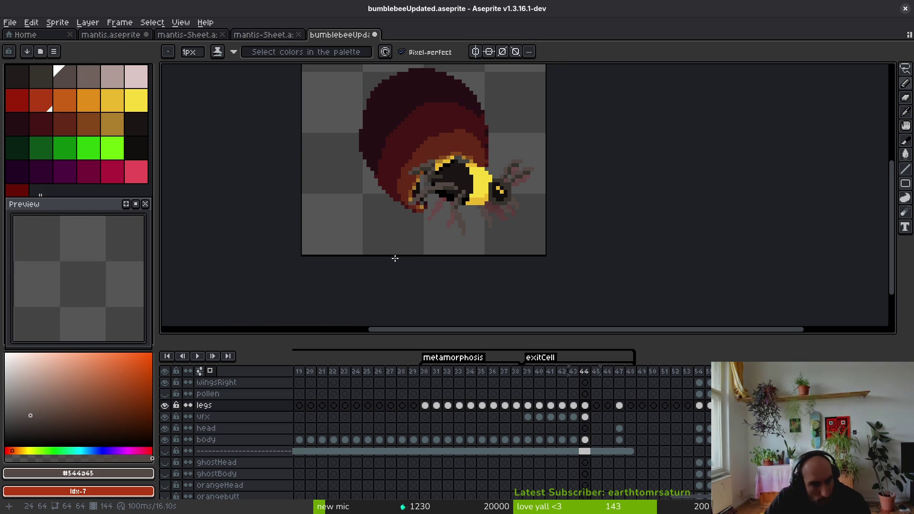
Step: Go to frame 43, zoom in, and sample the darker #36312c and lighter #544d45 greys
{"action": "key", "text": "Left"}
{"action": "key", "text": "Left"}
{"action": "scroll", "coordinate": [451, 281], "scroll_direction": "up", "scroll_amount": 4}
{"action": "scroll", "coordinate": [452, 281], "scroll_direction": "up", "scroll_amount": 1}
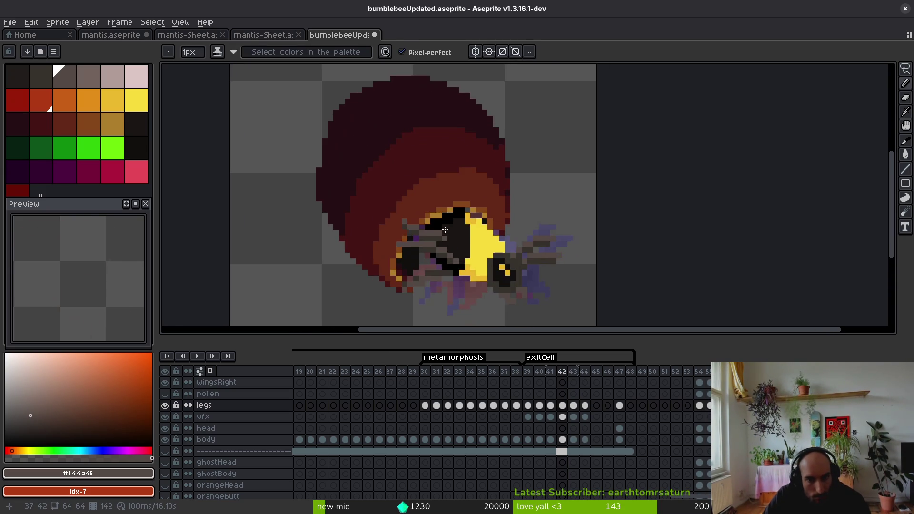
{"action": "key", "text": "Right"}
{"action": "scroll", "coordinate": [443, 229], "scroll_direction": "up", "scroll_amount": 3}
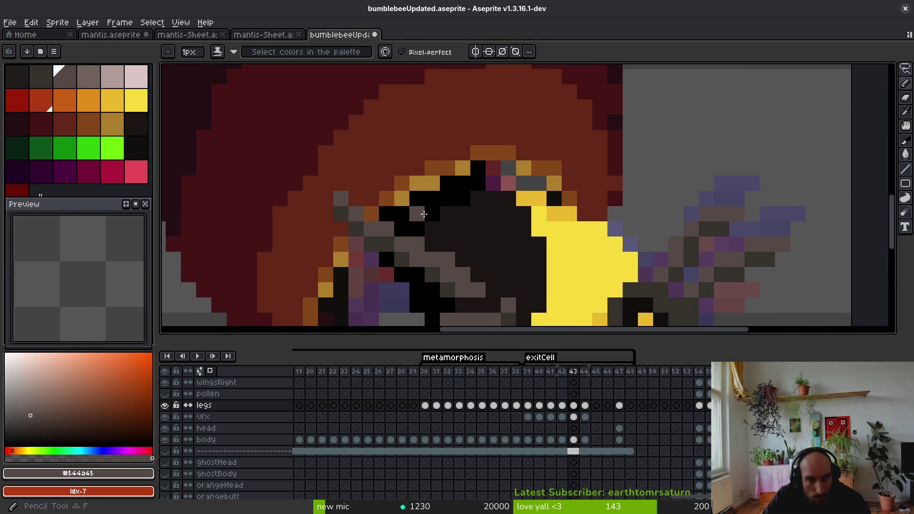
{"action": "left_click", "coordinate": [423, 227], "text": "alt"}
{"action": "left_click", "coordinate": [431, 214]}
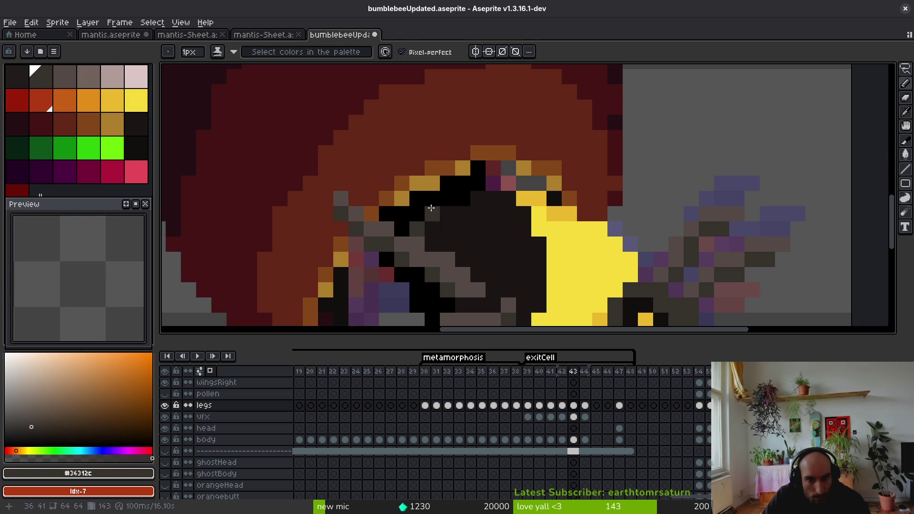
Step: Paint grey fuzz pixels along the thorax's upper-left edge and one pixel above it
{"action": "left_click", "coordinate": [419, 205], "text": "alt"}
{"action": "left_click", "coordinate": [431, 194]}
{"action": "left_click_drag", "start_coordinate": [422, 196], "coordinate": [409, 176]}
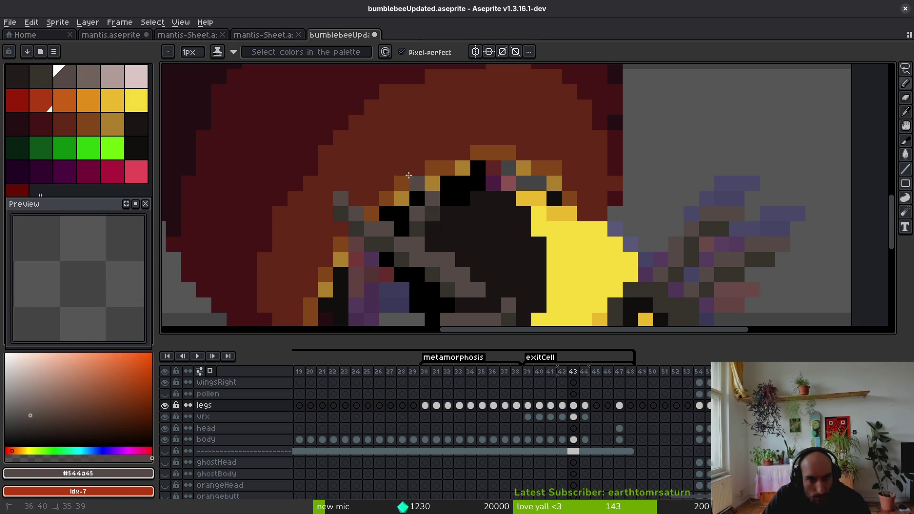
{"action": "left_click", "coordinate": [417, 197], "text": "alt"}
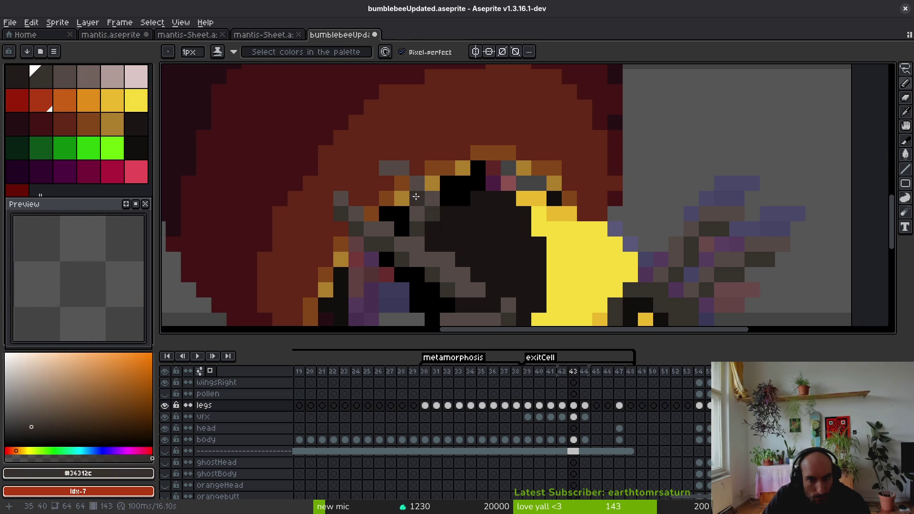
{"action": "left_click", "coordinate": [432, 198], "text": "alt"}
{"action": "left_click_drag", "start_coordinate": [398, 183], "coordinate": [414, 187]}
{"action": "left_click", "coordinate": [422, 197]}
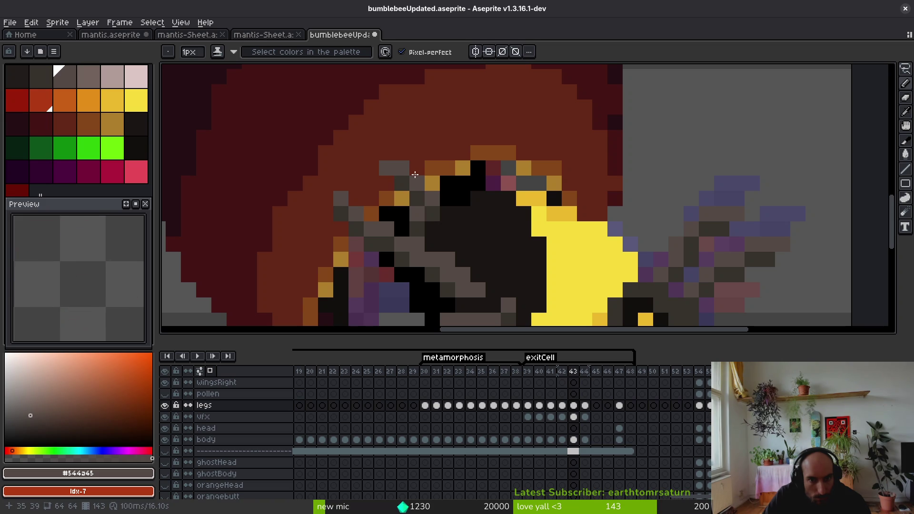
{"action": "left_click", "coordinate": [417, 175]}
Step: On frame 44, lasso-select the grey fuzz at the thorax's left side
{"action": "scroll", "coordinate": [446, 233], "scroll_direction": "down", "scroll_amount": 4}
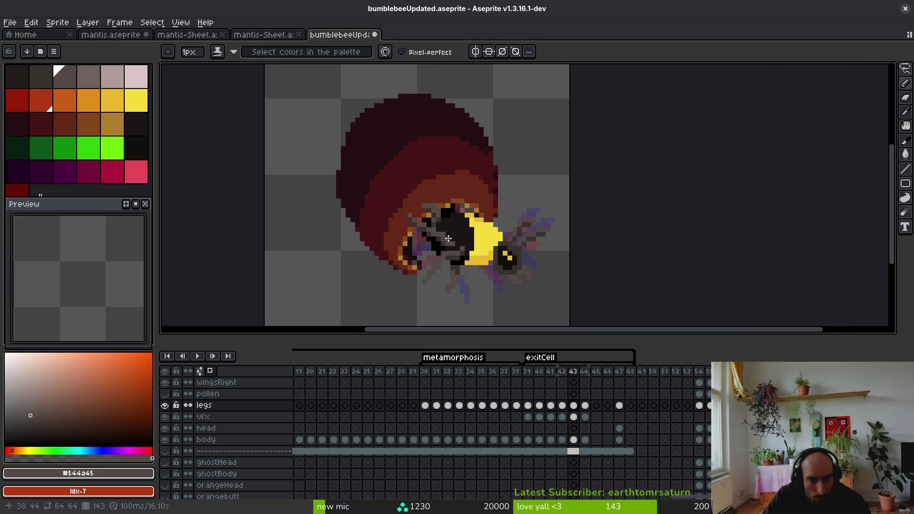
{"action": "key", "text": "Right"}
{"action": "scroll", "coordinate": [436, 233], "scroll_direction": "up", "scroll_amount": 5}
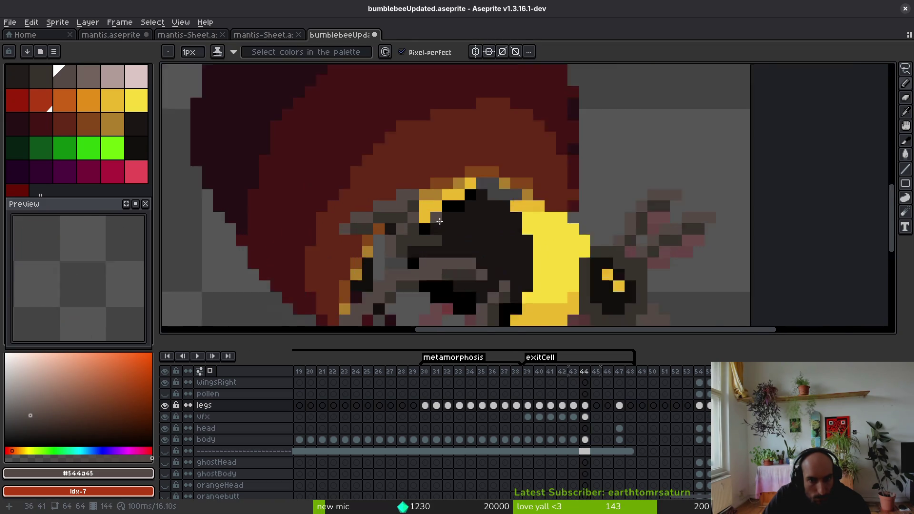
{"action": "key", "text": "shift+w"}
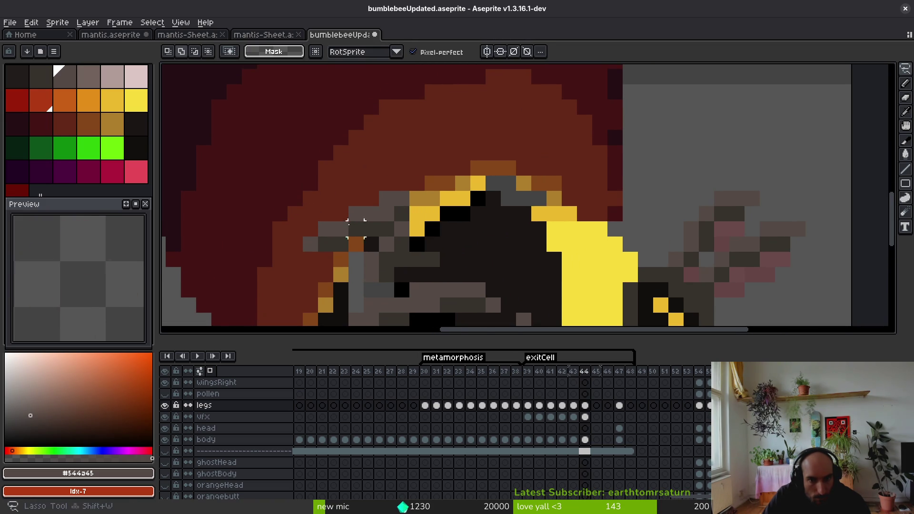
{"action": "scroll", "coordinate": [394, 212], "scroll_direction": "down", "scroll_amount": 1}
{"action": "left_click_drag", "start_coordinate": [350, 200], "coordinate": [329, 234]}
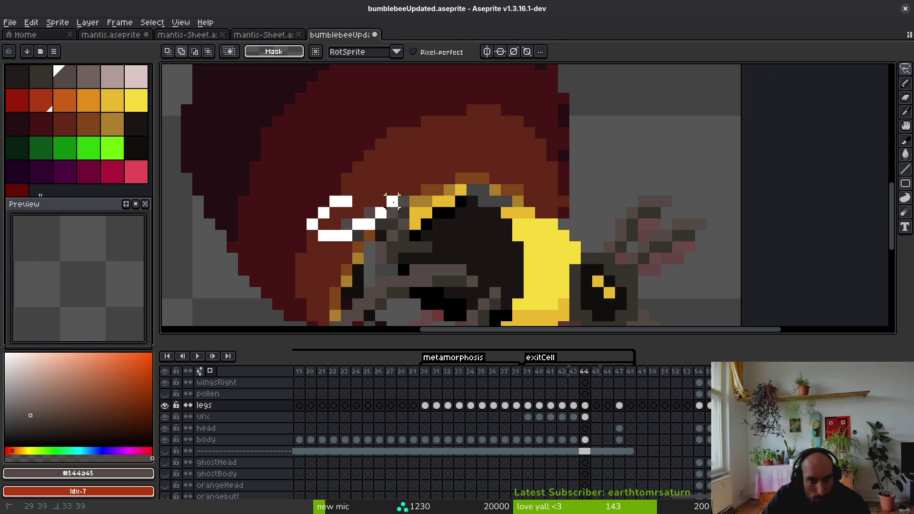
{"action": "left_click_drag", "start_coordinate": [392, 202], "coordinate": [393, 204]}
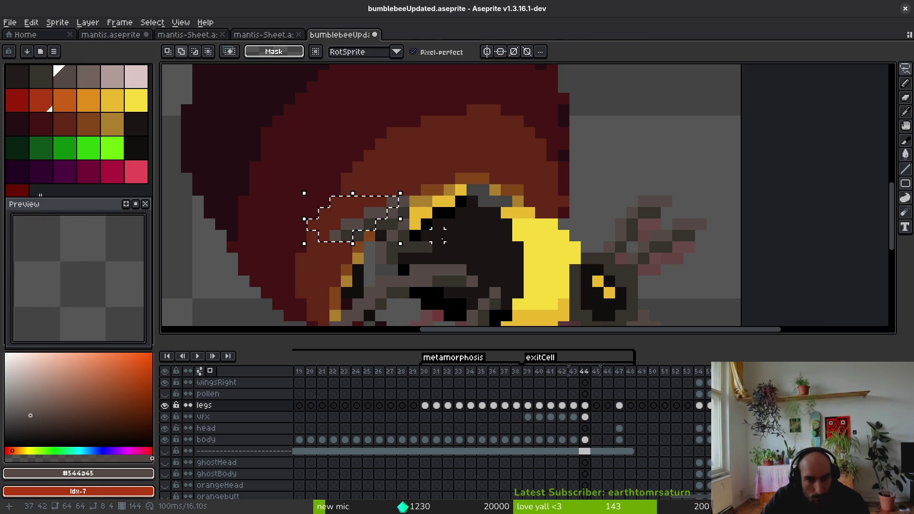
{"action": "scroll", "coordinate": [443, 234], "scroll_direction": "down", "scroll_amount": 3}
{"action": "scroll", "coordinate": [441, 237], "scroll_direction": "up", "scroll_amount": 3}
Step: Try nudging a 2x2 fuzz block right with a rectangular selection, then cancel the move
{"action": "key", "text": "i"}
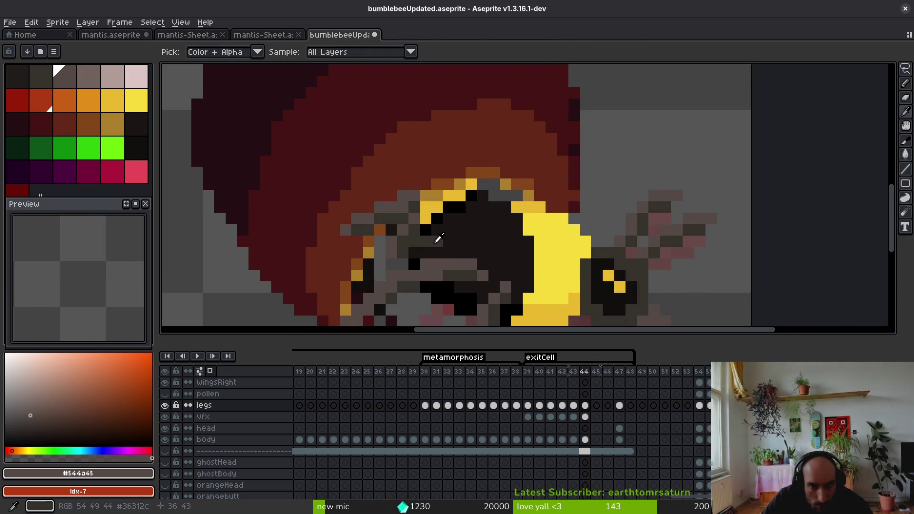
{"action": "key", "text": "m"}
{"action": "scroll", "coordinate": [390, 235], "scroll_direction": "up", "scroll_amount": 1}
{"action": "mouse_move", "coordinate": [288, 188]}
{"action": "left_mouse_down"}
{"action": "mouse_move", "coordinate": [335, 238]}
{"action": "mouse_move", "coordinate": [347, 231]}
{"action": "left_mouse_up"}
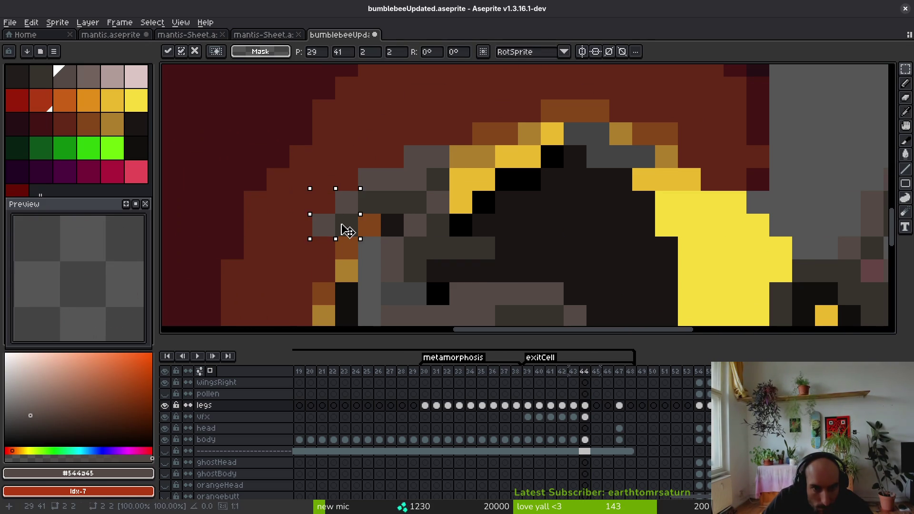
{"action": "key", "text": "Escape"}
{"action": "scroll", "coordinate": [429, 238], "scroll_direction": "down", "scroll_amount": 2}
{"action": "scroll", "coordinate": [361, 219], "scroll_direction": "up", "scroll_amount": 2}
Step: Paint two dark pixels at the thorax edge grey #544a45
{"action": "key", "text": "b"}
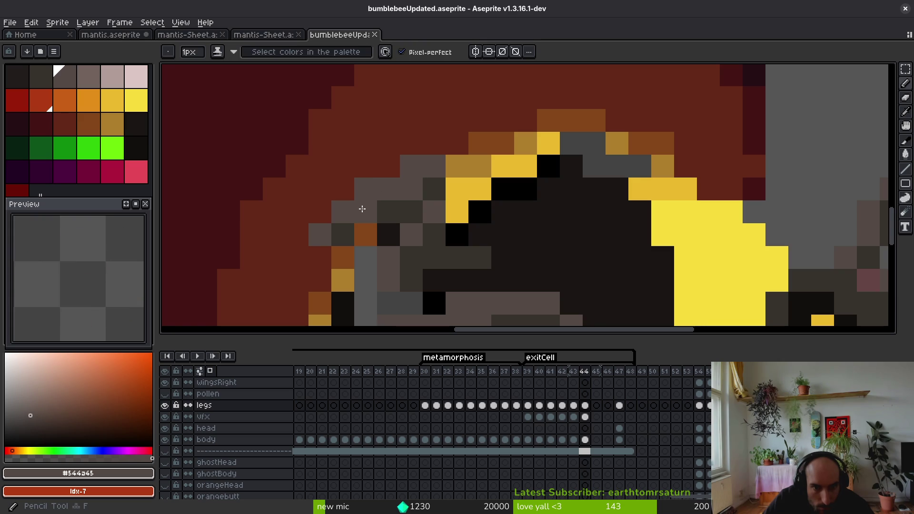
{"action": "left_click", "coordinate": [343, 233]}
{"action": "left_click", "coordinate": [388, 212]}
{"action": "scroll", "coordinate": [413, 243], "scroll_direction": "down", "scroll_amount": 4}
{"action": "scroll", "coordinate": [427, 241], "scroll_direction": "up", "scroll_amount": 4}
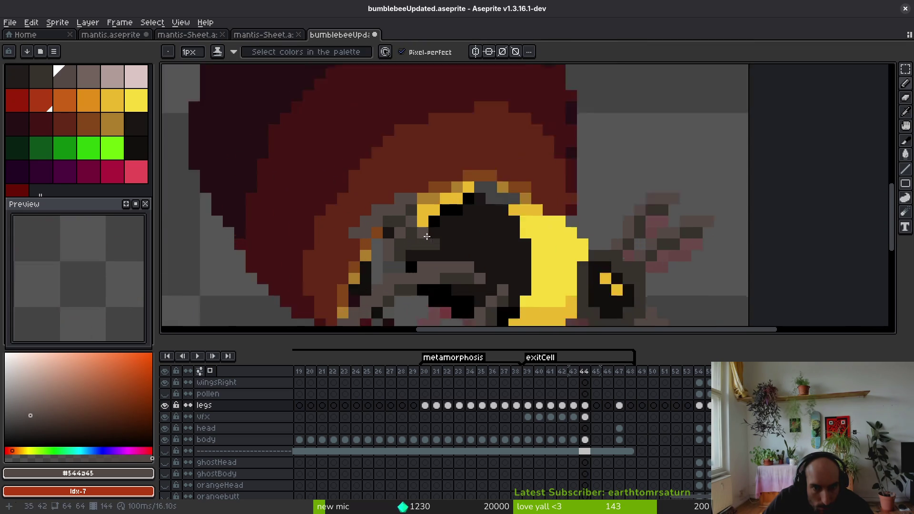
{"action": "key", "text": "e"}
{"action": "scroll", "coordinate": [409, 252], "scroll_direction": "up", "scroll_amount": 3}
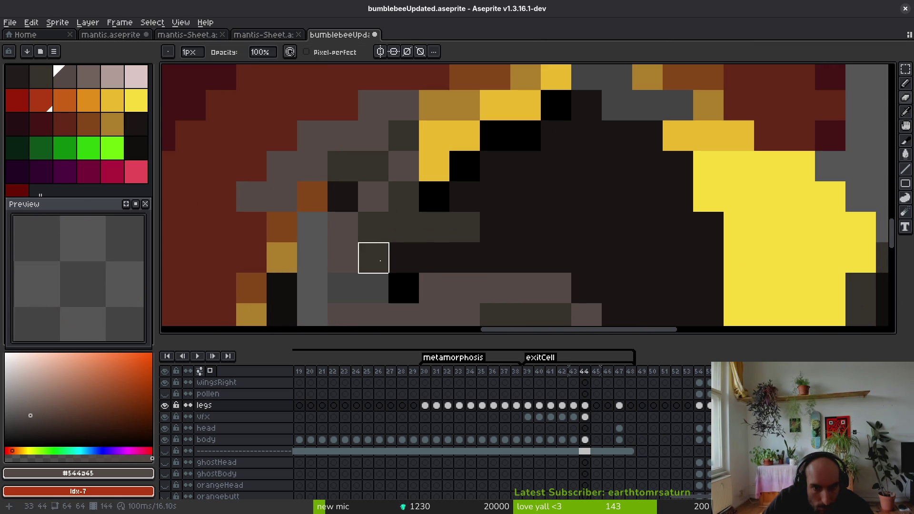
{"action": "key", "text": "f"}
{"action": "scroll", "coordinate": [418, 250], "scroll_direction": "down", "scroll_amount": 4}
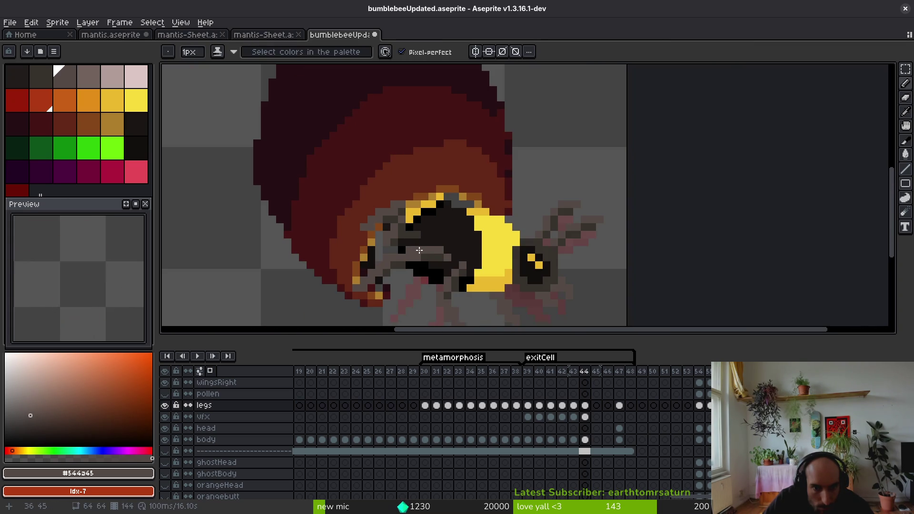
Step: Save bumblebeeUpdated.aseprite and advance to frame 45
{"action": "key", "text": "ctrl+s"}
{"action": "scroll", "coordinate": [424, 247], "scroll_direction": "down", "scroll_amount": 3}
{"action": "scroll", "coordinate": [423, 238], "scroll_direction": "up", "scroll_amount": 5}
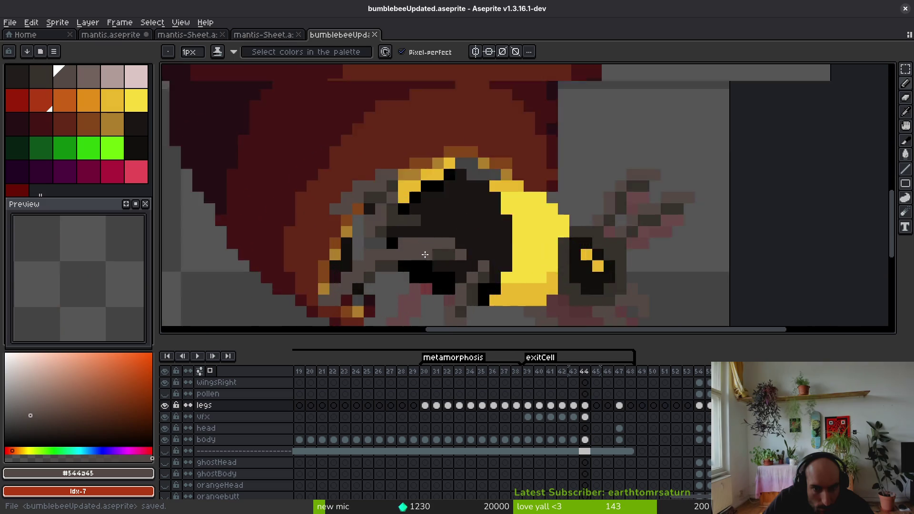
{"action": "scroll", "coordinate": [421, 229], "scroll_direction": "down", "scroll_amount": 1}
{"action": "scroll", "coordinate": [423, 238], "scroll_direction": "down", "scroll_amount": 1}
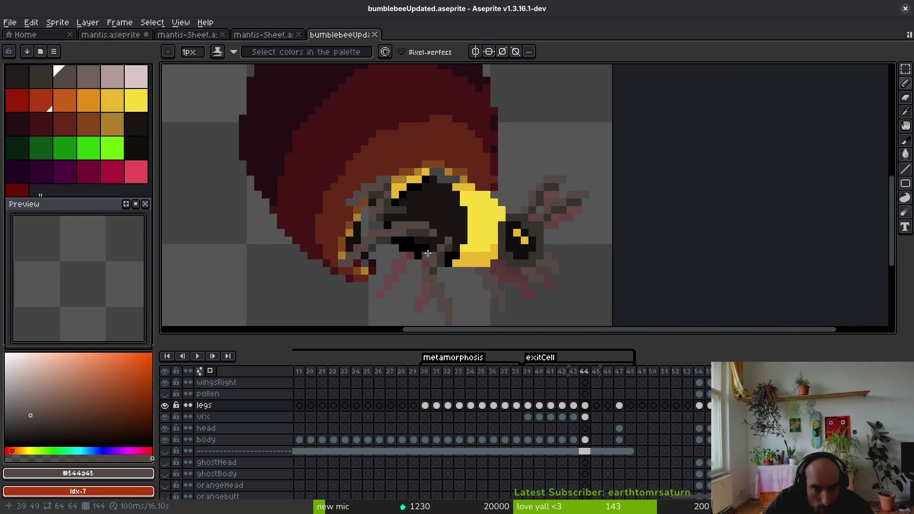
{"action": "key", "text": "Right"}
{"action": "key", "text": "alt"}
Step: Sample yellow #f7db3b from frame 44's stripe and copy the vfx cel into frame 45
{"action": "scroll", "coordinate": [444, 239], "scroll_direction": "down", "scroll_amount": 2}
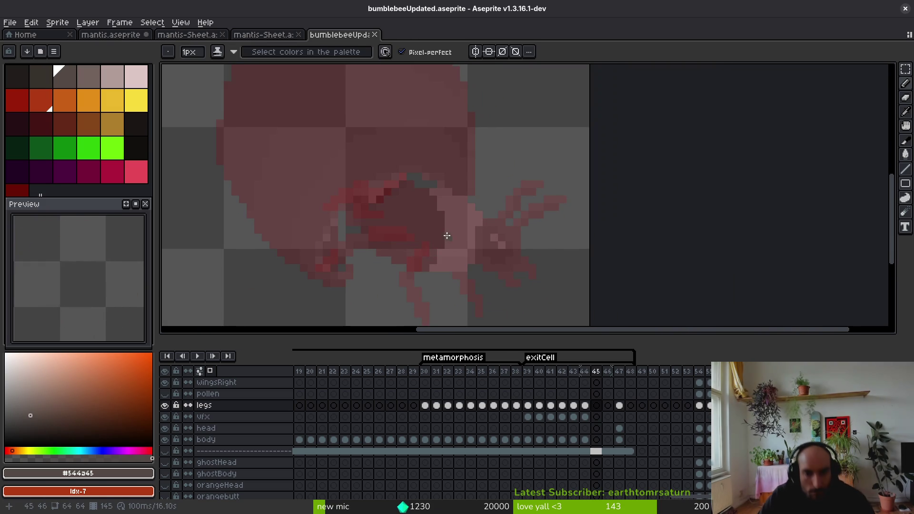
{"action": "key", "text": "Left"}
{"action": "left_click", "coordinate": [438, 185], "text": "alt"}
{"action": "key", "text": "Right"}
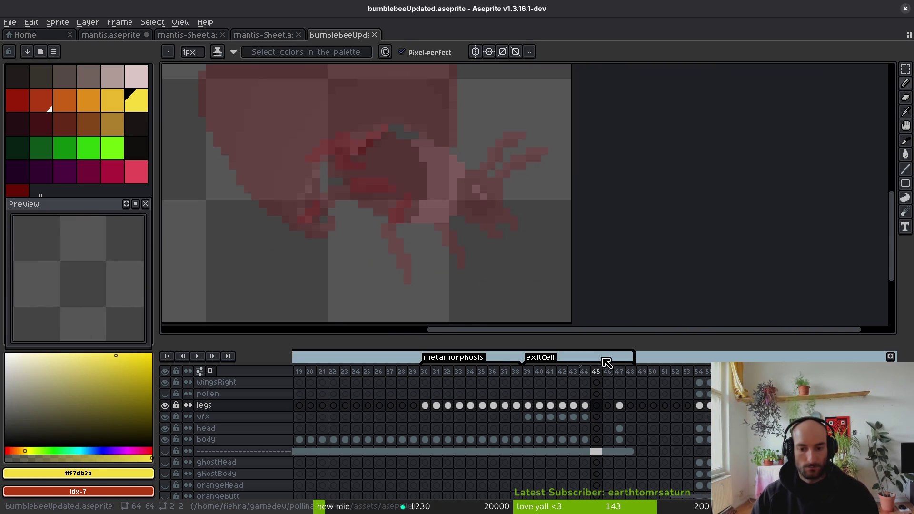
{"action": "left_click_drag", "start_coordinate": [585, 417], "coordinate": [596, 417]}
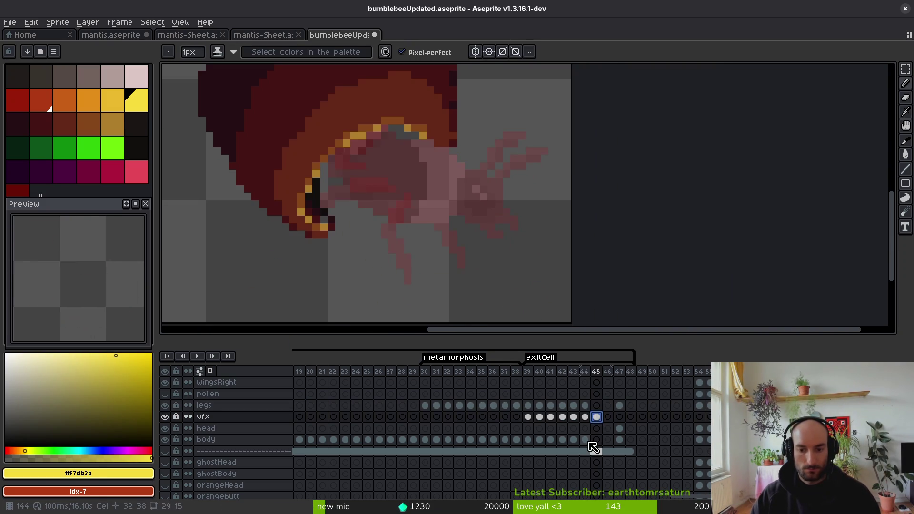
{"action": "left_click", "coordinate": [585, 439]}
Step: Compare frame 45 with frame 44's bee, then try a yellow arc across the body and undo it
{"action": "left_click", "coordinate": [597, 372]}
{"action": "key", "text": "alt"}
{"action": "key", "text": "Left"}
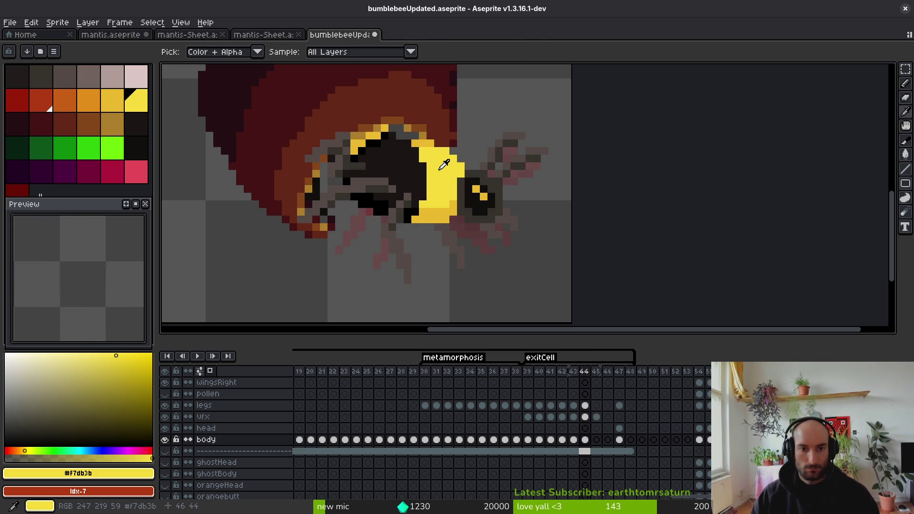
{"action": "key", "text": "Right"}
{"action": "key", "text": "Left"}
{"action": "key", "text": "Right"}
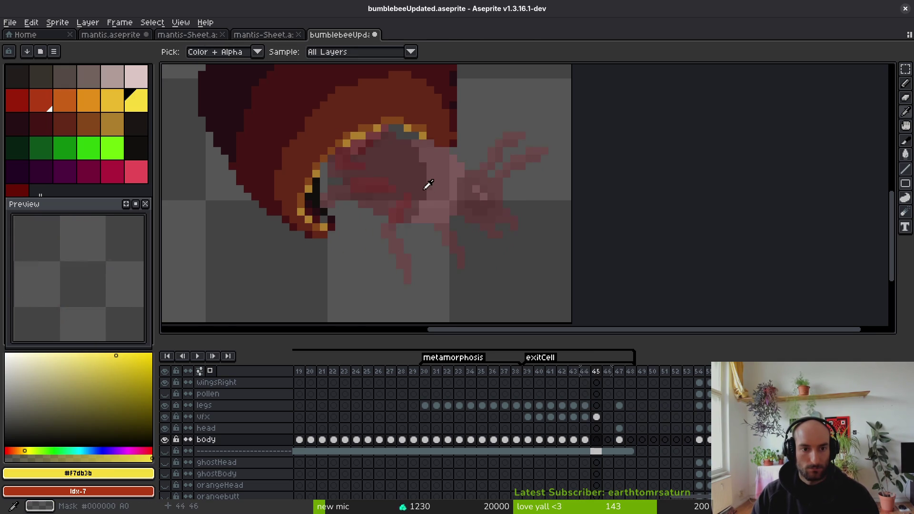
{"action": "scroll", "coordinate": [429, 186], "scroll_direction": "up", "scroll_amount": 1}
{"action": "key", "text": "Left"}
{"action": "key", "text": "Right"}
{"action": "mouse_move", "coordinate": [433, 158]}
{"action": "left_mouse_down"}
{"action": "mouse_move", "coordinate": [479, 189]}
{"action": "mouse_move", "coordinate": [444, 273]}
{"action": "left_mouse_up"}
{"action": "key", "text": "ctrl+z"}
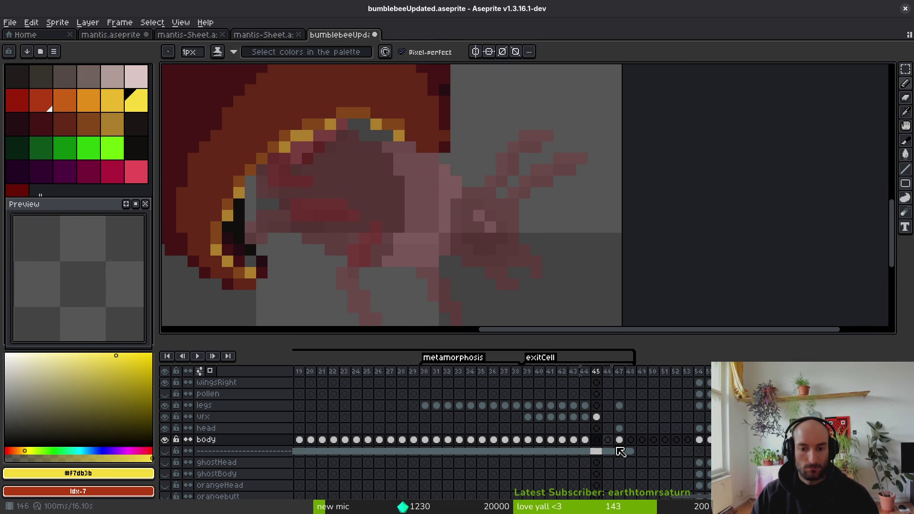
Step: On frame 45's body cel, pencil a closed yellow outline for the stripe along the body's front
{"action": "left_click", "coordinate": [599, 417]}
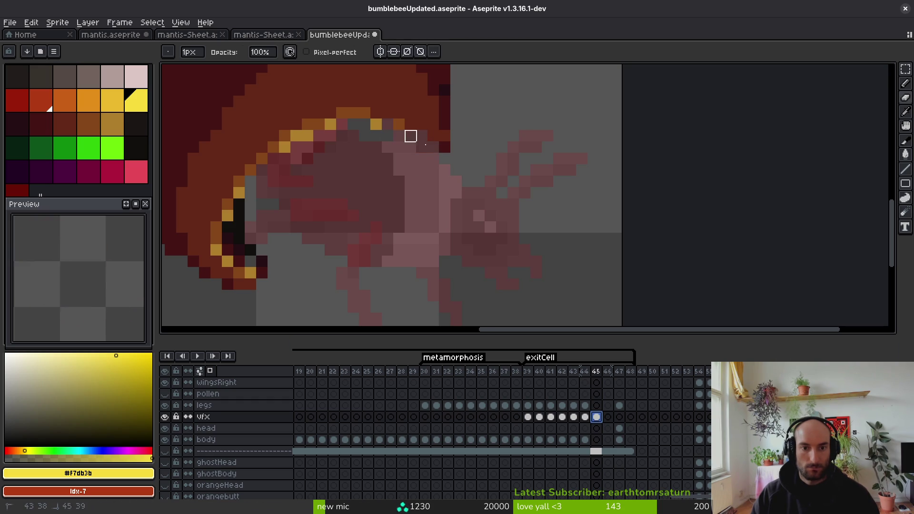
{"action": "left_click", "coordinate": [598, 434]}
{"action": "left_click", "coordinate": [596, 440]}
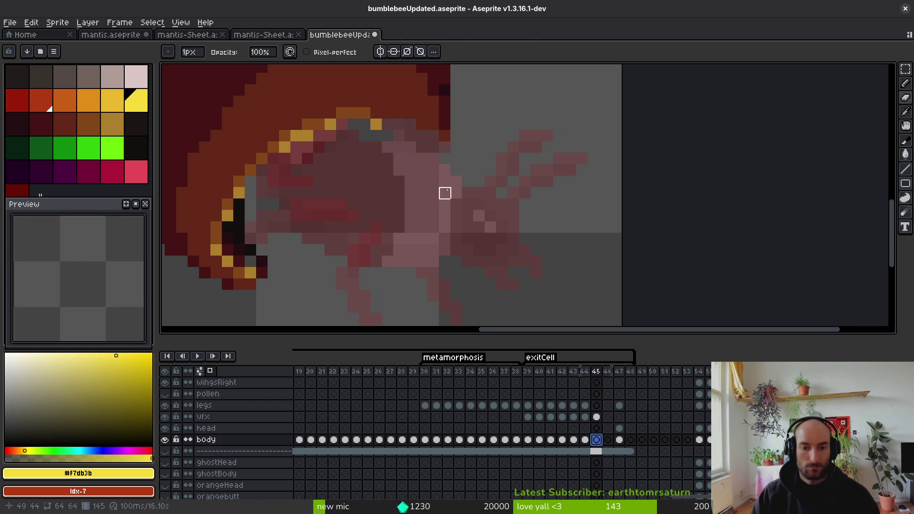
{"action": "key", "text": "b"}
{"action": "scroll", "coordinate": [393, 126], "scroll_direction": "up", "scroll_amount": 1}
{"action": "mouse_move", "coordinate": [401, 138]}
{"action": "left_mouse_down"}
{"action": "mouse_move", "coordinate": [401, 154]}
{"action": "mouse_move", "coordinate": [461, 154]}
{"action": "mouse_move", "coordinate": [493, 217]}
{"action": "mouse_move", "coordinate": [464, 279]}
{"action": "mouse_move", "coordinate": [405, 308]}
{"action": "left_mouse_up"}
{"action": "left_click", "coordinate": [370, 168]}
{"action": "mouse_move", "coordinate": [370, 139]}
{"action": "left_mouse_down"}
{"action": "mouse_move", "coordinate": [355, 138]}
{"action": "mouse_move", "coordinate": [387, 189]}
{"action": "mouse_move", "coordinate": [399, 283]}
{"action": "left_mouse_up"}
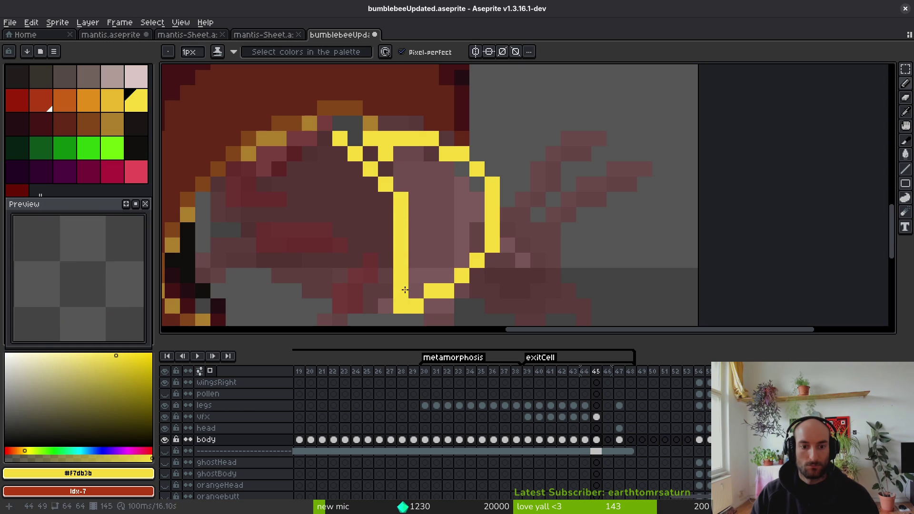
{"action": "left_click", "coordinate": [364, 152]}
Step: Bucket-fill the yellow outline, then erase its left edge into a clean diagonal
{"action": "key", "text": "g"}
{"action": "left_click", "coordinate": [447, 214]}
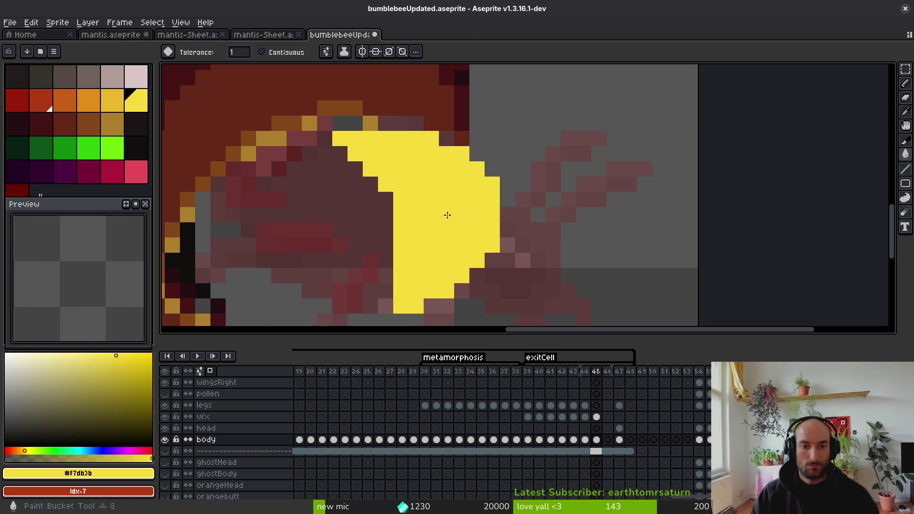
{"action": "scroll", "coordinate": [428, 238], "scroll_direction": "down", "scroll_amount": 2}
{"action": "key", "text": "e"}
{"action": "left_click_drag", "start_coordinate": [417, 250], "coordinate": [402, 188]}
{"action": "scroll", "coordinate": [405, 204], "scroll_direction": "up", "scroll_amount": 2}
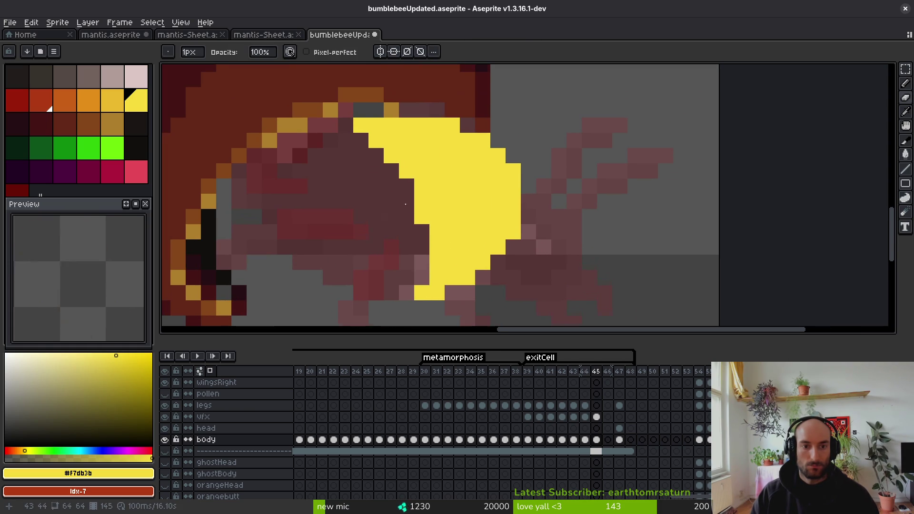
{"action": "left_click_drag", "start_coordinate": [345, 125], "coordinate": [407, 201]}
{"action": "left_click", "coordinate": [422, 217]}
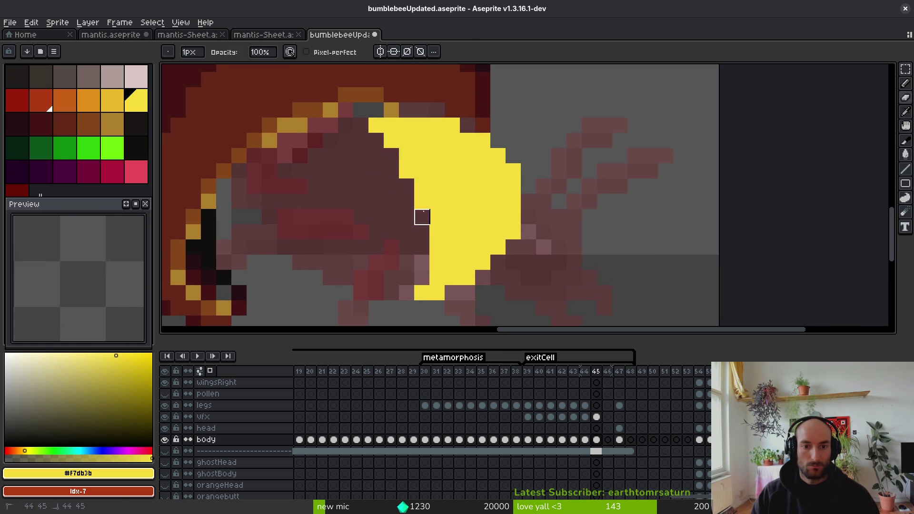
Step: Inspect the trimmed yellow stripe while switching between the Eyedropper and the Pencil
{"action": "scroll", "coordinate": [513, 232], "scroll_direction": "down", "scroll_amount": 3}
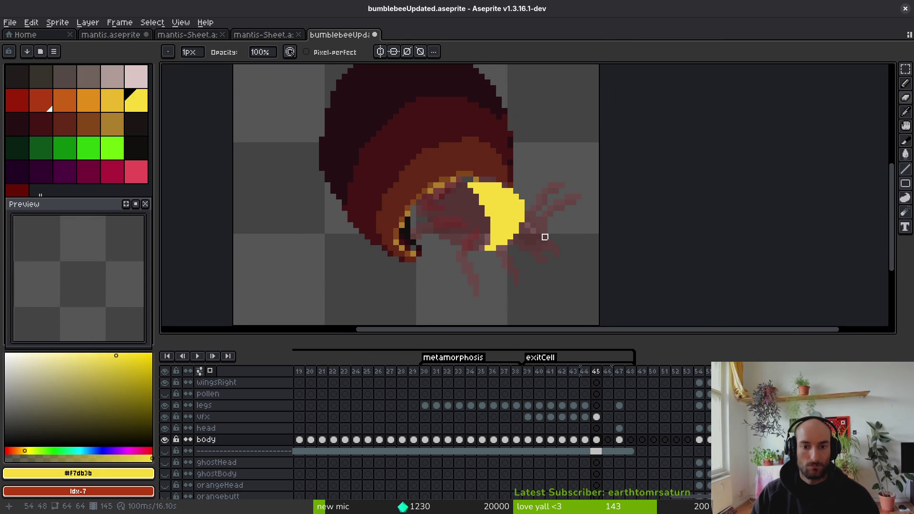
{"action": "scroll", "coordinate": [515, 189], "scroll_direction": "up", "scroll_amount": 2}
{"action": "scroll", "coordinate": [563, 219], "scroll_direction": "down", "scroll_amount": 3}
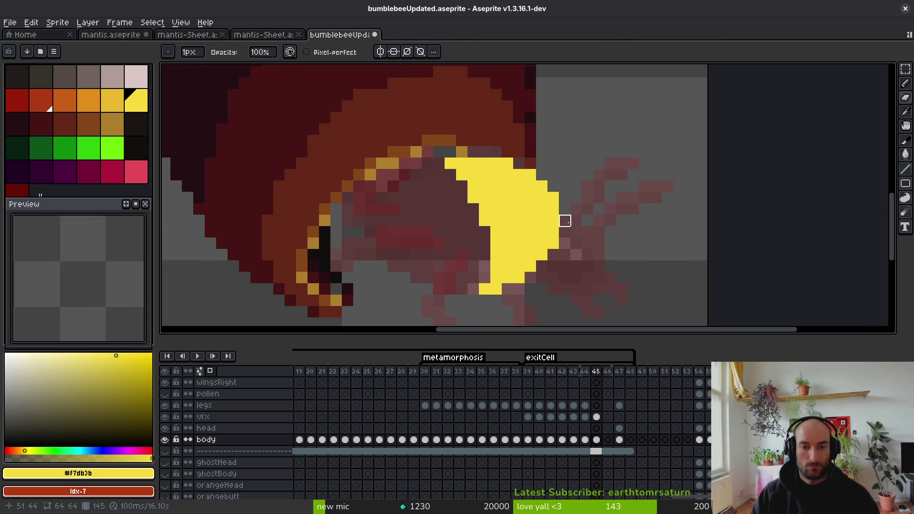
{"action": "key", "text": "i"}
{"action": "key", "text": "b"}
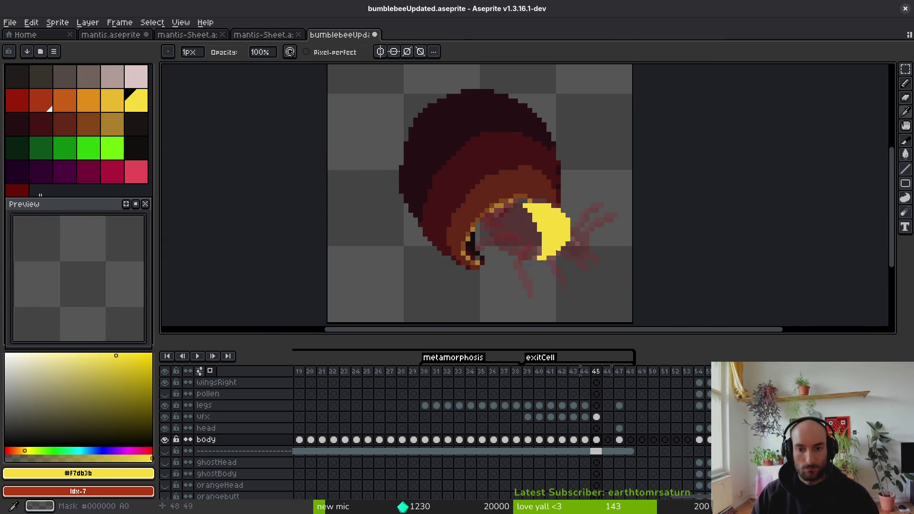
{"action": "scroll", "coordinate": [501, 199], "scroll_direction": "up", "scroll_amount": 4}
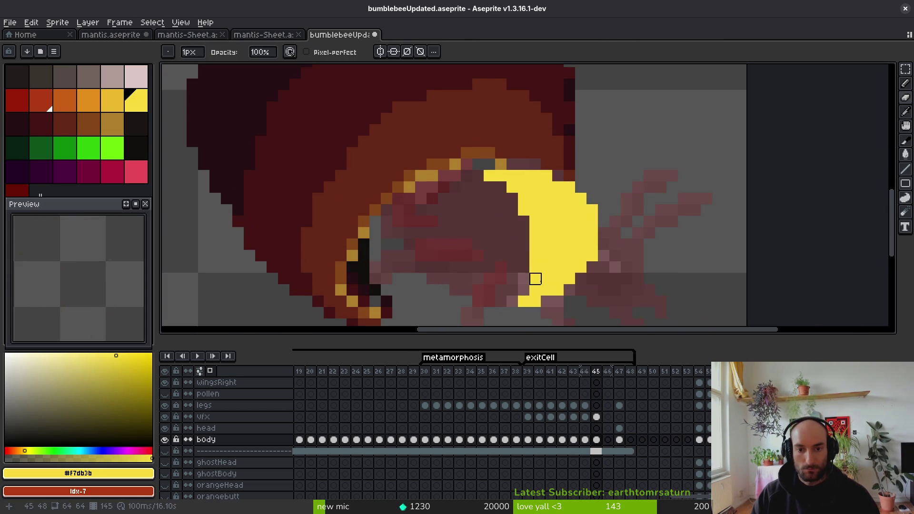
{"action": "scroll", "coordinate": [559, 290], "scroll_direction": "down", "scroll_amount": 3}
{"action": "key", "text": "i"}
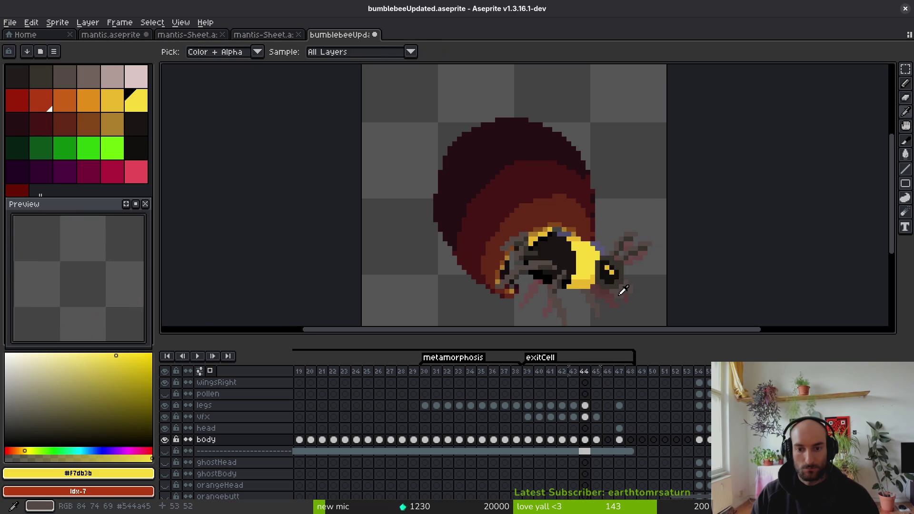
{"action": "key", "text": "b"}
{"action": "scroll", "coordinate": [594, 277], "scroll_direction": "up", "scroll_amount": 3}
{"action": "key", "text": "b"}
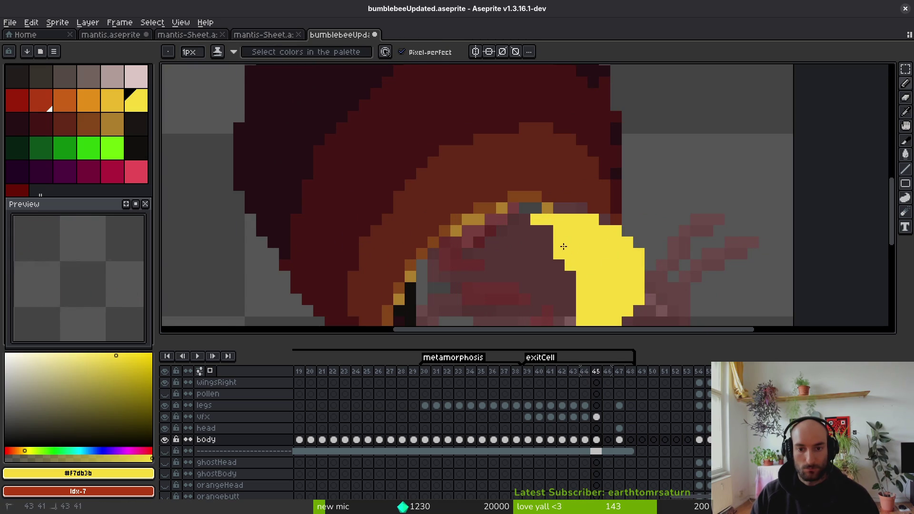
{"action": "scroll", "coordinate": [589, 260], "scroll_direction": "down", "scroll_amount": 3}
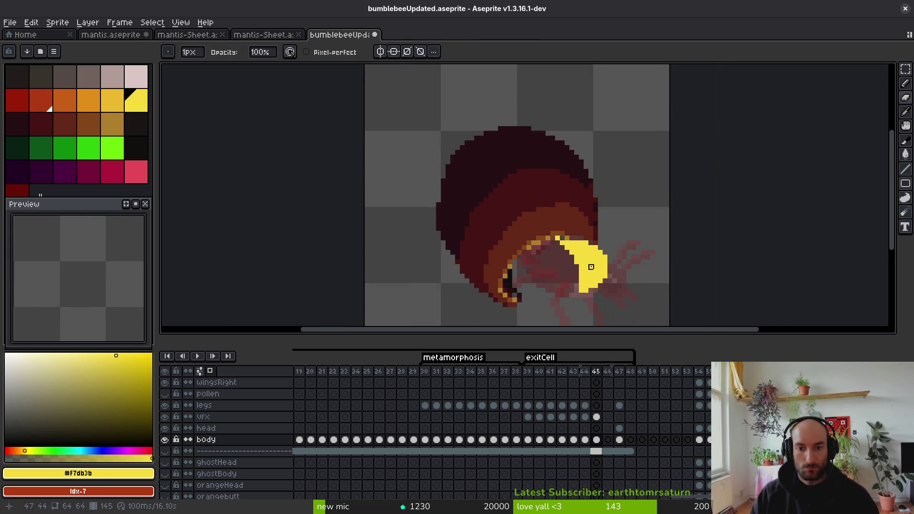
{"action": "scroll", "coordinate": [588, 261], "scroll_direction": "down", "scroll_amount": 2}
{"action": "scroll", "coordinate": [548, 236], "scroll_direction": "up", "scroll_amount": 1}
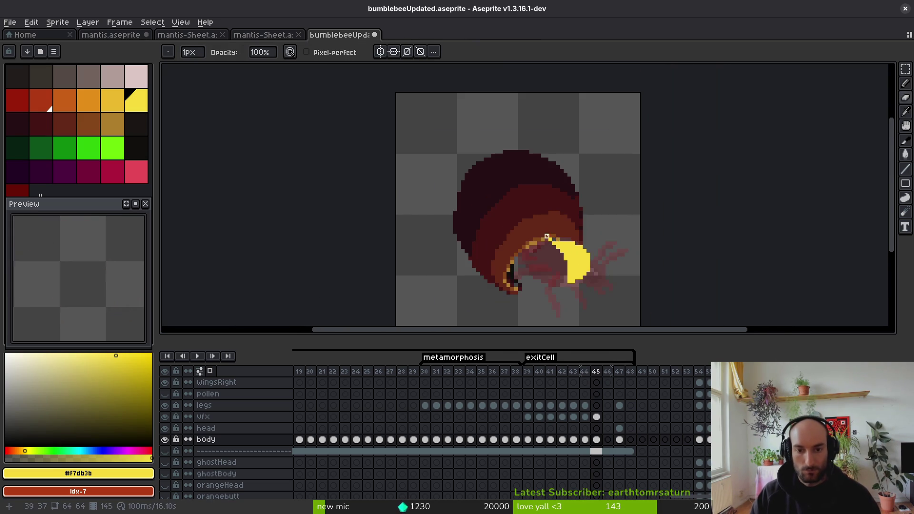
{"action": "scroll", "coordinate": [577, 247], "scroll_direction": "down", "scroll_amount": 2}
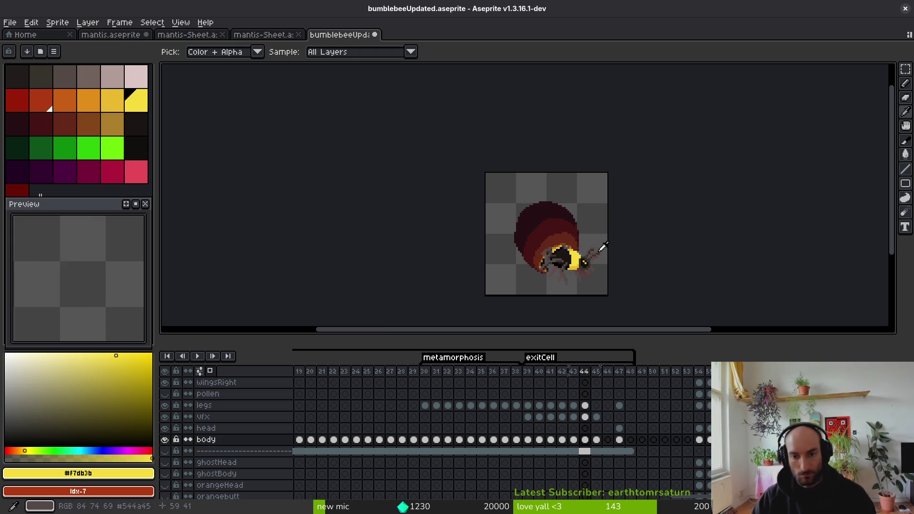
Step: Eyedrop the dark body colour from frame 44 and return to frame 45 with the Pencil
{"action": "key", "text": "i"}
{"action": "key", "text": "comma"}
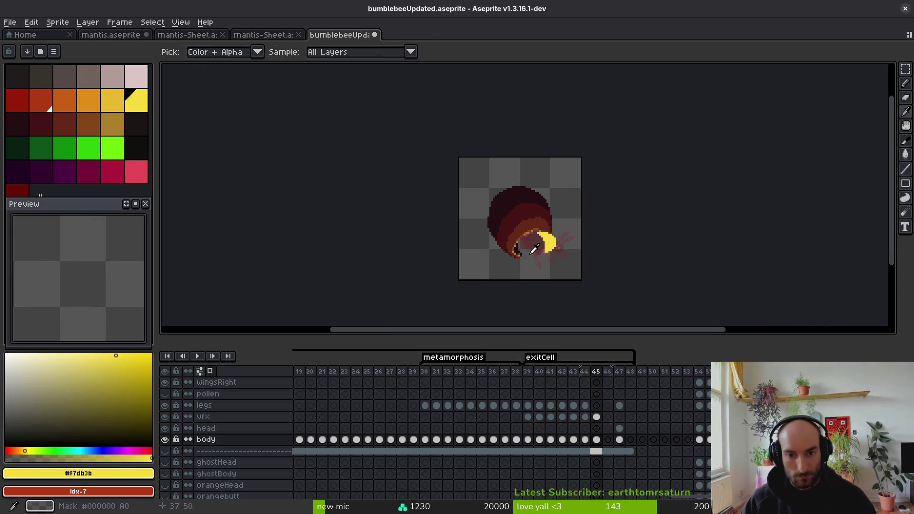
{"action": "scroll", "coordinate": [543, 248], "scroll_direction": "up", "scroll_amount": 2}
{"action": "left_click", "coordinate": [564, 215]}
{"action": "key", "text": "period"}
{"action": "key", "text": "b"}
{"action": "scroll", "coordinate": [571, 257], "scroll_direction": "up", "scroll_amount": 3}
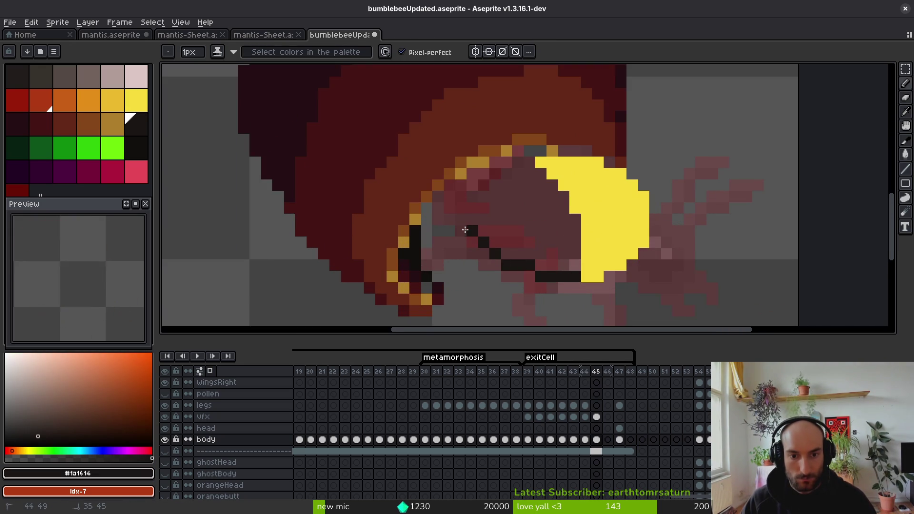
Step: Close the dark outline across the lower body and bucket-fill the body's middle with #1a1614
{"action": "left_click_drag", "start_coordinate": [552, 278], "coordinate": [524, 275]}
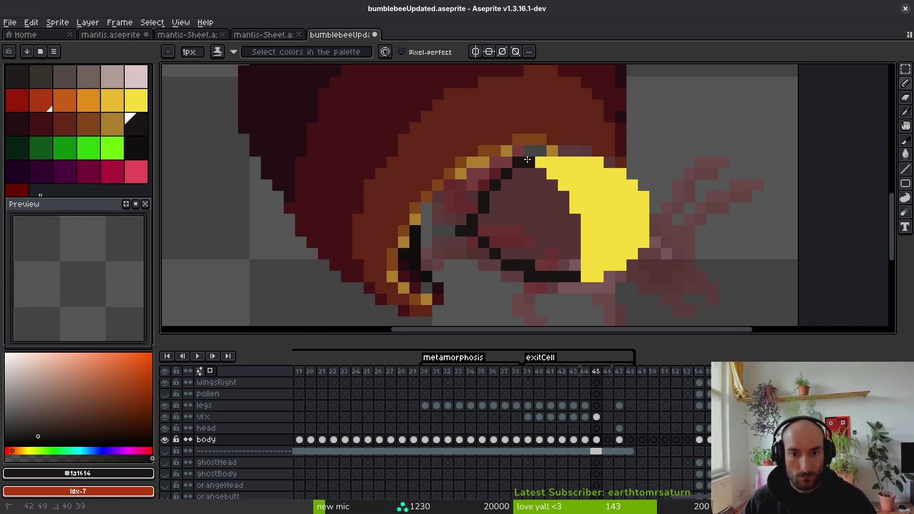
{"action": "key", "text": "e"}
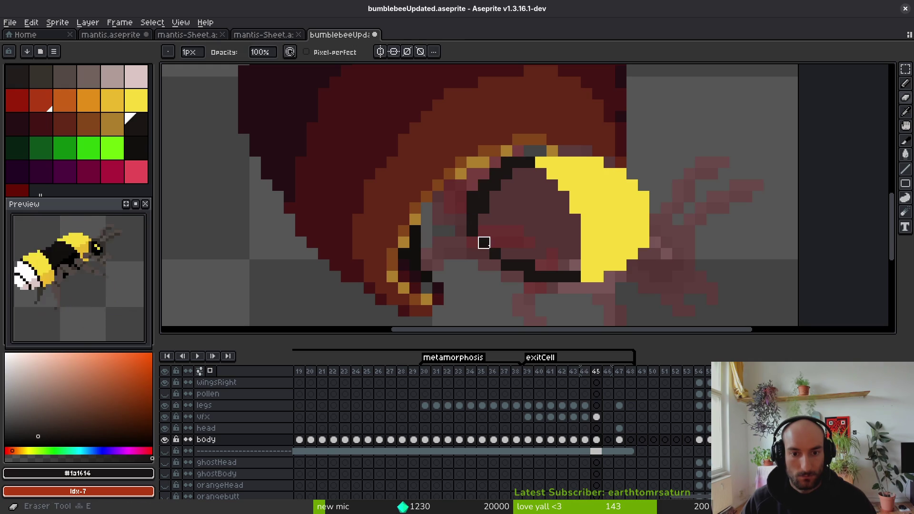
{"action": "key", "text": "g"}
{"action": "left_click", "coordinate": [506, 215]}
{"action": "scroll", "coordinate": [524, 211], "scroll_direction": "down", "scroll_amount": 3}
{"action": "scroll", "coordinate": [541, 208], "scroll_direction": "up", "scroll_amount": 2}
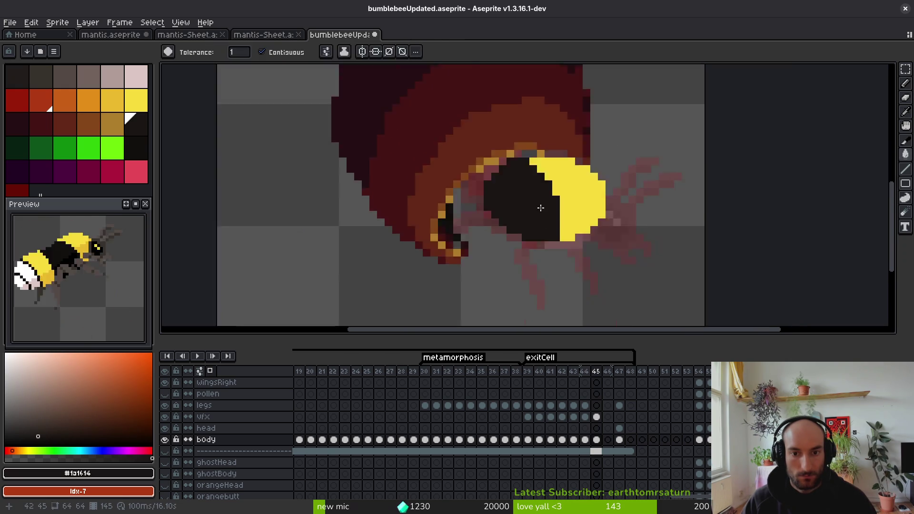
{"action": "scroll", "coordinate": [540, 208], "scroll_direction": "down", "scroll_amount": 3}
{"action": "scroll", "coordinate": [556, 238], "scroll_direction": "up", "scroll_amount": 3}
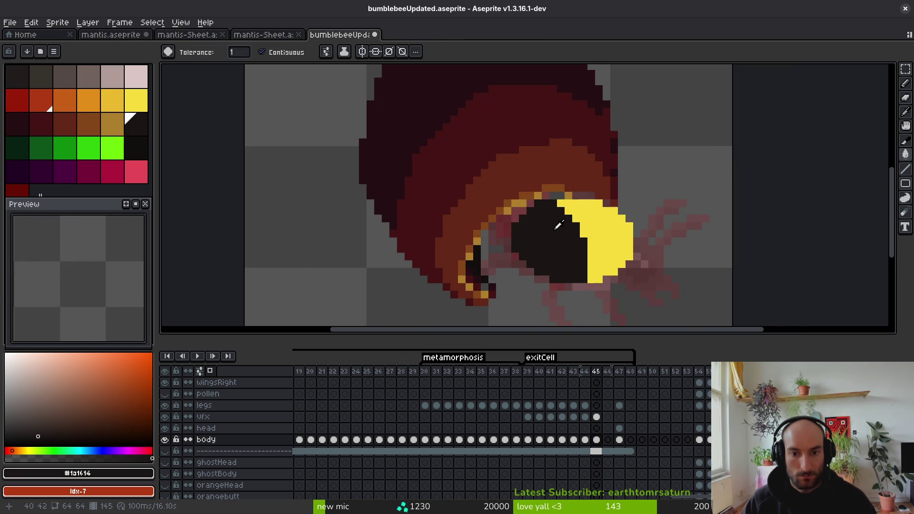
{"action": "key", "text": "ctrl+z"}
{"action": "key", "text": "ctrl+y"}
Step: Pencil gold pixels along the dark area's upper-left edge over the maroon, then re-pick the dark colour
{"action": "key", "text": "b"}
{"action": "scroll", "coordinate": [552, 190], "scroll_direction": "up", "scroll_amount": 2}
{"action": "left_click", "coordinate": [552, 180]}
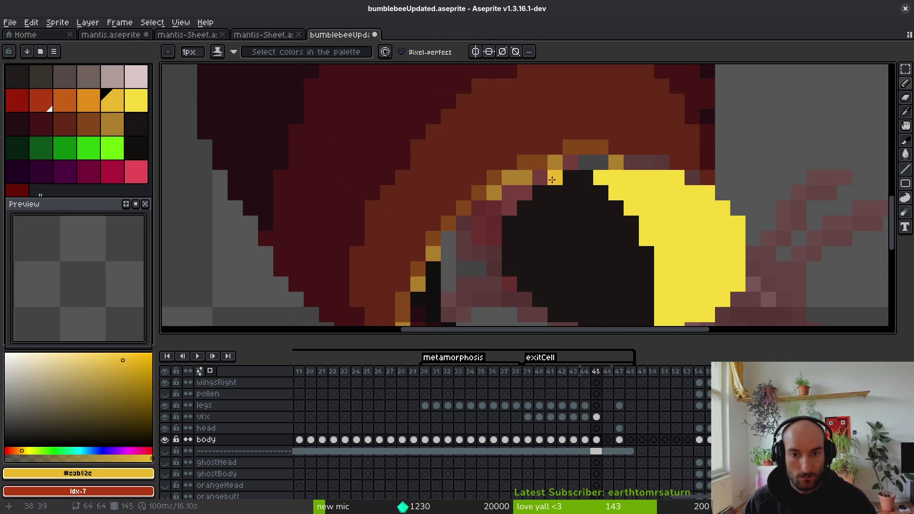
{"action": "mouse_move", "coordinate": [552, 179]}
{"action": "left_mouse_down"}
{"action": "mouse_move", "coordinate": [509, 267]}
{"action": "mouse_move", "coordinate": [538, 207]}
{"action": "mouse_move", "coordinate": [533, 238]}
{"action": "left_mouse_up"}
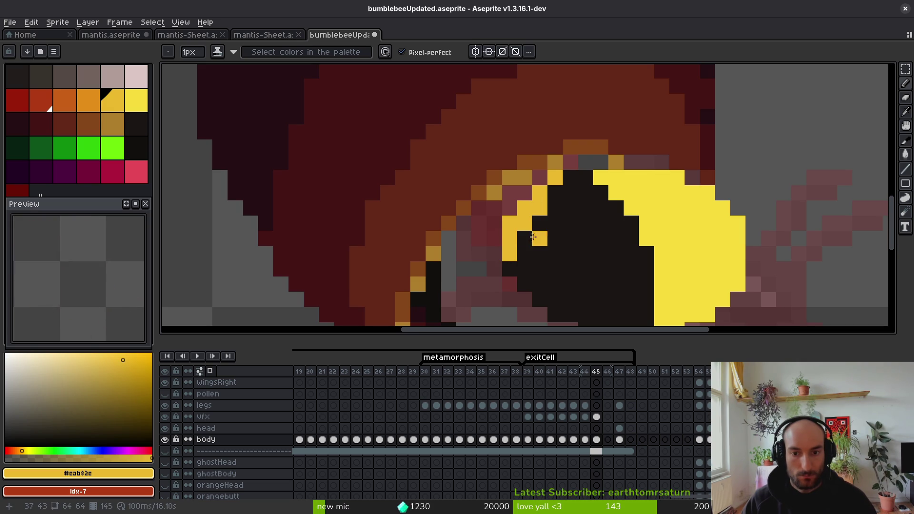
{"action": "mouse_move", "coordinate": [514, 201]}
{"action": "left_mouse_down"}
{"action": "mouse_move", "coordinate": [540, 181]}
{"action": "mouse_move", "coordinate": [483, 212]}
{"action": "left_mouse_up"}
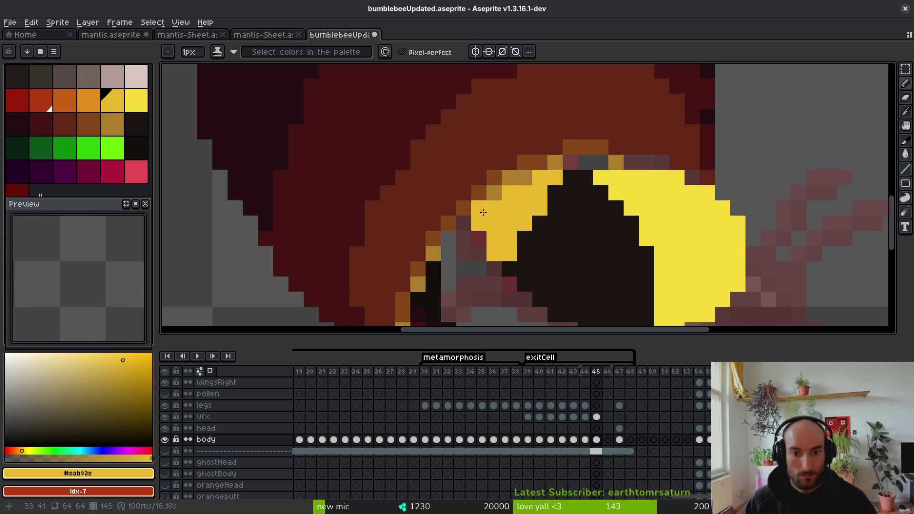
{"action": "scroll", "coordinate": [490, 235], "scroll_direction": "down", "scroll_amount": 4}
{"action": "left_click", "coordinate": [497, 229]}
{"action": "scroll", "coordinate": [497, 229], "scroll_direction": "up", "scroll_amount": 3}
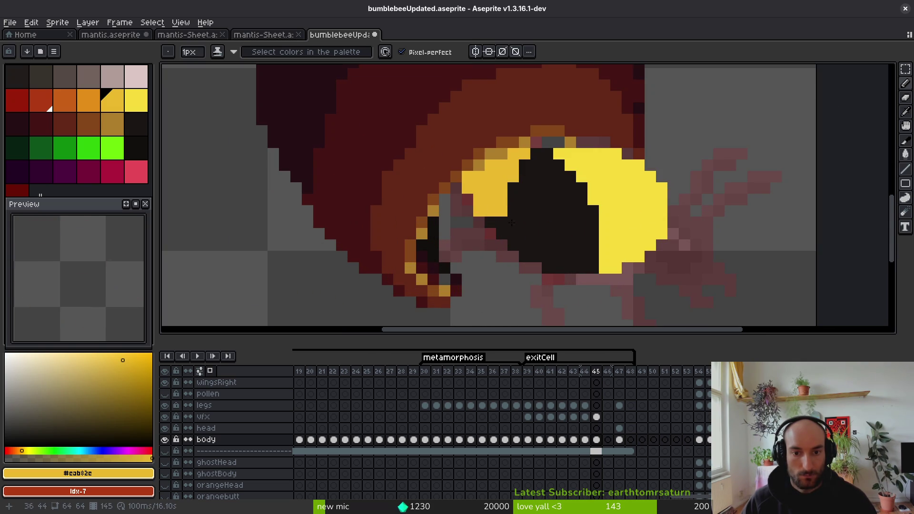
{"action": "left_click", "coordinate": [511, 223], "text": "alt"}
{"action": "scroll", "coordinate": [531, 224], "scroll_direction": "down", "scroll_amount": 4}
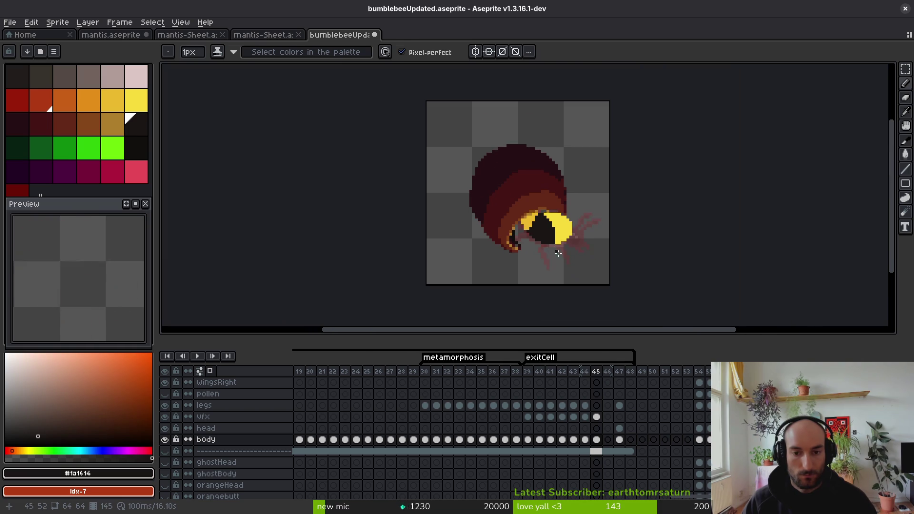
{"action": "scroll", "coordinate": [546, 226], "scroll_direction": "up", "scroll_amount": 2}
{"action": "scroll", "coordinate": [546, 226], "scroll_direction": "up", "scroll_amount": 1}
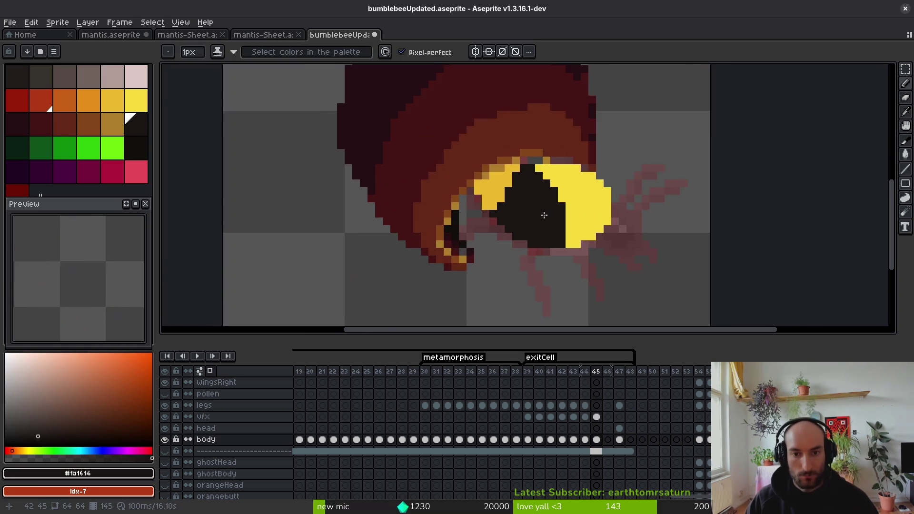
{"action": "scroll", "coordinate": [543, 212], "scroll_direction": "down", "scroll_amount": 1}
{"action": "scroll", "coordinate": [520, 195], "scroll_direction": "up", "scroll_amount": 2}
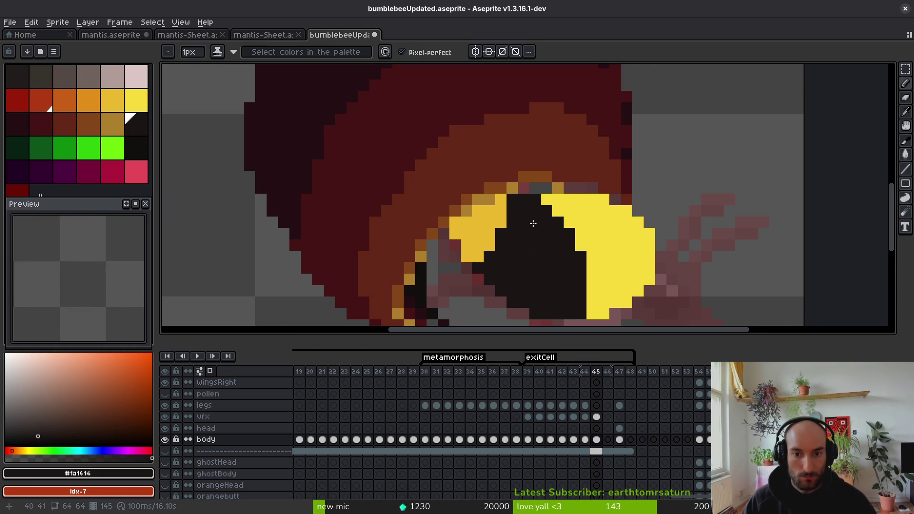
Step: Select the dark body area, then paint a dark pixel into the thorax
{"action": "scroll", "coordinate": [548, 234], "scroll_direction": "down", "scroll_amount": 1}
{"action": "key", "text": "m"}
{"action": "left_click_drag", "start_coordinate": [486, 143], "coordinate": [605, 271]}
{"action": "scroll", "coordinate": [527, 219], "scroll_direction": "up", "scroll_amount": 2}
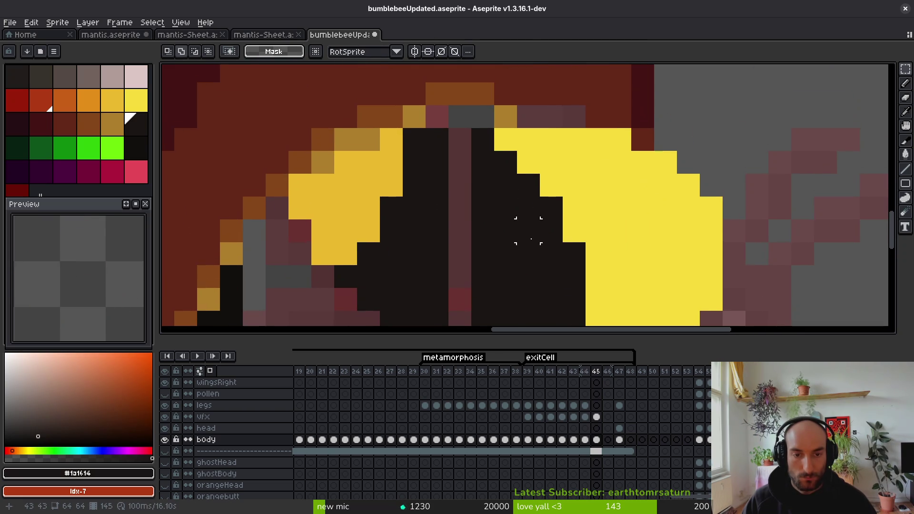
{"action": "key", "text": "i"}
{"action": "key", "text": "b"}
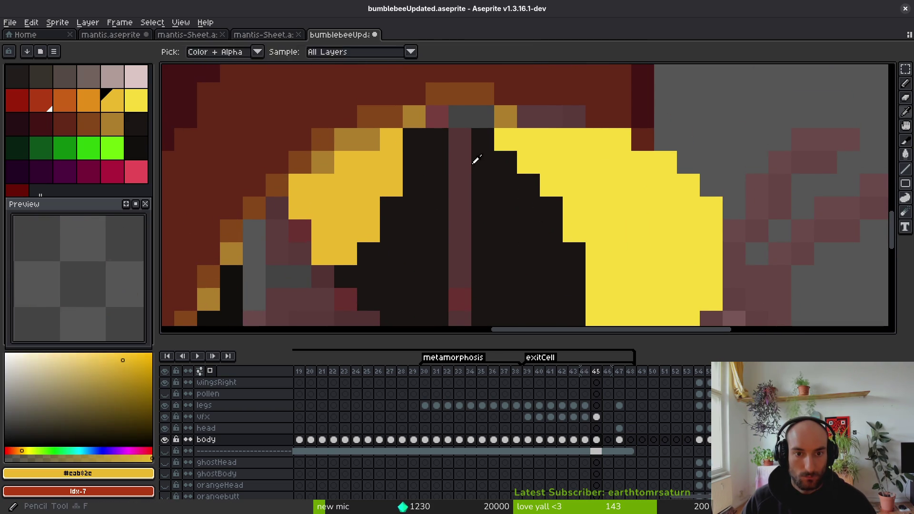
{"action": "left_click", "coordinate": [450, 136]}
Step: Paint bright yellow along the thorax's top edge and compare it against frame 44
{"action": "scroll", "coordinate": [453, 244], "scroll_direction": "down", "scroll_amount": 5}
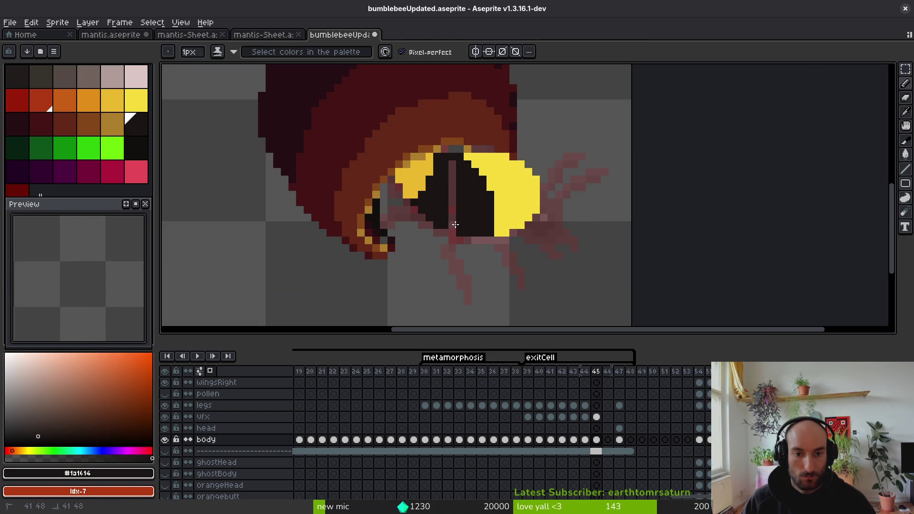
{"action": "scroll", "coordinate": [486, 209], "scroll_direction": "left", "scroll_amount": 2}
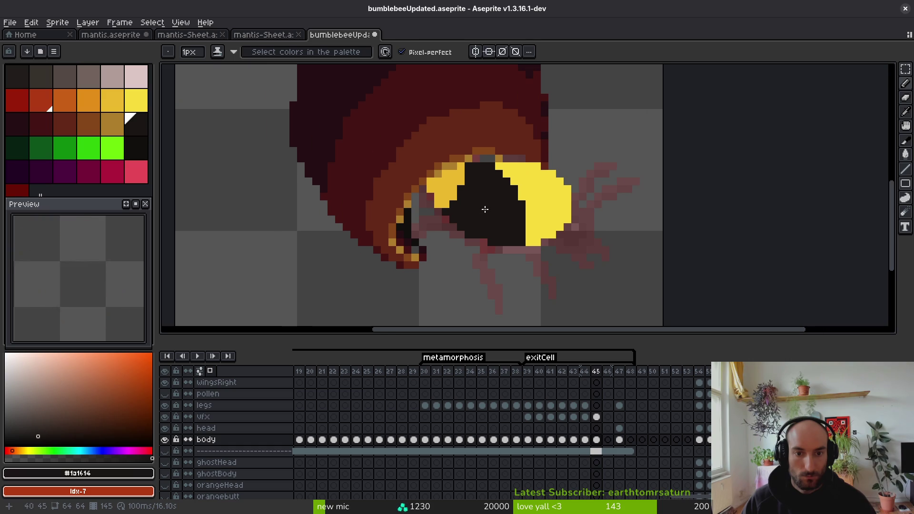
{"action": "left_click", "coordinate": [533, 186], "text": "alt"}
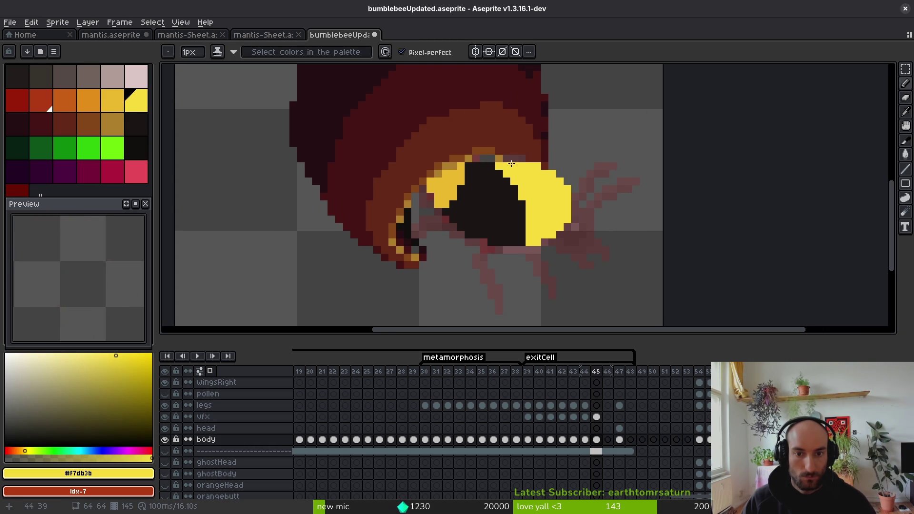
{"action": "left_click_drag", "start_coordinate": [507, 162], "coordinate": [498, 163]}
{"action": "scroll", "coordinate": [501, 161], "scroll_direction": "down", "scroll_amount": 2}
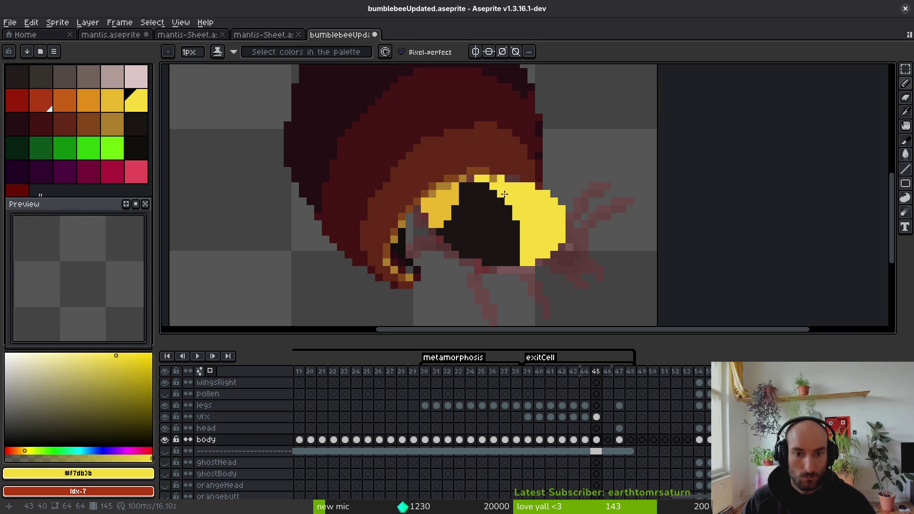
{"action": "key", "text": "Left"}
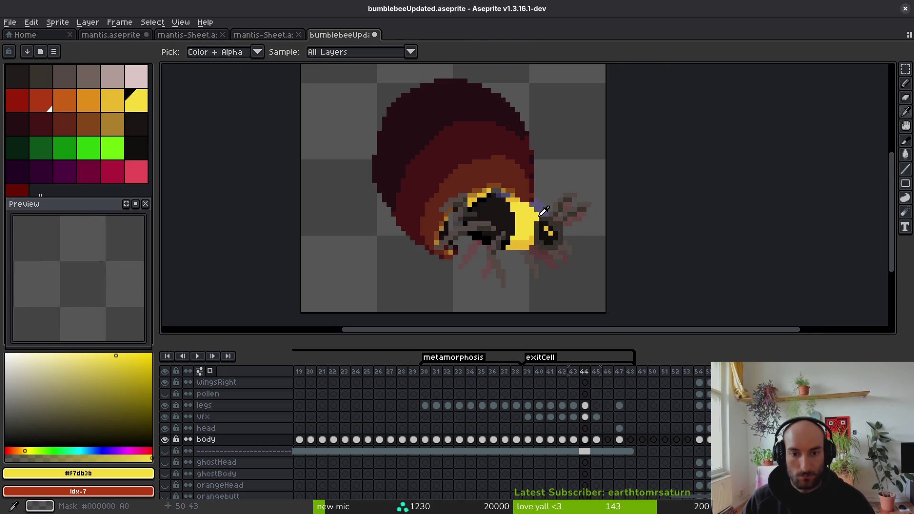
{"action": "key", "text": "Right"}
{"action": "key", "text": "Left"}
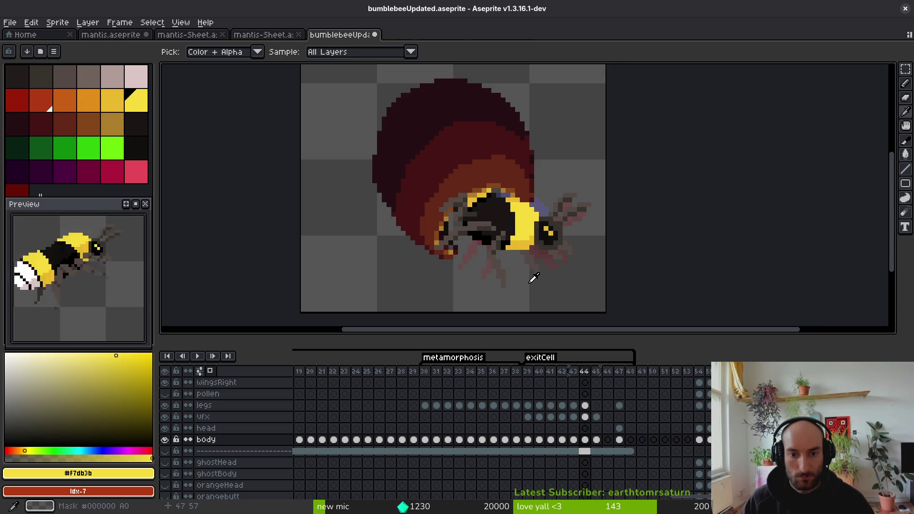
Step: Pick the darker stripe yellow and save bumblebeeUpdated.aseprite
{"action": "scroll", "coordinate": [498, 211], "scroll_direction": "up", "scroll_amount": 2}
{"action": "scroll", "coordinate": [477, 204], "scroll_direction": "up", "scroll_amount": 1}
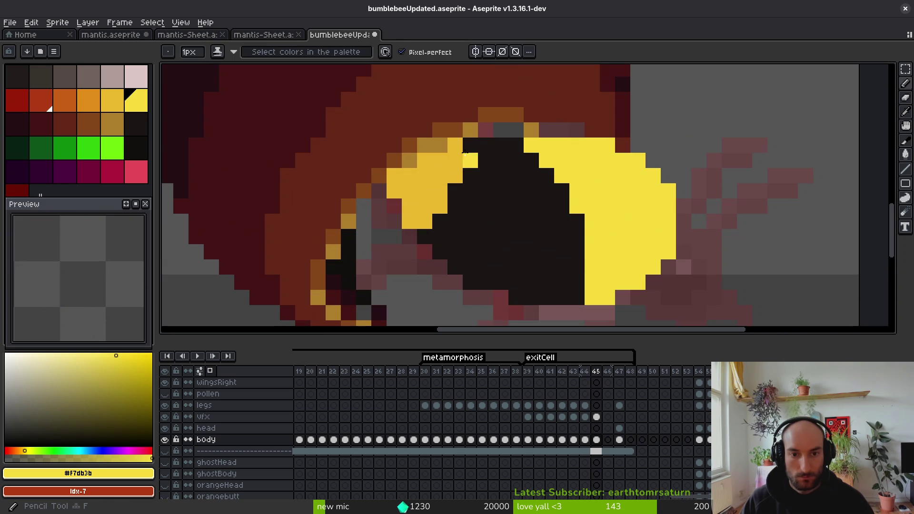
{"action": "left_click", "coordinate": [447, 207], "text": "alt"}
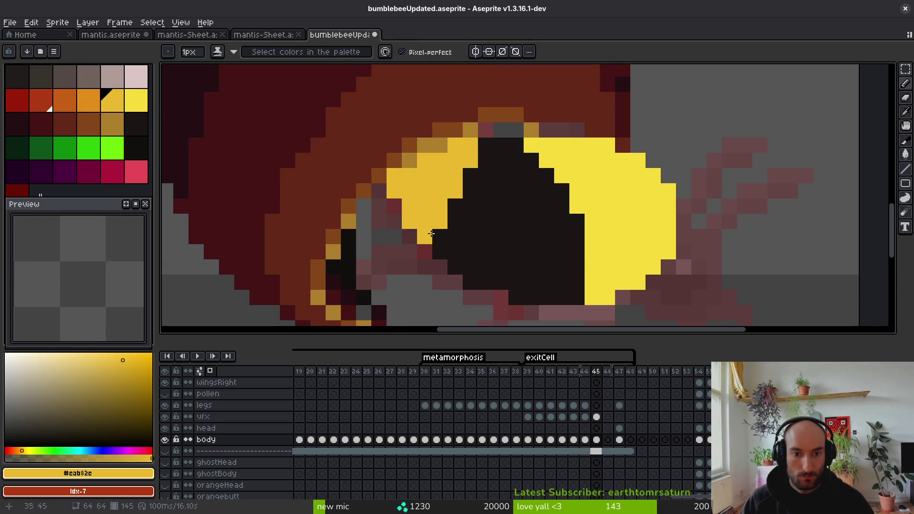
{"action": "scroll", "coordinate": [490, 218], "scroll_direction": "down", "scroll_amount": 3}
{"action": "scroll", "coordinate": [501, 238], "scroll_direction": "up", "scroll_amount": 3}
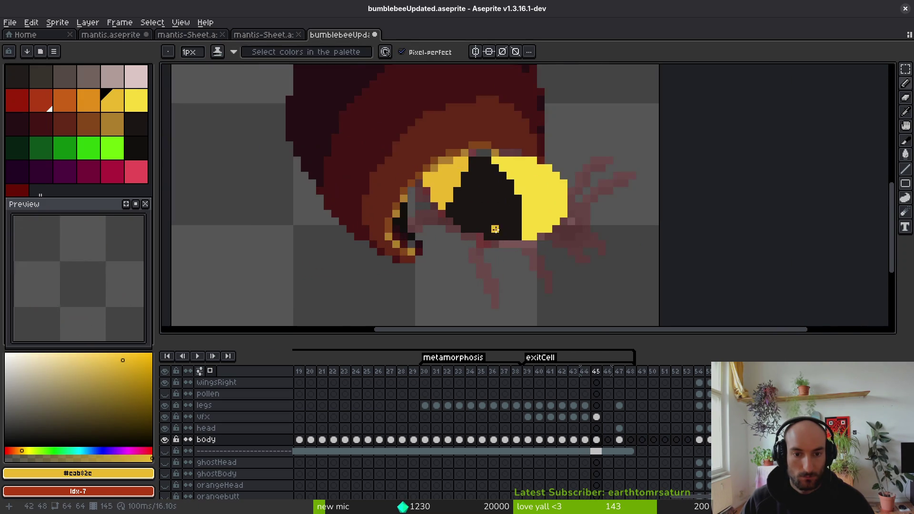
{"action": "scroll", "coordinate": [502, 224], "scroll_direction": "down", "scroll_amount": 3}
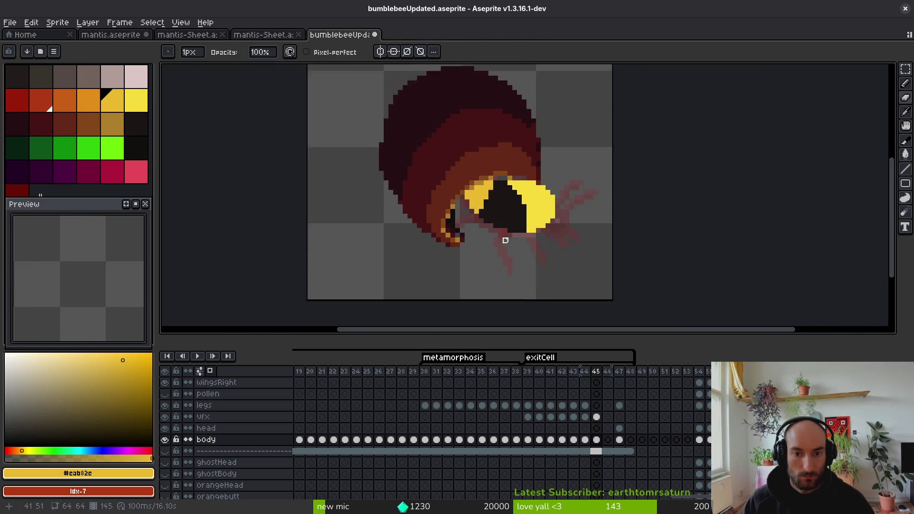
{"action": "key", "text": "ctrl+s"}
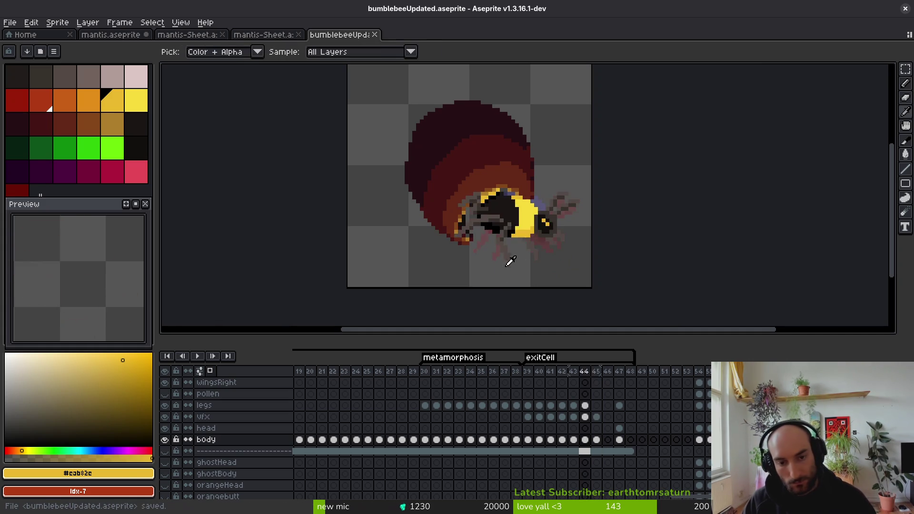
Step: Undo the last stroke, re-pick the dark thorax and darker yellow colours, and save again
{"action": "key", "text": "ctrl+z"}
{"action": "scroll", "coordinate": [506, 247], "scroll_direction": "up", "scroll_amount": 3}
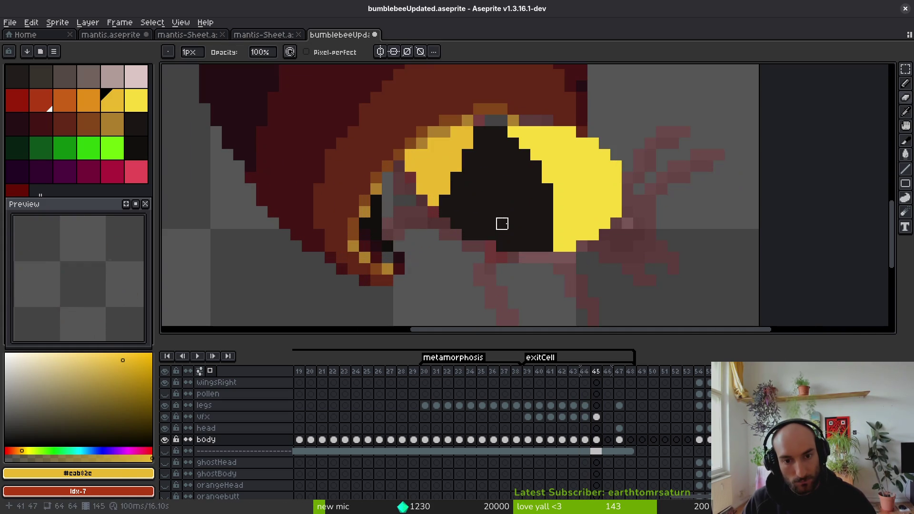
{"action": "left_click", "coordinate": [479, 226], "text": "alt"}
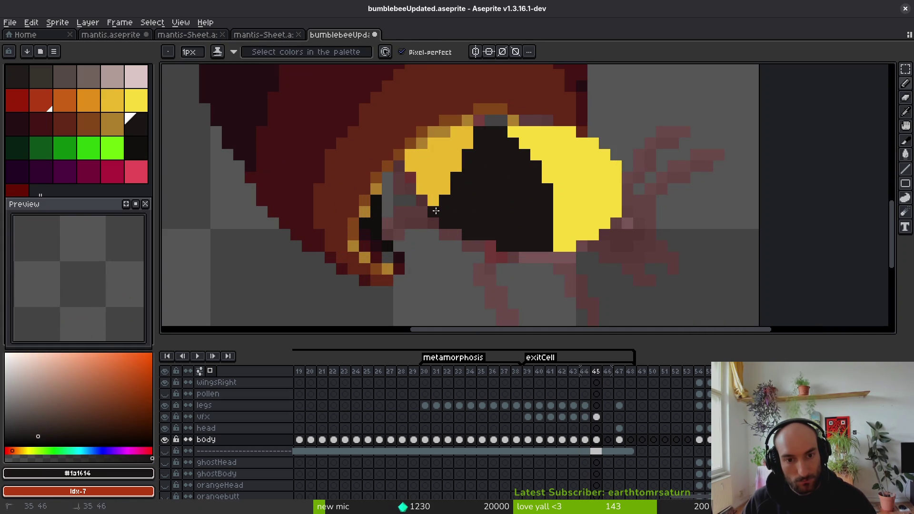
{"action": "left_click", "coordinate": [429, 202], "text": "alt"}
{"action": "scroll", "coordinate": [471, 193], "scroll_direction": "down", "scroll_amount": 4}
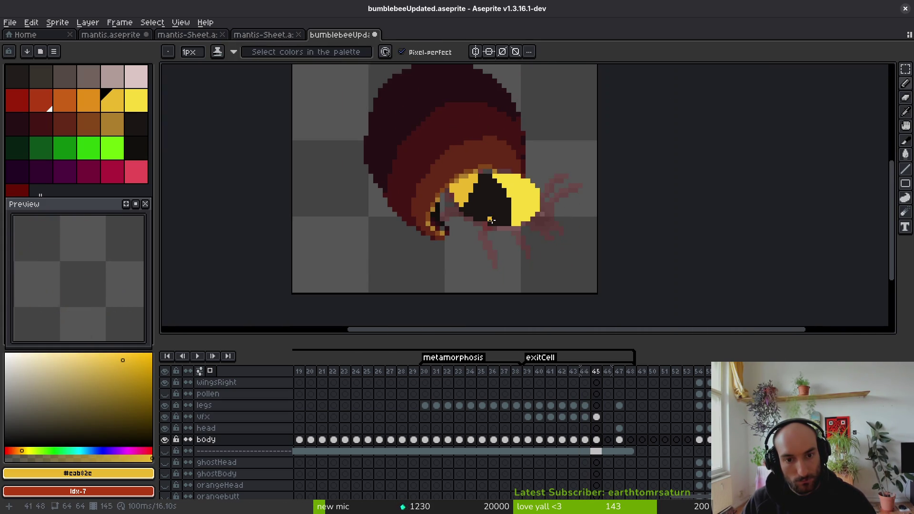
{"action": "key", "text": "ctrl+s"}
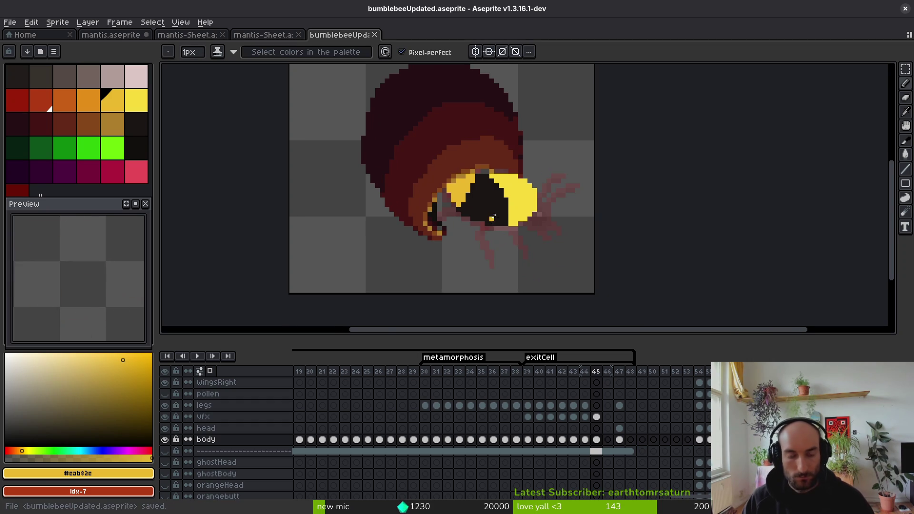
Step: Step back to frame 44 and recentre the view on the bee
{"action": "scroll", "coordinate": [447, 205], "scroll_direction": "up", "scroll_amount": 4}
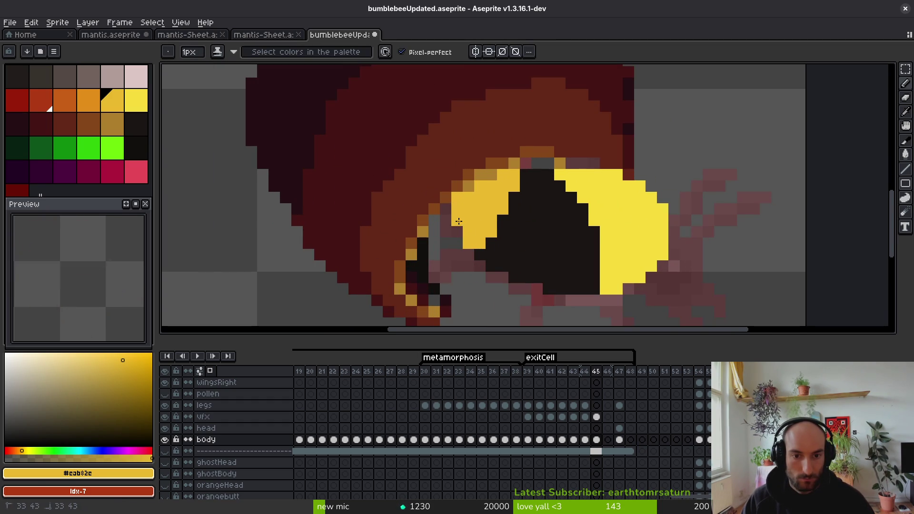
{"action": "scroll", "coordinate": [492, 213], "scroll_direction": "down", "scroll_amount": 4}
{"action": "key", "text": "comma"}
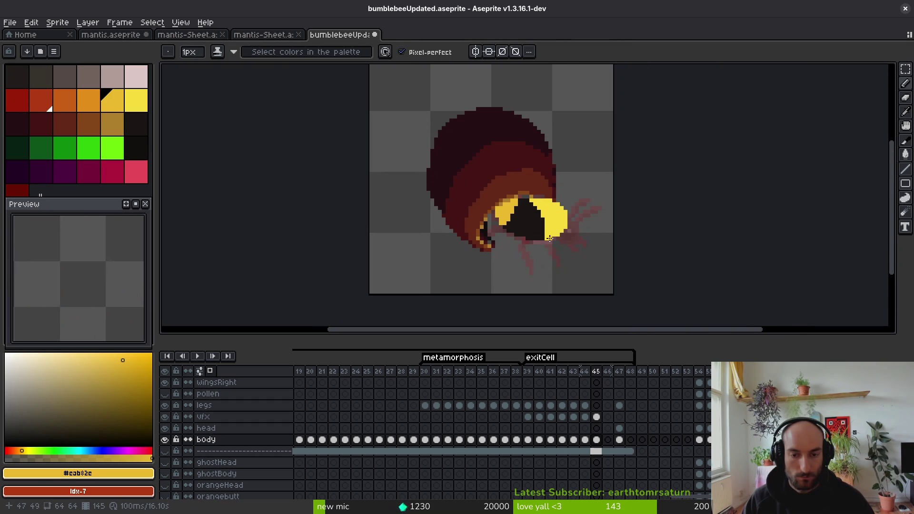
{"action": "key", "text": "i"}
{"action": "left_click_drag", "start_coordinate": [578, 267], "coordinate": [550, 205]}
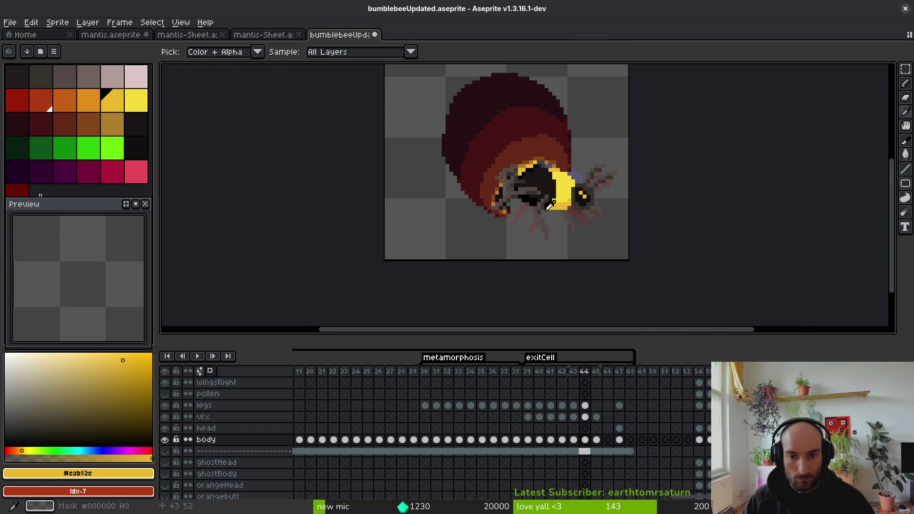
Step: Lasso and copy the bee's head in frame 44, then paste it into frame 45 beside the yellow stripe
{"action": "key", "text": "q"}
{"action": "mouse_move", "coordinate": [604, 148]}
{"action": "left_mouse_down"}
{"action": "mouse_move", "coordinate": [577, 175]}
{"action": "mouse_move", "coordinate": [577, 208]}
{"action": "mouse_move", "coordinate": [547, 176]}
{"action": "mouse_move", "coordinate": [548, 259]}
{"action": "mouse_move", "coordinate": [601, 125]}
{"action": "left_mouse_up"}
{"action": "scroll", "coordinate": [577, 205], "scroll_direction": "up", "scroll_amount": 2}
{"action": "key", "text": "ctrl+c"}
{"action": "key", "text": "period"}
{"action": "key", "text": "ctrl+v"}
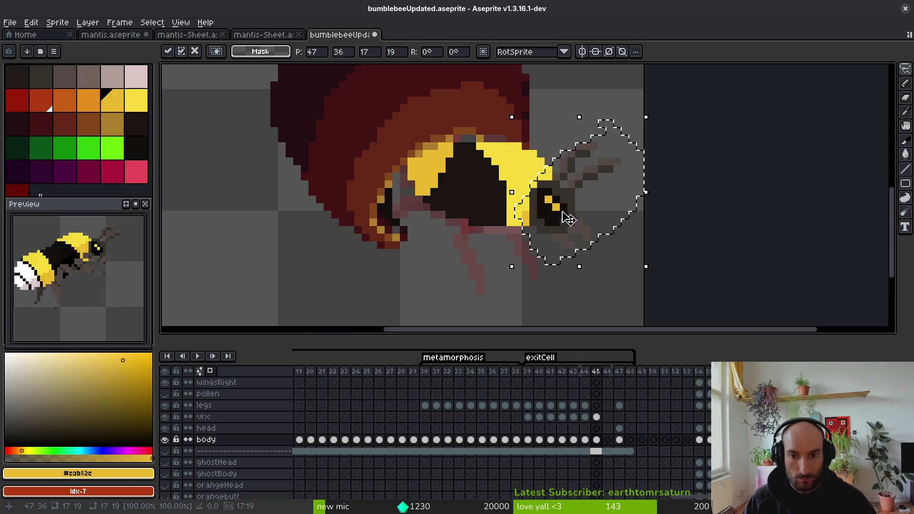
{"action": "mouse_move", "coordinate": [568, 219]}
{"action": "left_mouse_down"}
{"action": "mouse_move", "coordinate": [600, 198]}
{"action": "mouse_move", "coordinate": [589, 200]}
{"action": "left_mouse_up"}
{"action": "key", "text": "Return"}
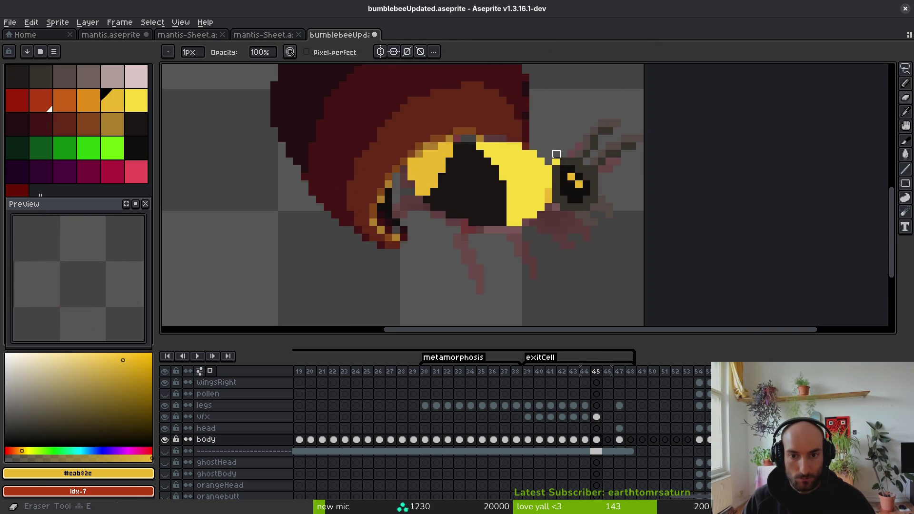
Step: Reselect the pasted head in frame 45 with a lasso outline and shift it up and left
{"action": "scroll", "coordinate": [582, 173], "scroll_direction": "down", "scroll_amount": 3}
{"action": "scroll", "coordinate": [602, 159], "scroll_direction": "up", "scroll_amount": 1}
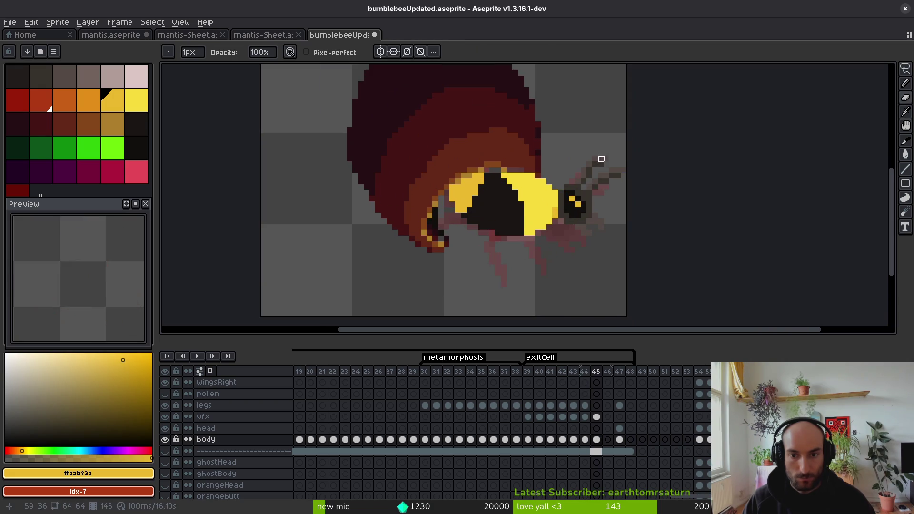
{"action": "key", "text": "q"}
{"action": "left_click_drag", "start_coordinate": [603, 135], "coordinate": [566, 170]}
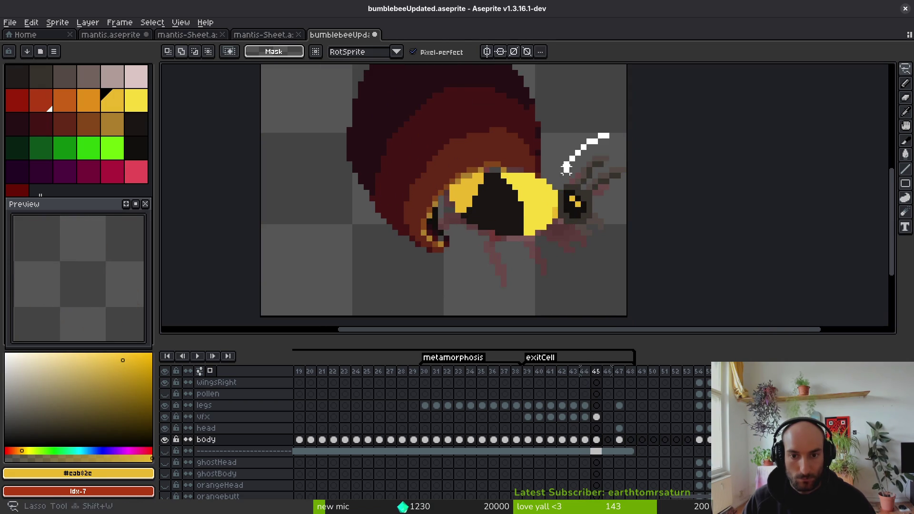
{"action": "scroll", "coordinate": [559, 201], "scroll_direction": "up", "scroll_amount": 2}
{"action": "mouse_move", "coordinate": [558, 202]}
{"action": "left_mouse_down"}
{"action": "mouse_move", "coordinate": [557, 293]}
{"action": "mouse_move", "coordinate": [611, 177]}
{"action": "left_mouse_up"}
{"action": "scroll", "coordinate": [557, 292], "scroll_direction": "down", "scroll_amount": 1}
{"action": "mouse_move", "coordinate": [593, 257]}
{"action": "left_mouse_down"}
{"action": "mouse_move", "coordinate": [582, 255]}
{"action": "mouse_move", "coordinate": [589, 269]}
{"action": "left_mouse_up"}
{"action": "key", "text": "ctrl+d"}
{"action": "key", "text": "ctrl+shift+d"}
{"action": "key", "text": "Return"}
{"action": "scroll", "coordinate": [612, 249], "scroll_direction": "down", "scroll_amount": 2}
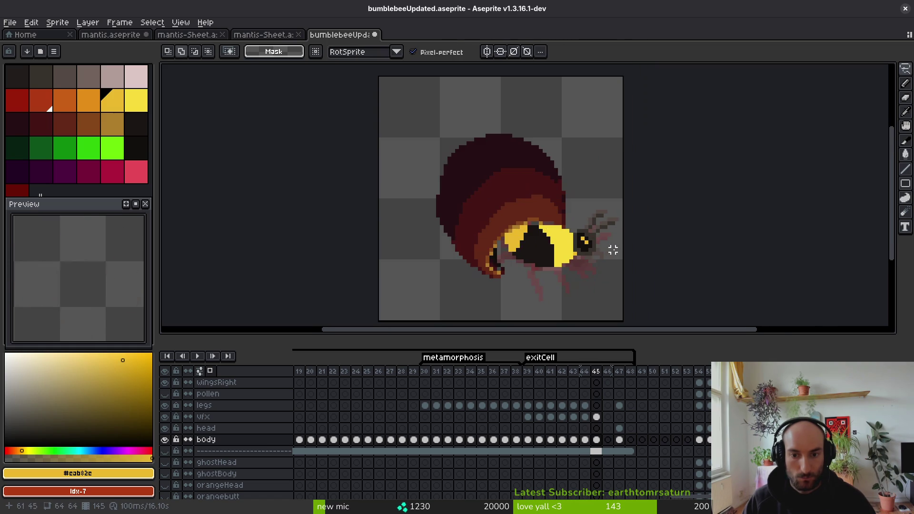
Step: Nudge the head one more pixel left so it sits snugly against the yellow stripe
{"action": "key", "text": "i"}
{"action": "key", "text": "q"}
{"action": "scroll", "coordinate": [577, 169], "scroll_direction": "up", "scroll_amount": 2}
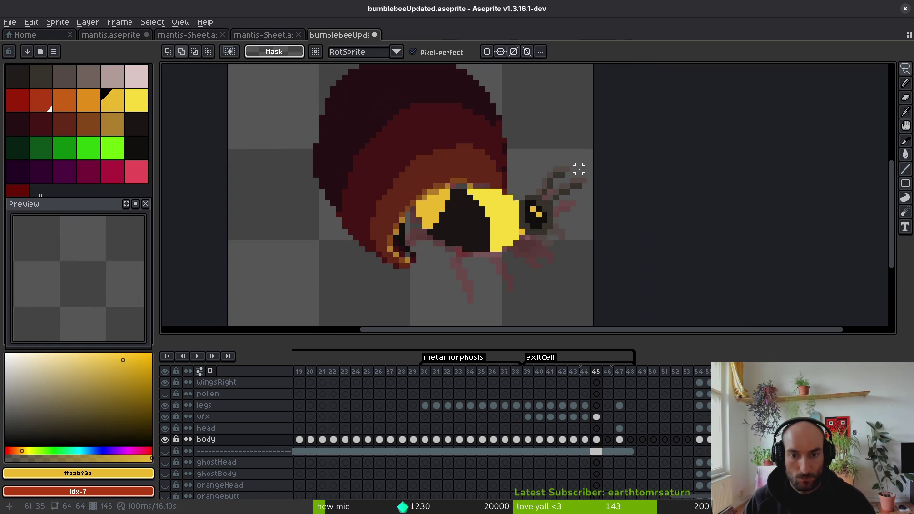
{"action": "key", "text": "ctrl+shift+d"}
{"action": "key", "text": "Left"}
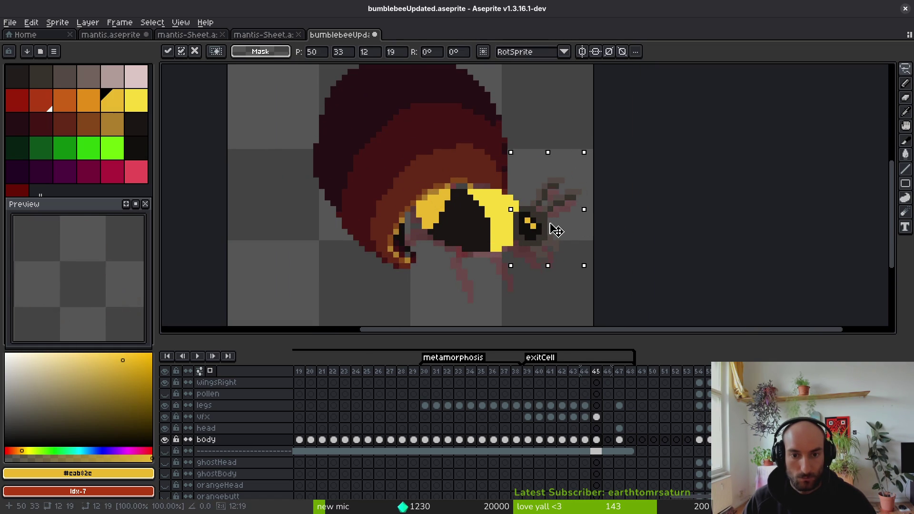
{"action": "key", "text": "Return"}
{"action": "key", "text": "0"}
{"action": "scroll", "coordinate": [520, 212], "scroll_direction": "up", "scroll_amount": 2}
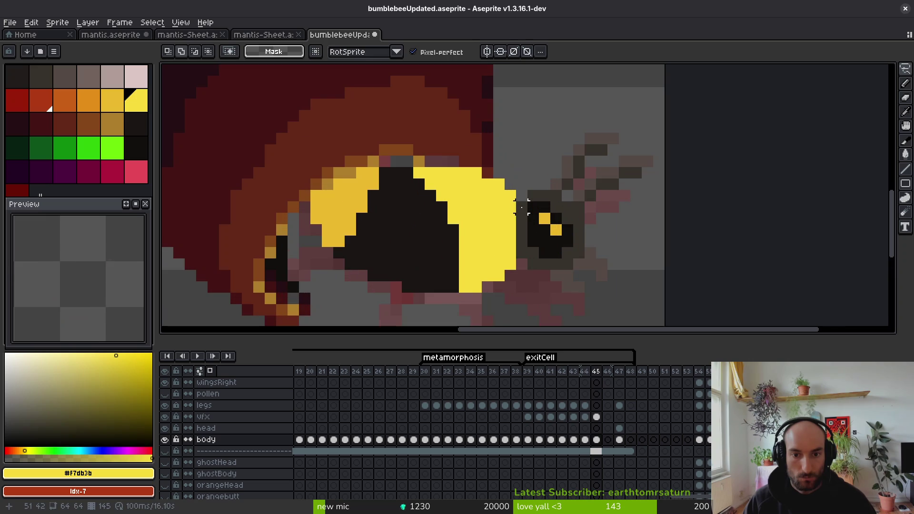
{"action": "key", "text": "b"}
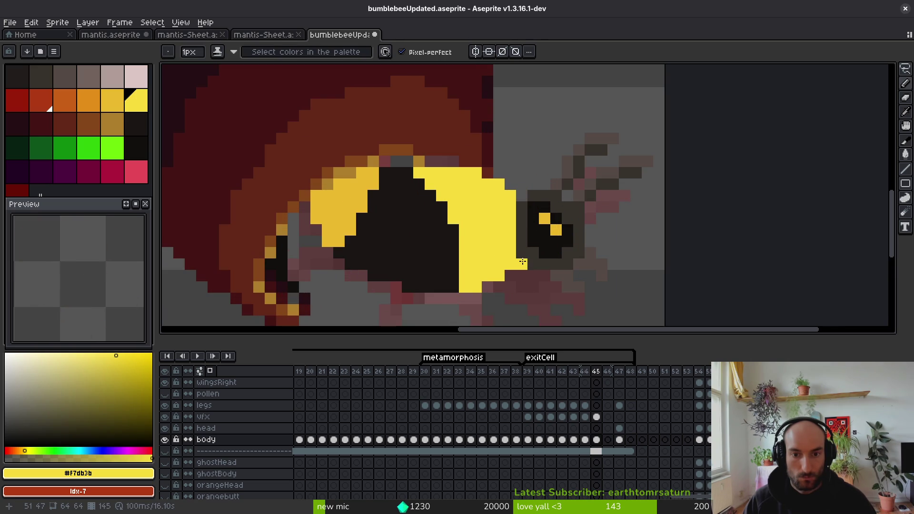
Step: Sample the stripe yellow from frame 44 and paint it along the stripe's edge in frame 45
{"action": "scroll", "coordinate": [518, 196], "scroll_direction": "down", "scroll_amount": 4}
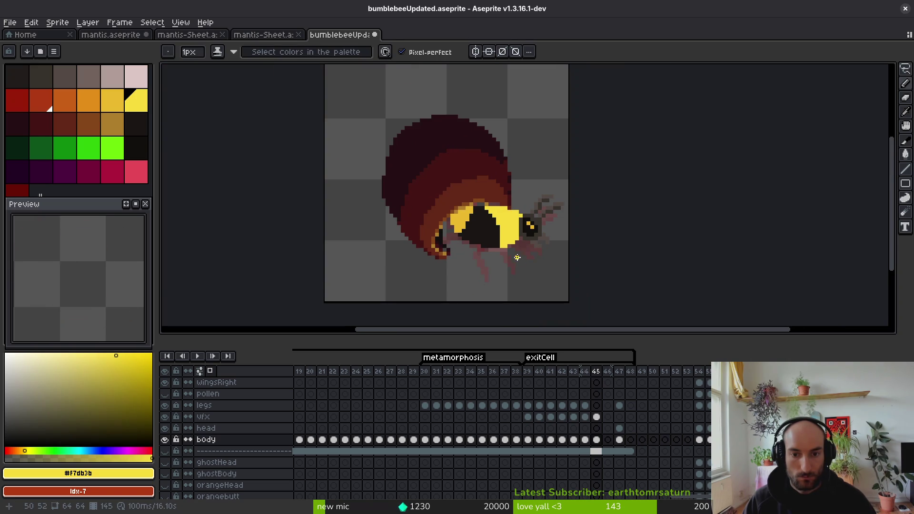
{"action": "key", "text": "Left"}
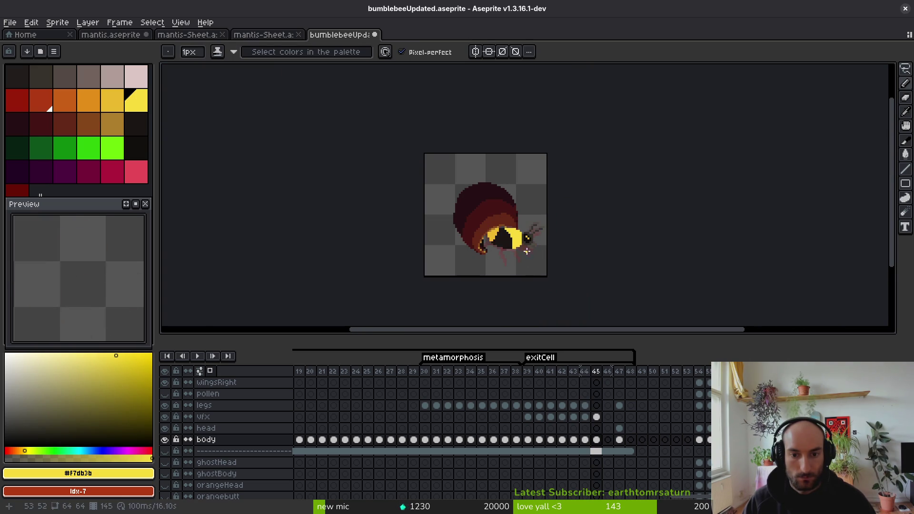
{"action": "scroll", "coordinate": [524, 249], "scroll_direction": "up", "scroll_amount": 1}
{"action": "key", "text": "alt"}
{"action": "left_click", "coordinate": [508, 237], "text": "alt"}
{"action": "key", "text": "Right"}
{"action": "scroll", "coordinate": [528, 195], "scroll_direction": "up", "scroll_amount": 2}
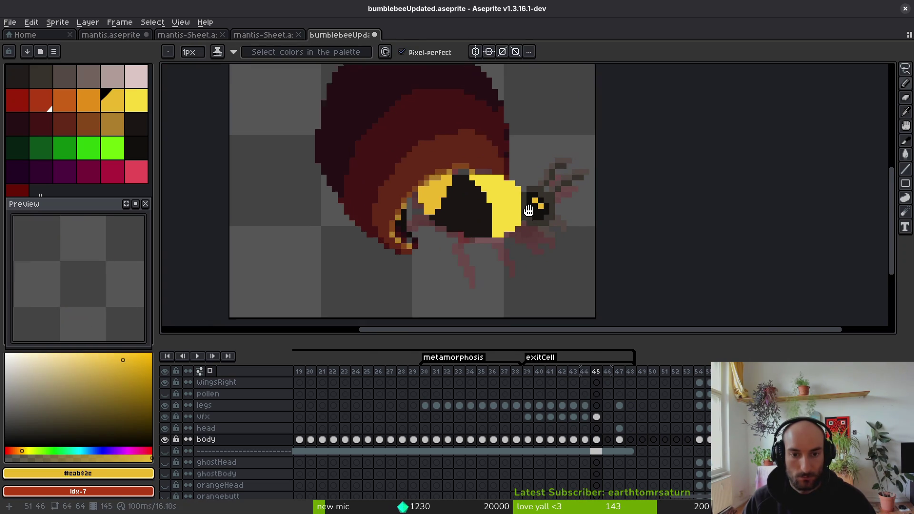
{"action": "mouse_move", "coordinate": [539, 190]}
{"action": "left_mouse_down"}
{"action": "mouse_move", "coordinate": [508, 215]}
{"action": "mouse_move", "coordinate": [539, 202]}
{"action": "mouse_move", "coordinate": [500, 215]}
{"action": "left_mouse_up"}
{"action": "left_click", "coordinate": [492, 215]}
Step: Sample black from frame 44's outline and extend the thorax outline up-left in frame 45
{"action": "key", "text": "Left"}
{"action": "left_click", "coordinate": [461, 219], "text": "alt"}
{"action": "key", "text": "Right"}
{"action": "mouse_move", "coordinate": [447, 202]}
{"action": "left_mouse_down"}
{"action": "mouse_move", "coordinate": [429, 197]}
{"action": "mouse_move", "coordinate": [505, 228]}
{"action": "left_mouse_up"}
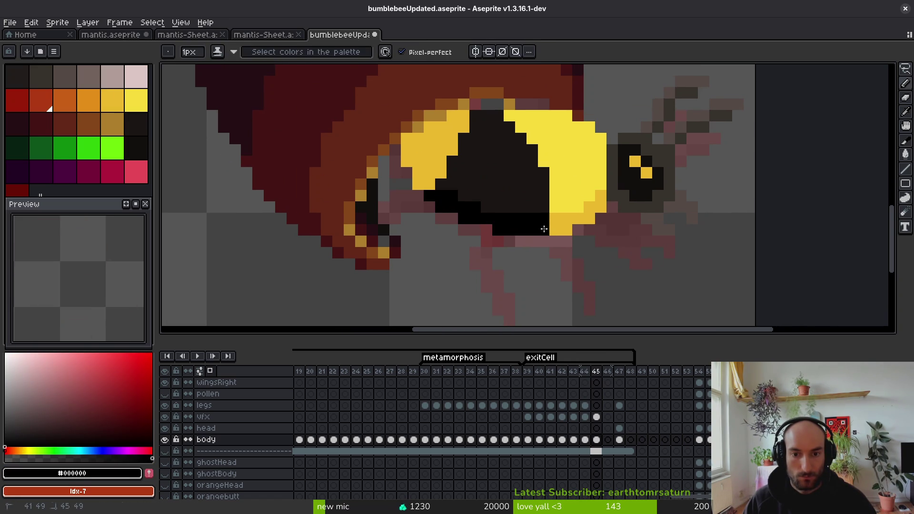
Step: Trim the thorax's upper-left edge with bright yellow #f7db3b, then sample darker yellow #cab82e
{"action": "left_click", "coordinate": [555, 206], "text": "alt"}
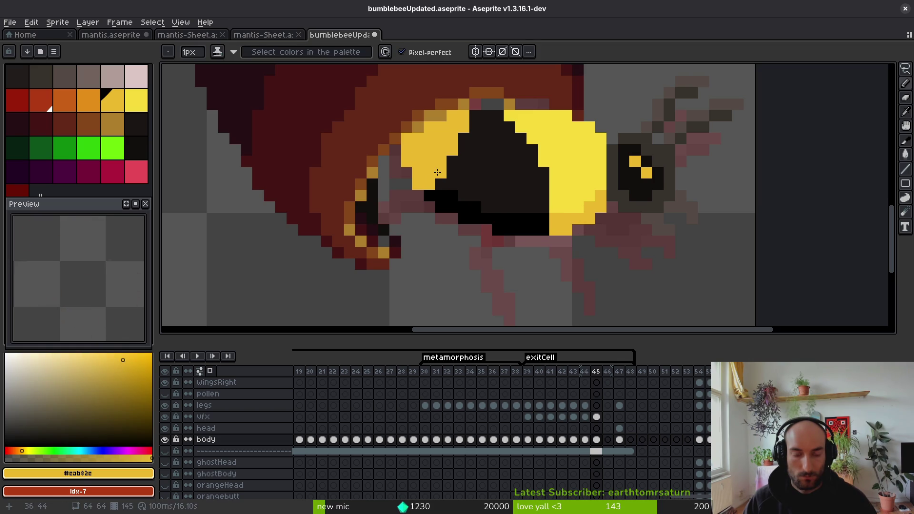
{"action": "left_click", "coordinate": [442, 193], "text": "alt"}
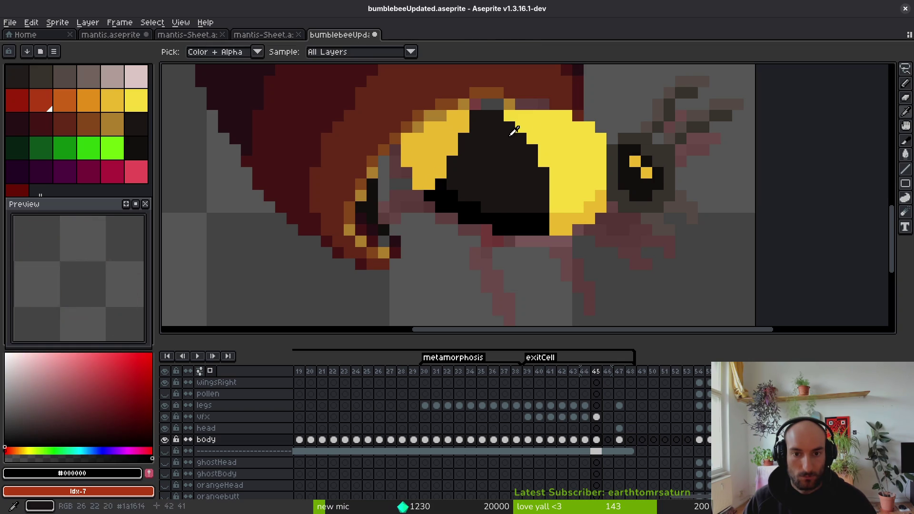
{"action": "left_click", "coordinate": [463, 125], "text": "alt"}
{"action": "left_click_drag", "start_coordinate": [457, 122], "coordinate": [438, 169]}
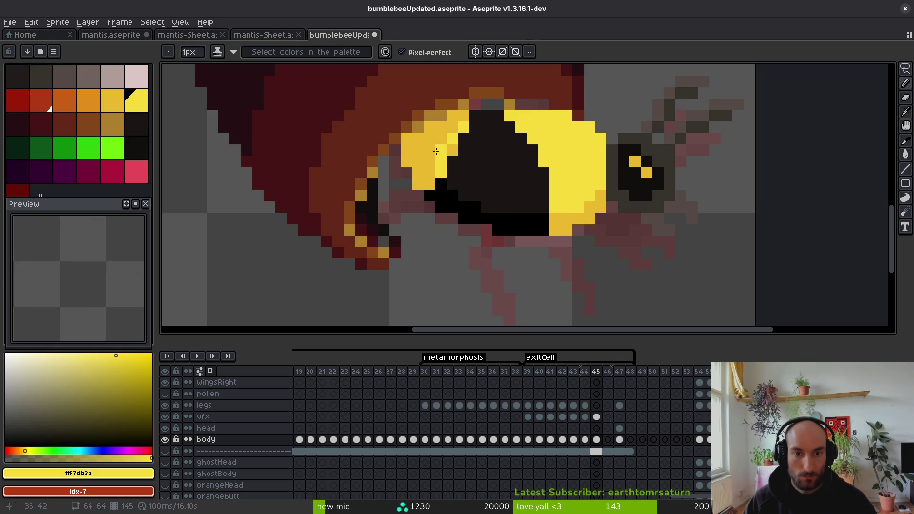
{"action": "left_click_drag", "start_coordinate": [448, 137], "coordinate": [433, 152]}
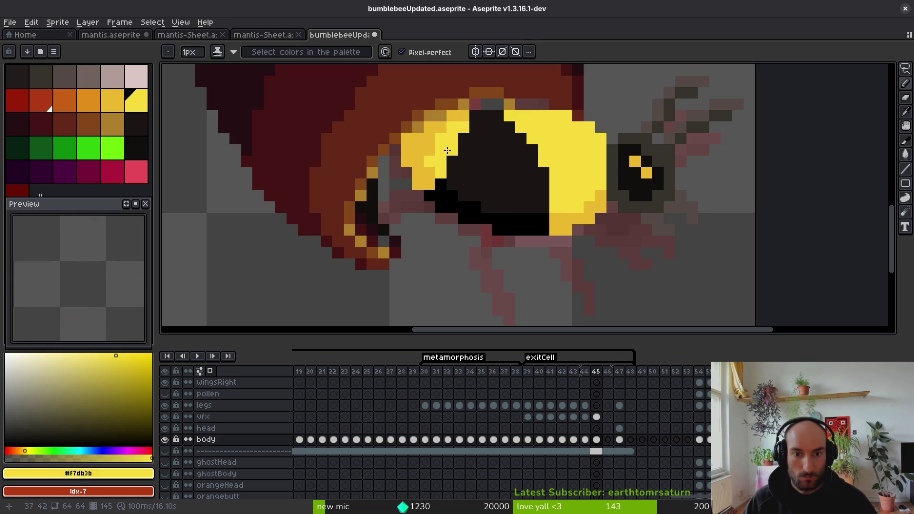
{"action": "scroll", "coordinate": [483, 207], "scroll_direction": "down", "scroll_amount": 3}
{"action": "scroll", "coordinate": [469, 195], "scroll_direction": "up", "scroll_amount": 3}
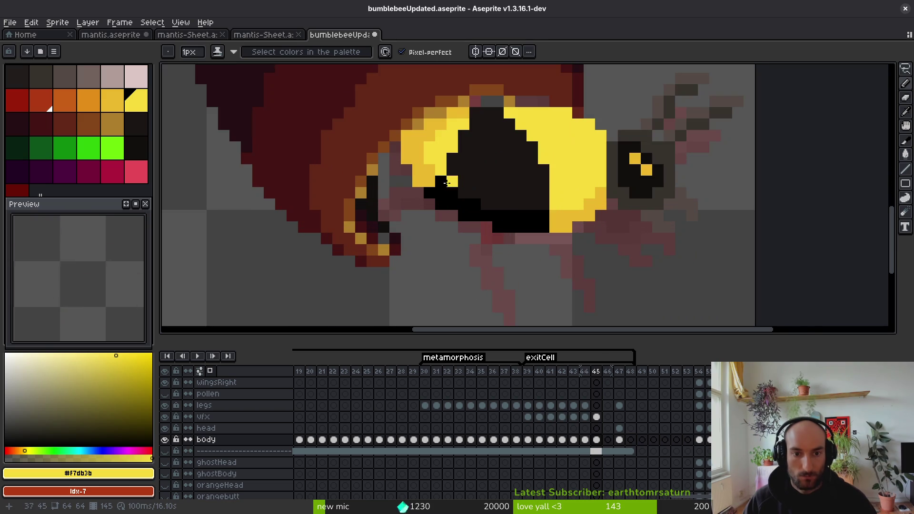
{"action": "scroll", "coordinate": [450, 168], "scroll_direction": "down", "scroll_amount": 5}
{"action": "key", "text": "i"}
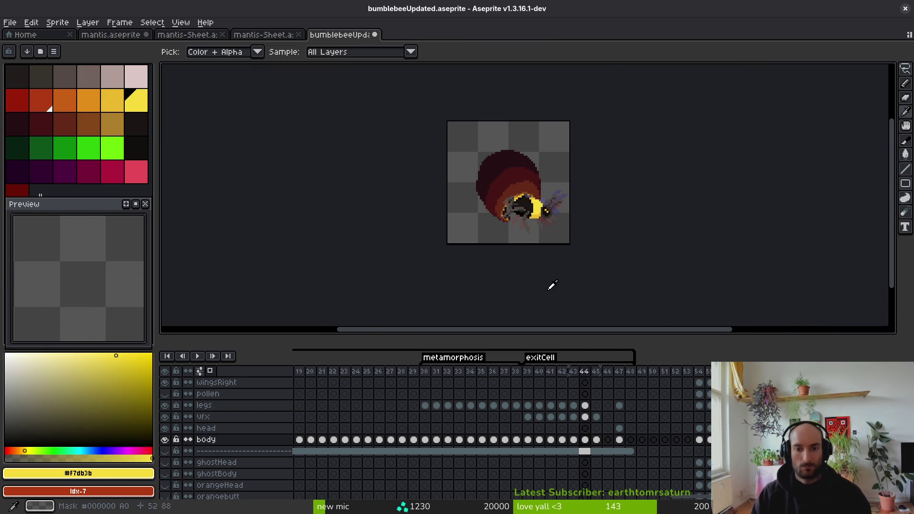
{"action": "key", "text": "b"}
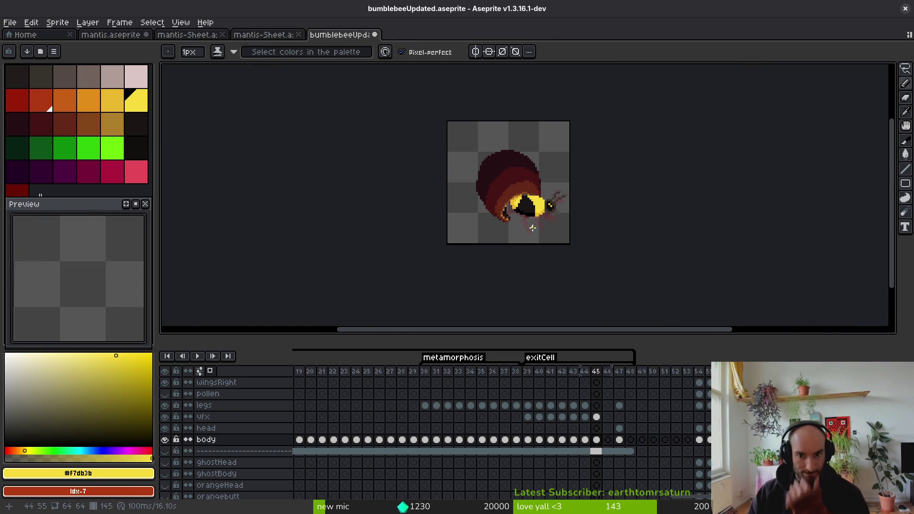
{"action": "scroll", "coordinate": [544, 220], "scroll_direction": "up", "scroll_amount": 7}
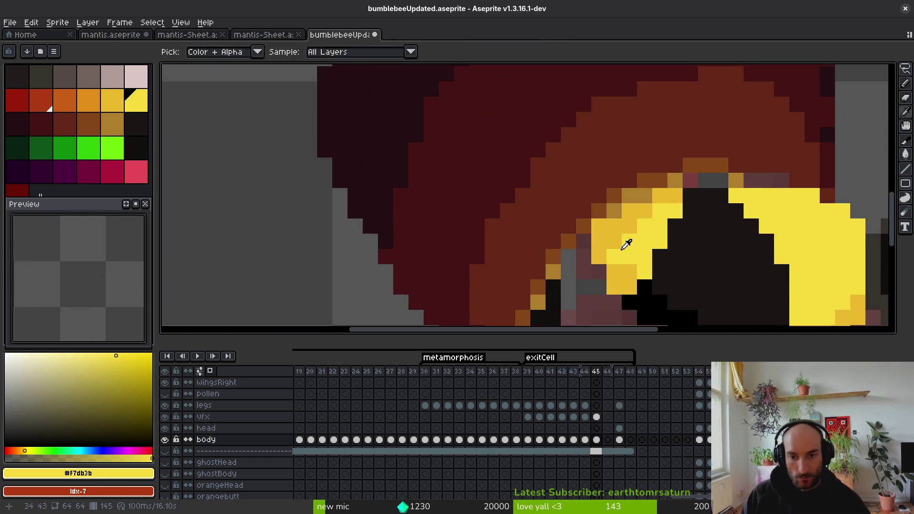
{"action": "left_click", "coordinate": [592, 239], "text": "alt"}
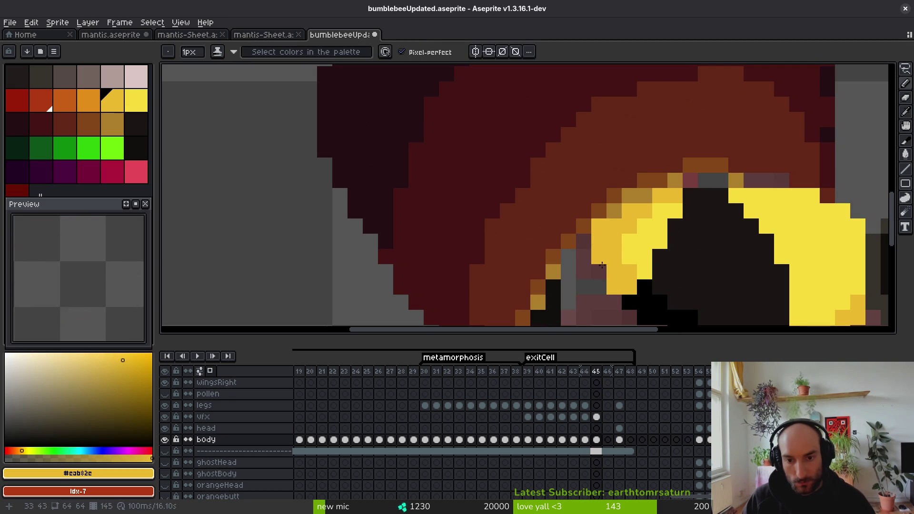
{"action": "scroll", "coordinate": [596, 247], "scroll_direction": "down", "scroll_amount": 4}
Step: Save bumblebeeUpdated.aseprite and step back to frame 44
{"action": "key", "text": "ctrl+s"}
{"action": "scroll", "coordinate": [606, 228], "scroll_direction": "up", "scroll_amount": 4}
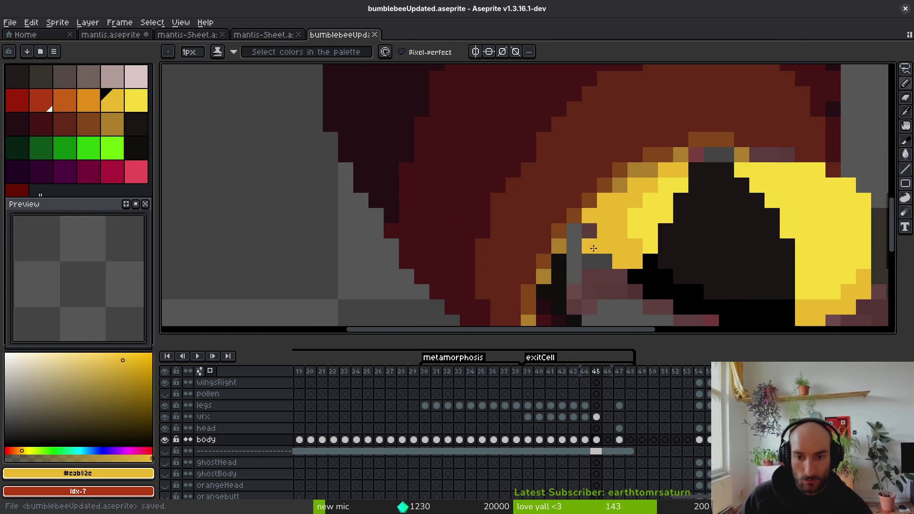
{"action": "scroll", "coordinate": [605, 227], "scroll_direction": "down", "scroll_amount": 7}
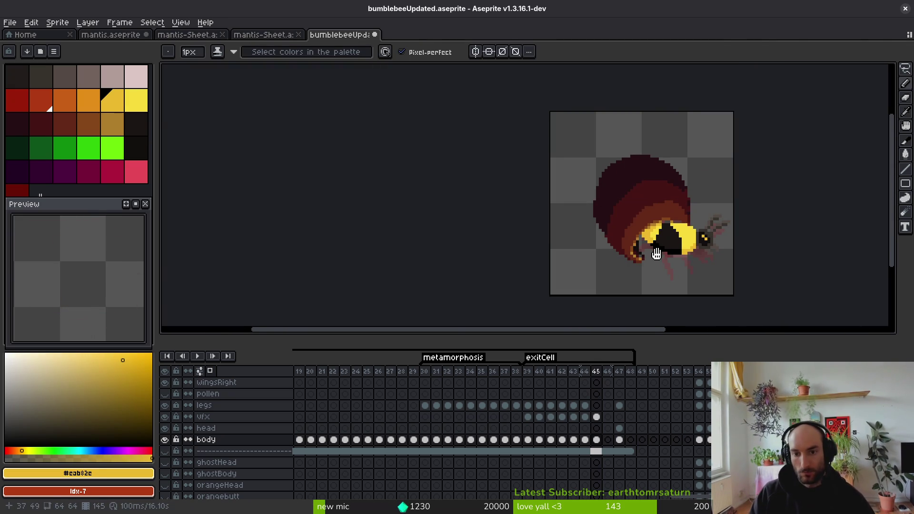
{"action": "key", "text": "Left"}
{"action": "key", "text": "i"}
{"action": "scroll", "coordinate": [635, 226], "scroll_direction": "up", "scroll_amount": 4}
Step: Repaint the stray yellow pixel in frame 44 dark grey #36312c and pick lighter grey #544d45
{"action": "scroll", "coordinate": [634, 227], "scroll_direction": "down", "scroll_amount": 2}
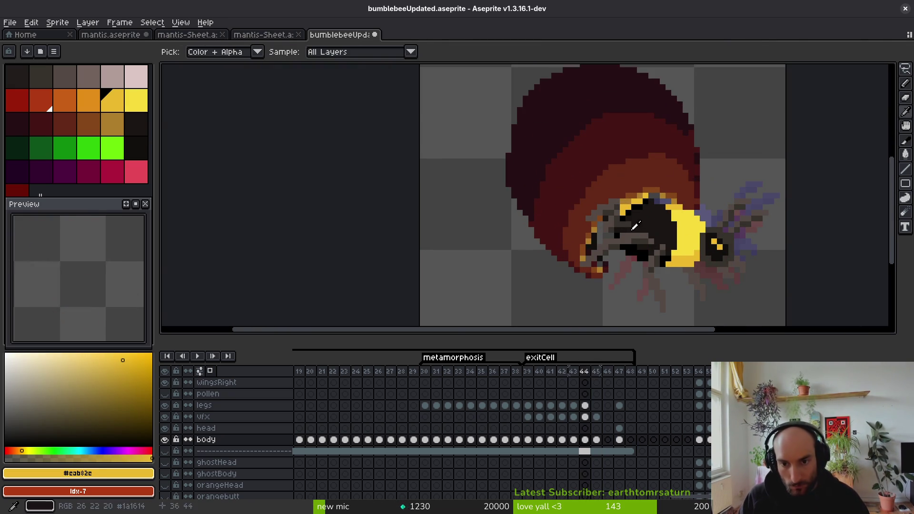
{"action": "key", "text": "b"}
{"action": "scroll", "coordinate": [632, 237], "scroll_direction": "up", "scroll_amount": 4}
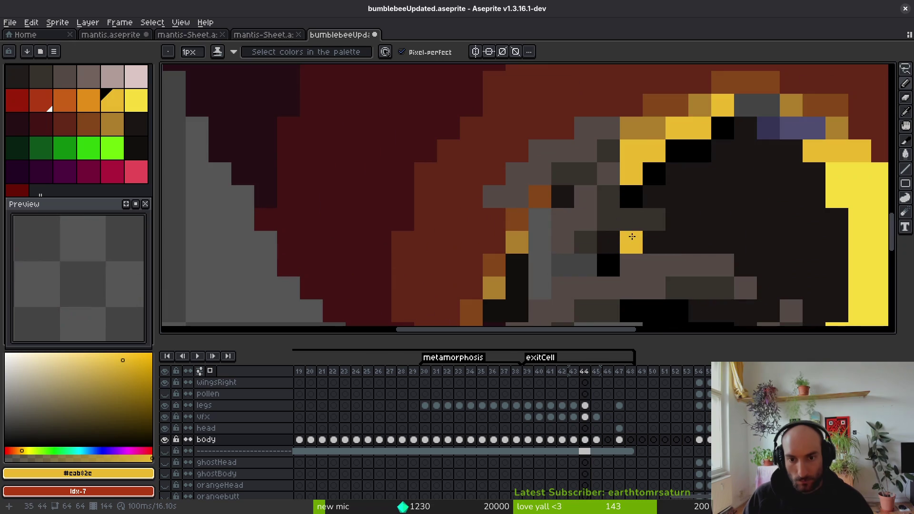
{"action": "left_click", "coordinate": [639, 229], "text": "alt"}
{"action": "left_click", "coordinate": [605, 235]}
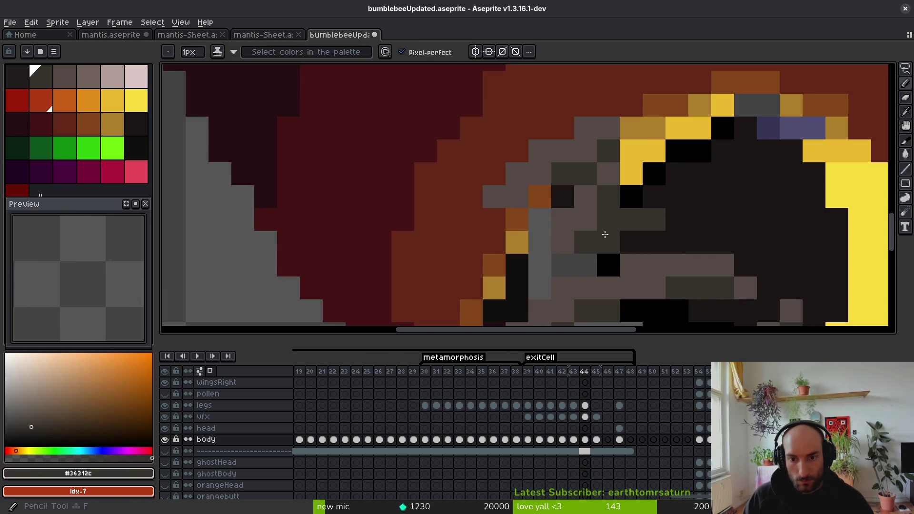
{"action": "left_click", "coordinate": [611, 181], "text": "alt"}
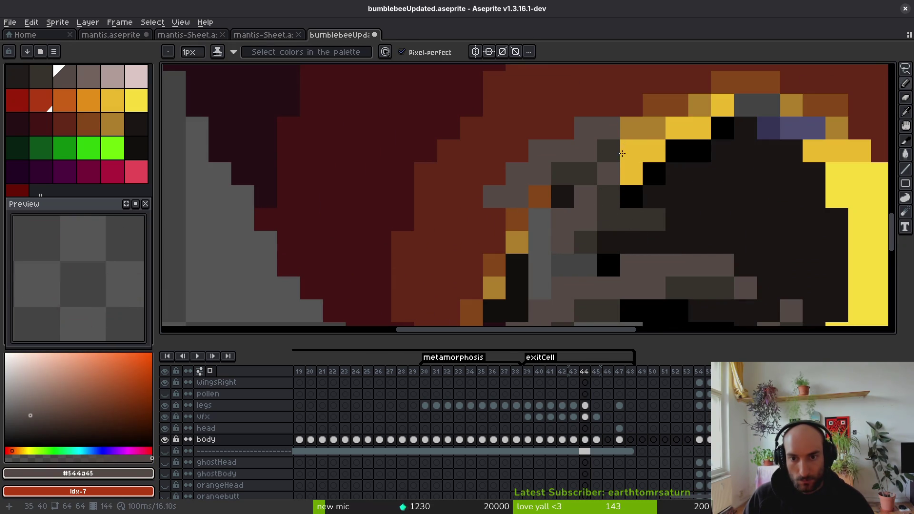
Step: Compare the last stroke against frame 45 using undo/redo, then return to frame 44
{"action": "key", "text": "ctrl+z"}
{"action": "key", "text": "ctrl+y"}
{"action": "key", "text": "period"}
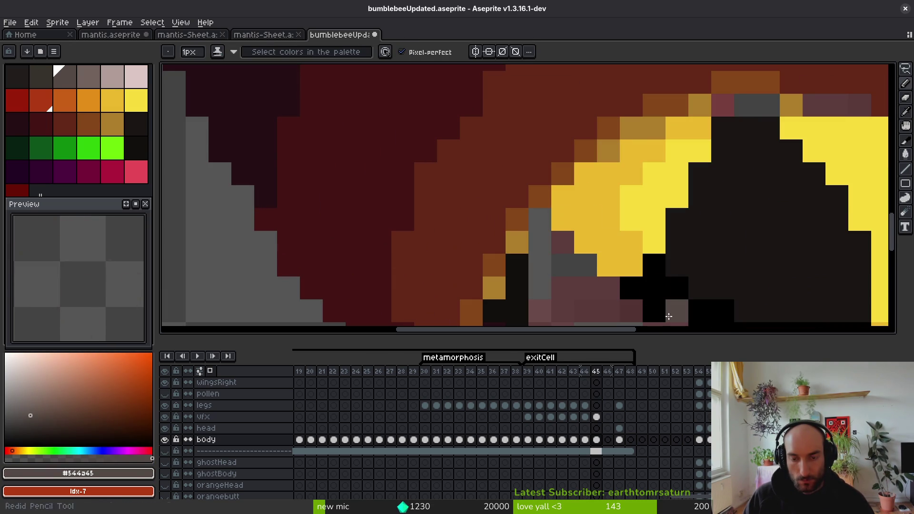
{"action": "key", "text": "ctrl+z"}
{"action": "key", "text": "ctrl+z"}
{"action": "key", "text": "ctrl+z"}
{"action": "key", "text": "ctrl+y"}
{"action": "key", "text": "ctrl+y"}
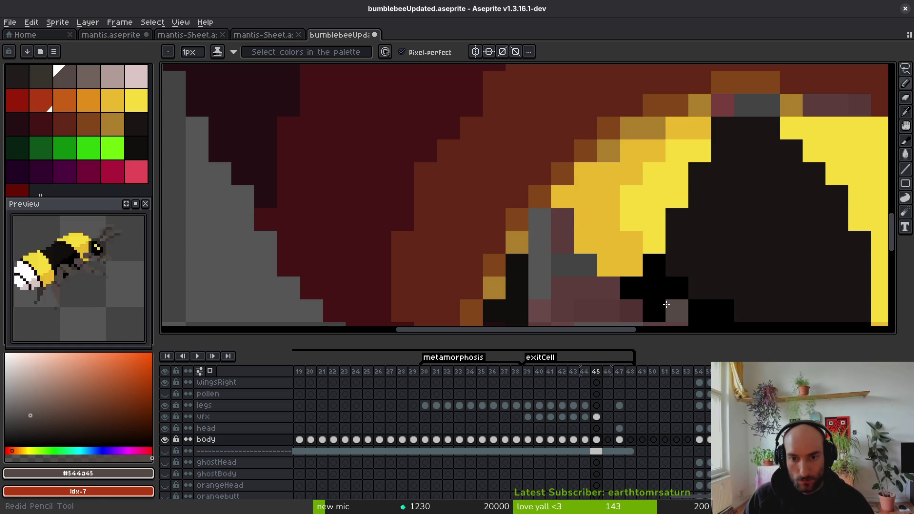
{"action": "key", "text": "comma"}
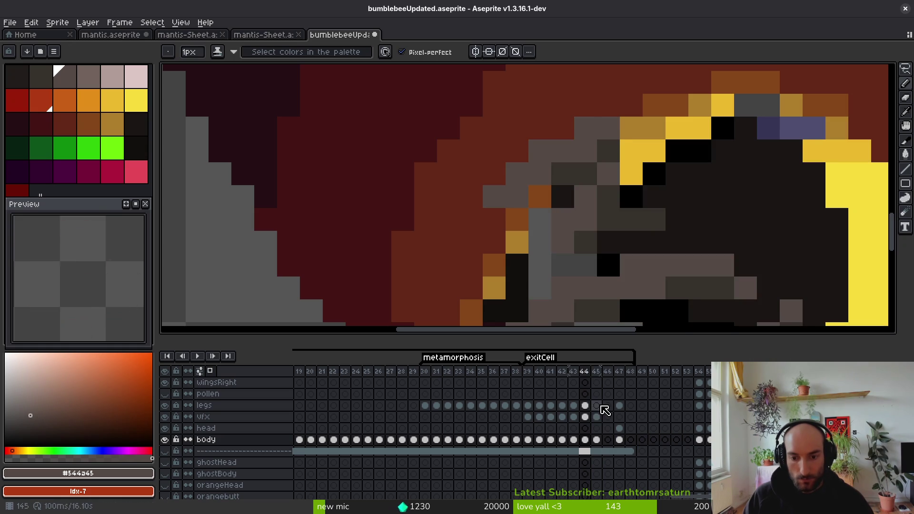
Step: On the legs layer, toggle its visibility to check the body, then paint a dark grey #36312c leg pixel
{"action": "left_click", "coordinate": [597, 405]}
{"action": "key", "text": "alt"}
{"action": "key", "text": "comma"}
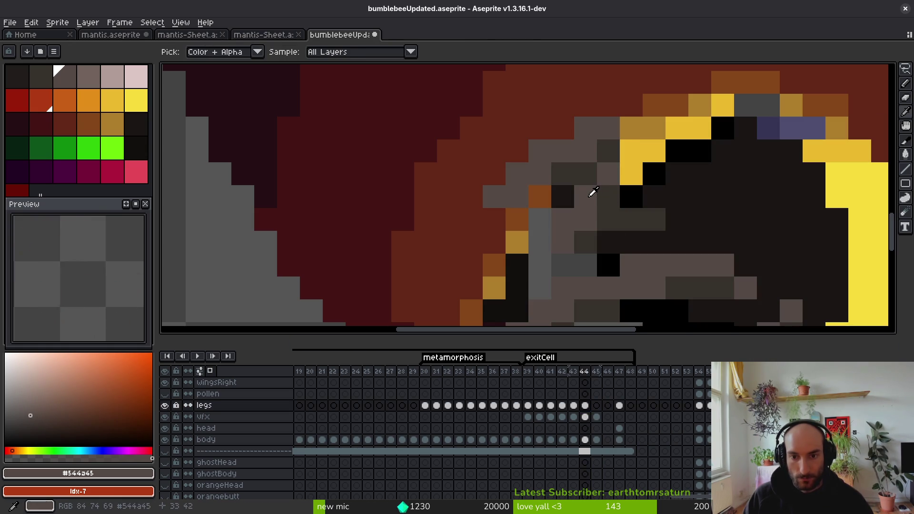
{"action": "key", "text": "shift+x"}
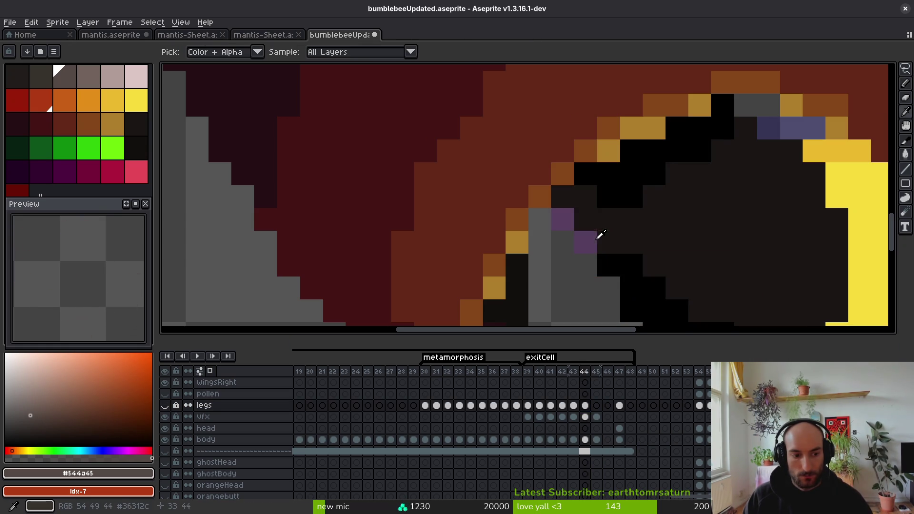
{"action": "key", "text": "shift+x"}
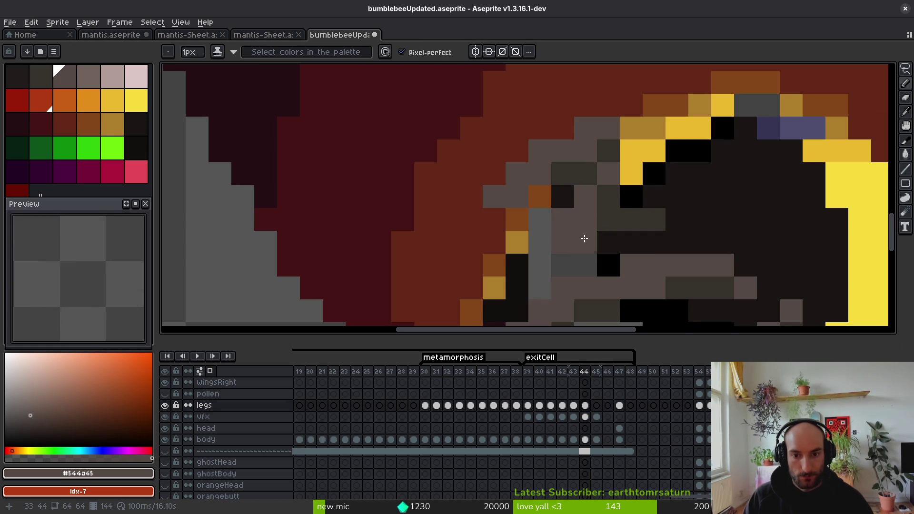
{"action": "left_click", "coordinate": [603, 240], "text": "alt"}
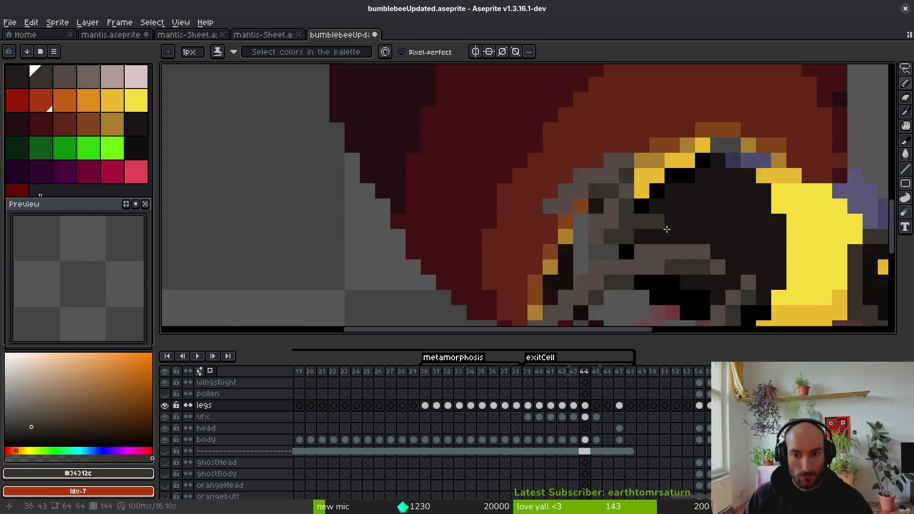
{"action": "left_click", "coordinate": [633, 233]}
Step: Try a lighter grey #544a45 pixel near the bee's head, then undo it
{"action": "left_click", "coordinate": [590, 200], "text": "alt"}
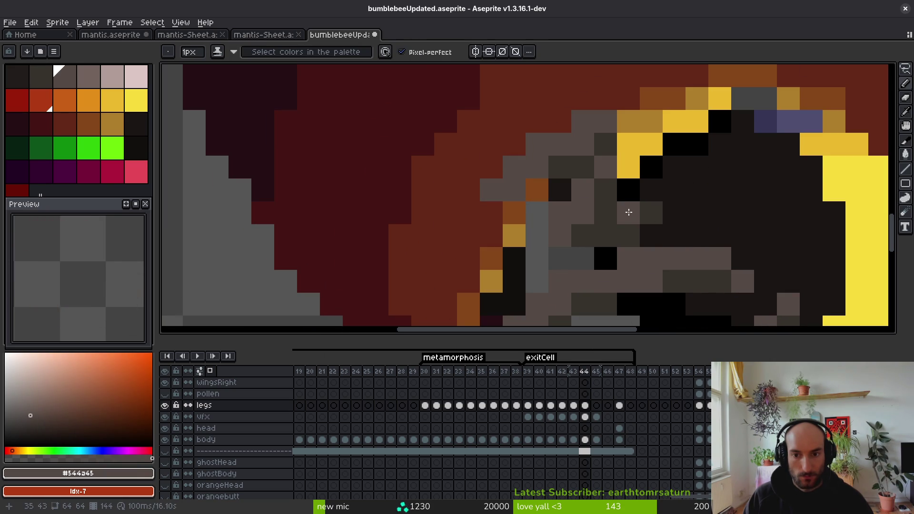
{"action": "scroll", "coordinate": [684, 247], "scroll_direction": "down", "scroll_amount": 4}
{"action": "scroll", "coordinate": [671, 241], "scroll_direction": "up", "scroll_amount": 4}
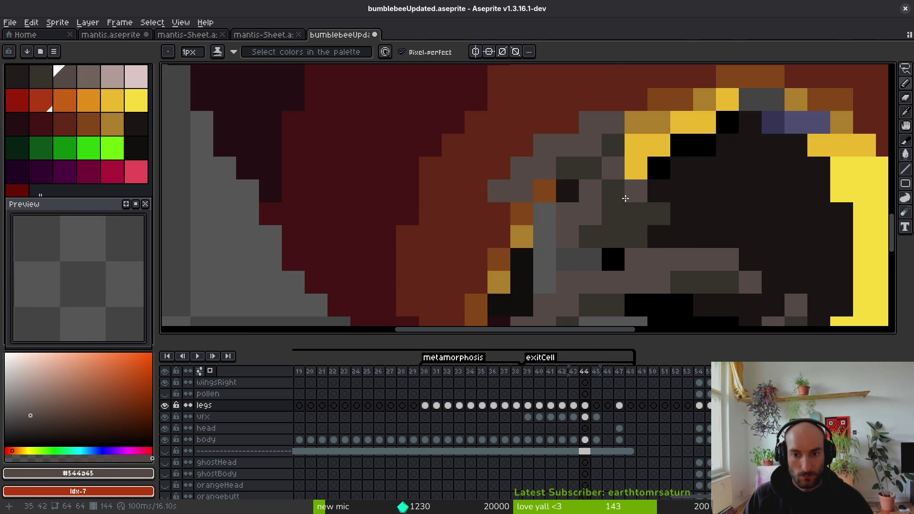
{"action": "left_click", "coordinate": [615, 186]}
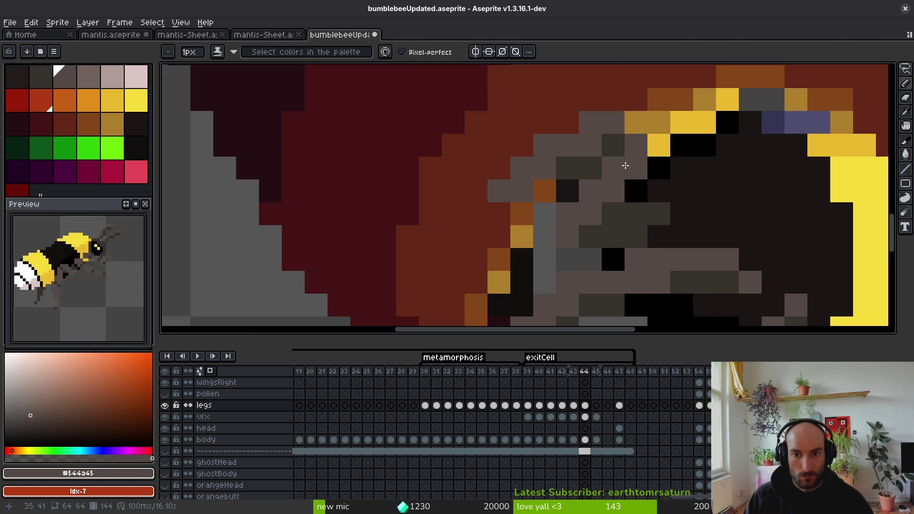
{"action": "scroll", "coordinate": [676, 219], "scroll_direction": "down", "scroll_amount": 4}
{"action": "scroll", "coordinate": [671, 204], "scroll_direction": "up", "scroll_amount": 3}
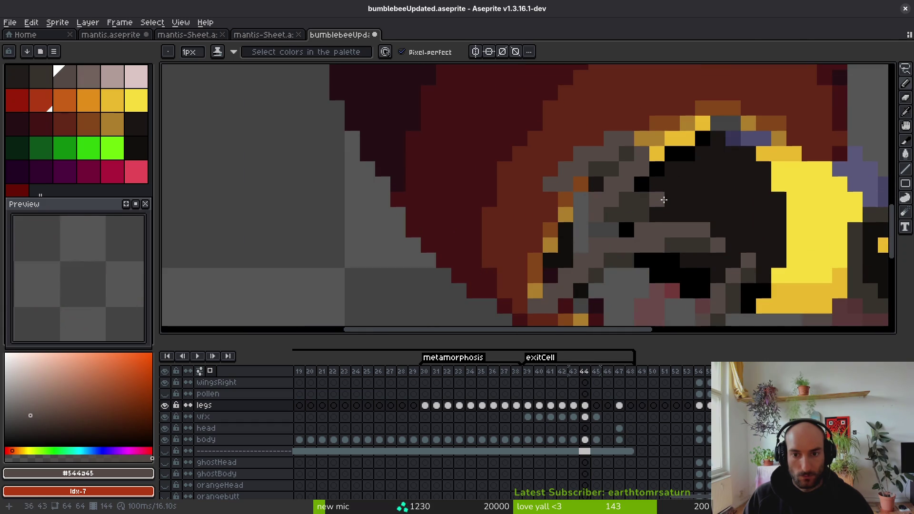
{"action": "key", "text": "ctrl+z"}
{"action": "key", "text": "ctrl+z"}
Step: Paint two grey pixels on the leg and save the bumblebee file
{"action": "key", "text": "ctrl+z"}
{"action": "scroll", "coordinate": [664, 199], "scroll_direction": "down", "scroll_amount": 3}
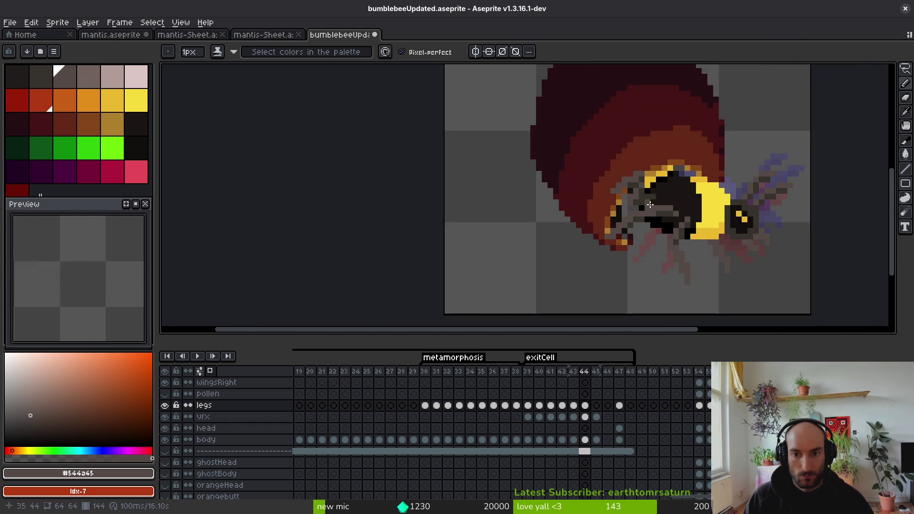
{"action": "scroll", "coordinate": [648, 186], "scroll_direction": "up", "scroll_amount": 4}
{"action": "key", "text": "alt"}
{"action": "left_click_drag", "start_coordinate": [648, 123], "coordinate": [646, 184]}
{"action": "left_click", "coordinate": [647, 161], "text": "alt"}
{"action": "key", "text": "ctrl+z"}
{"action": "left_click", "coordinate": [641, 142], "text": "alt"}
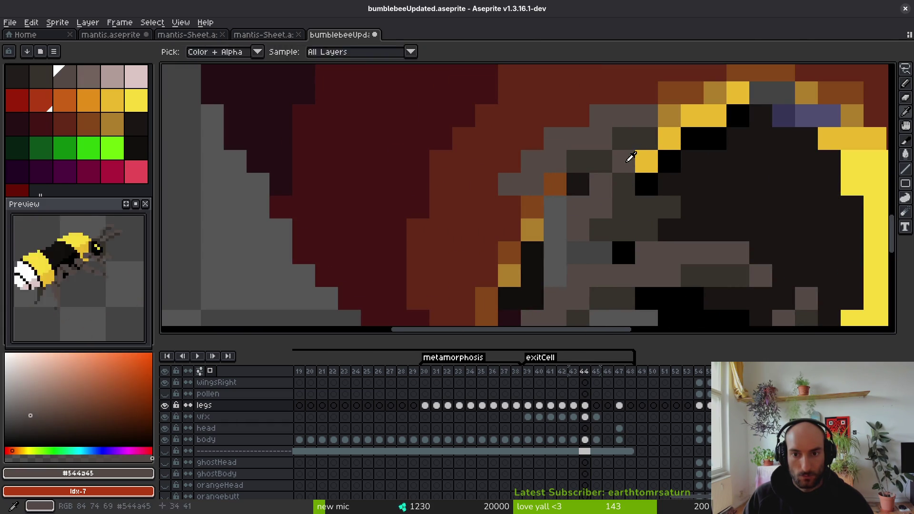
{"action": "scroll", "coordinate": [647, 207], "scroll_direction": "down", "scroll_amount": 3}
{"action": "key", "text": "ctrl+s"}
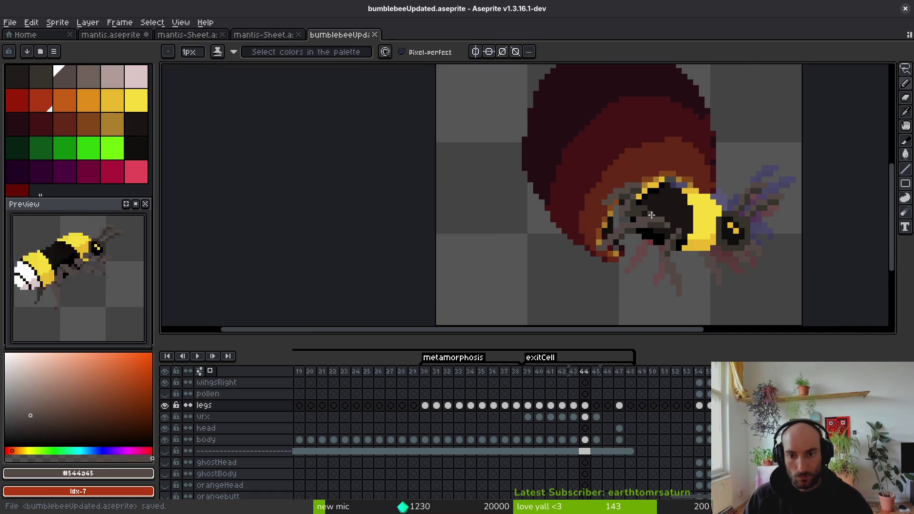
Step: Add a dark grey #3b312c pixel near the head, lighten another with #544a45, and save
{"action": "scroll", "coordinate": [610, 188], "scroll_direction": "down", "scroll_amount": 1}
{"action": "scroll", "coordinate": [610, 188], "scroll_direction": "up", "scroll_amount": 3}
{"action": "scroll", "coordinate": [610, 188], "scroll_direction": "up", "scroll_amount": 1}
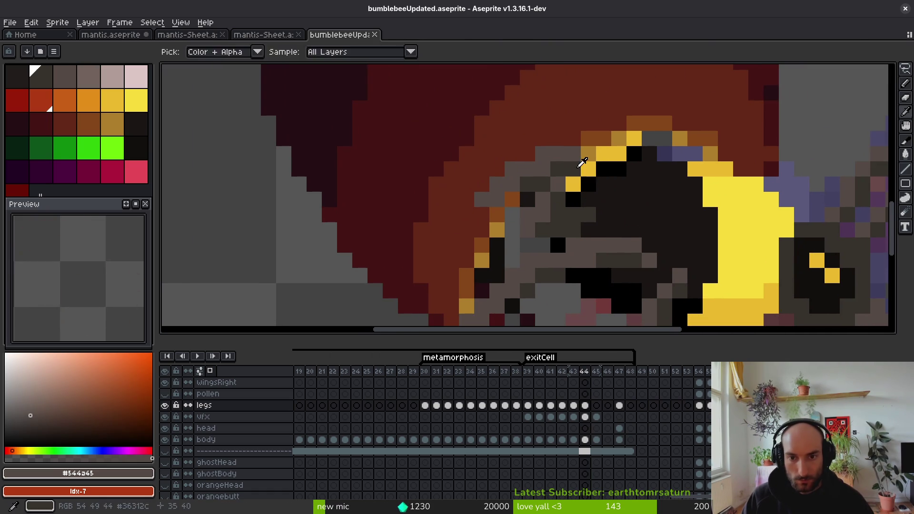
{"action": "left_click", "coordinate": [578, 159], "text": "alt"}
{"action": "left_click", "coordinate": [578, 159]}
{"action": "left_click", "coordinate": [578, 159], "text": "alt"}
{"action": "left_click", "coordinate": [559, 199]}
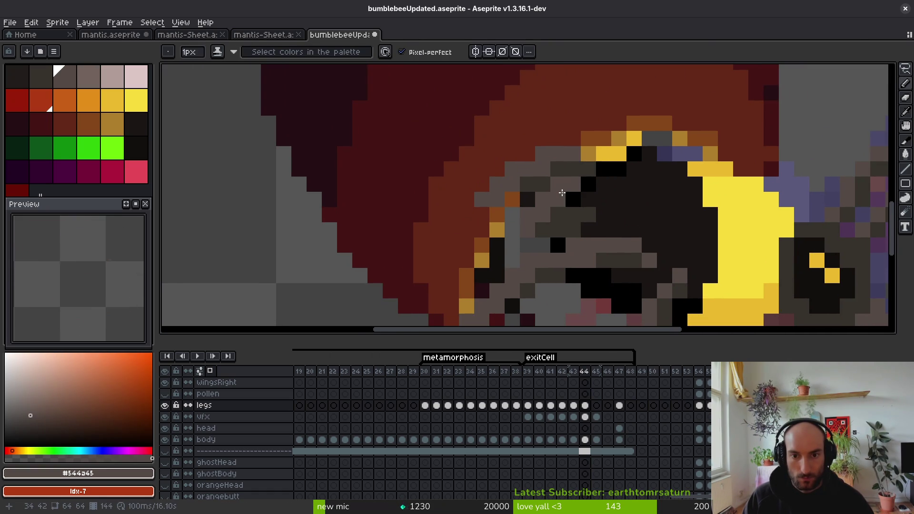
{"action": "scroll", "coordinate": [592, 205], "scroll_direction": "down", "scroll_amount": 1}
{"action": "scroll", "coordinate": [592, 204], "scroll_direction": "down", "scroll_amount": 4}
{"action": "key", "text": "ctrl+s"}
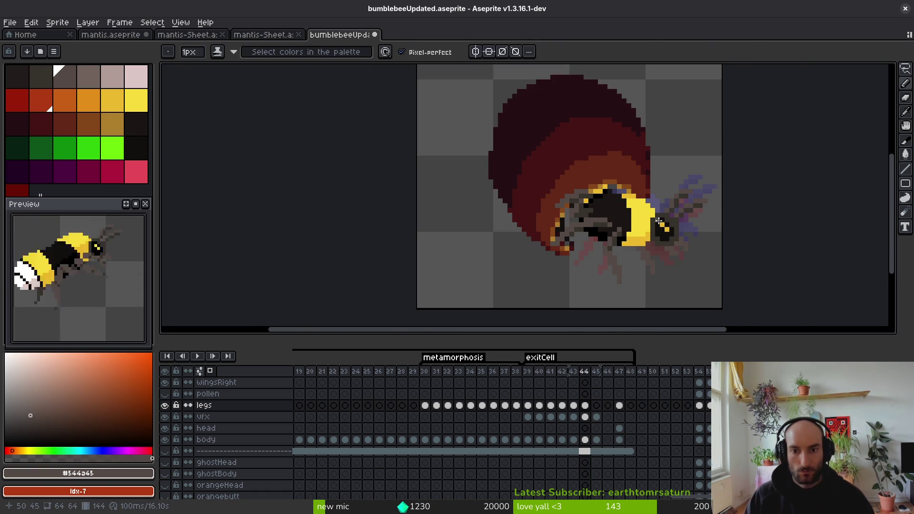
Step: Advance to frame 45 and recentre and zoom the view on the bee
{"action": "key", "text": "Right"}
{"action": "left_click_drag", "start_coordinate": [587, 226], "coordinate": [520, 203]}
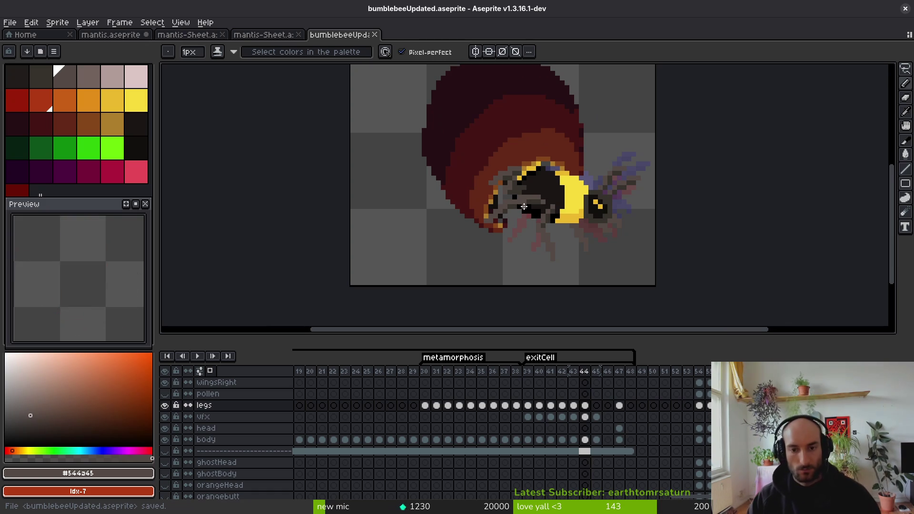
{"action": "scroll", "coordinate": [519, 203], "scroll_direction": "up", "scroll_amount": 1}
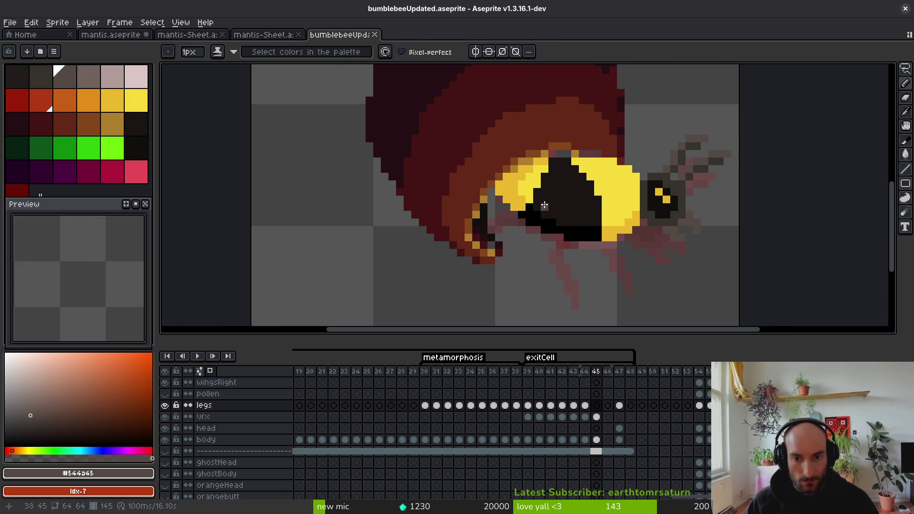
Step: In frame 45, extend the grey leg line leftward and recolour two yellow stripe pixels grey
{"action": "scroll", "coordinate": [537, 204], "scroll_direction": "up", "scroll_amount": 1}
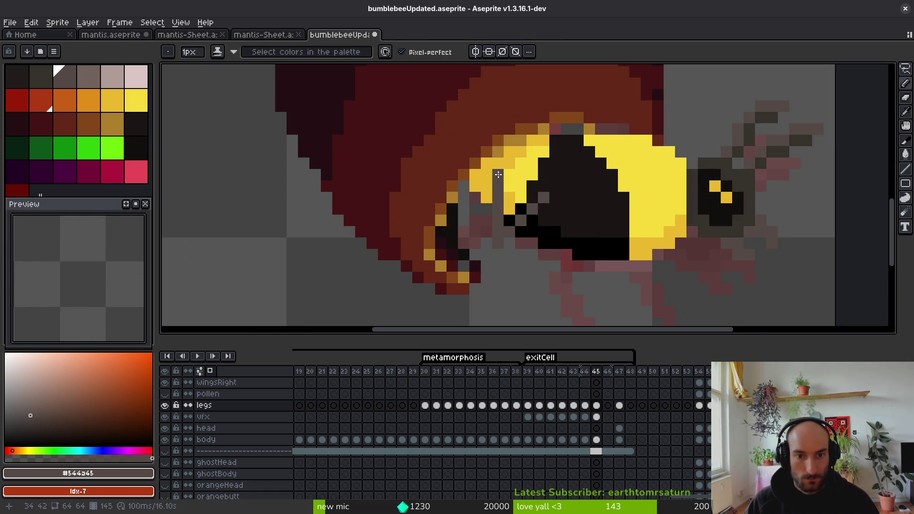
{"action": "left_click_drag", "start_coordinate": [498, 175], "coordinate": [441, 174]}
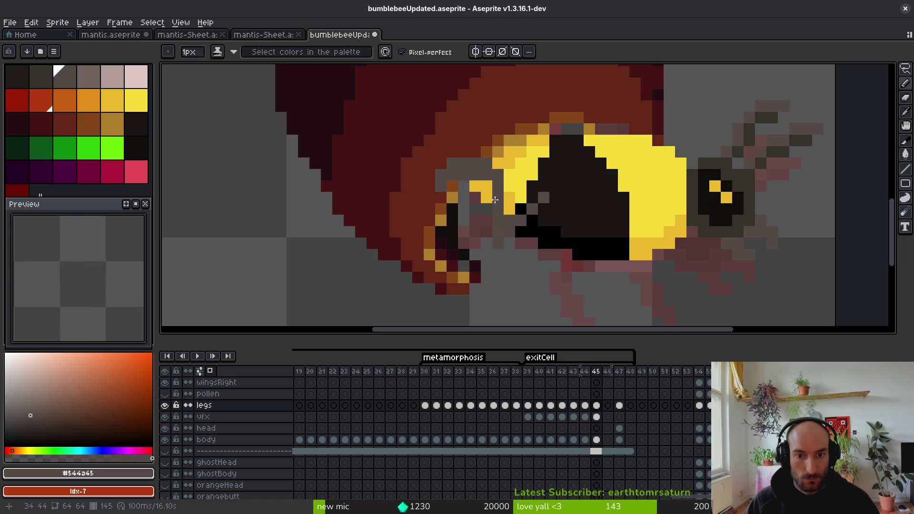
{"action": "left_click_drag", "start_coordinate": [486, 186], "coordinate": [486, 198]}
{"action": "key", "text": "e"}
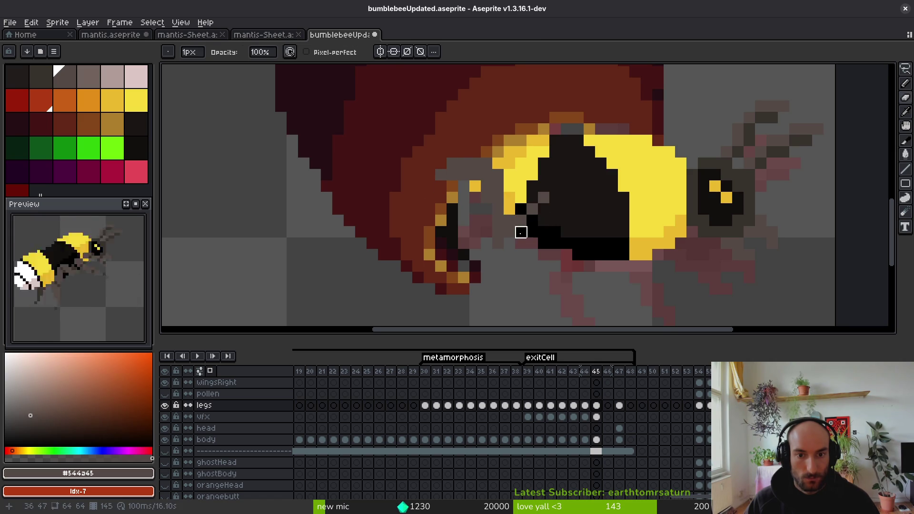
{"action": "key", "text": "b"}
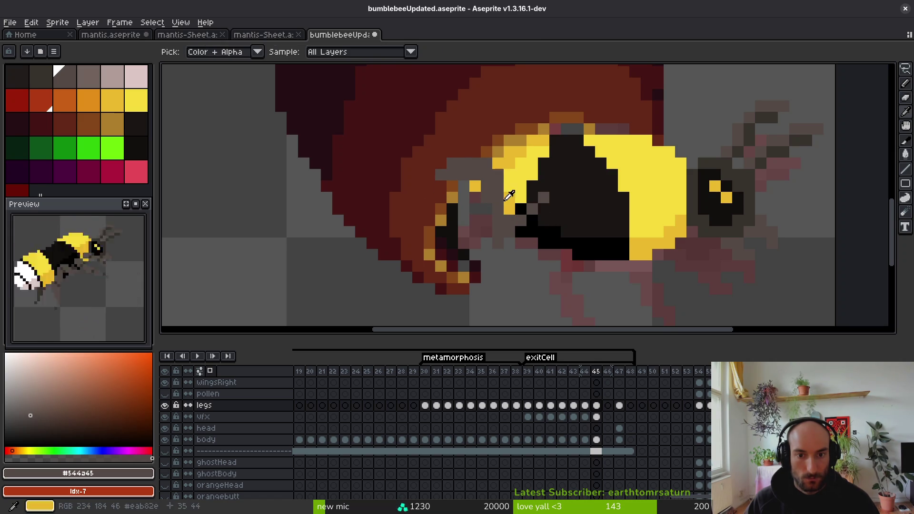
Step: Sample the thorax's dark brown, then draw an edge pixel, a short diagonal and a vertical leg stroke
{"action": "key", "text": "i"}
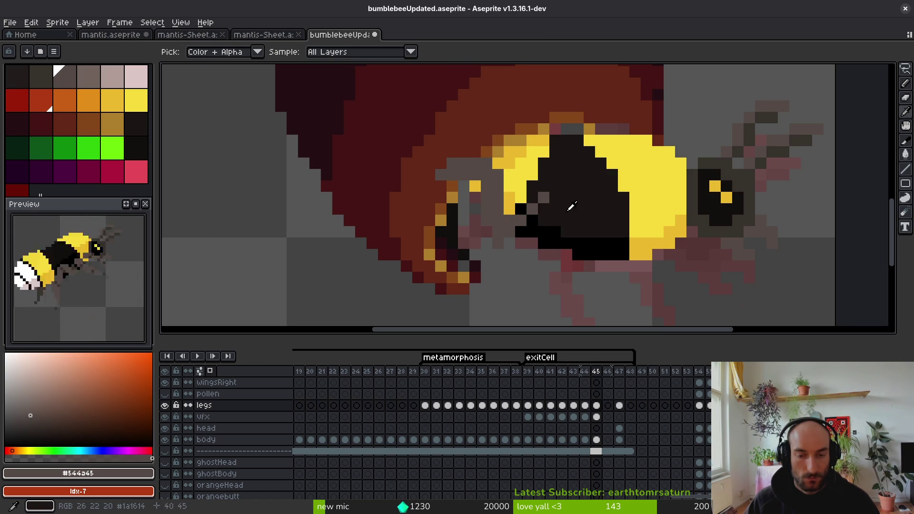
{"action": "left_click", "coordinate": [540, 202]}
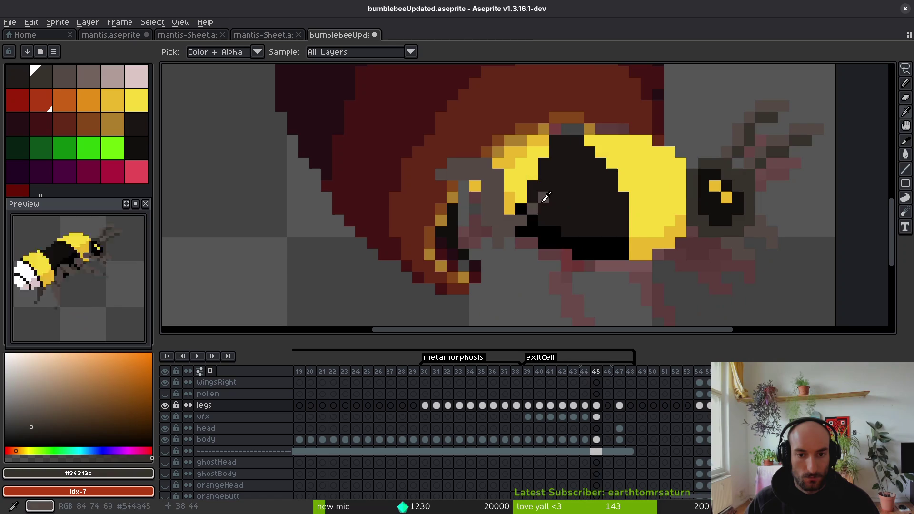
{"action": "key", "text": "b"}
{"action": "left_click", "coordinate": [533, 210]}
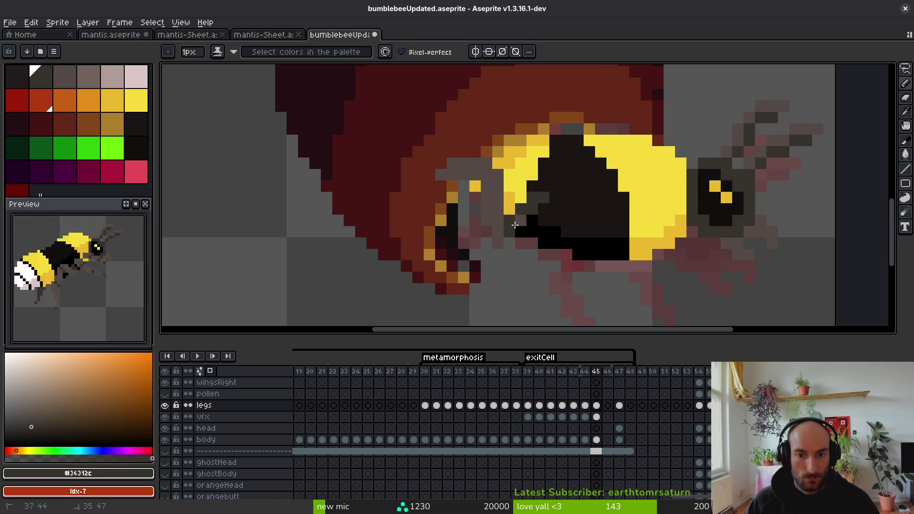
{"action": "left_click_drag", "start_coordinate": [516, 224], "coordinate": [501, 237]}
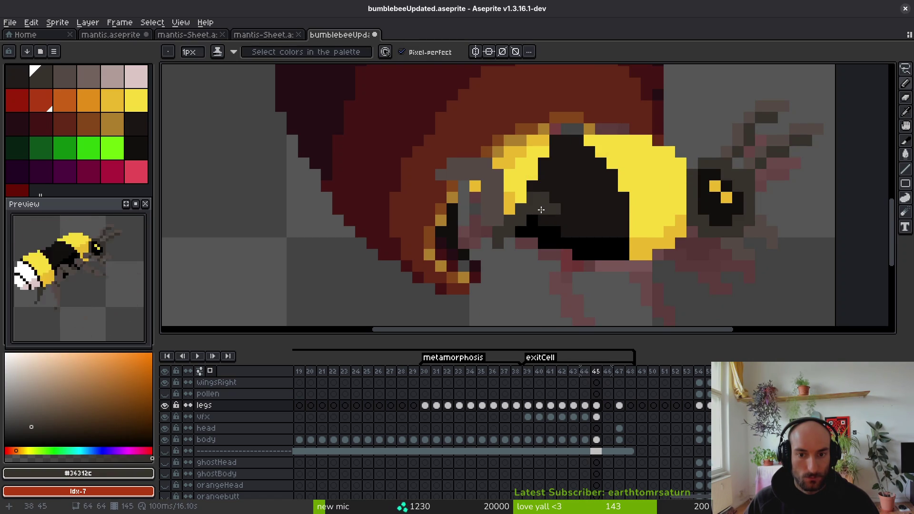
{"action": "scroll", "coordinate": [550, 212], "scroll_direction": "down", "scroll_amount": 5}
{"action": "scroll", "coordinate": [556, 217], "scroll_direction": "up", "scroll_amount": 5}
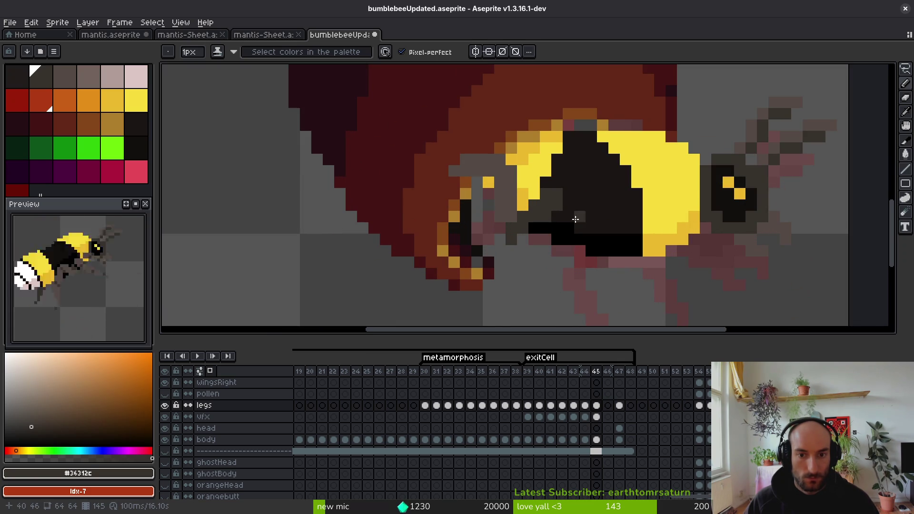
{"action": "left_click_drag", "start_coordinate": [508, 216], "coordinate": [502, 176]}
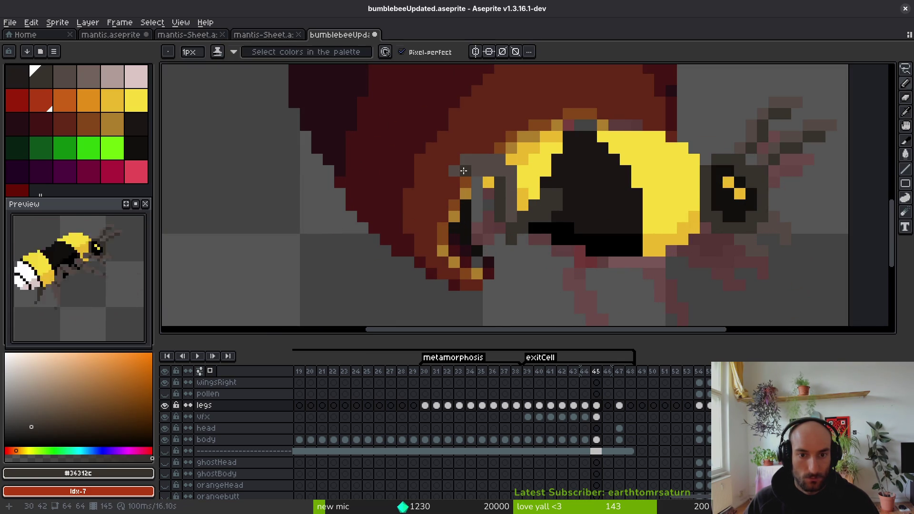
Step: Sample the mid grey from a leg and undo the last leg edit
{"action": "scroll", "coordinate": [531, 205], "scroll_direction": "down", "scroll_amount": 4}
{"action": "key", "text": "alt"}
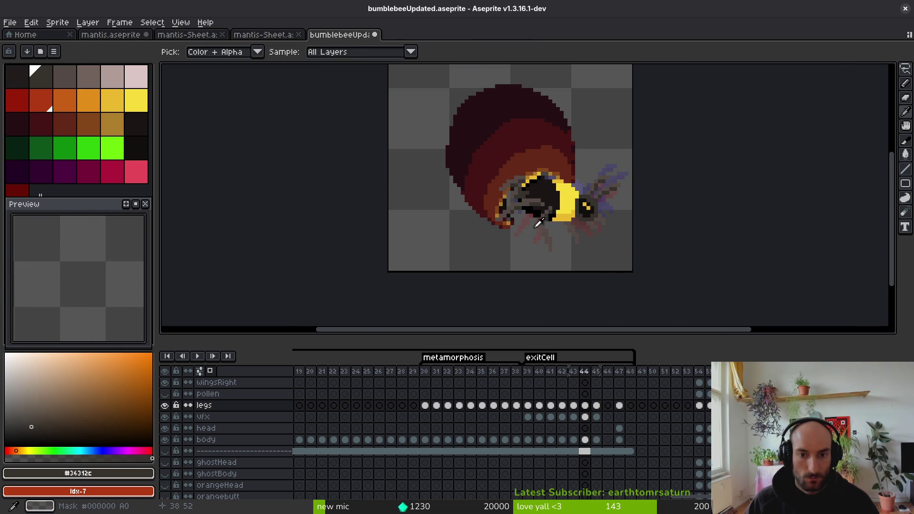
{"action": "scroll", "coordinate": [523, 191], "scroll_direction": "up", "scroll_amount": 3}
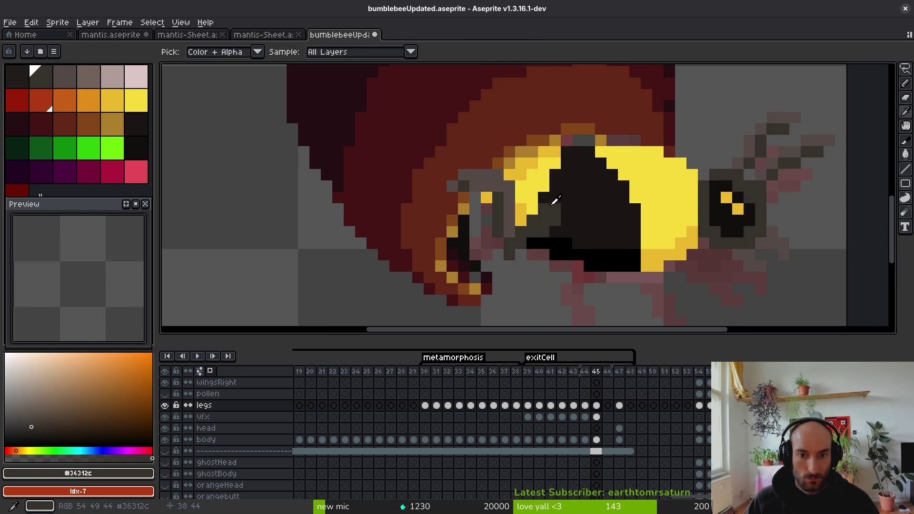
{"action": "left_click", "coordinate": [519, 208], "text": "alt"}
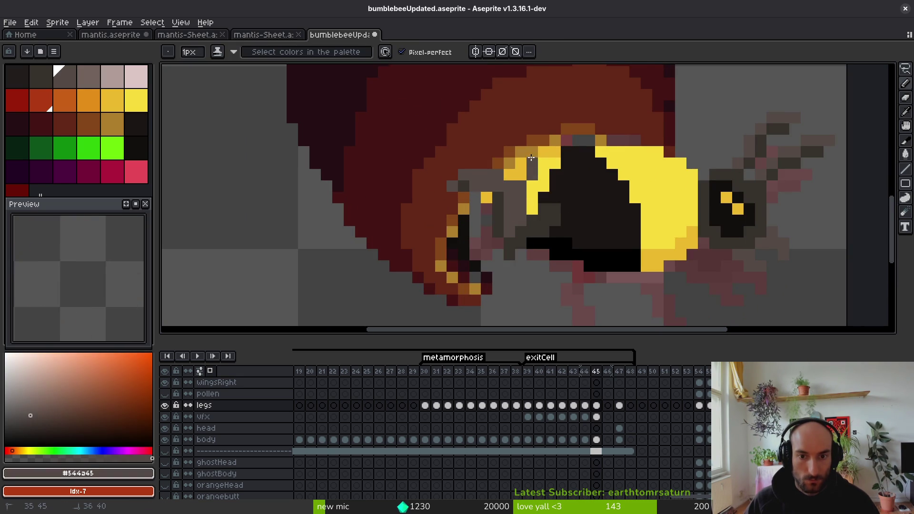
{"action": "key", "text": "ctrl+z"}
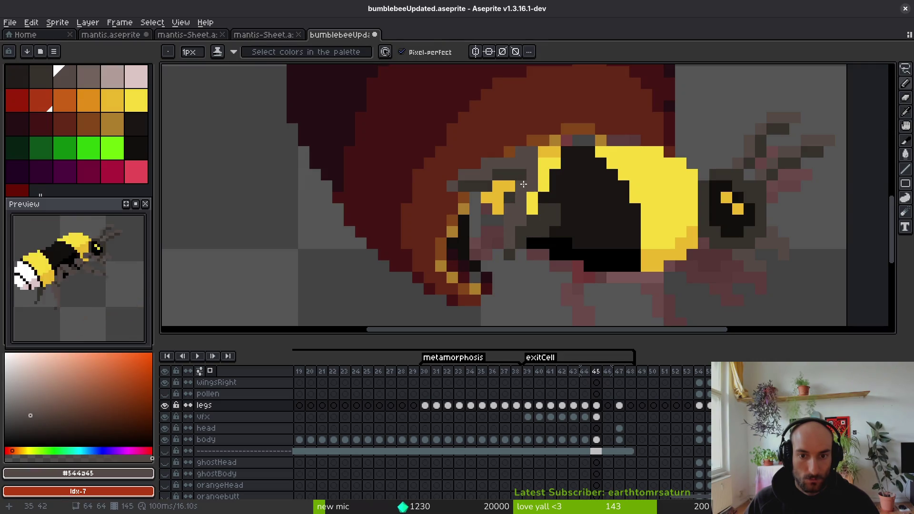
Step: Alternate sampling dark brown and mid grey, then paint a grey pixel beside the thorax
{"action": "left_click", "coordinate": [511, 197], "text": "alt"}
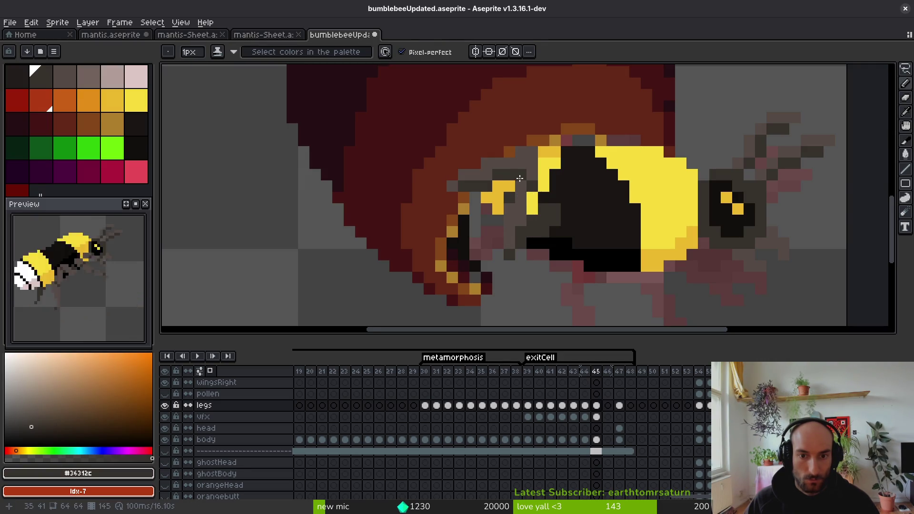
{"action": "left_click", "coordinate": [512, 191], "text": "alt"}
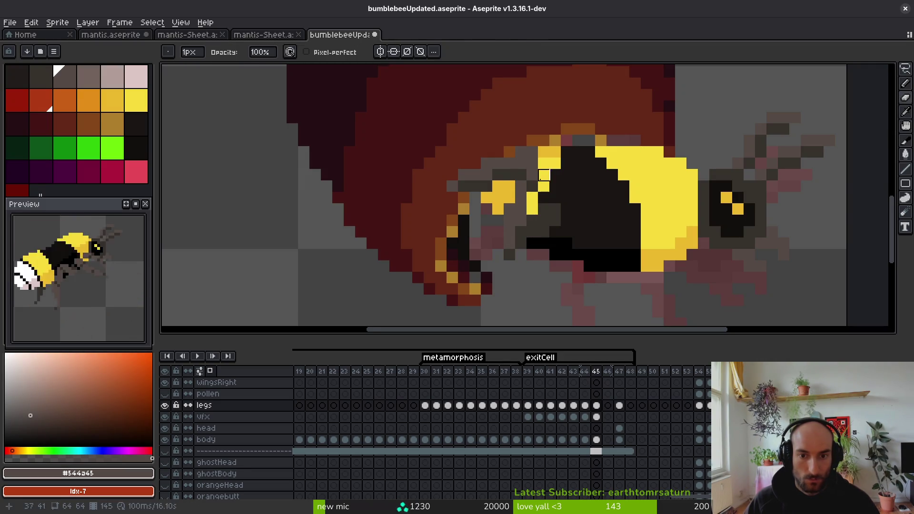
{"action": "left_click", "coordinate": [527, 186], "text": "alt"}
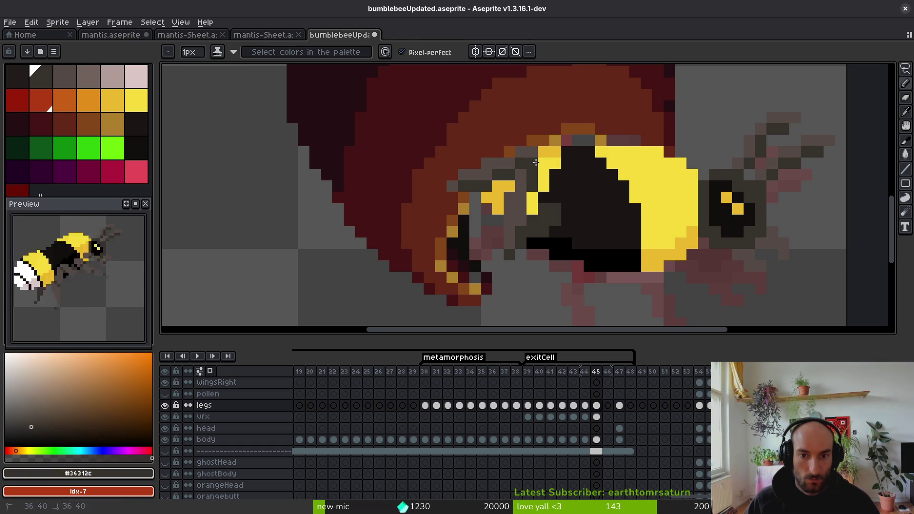
{"action": "left_click", "coordinate": [533, 164]}
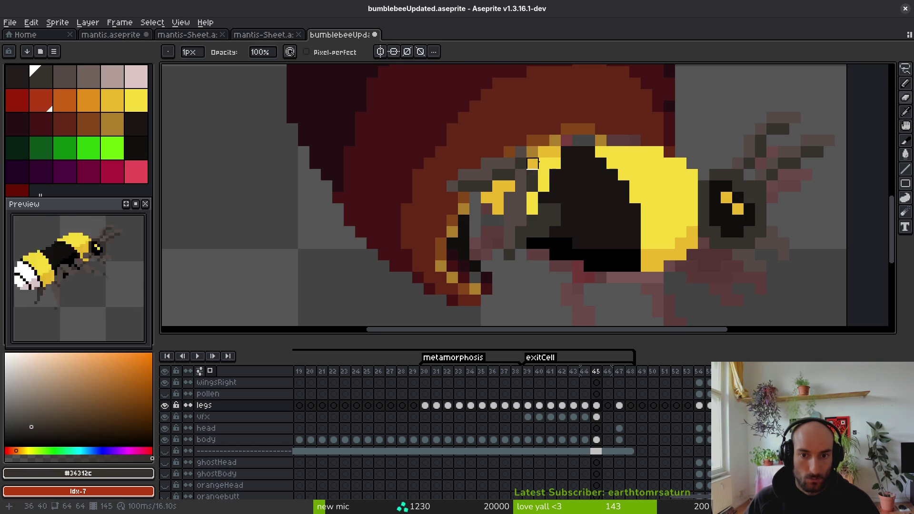
{"action": "left_click", "coordinate": [524, 157], "text": "alt"}
{"action": "scroll", "coordinate": [542, 182], "scroll_direction": "down", "scroll_amount": 5}
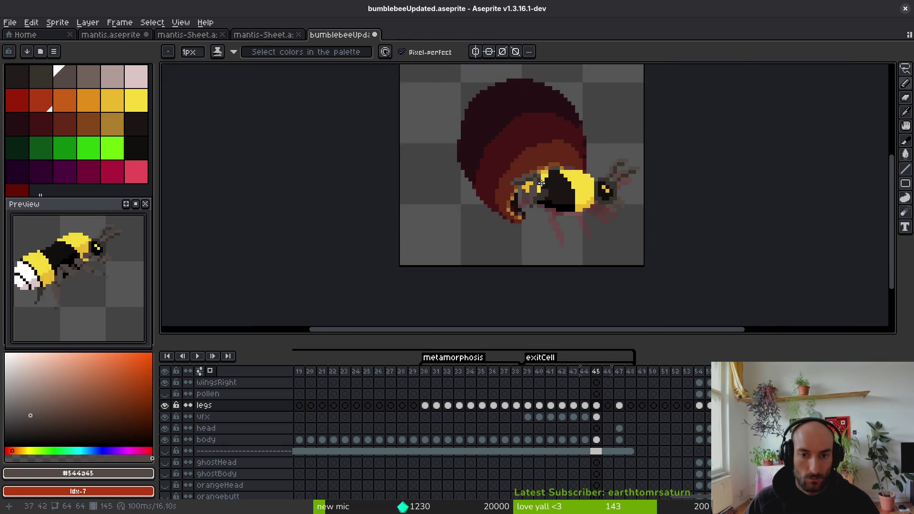
{"action": "scroll", "coordinate": [541, 181], "scroll_direction": "up", "scroll_amount": 3}
{"action": "scroll", "coordinate": [538, 165], "scroll_direction": "down", "scroll_amount": 3}
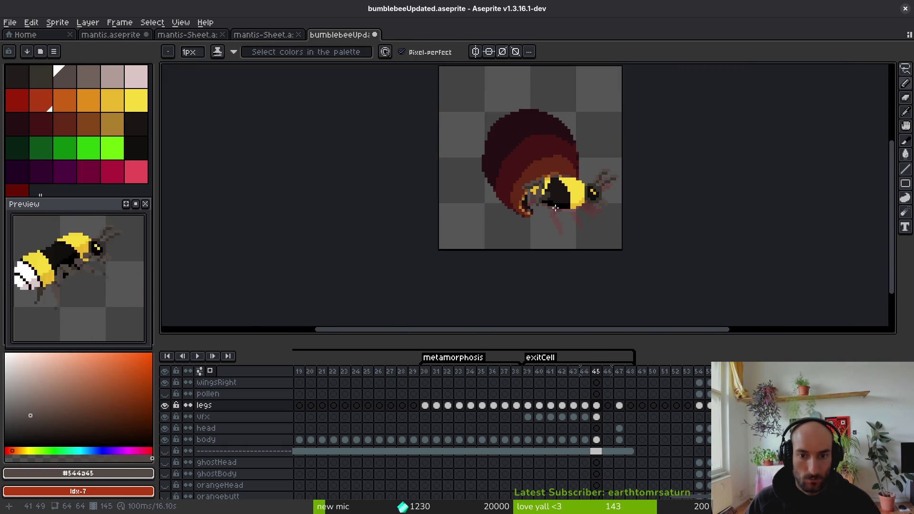
{"action": "scroll", "coordinate": [548, 200], "scroll_direction": "up", "scroll_amount": 5}
{"action": "left_click", "coordinate": [517, 183], "text": "alt"}
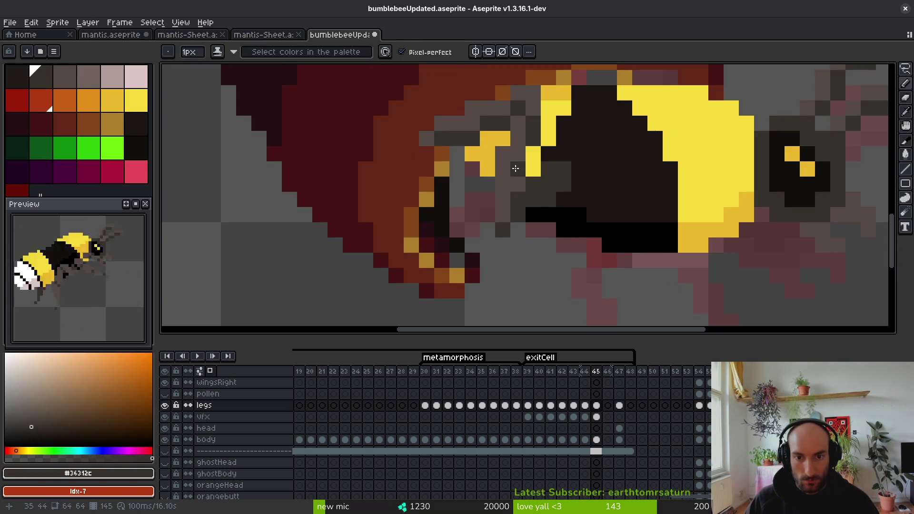
{"action": "left_click", "coordinate": [532, 187], "text": "alt"}
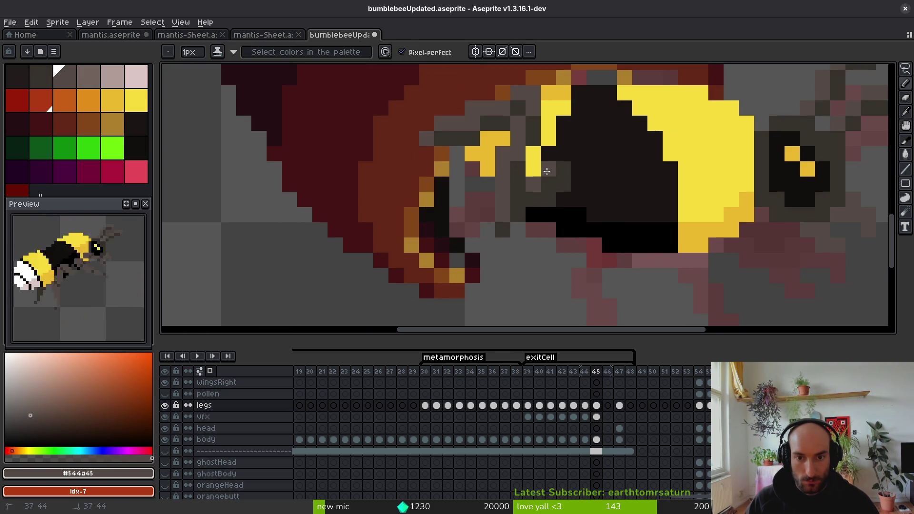
{"action": "left_click_drag", "start_coordinate": [547, 171], "coordinate": [564, 169]}
Step: Sample dark brown and darken a few pixels below the thorax, touching up the row beneath
{"action": "scroll", "coordinate": [530, 197], "scroll_direction": "down", "scroll_amount": 3}
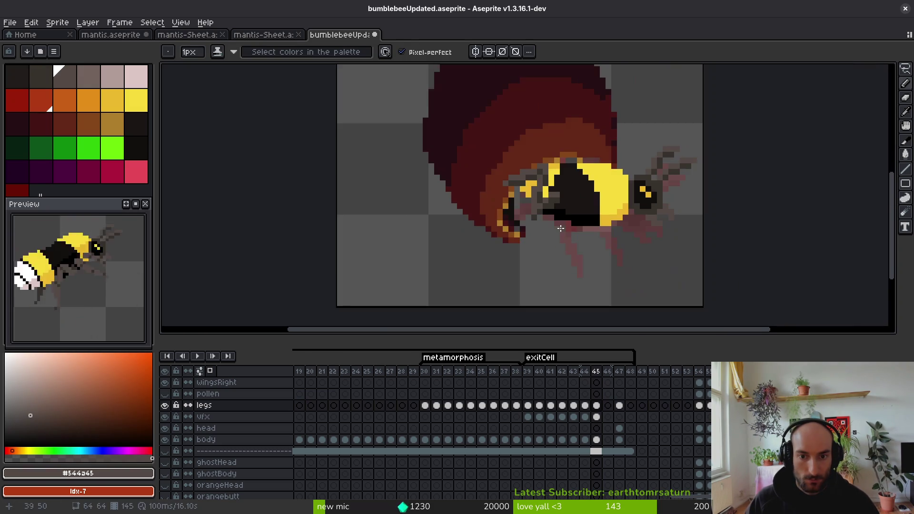
{"action": "scroll", "coordinate": [524, 196], "scroll_direction": "up", "scroll_amount": 3}
{"action": "left_click", "coordinate": [514, 196], "text": "alt"}
{"action": "scroll", "coordinate": [512, 202], "scroll_direction": "down", "scroll_amount": 5}
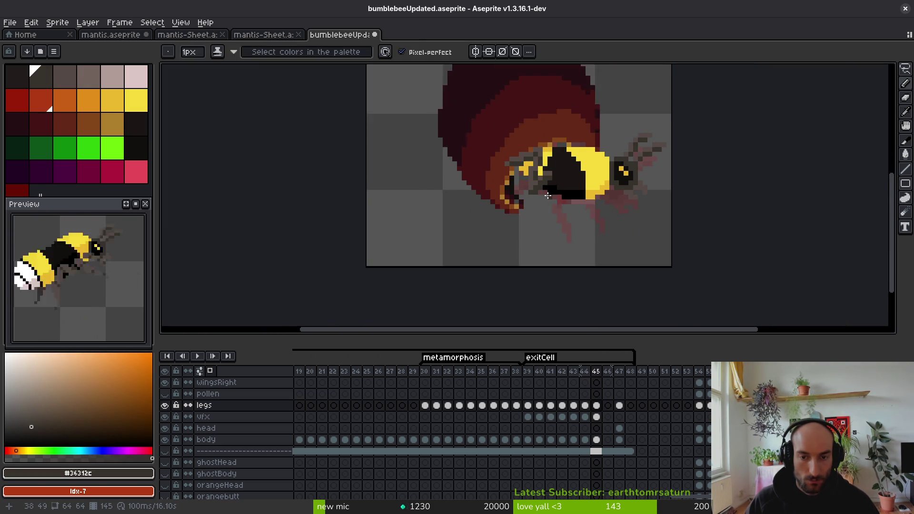
{"action": "scroll", "coordinate": [524, 210], "scroll_direction": "up", "scroll_amount": 1}
{"action": "left_click_drag", "start_coordinate": [557, 220], "coordinate": [537, 220]}
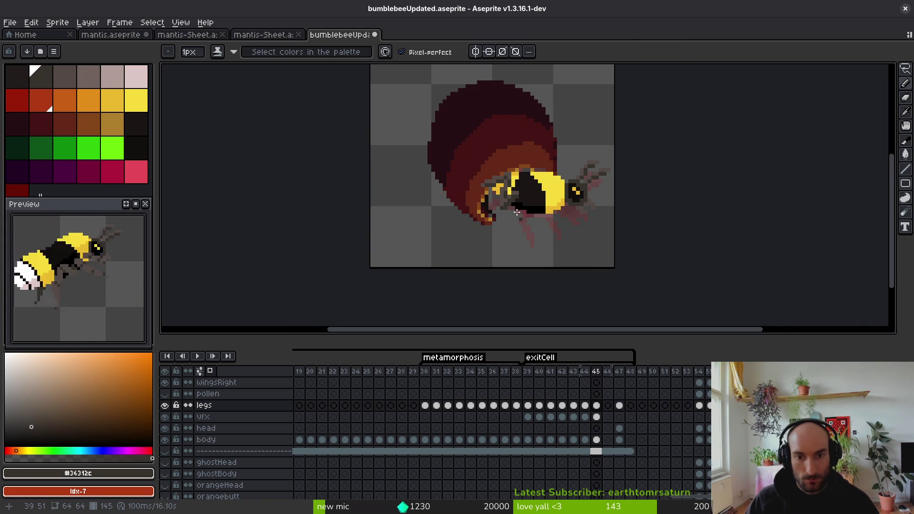
{"action": "scroll", "coordinate": [540, 232], "scroll_direction": "up", "scroll_amount": 3}
{"action": "scroll", "coordinate": [538, 234], "scroll_direction": "down", "scroll_amount": 2}
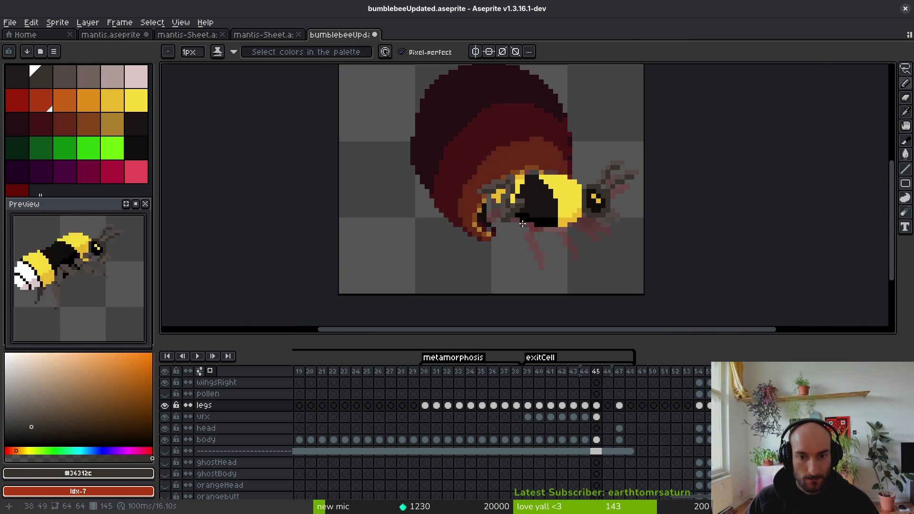
{"action": "scroll", "coordinate": [524, 224], "scroll_direction": "up", "scroll_amount": 4}
{"action": "left_click", "coordinate": [458, 210]}
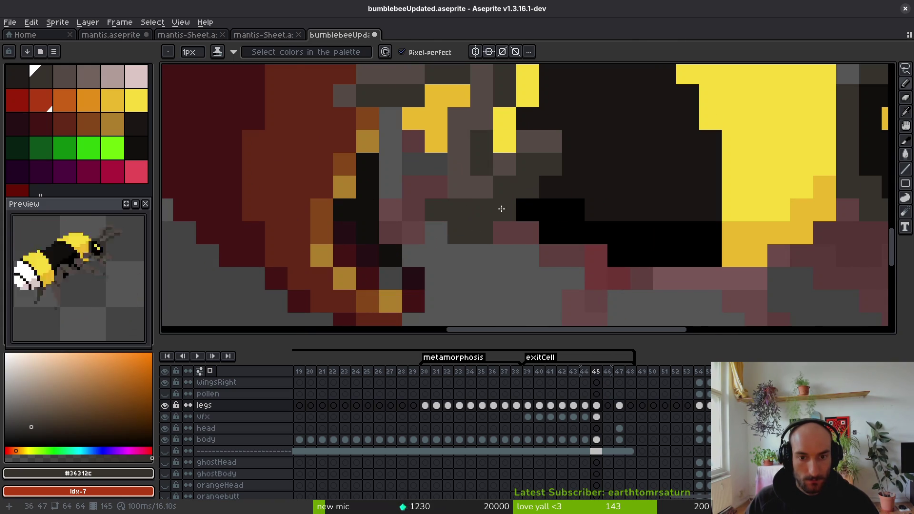
{"action": "key", "text": "e"}
{"action": "left_click", "coordinate": [482, 231]}
{"action": "left_click_drag", "start_coordinate": [482, 233], "coordinate": [459, 233]}
Step: Resample the mid grey and dark brown, then undo the last pencil stroke
{"action": "key", "text": "i"}
{"action": "left_click", "coordinate": [459, 159]}
{"action": "key", "text": "b"}
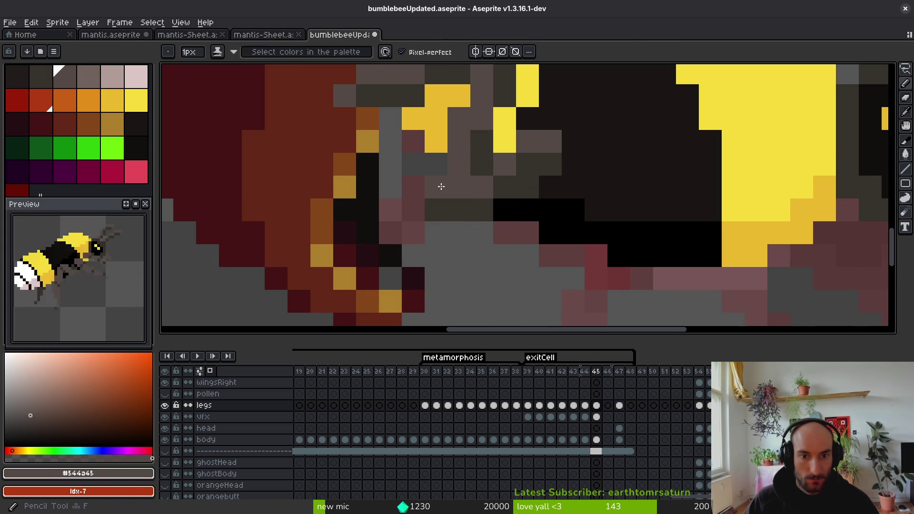
{"action": "left_click", "coordinate": [514, 184], "text": "alt"}
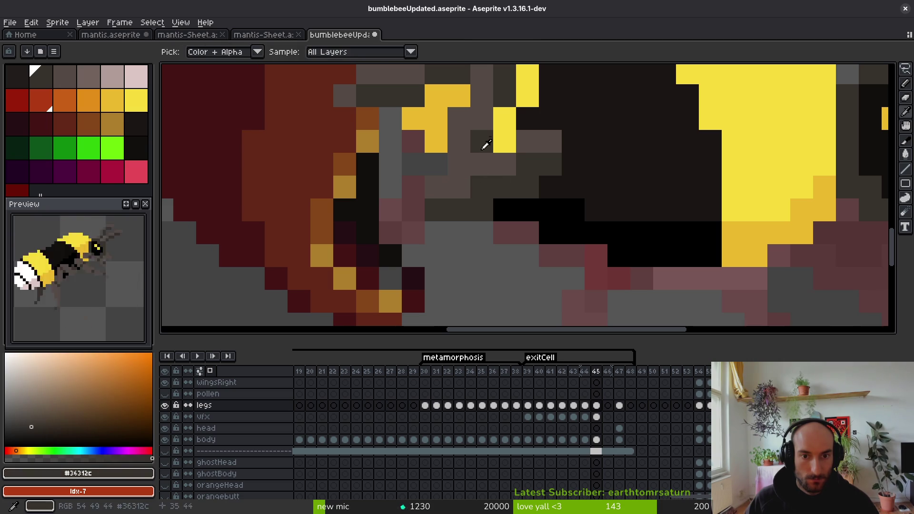
{"action": "left_click", "coordinate": [458, 161], "text": "alt"}
{"action": "scroll", "coordinate": [476, 227], "scroll_direction": "down", "scroll_amount": 3}
{"action": "scroll", "coordinate": [476, 227], "scroll_direction": "up", "scroll_amount": 4}
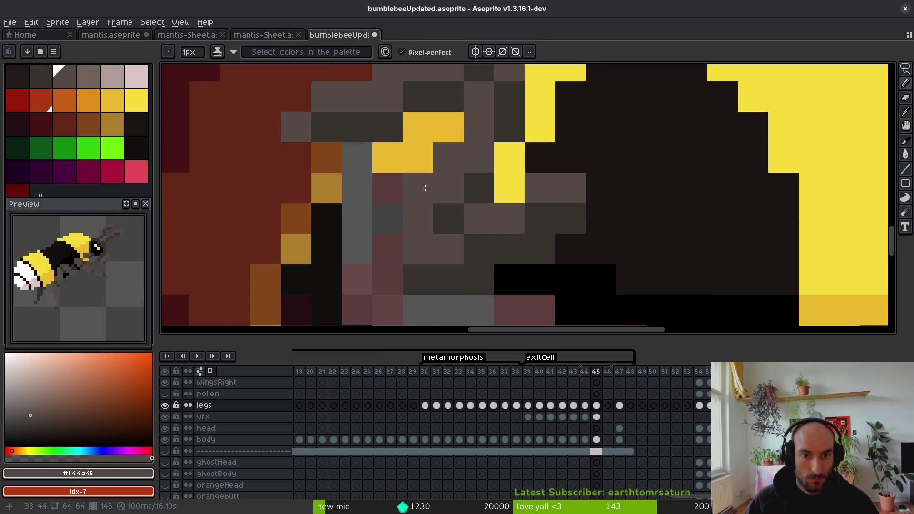
{"action": "scroll", "coordinate": [481, 169], "scroll_direction": "down", "scroll_amount": 3}
{"action": "key", "text": "ctrl+z"}
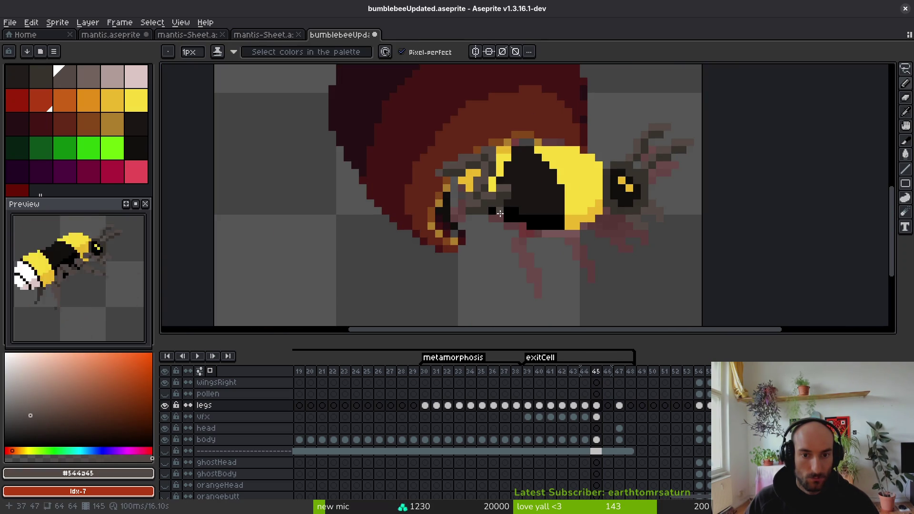
{"action": "scroll", "coordinate": [499, 213], "scroll_direction": "up", "scroll_amount": 3}
Step: Repaint three thorax pixels grey and sample the dark grey from the bee
{"action": "left_click", "coordinate": [445, 151]}
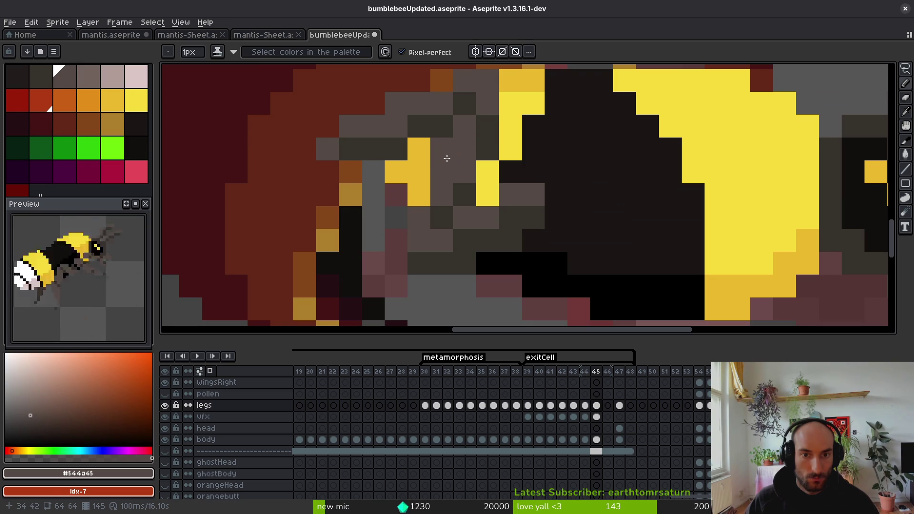
{"action": "left_click", "coordinate": [421, 192]}
{"action": "left_click", "coordinate": [487, 147]}
{"action": "left_click", "coordinate": [463, 174], "text": "alt"}
Step: Save bumblebeeUpdated.aseprite
{"action": "scroll", "coordinate": [463, 174], "scroll_direction": "down", "scroll_amount": 3}
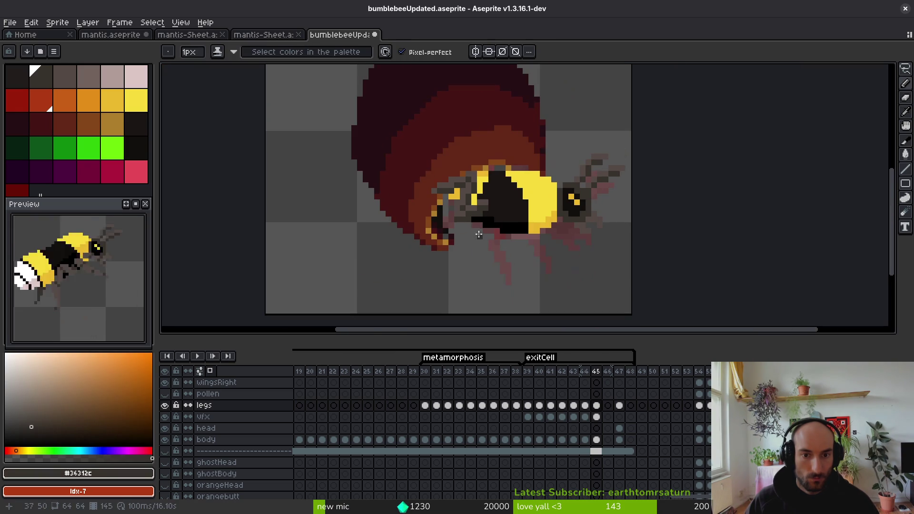
{"action": "key", "text": "ctrl+s"}
{"action": "scroll", "coordinate": [481, 228], "scroll_direction": "down", "scroll_amount": 2}
Step: On frame 44, paint mid grey #544a45 pixels along the thorax's left edge
{"action": "key", "text": "Left"}
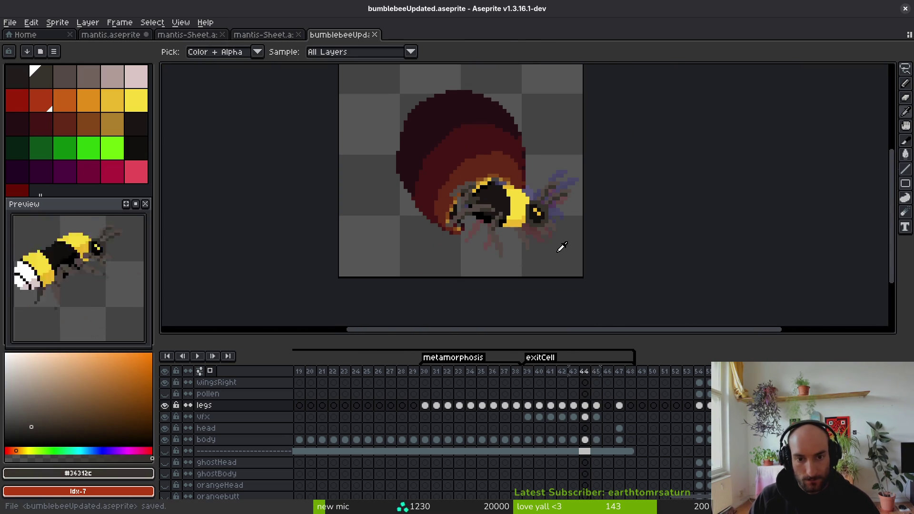
{"action": "key", "text": "Right"}
{"action": "key", "text": "Left"}
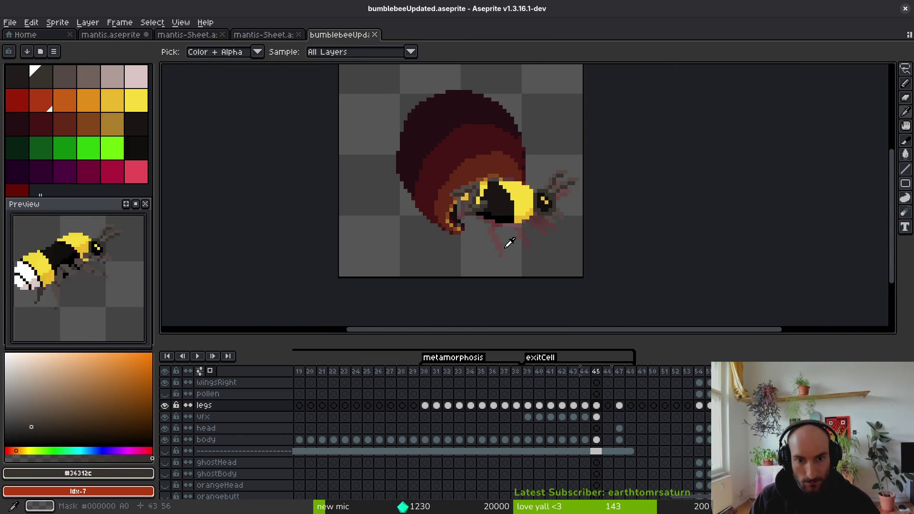
{"action": "scroll", "coordinate": [469, 212], "scroll_direction": "up", "scroll_amount": 3}
{"action": "left_click", "coordinate": [460, 218], "text": "alt"}
{"action": "left_click_drag", "start_coordinate": [460, 218], "coordinate": [438, 222]}
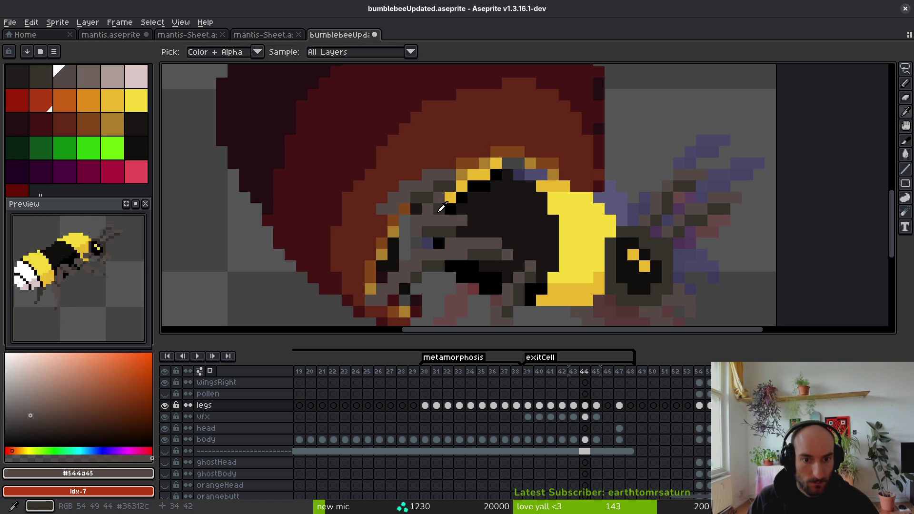
Step: Switch between dark grey #36312c and mid grey #544a45, adding another grey pixel on the thorax edge
{"action": "left_click", "coordinate": [419, 217], "text": "alt"}
{"action": "scroll", "coordinate": [419, 216], "scroll_direction": "down", "scroll_amount": 4}
{"action": "scroll", "coordinate": [419, 214], "scroll_direction": "up", "scroll_amount": 6}
{"action": "left_click", "coordinate": [419, 215], "text": "alt"}
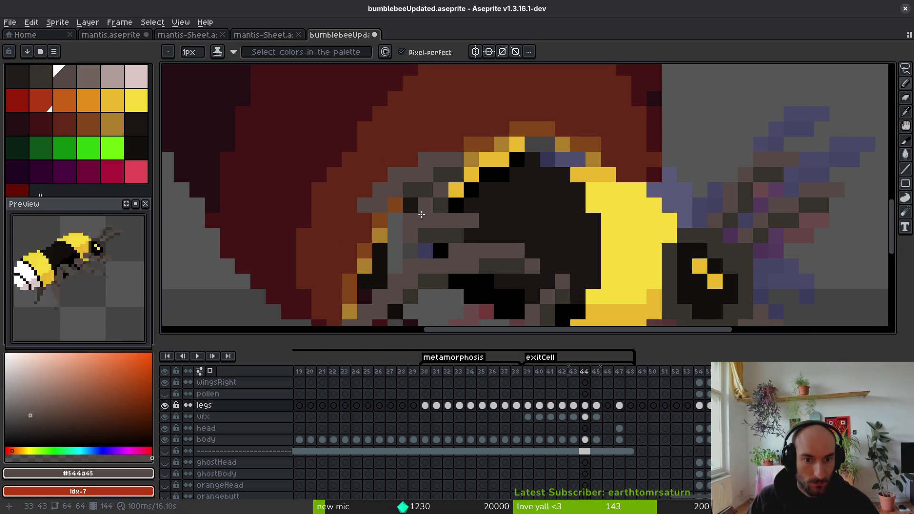
{"action": "left_click", "coordinate": [424, 219]}
{"action": "scroll", "coordinate": [478, 232], "scroll_direction": "down", "scroll_amount": 4}
{"action": "scroll", "coordinate": [478, 232], "scroll_direction": "up", "scroll_amount": 5}
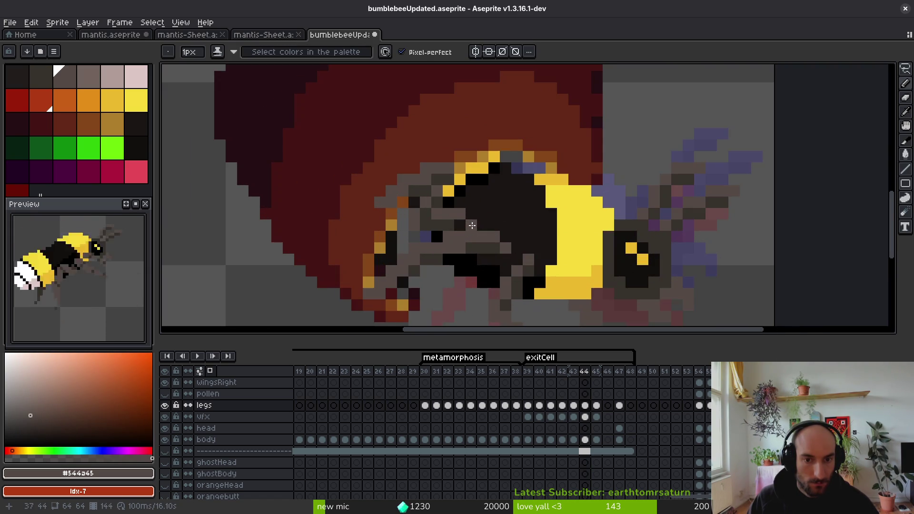
{"action": "left_click", "coordinate": [446, 188], "text": "alt"}
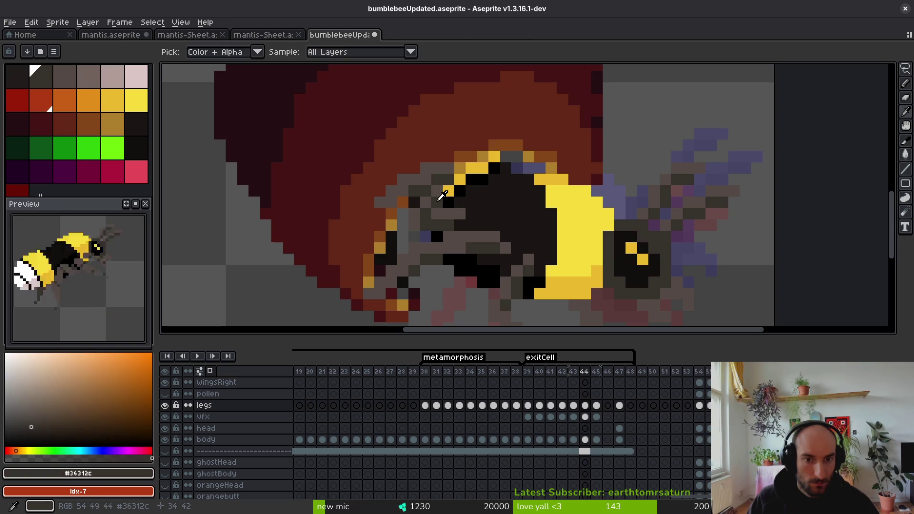
{"action": "left_click", "coordinate": [447, 183], "text": "alt"}
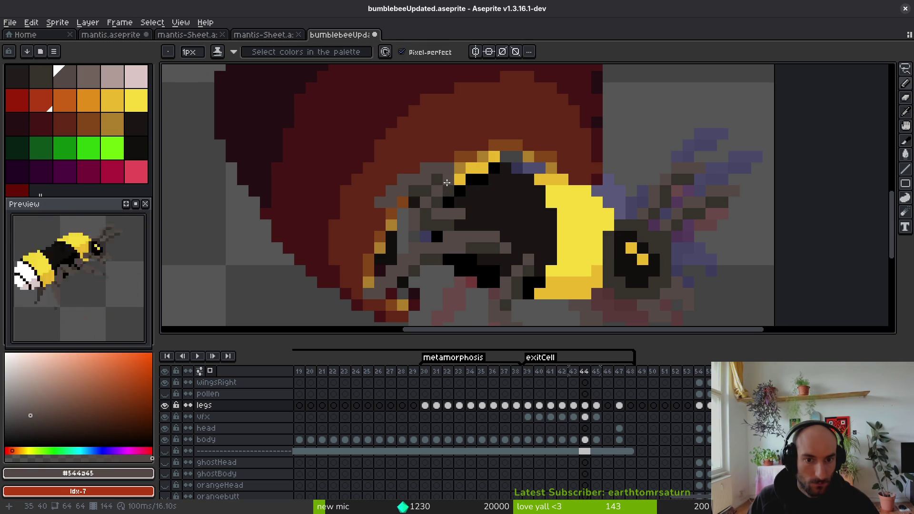
Step: Save bumblebeeUpdated.aseprite with the frame 44 thorax edits using Ctrl+S
{"action": "key", "text": "ctrl+s"}
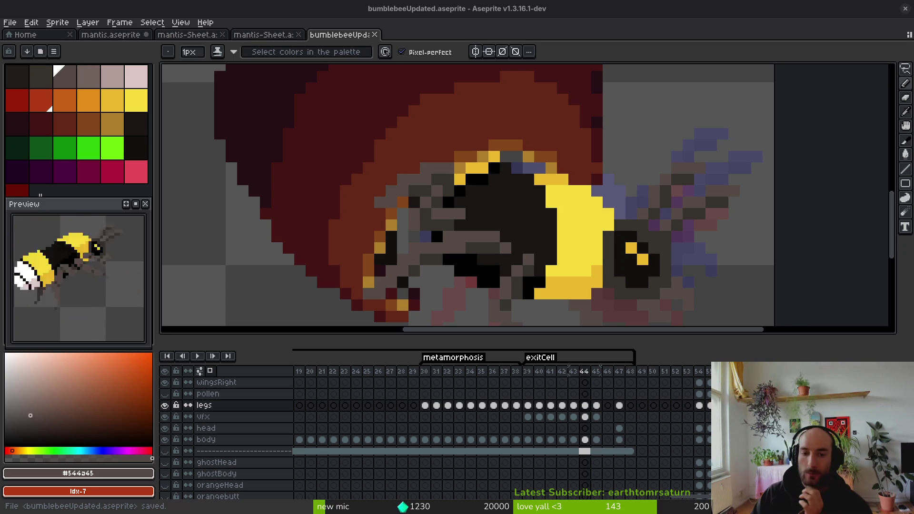
Step: On frame 45, sample darker yellow #cab82e and paint it onto the thorax's top stripe
{"action": "scroll", "coordinate": [552, 181], "scroll_direction": "down", "scroll_amount": 4}
{"action": "scroll", "coordinate": [552, 181], "scroll_direction": "up", "scroll_amount": 2}
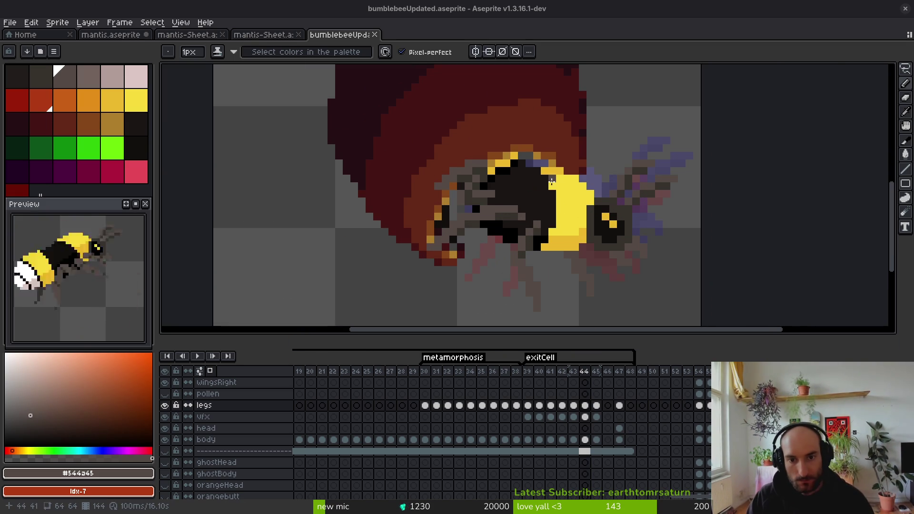
{"action": "scroll", "coordinate": [551, 181], "scroll_direction": "up", "scroll_amount": 1}
{"action": "key", "text": "Right"}
{"action": "scroll", "coordinate": [562, 228], "scroll_direction": "down", "scroll_amount": 3}
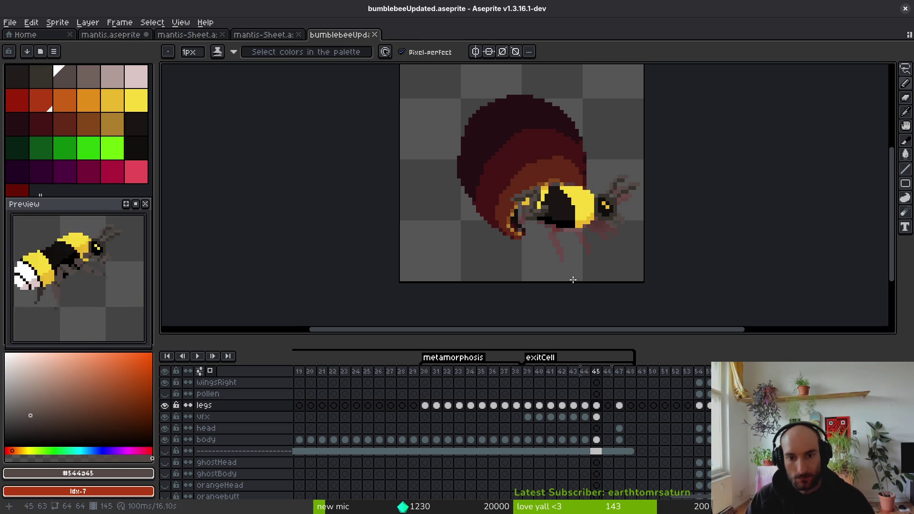
{"action": "scroll", "coordinate": [543, 191], "scroll_direction": "up", "scroll_amount": 3}
{"action": "left_click", "coordinate": [533, 192], "text": "alt"}
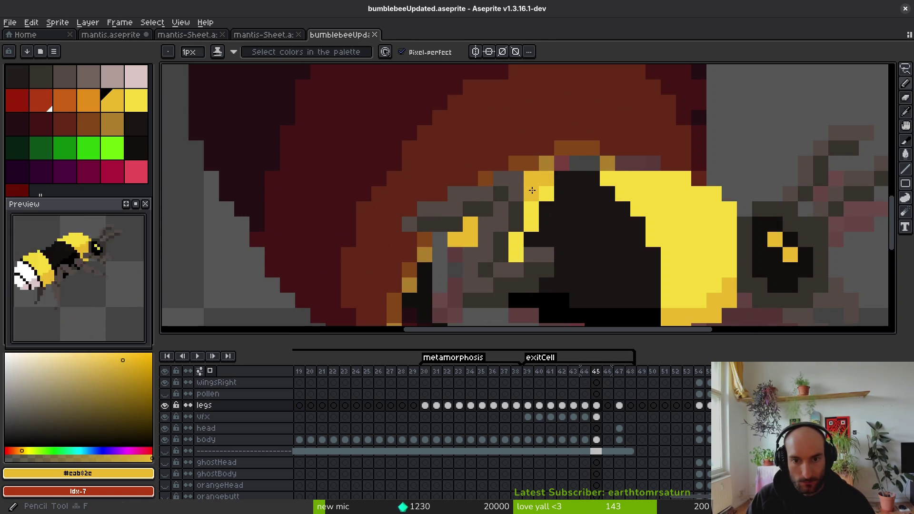
{"action": "left_click", "coordinate": [541, 191]}
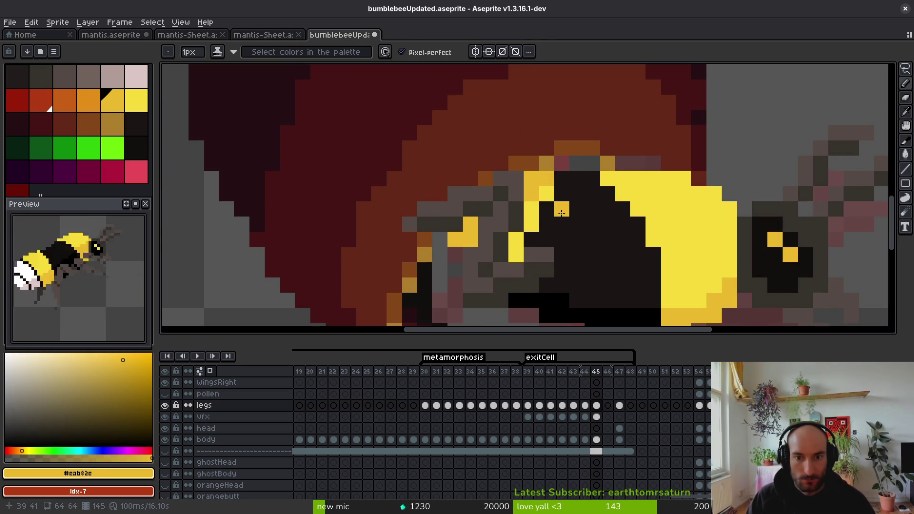
{"action": "scroll", "coordinate": [599, 226], "scroll_direction": "down", "scroll_amount": 3}
{"action": "scroll", "coordinate": [599, 226], "scroll_direction": "up", "scroll_amount": 3}
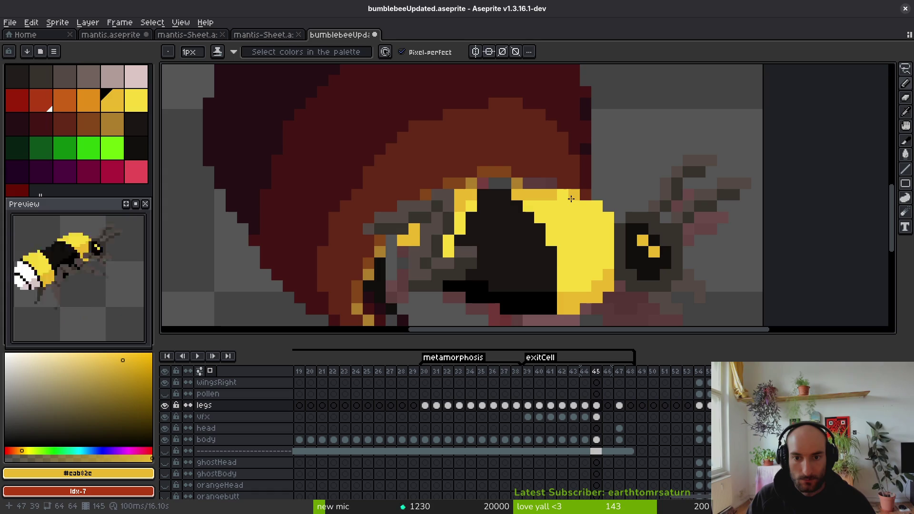
{"action": "scroll", "coordinate": [574, 215], "scroll_direction": "down", "scroll_amount": 3}
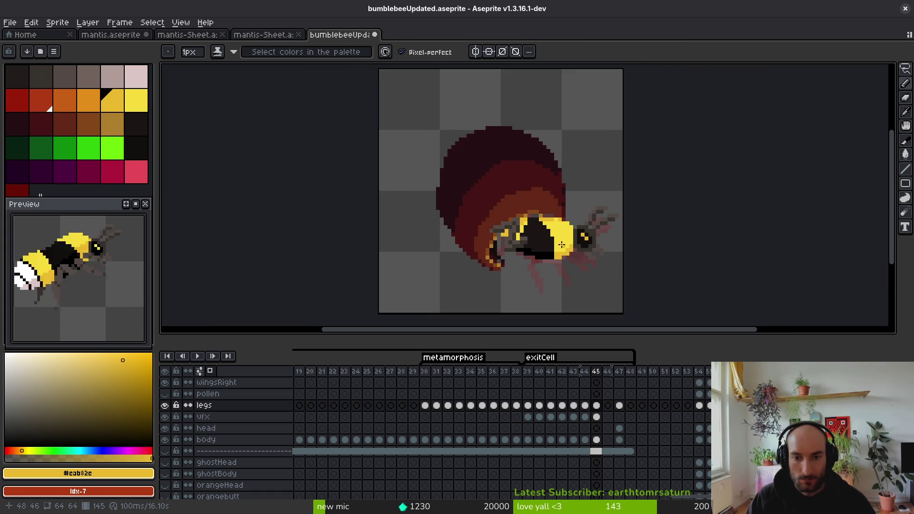
Step: Compare against frame 44, sample the bright yellow #f7db3b, and save the file
{"action": "key", "text": "i"}
{"action": "key", "text": "Left"}
{"action": "key", "text": "Right"}
{"action": "key", "text": "b"}
{"action": "scroll", "coordinate": [559, 209], "scroll_direction": "up", "scroll_amount": 3}
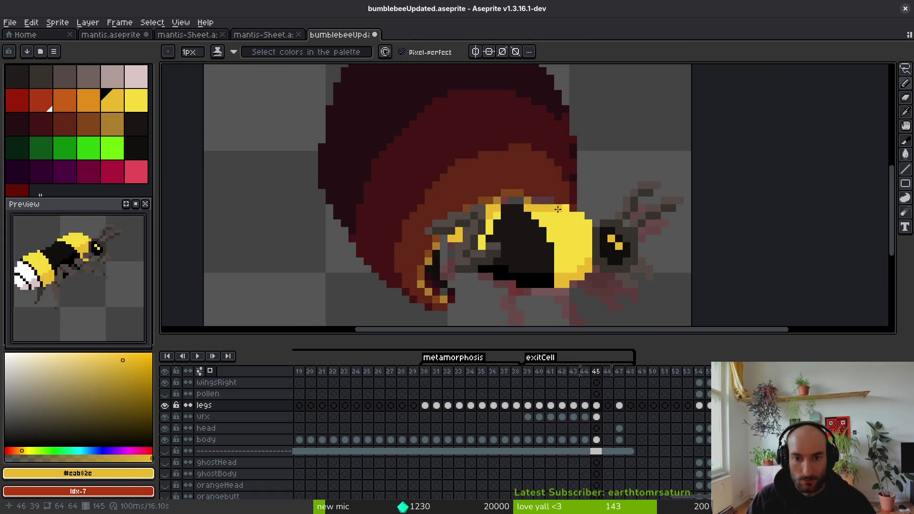
{"action": "left_click", "coordinate": [551, 208], "text": "alt"}
{"action": "scroll", "coordinate": [557, 209], "scroll_direction": "down", "scroll_amount": 3}
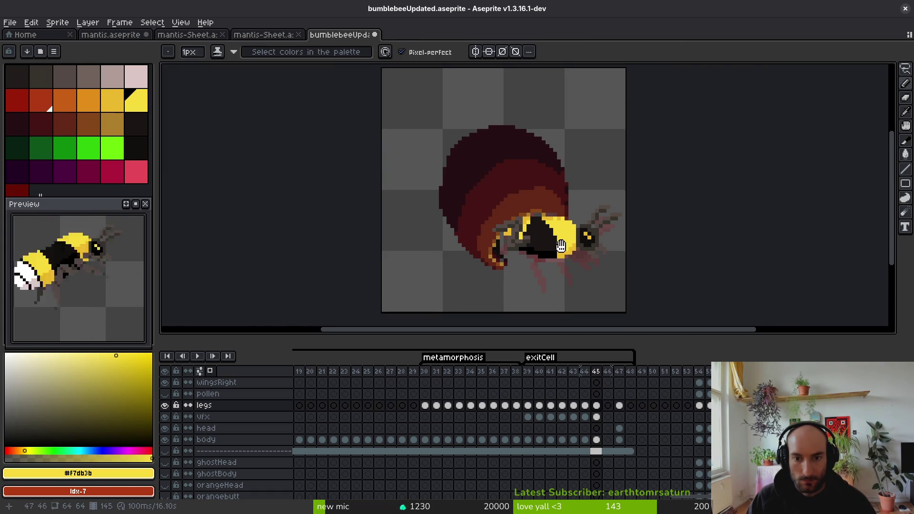
{"action": "key", "text": "ctrl+s"}
Step: Pick grey #544a45 from the bee in frame 44, then return to frame 45 zoomed on the legs
{"action": "scroll", "coordinate": [574, 242], "scroll_direction": "down", "scroll_amount": 2}
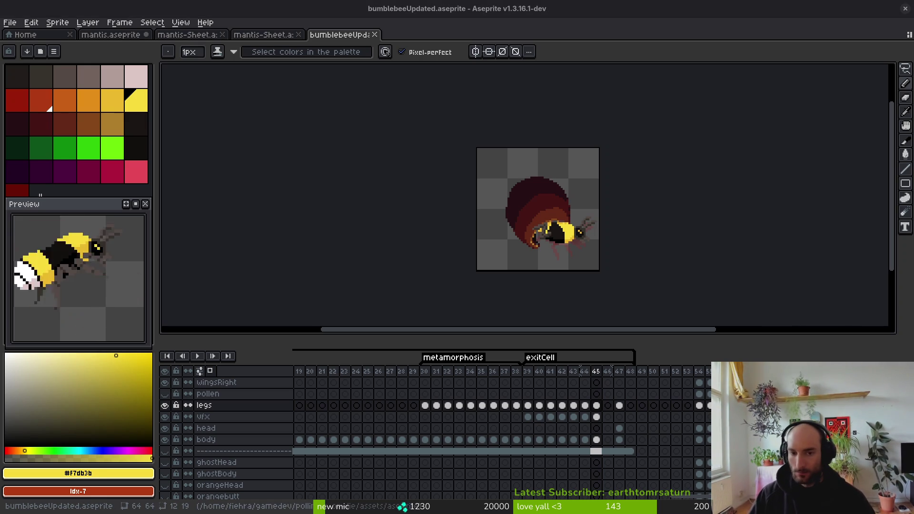
{"action": "scroll", "coordinate": [555, 238], "scroll_direction": "down", "scroll_amount": 2}
{"action": "scroll", "coordinate": [555, 238], "scroll_direction": "up", "scroll_amount": 4}
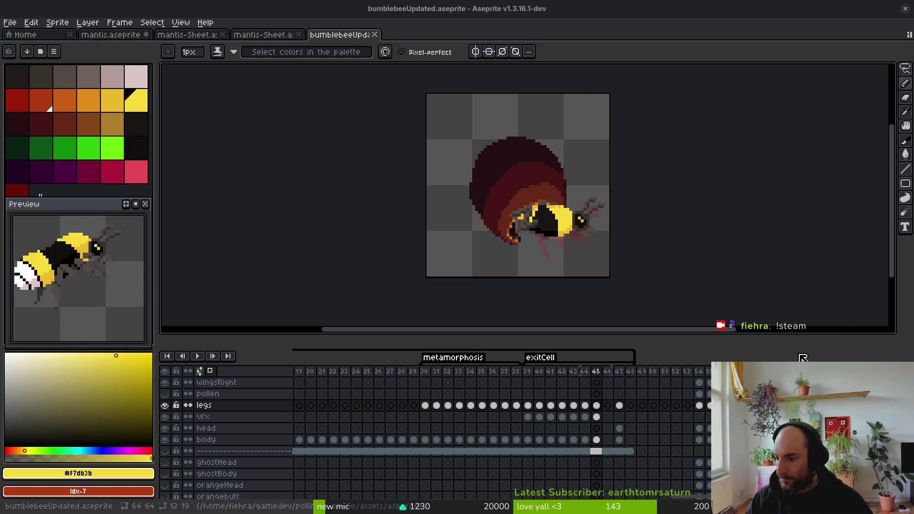
{"action": "key", "text": "Left"}
{"action": "scroll", "coordinate": [547, 230], "scroll_direction": "up", "scroll_amount": 3}
{"action": "key", "text": "i"}
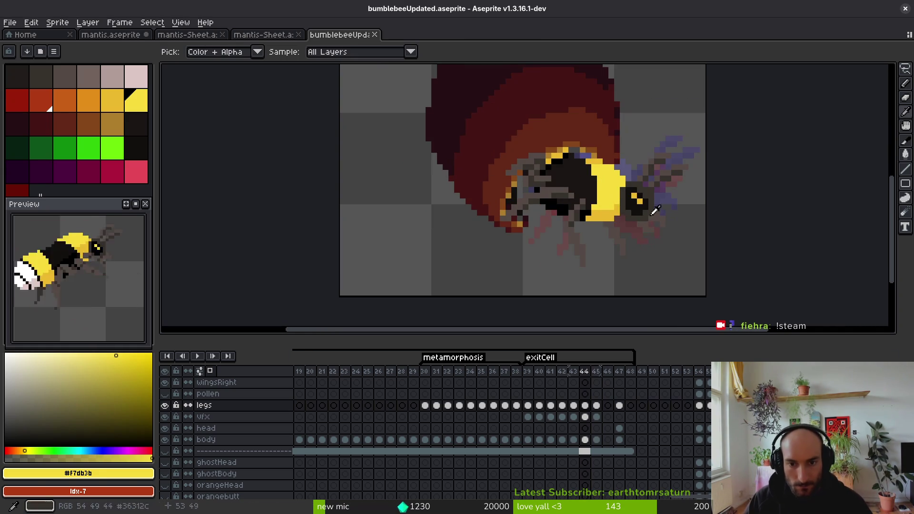
{"action": "left_click", "coordinate": [591, 202]}
{"action": "key", "text": "b"}
{"action": "key", "text": "Right"}
Step: Recolour the leg's dark edge grey-brown #544a45, adding side pixels and a downward leg stroke
{"action": "scroll", "coordinate": [578, 197], "scroll_direction": "up", "scroll_amount": 2}
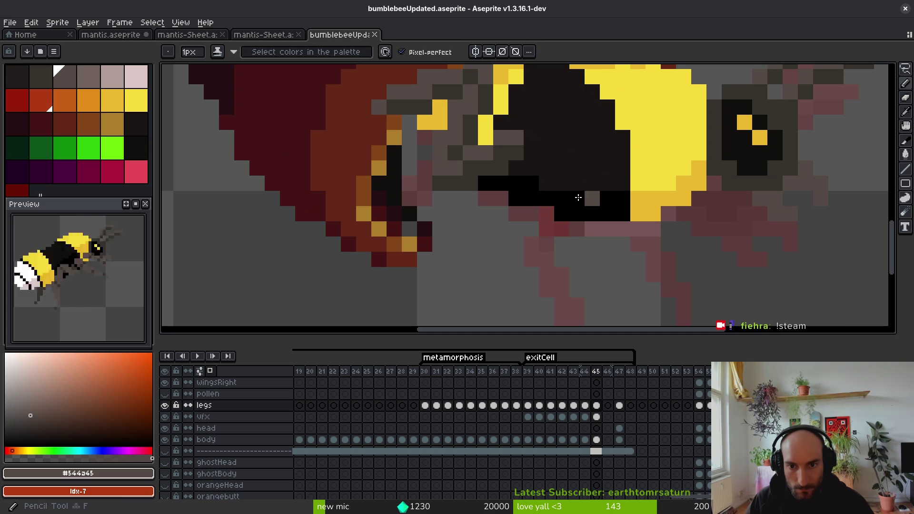
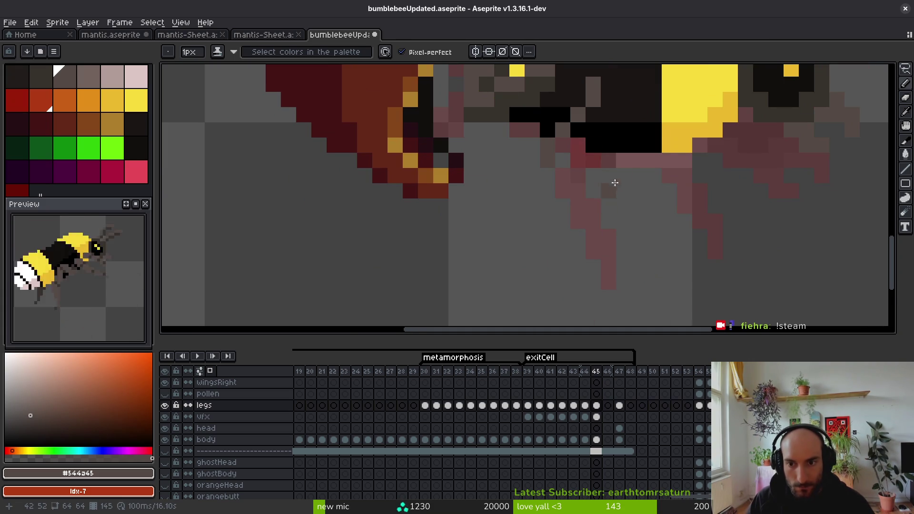
Step: Recolour the leg's dark edge grey-brown #544a45, adding side pixels and a downward leg stroke
{"action": "scroll", "coordinate": [619, 197], "scroll_direction": "down", "scroll_amount": 2}
{"action": "scroll", "coordinate": [614, 236], "scroll_direction": "up", "scroll_amount": 2}
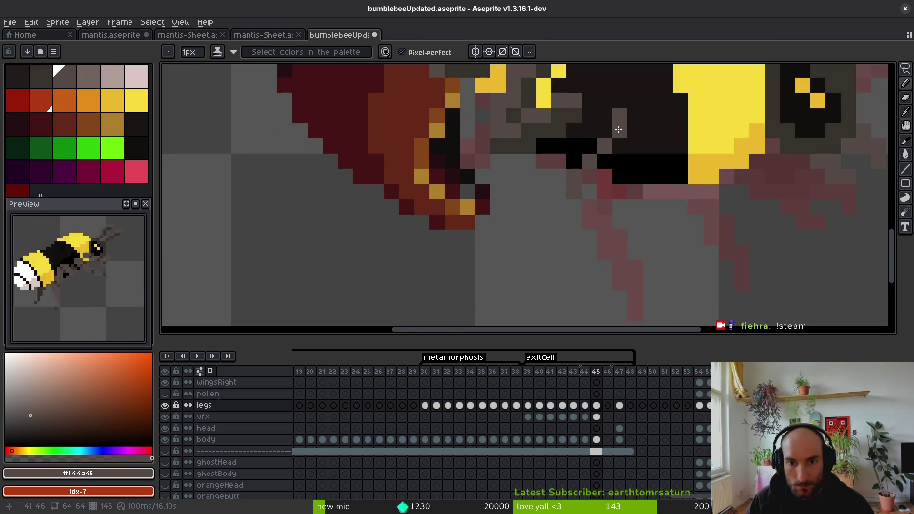
{"action": "mouse_move", "coordinate": [619, 129]}
{"action": "left_mouse_down"}
{"action": "mouse_move", "coordinate": [576, 143]}
{"action": "mouse_move", "coordinate": [577, 159]}
{"action": "left_mouse_up"}
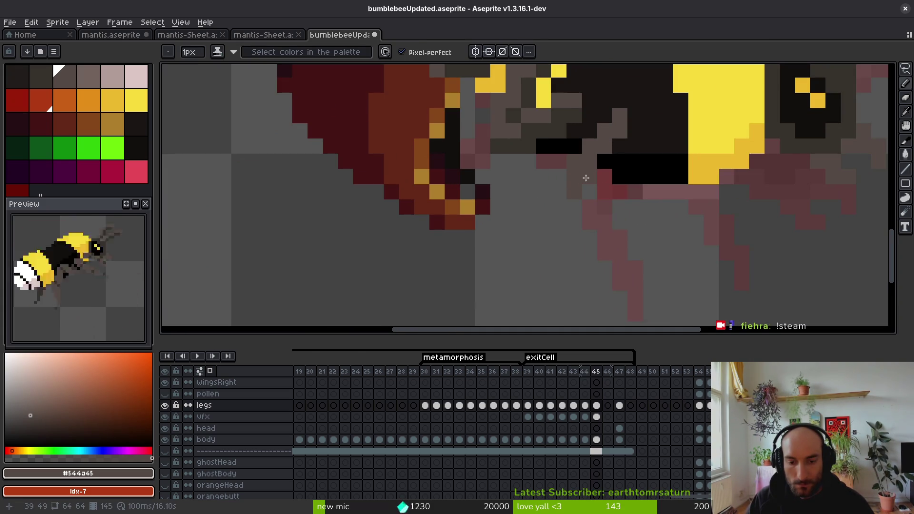
{"action": "left_click", "coordinate": [558, 209]}
{"action": "scroll", "coordinate": [578, 213], "scroll_direction": "down", "scroll_amount": 2}
{"action": "scroll", "coordinate": [578, 213], "scroll_direction": "up", "scroll_amount": 2}
{"action": "left_click", "coordinate": [560, 222]}
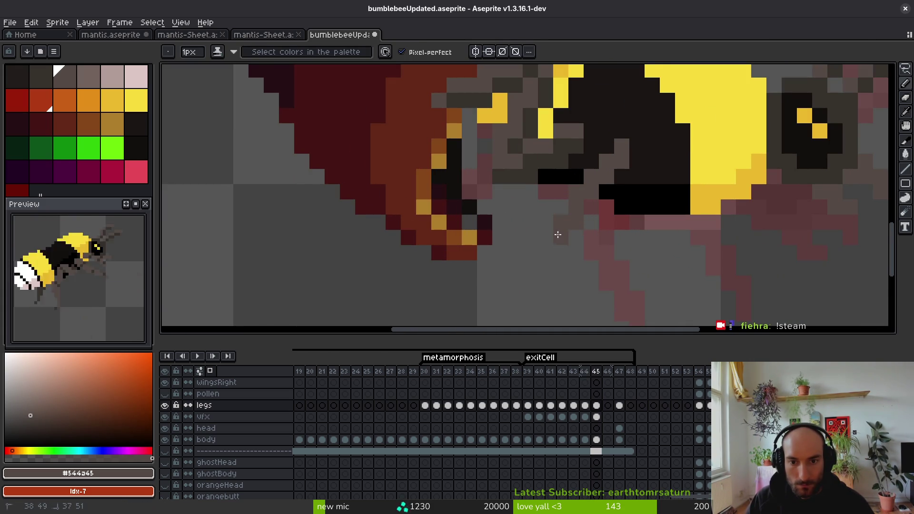
{"action": "scroll", "coordinate": [570, 199], "scroll_direction": "down", "scroll_amount": 2}
{"action": "mouse_move", "coordinate": [570, 198]}
{"action": "left_mouse_down"}
{"action": "mouse_move", "coordinate": [594, 224]}
{"action": "mouse_move", "coordinate": [600, 287]}
{"action": "left_mouse_up"}
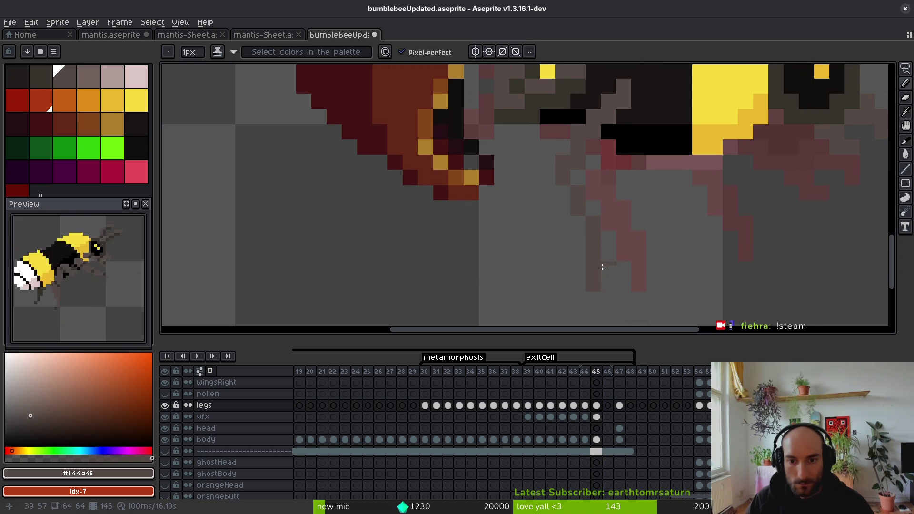
Step: Draw further grey-brown strokes down the bee's legs on frame 45
{"action": "scroll", "coordinate": [603, 267], "scroll_direction": "down", "scroll_amount": 3}
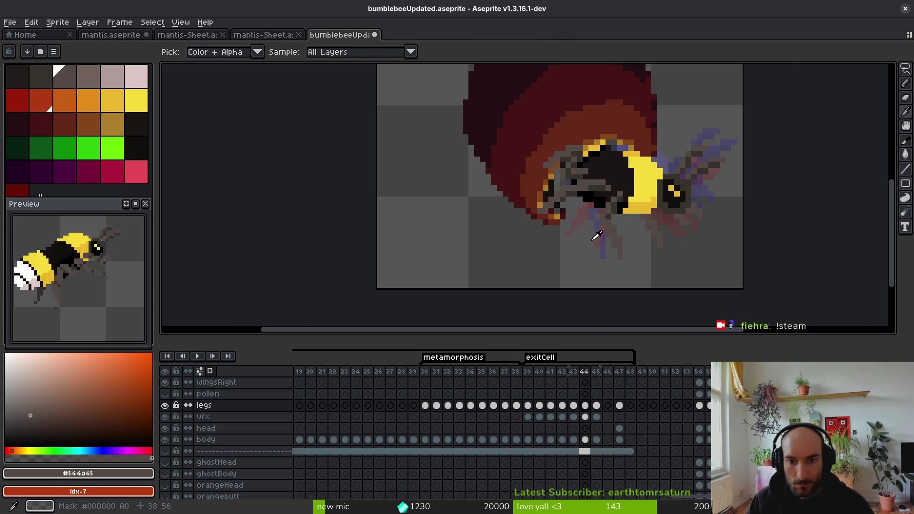
{"action": "scroll", "coordinate": [595, 235], "scroll_direction": "up", "scroll_amount": 4}
{"action": "mouse_move", "coordinate": [625, 155]}
{"action": "left_mouse_down"}
{"action": "mouse_move", "coordinate": [541, 206]}
{"action": "mouse_move", "coordinate": [564, 236]}
{"action": "left_mouse_up"}
{"action": "scroll", "coordinate": [554, 190], "scroll_direction": "down", "scroll_amount": 2}
{"action": "mouse_move", "coordinate": [543, 161]}
{"action": "left_mouse_down"}
{"action": "mouse_move", "coordinate": [532, 169]}
{"action": "mouse_move", "coordinate": [541, 267]}
{"action": "mouse_move", "coordinate": [527, 283]}
{"action": "left_mouse_up"}
{"action": "scroll", "coordinate": [566, 203], "scroll_direction": "up", "scroll_amount": 1}
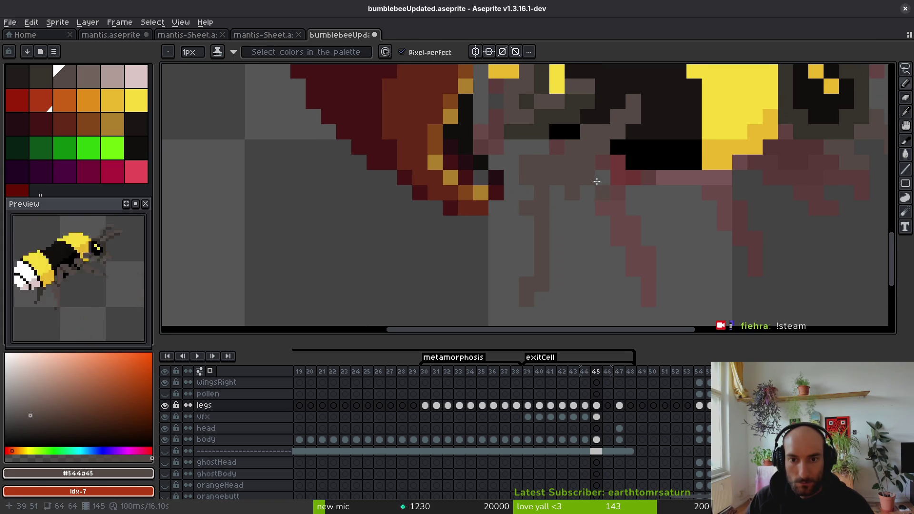
Step: Erase stray brown leg pixels and add one grey-brown pixel to the leg
{"action": "key", "text": "e"}
{"action": "left_click_drag", "start_coordinate": [590, 177], "coordinate": [571, 193]}
{"action": "key", "text": "b"}
{"action": "left_click", "coordinate": [535, 192]}
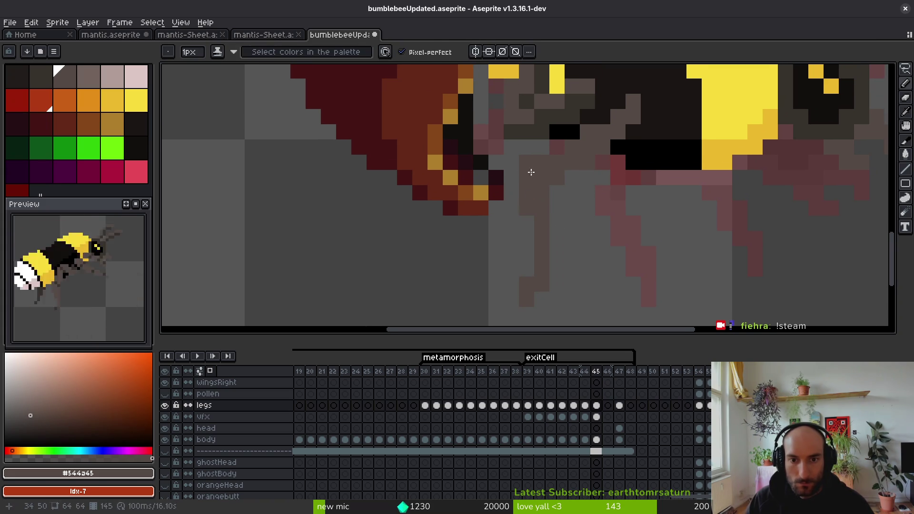
{"action": "key", "text": "e"}
{"action": "left_click", "coordinate": [588, 206]}
{"action": "key", "text": "b"}
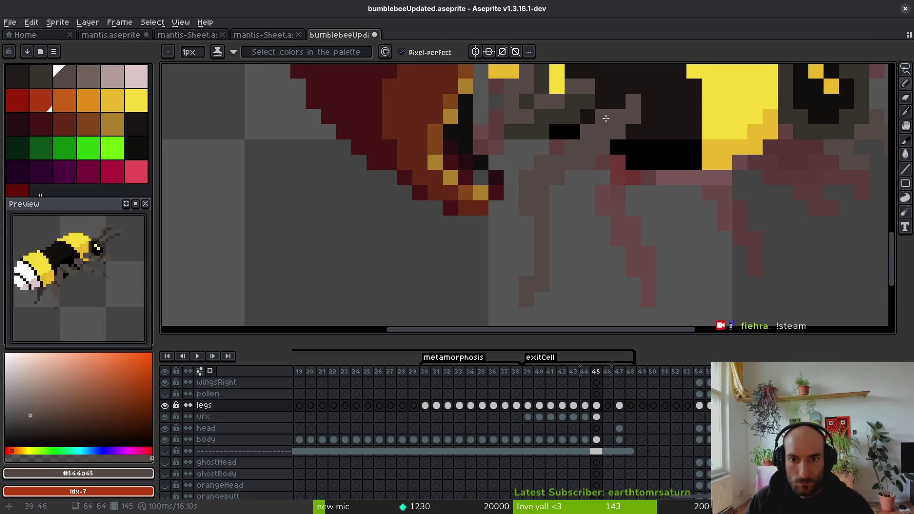
Step: Save bumblebeeUpdated.aseprite and sample dark brown #36312c from the bee
{"action": "scroll", "coordinate": [595, 204], "scroll_direction": "down", "scroll_amount": 3}
{"action": "scroll", "coordinate": [595, 204], "scroll_direction": "down", "scroll_amount": 1}
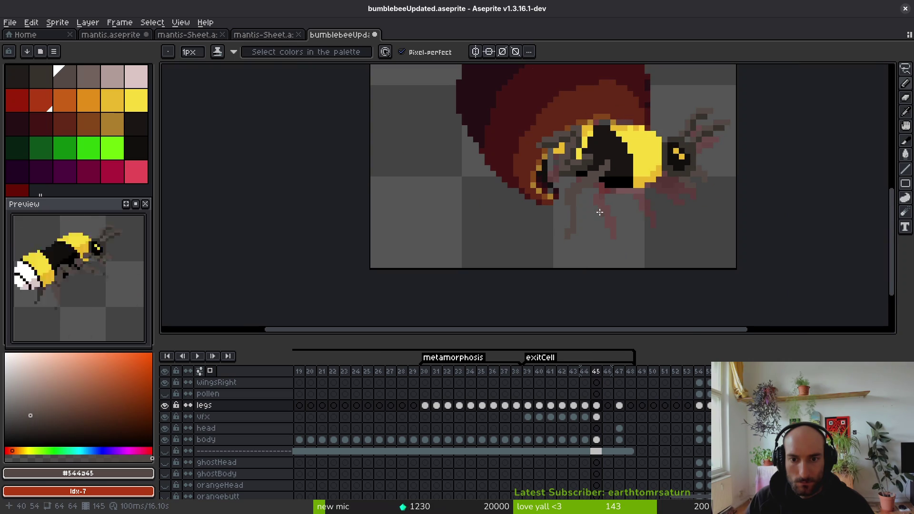
{"action": "scroll", "coordinate": [571, 229], "scroll_direction": "up", "scroll_amount": 4}
{"action": "scroll", "coordinate": [557, 196], "scroll_direction": "down", "scroll_amount": 1}
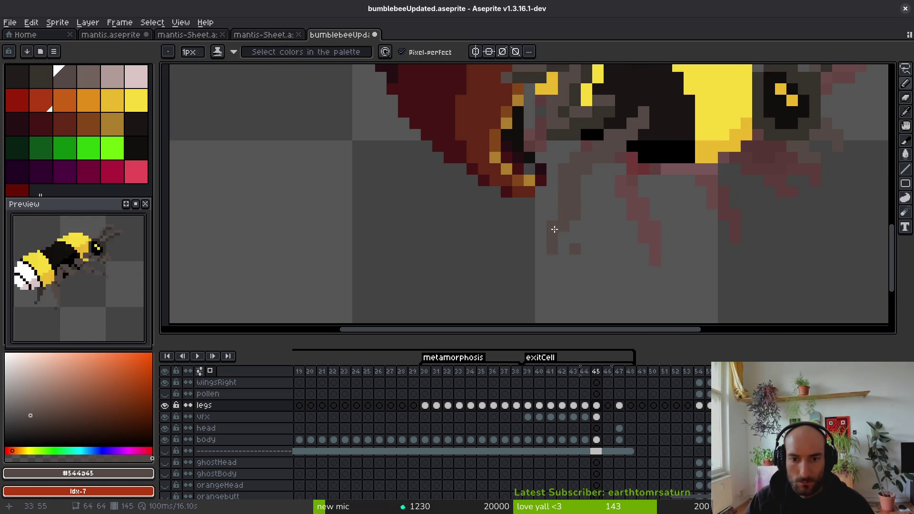
{"action": "scroll", "coordinate": [595, 229], "scroll_direction": "down", "scroll_amount": 3}
{"action": "key", "text": "ctrl+s"}
{"action": "scroll", "coordinate": [606, 234], "scroll_direction": "down", "scroll_amount": 1}
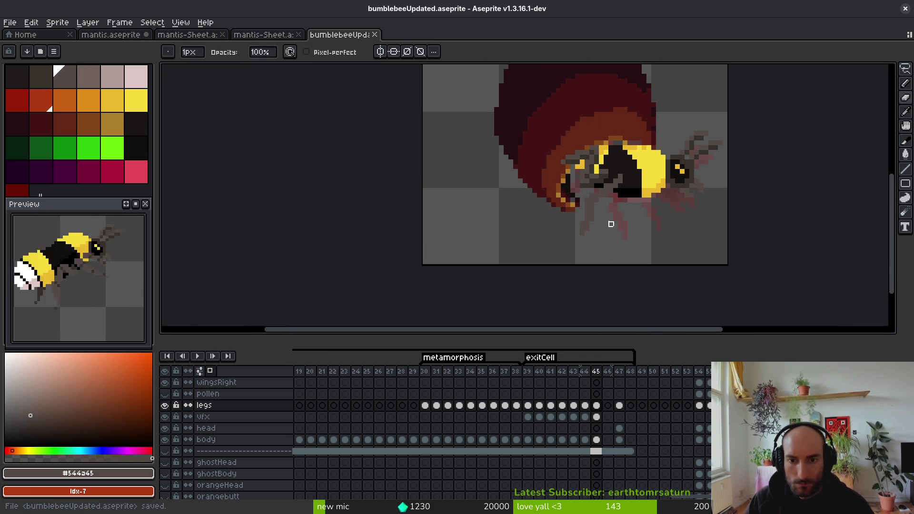
{"action": "scroll", "coordinate": [608, 214], "scroll_direction": "up", "scroll_amount": 4}
{"action": "left_click", "coordinate": [576, 127], "text": "alt"}
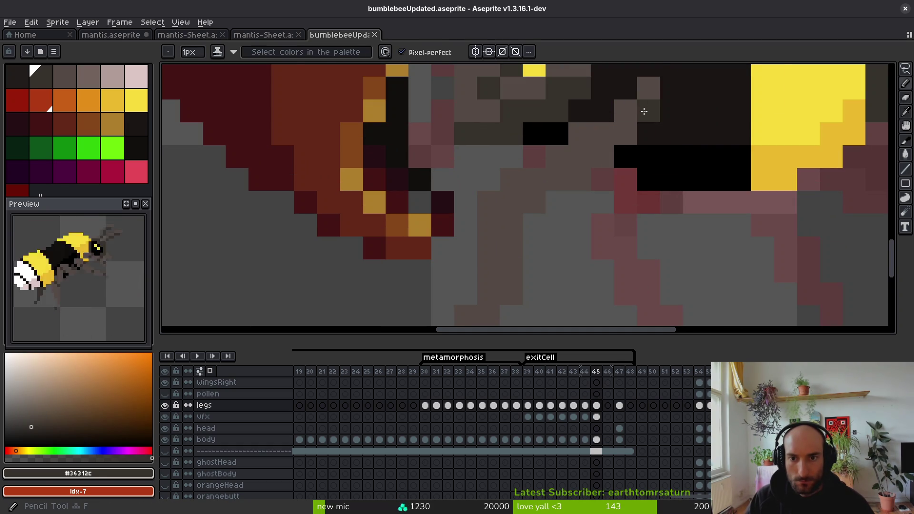
Step: Recolour leg pixels dark brown #36312c and add dark pixels down the lower leg
{"action": "scroll", "coordinate": [628, 142], "scroll_direction": "up", "scroll_amount": 1}
{"action": "scroll", "coordinate": [599, 120], "scroll_direction": "down", "scroll_amount": 2}
{"action": "scroll", "coordinate": [602, 127], "scroll_direction": "up", "scroll_amount": 1}
{"action": "mouse_move", "coordinate": [640, 153]}
{"action": "left_mouse_down"}
{"action": "mouse_move", "coordinate": [640, 143]}
{"action": "mouse_move", "coordinate": [608, 163]}
{"action": "left_mouse_up"}
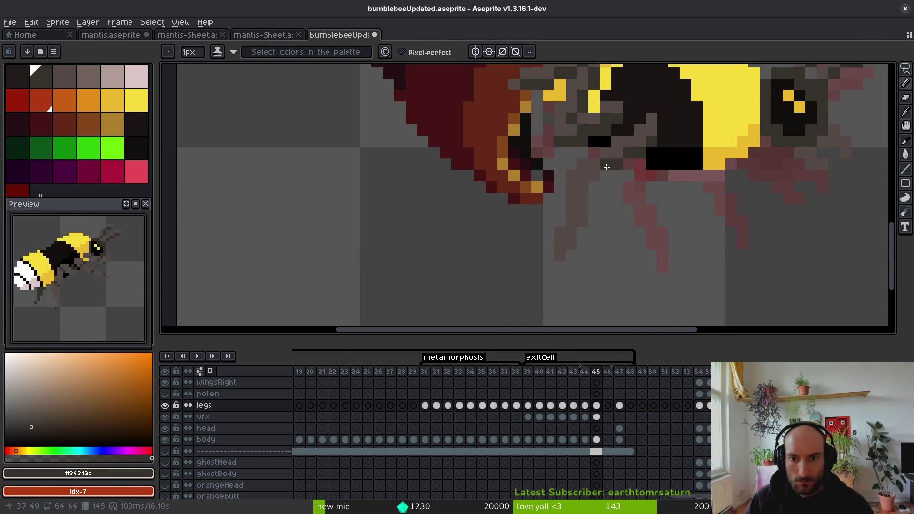
{"action": "left_click", "coordinate": [594, 175]}
{"action": "left_click", "coordinate": [568, 233]}
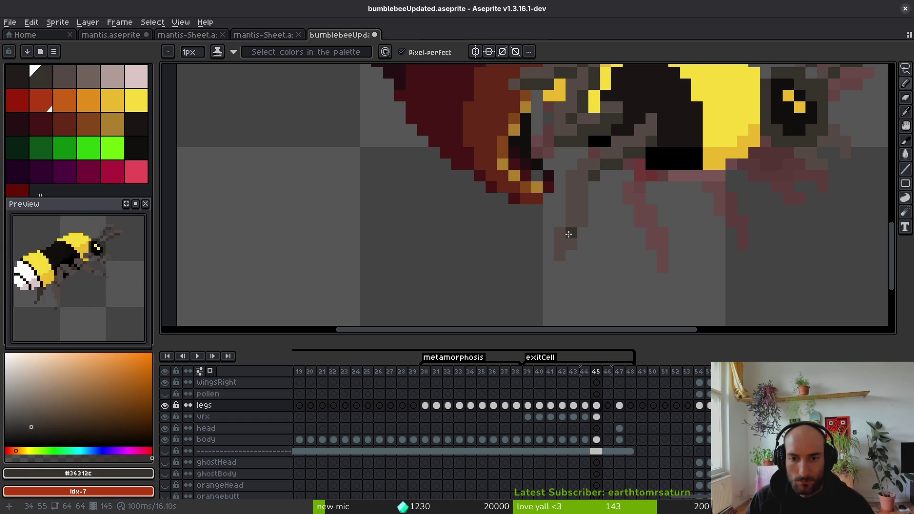
{"action": "left_click", "coordinate": [581, 215]}
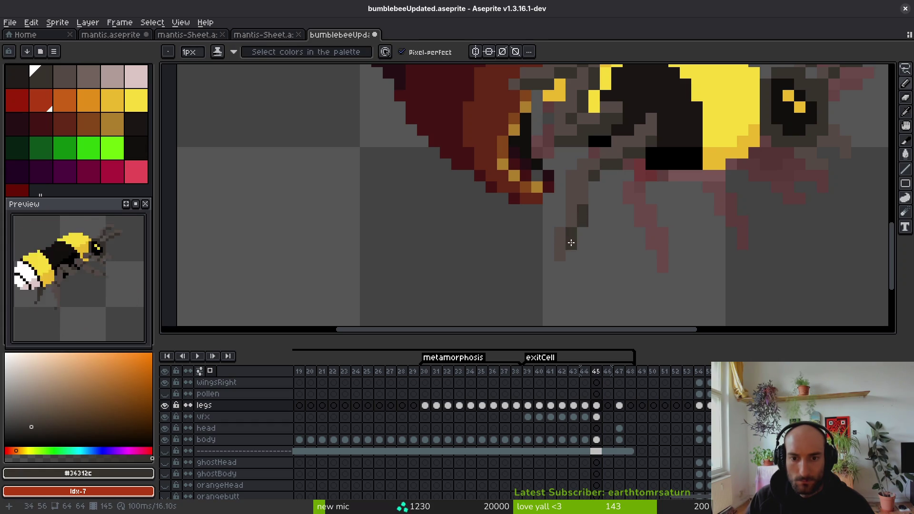
Step: Compare frame 45 with frame 44, sample grey-brown #544a45, and save the sprite
{"action": "scroll", "coordinate": [624, 226], "scroll_direction": "down", "scroll_amount": 5}
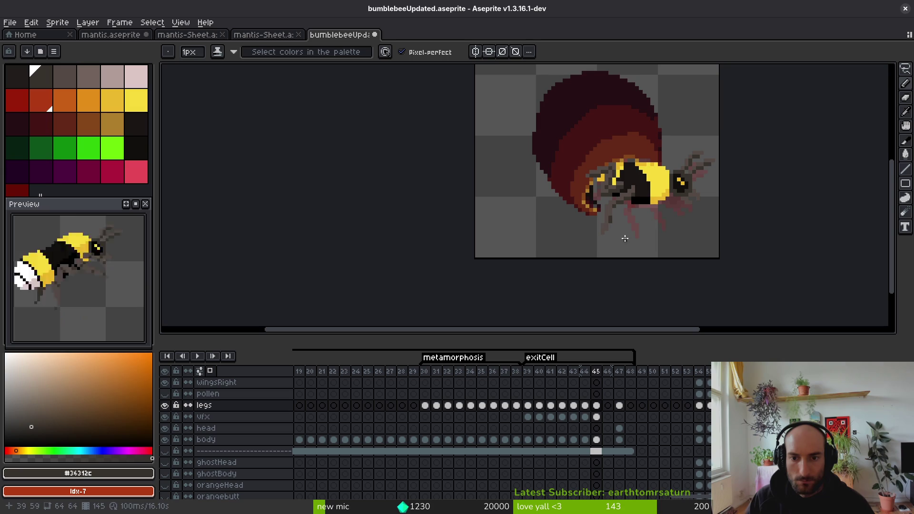
{"action": "key", "text": "comma"}
{"action": "key", "text": "alt"}
{"action": "key", "text": "period"}
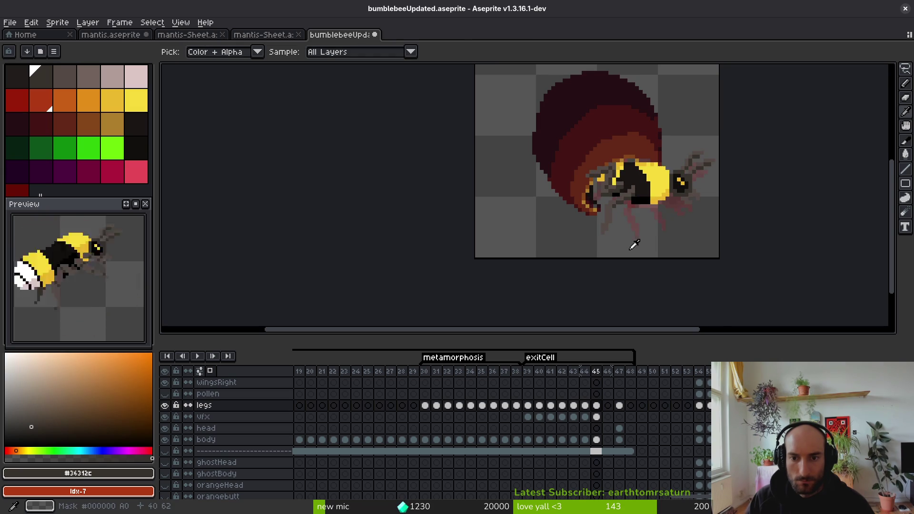
{"action": "scroll", "coordinate": [612, 213], "scroll_direction": "up", "scroll_amount": 3}
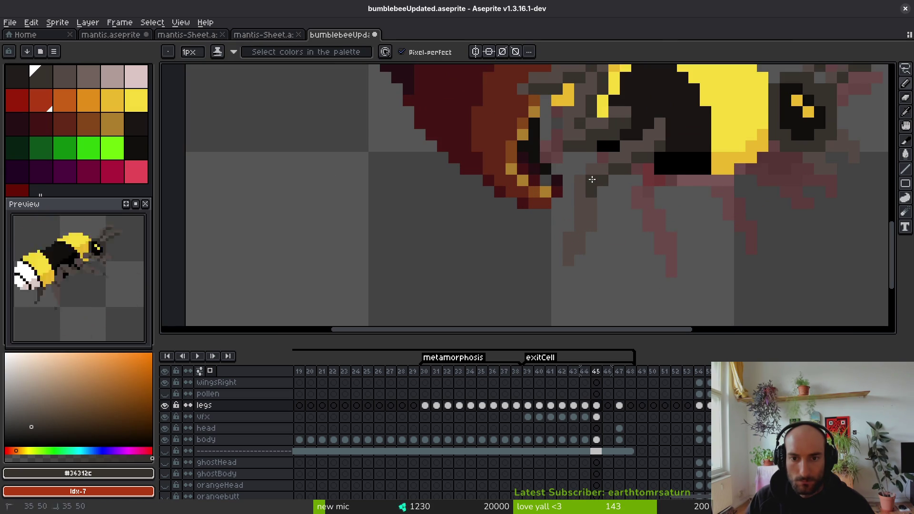
{"action": "scroll", "coordinate": [624, 230], "scroll_direction": "down", "scroll_amount": 3}
{"action": "left_click_drag", "start_coordinate": [627, 229], "coordinate": [617, 227]}
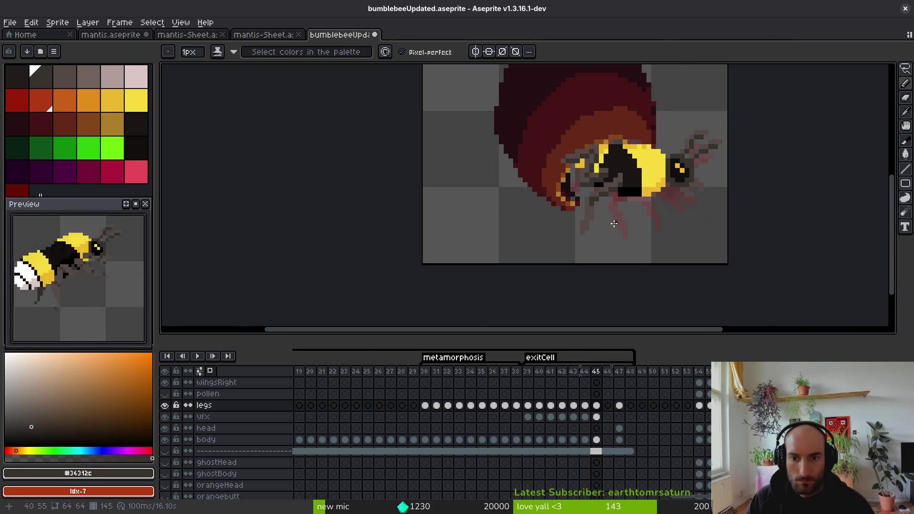
{"action": "scroll", "coordinate": [615, 224], "scroll_direction": "up", "scroll_amount": 3}
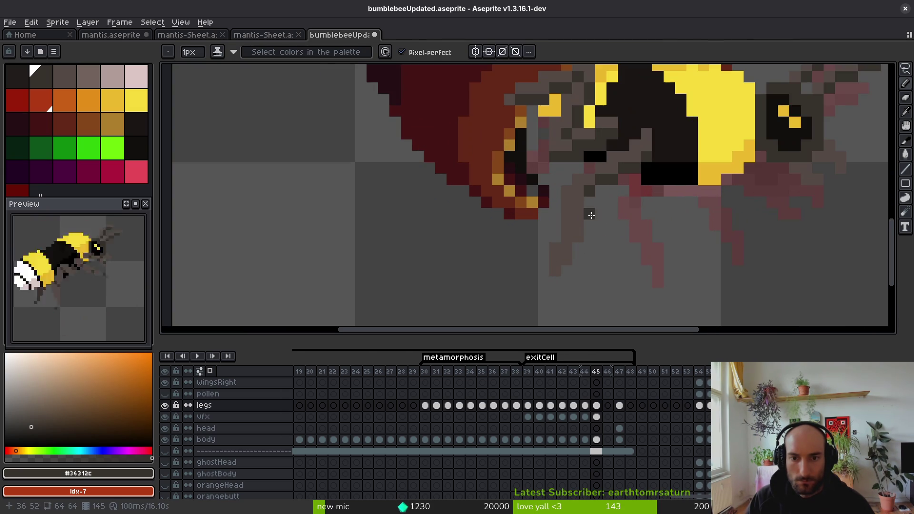
{"action": "left_click", "coordinate": [585, 180], "text": "alt"}
{"action": "scroll", "coordinate": [616, 224], "scroll_direction": "down", "scroll_amount": 3}
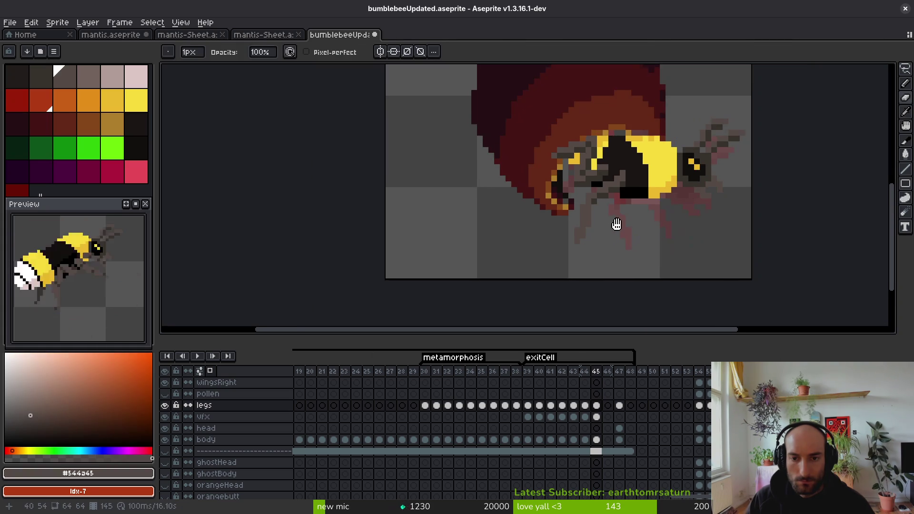
{"action": "key", "text": "ctrl+s"}
Step: Erase a short column of leg pixels, resample grey-brown #544a45, and save again
{"action": "scroll", "coordinate": [620, 209], "scroll_direction": "up", "scroll_amount": 4}
{"action": "left_click", "coordinate": [541, 139], "text": "alt"}
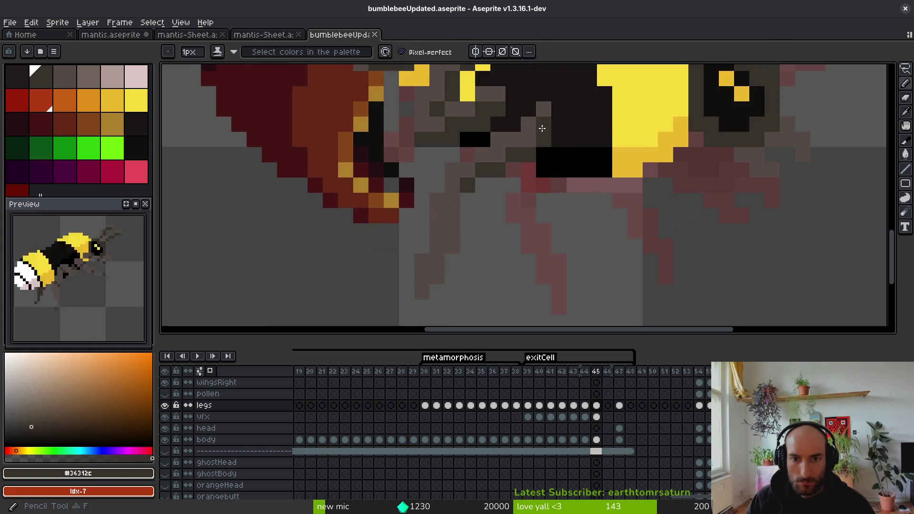
{"action": "key", "text": "e"}
{"action": "left_click_drag", "start_coordinate": [544, 139], "coordinate": [543, 170]}
{"action": "scroll", "coordinate": [555, 184], "scroll_direction": "down", "scroll_amount": 3}
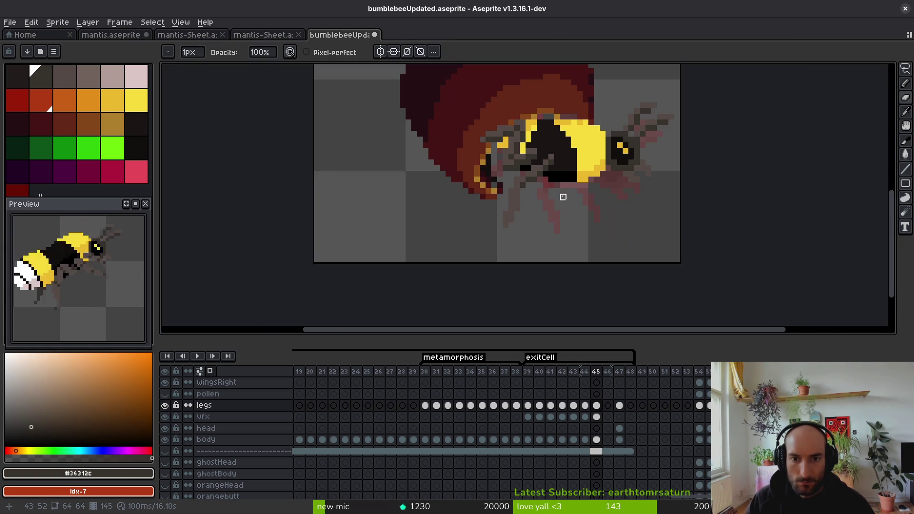
{"action": "key", "text": "b"}
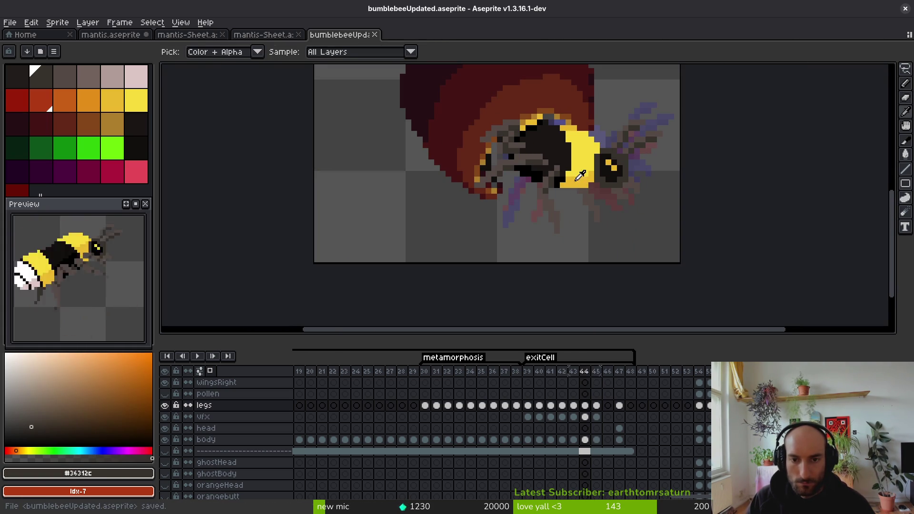
{"action": "left_click", "coordinate": [571, 197], "text": "alt"}
{"action": "key", "text": "ctrl+s"}
Step: Draw vertical and diagonal grey-brown leg lines, checking against frame 44
{"action": "scroll", "coordinate": [568, 191], "scroll_direction": "up", "scroll_amount": 2}
{"action": "left_click_drag", "start_coordinate": [558, 123], "coordinate": [558, 210]}
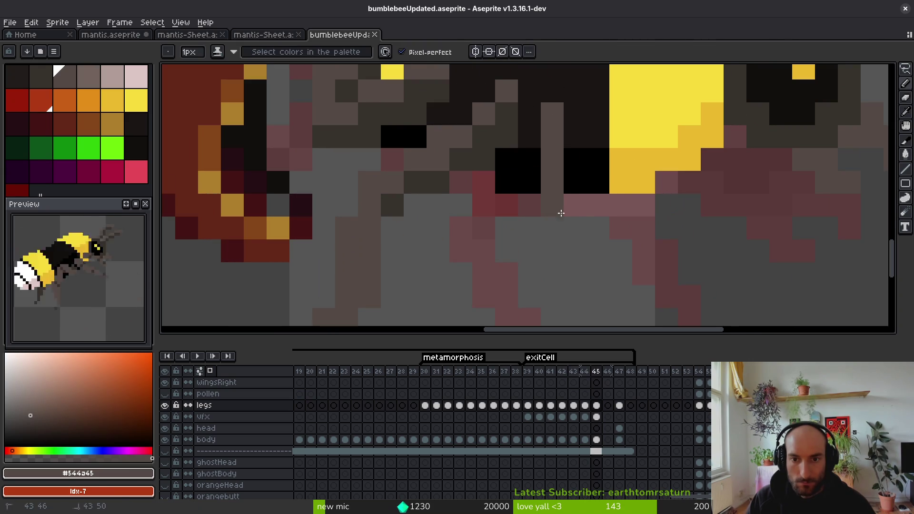
{"action": "scroll", "coordinate": [561, 205], "scroll_direction": "down", "scroll_amount": 5}
{"action": "scroll", "coordinate": [590, 240], "scroll_direction": "up", "scroll_amount": 2}
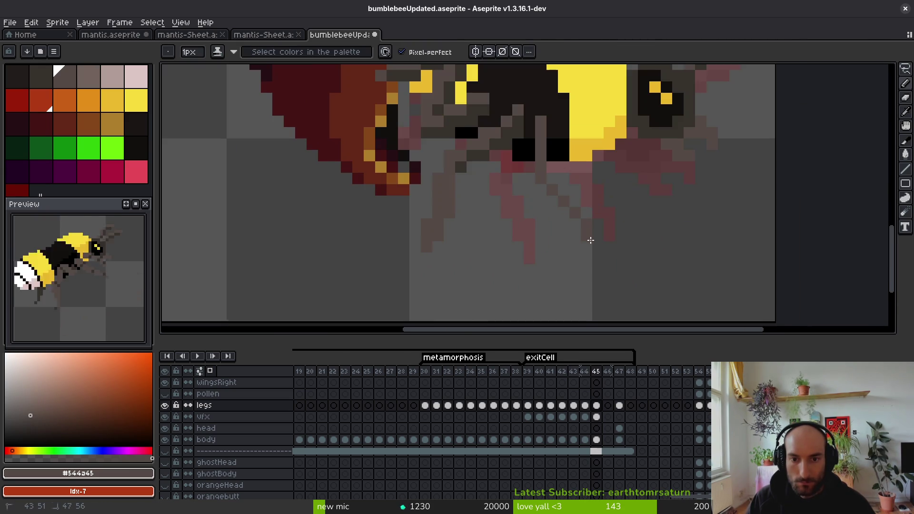
{"action": "key", "text": "Left"}
{"action": "key", "text": "alt"}
{"action": "key", "text": "Right"}
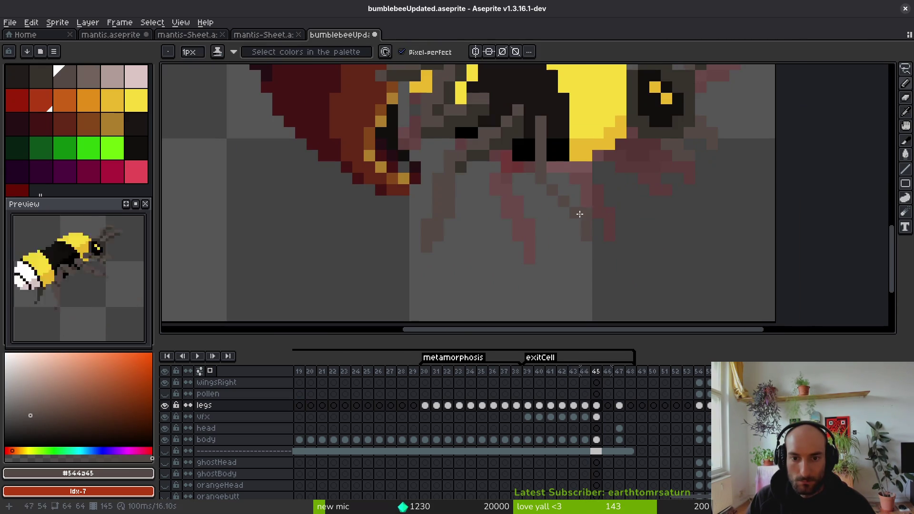
{"action": "left_click_drag", "start_coordinate": [550, 181], "coordinate": [596, 239]}
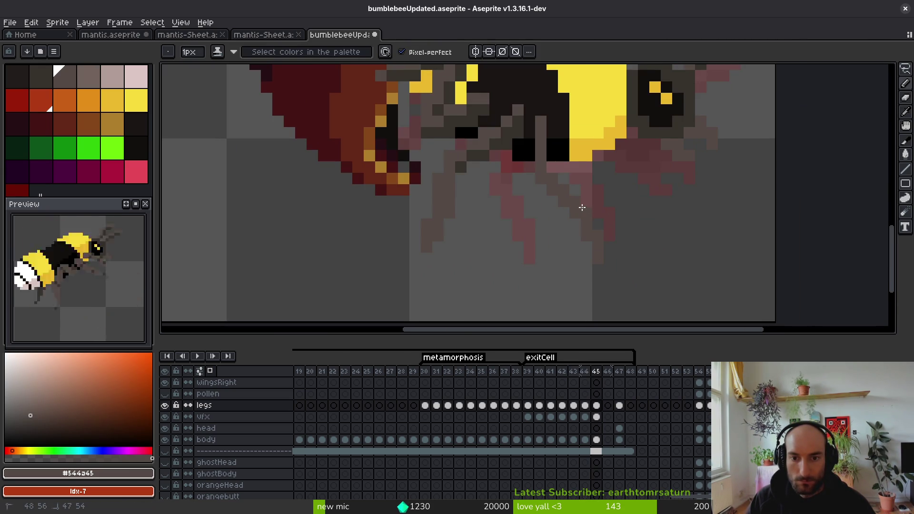
{"action": "left_click_drag", "start_coordinate": [553, 175], "coordinate": [552, 133]}
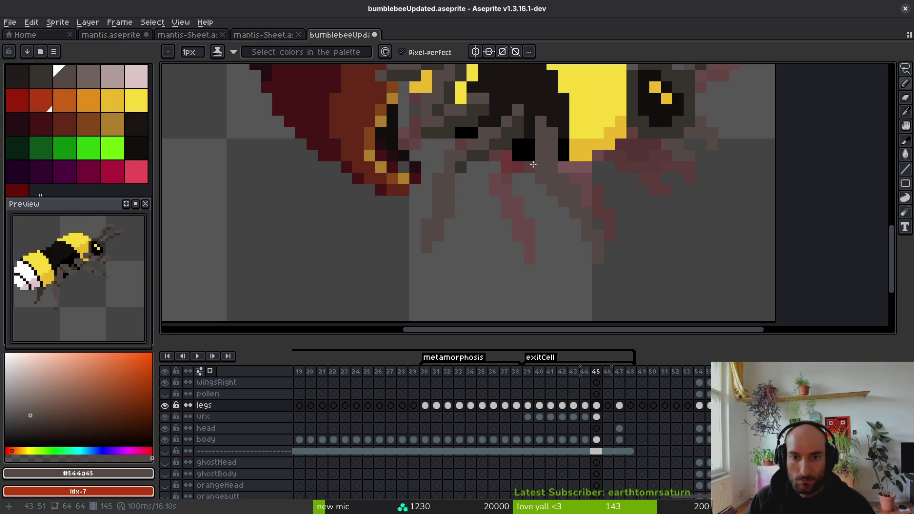
Step: Marquee-select a 4x4 block of leg pixels and nudge it up and left one pixel
{"action": "left_click", "coordinate": [517, 125], "text": "alt"}
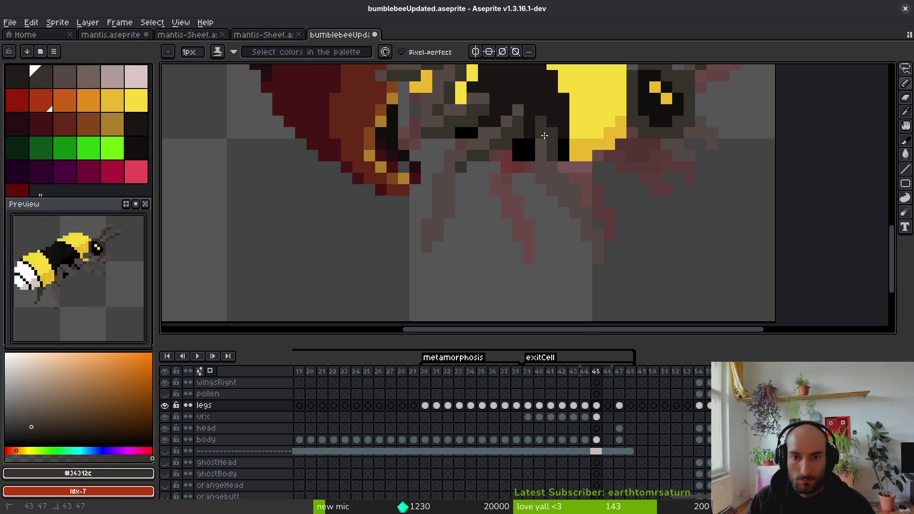
{"action": "scroll", "coordinate": [577, 203], "scroll_direction": "down", "scroll_amount": 4}
{"action": "scroll", "coordinate": [586, 207], "scroll_direction": "up", "scroll_amount": 3}
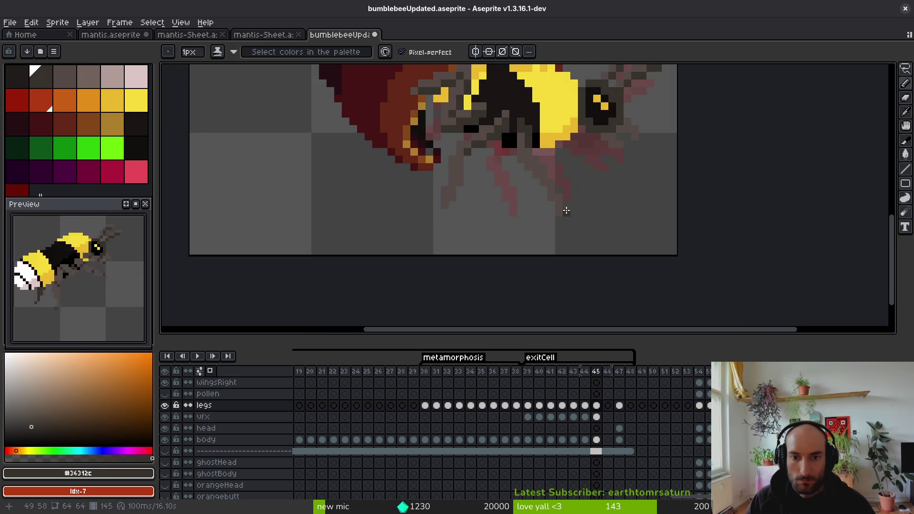
{"action": "key", "text": "m"}
{"action": "scroll", "coordinate": [555, 189], "scroll_direction": "up", "scroll_amount": 3}
{"action": "mouse_move", "coordinate": [486, 176]}
{"action": "left_mouse_down"}
{"action": "mouse_move", "coordinate": [571, 264]}
{"action": "mouse_move", "coordinate": [521, 205]}
{"action": "mouse_move", "coordinate": [590, 225]}
{"action": "left_mouse_up"}
{"action": "key", "text": "Return"}
Step: Paint dark #36312c pixels diagonally along a leg
{"action": "key", "text": "i"}
{"action": "key", "text": "b"}
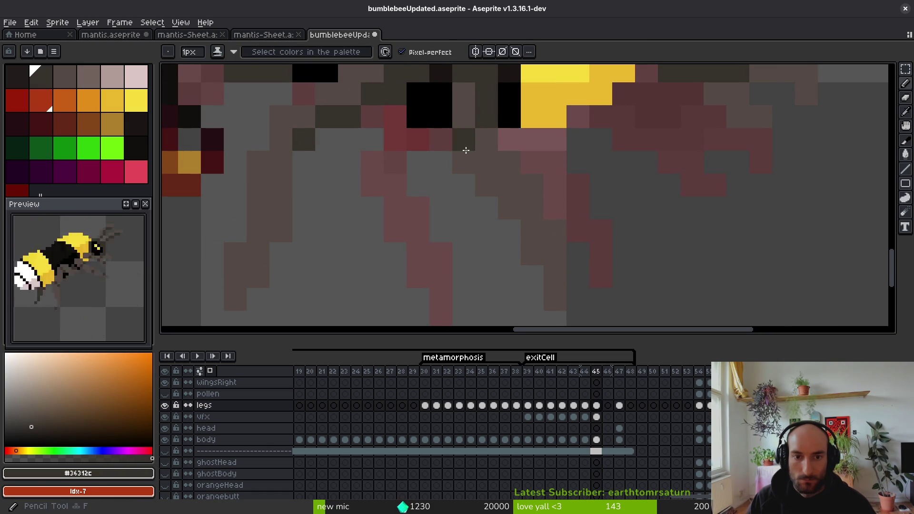
{"action": "left_click_drag", "start_coordinate": [465, 151], "coordinate": [483, 185]}
{"action": "scroll", "coordinate": [562, 260], "scroll_direction": "down", "scroll_amount": 4}
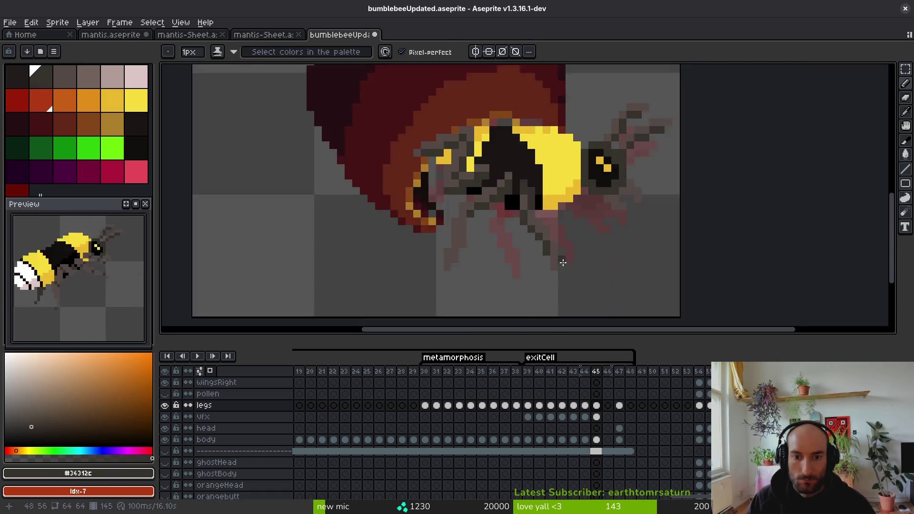
{"action": "scroll", "coordinate": [565, 252], "scroll_direction": "up", "scroll_amount": 3}
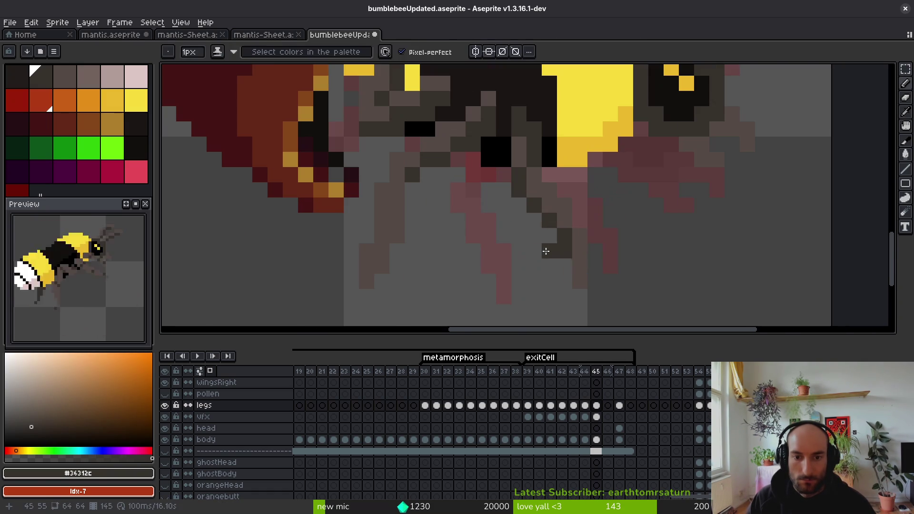
Step: Repaint the dark diagonal and stray pinkish leg pixels in grey, then save the sprite
{"action": "left_click", "coordinate": [581, 238], "text": "alt"}
{"action": "left_click", "coordinate": [571, 255]}
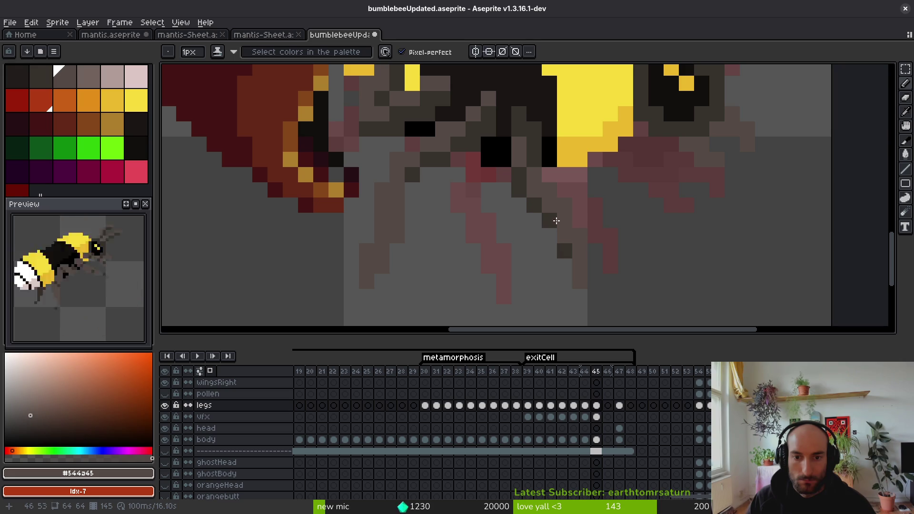
{"action": "left_click", "coordinate": [526, 181]}
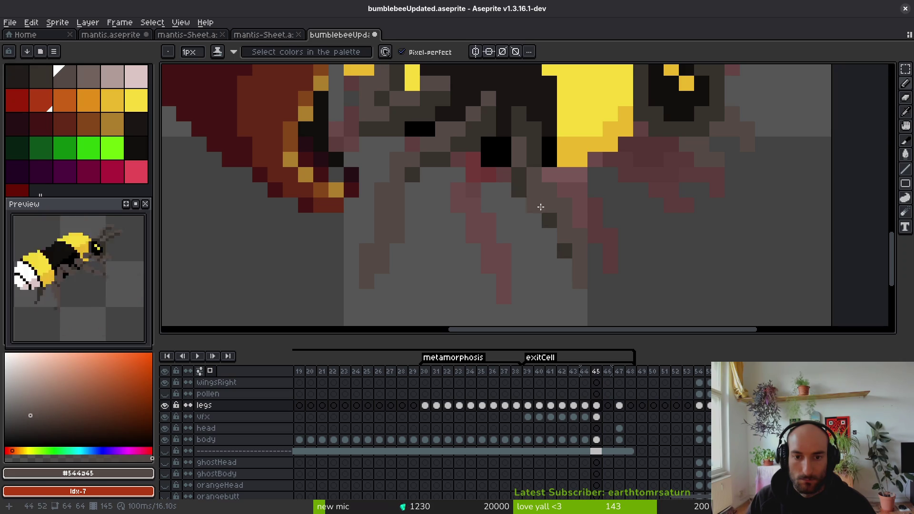
{"action": "left_click_drag", "start_coordinate": [547, 218], "coordinate": [517, 176]}
{"action": "left_click", "coordinate": [570, 250]}
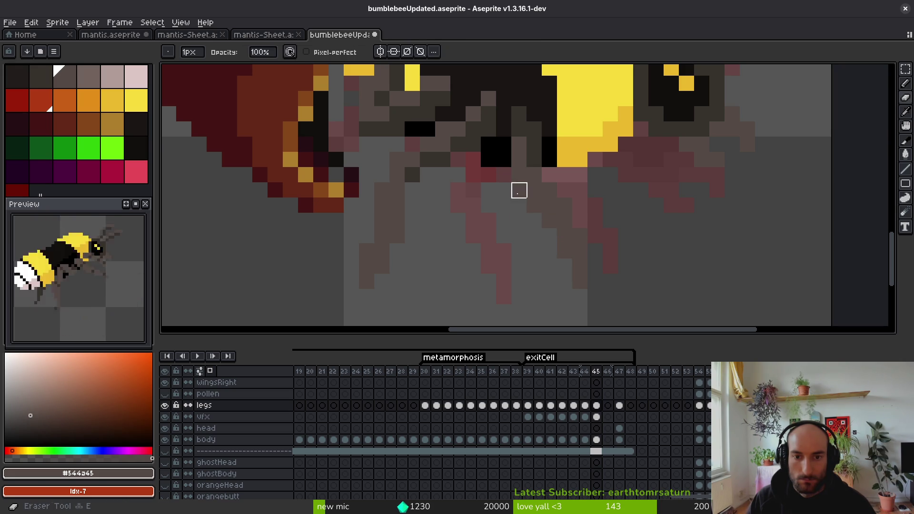
{"action": "left_click", "coordinate": [546, 181]}
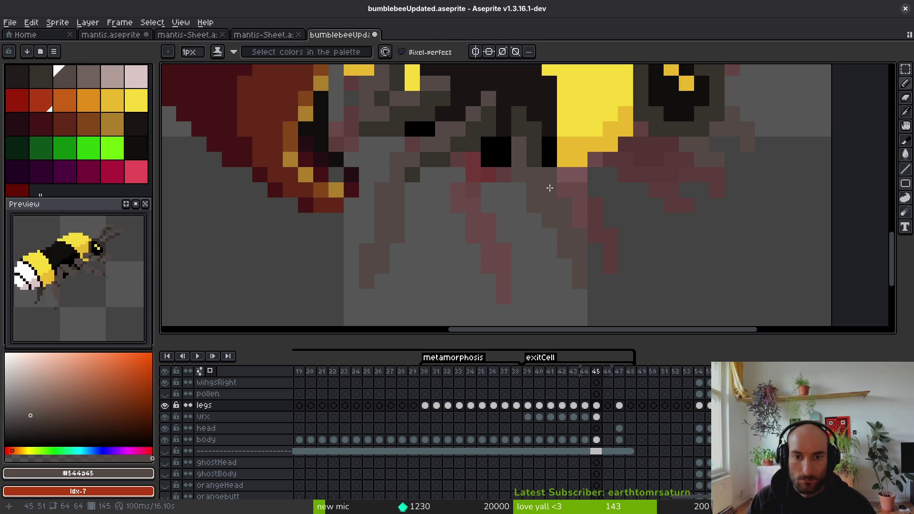
{"action": "scroll", "coordinate": [562, 230], "scroll_direction": "down", "scroll_amount": 3}
{"action": "key", "text": "ctrl+s"}
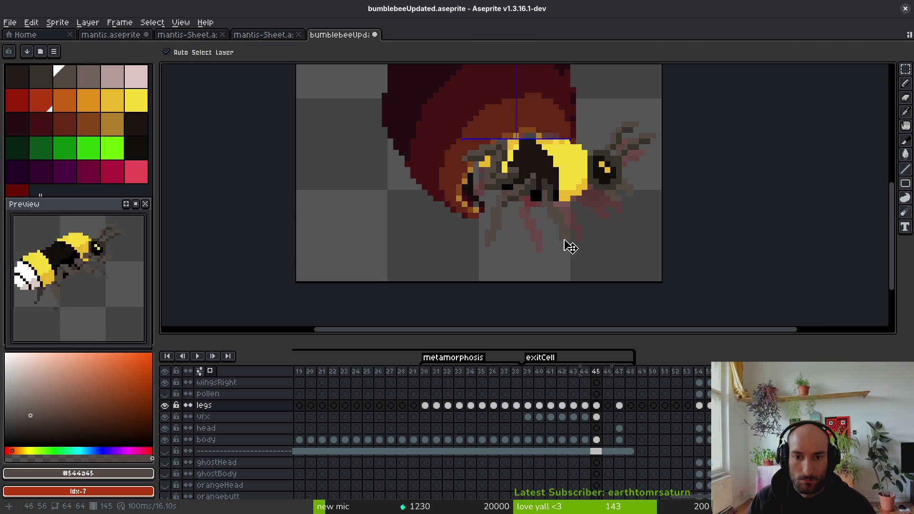
{"action": "scroll", "coordinate": [510, 228], "scroll_direction": "down", "scroll_amount": 1}
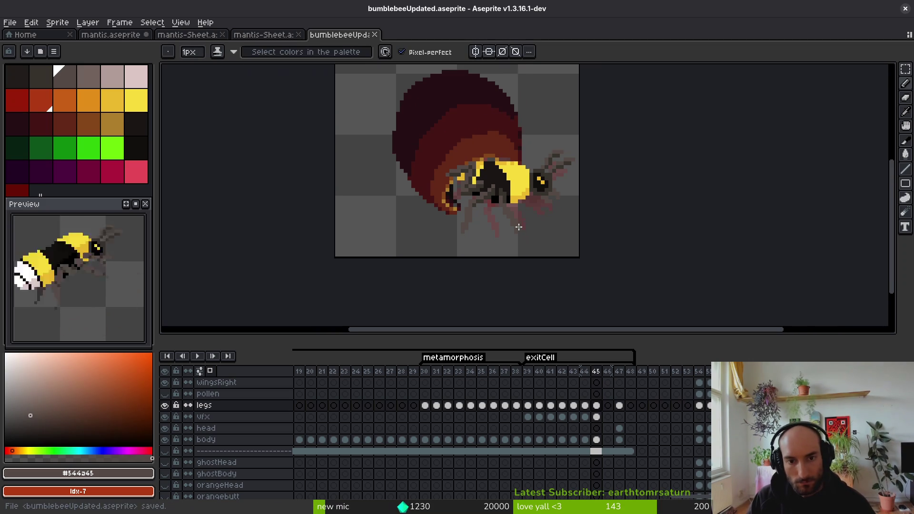
{"action": "left_click_drag", "start_coordinate": [488, 244], "coordinate": [481, 245]}
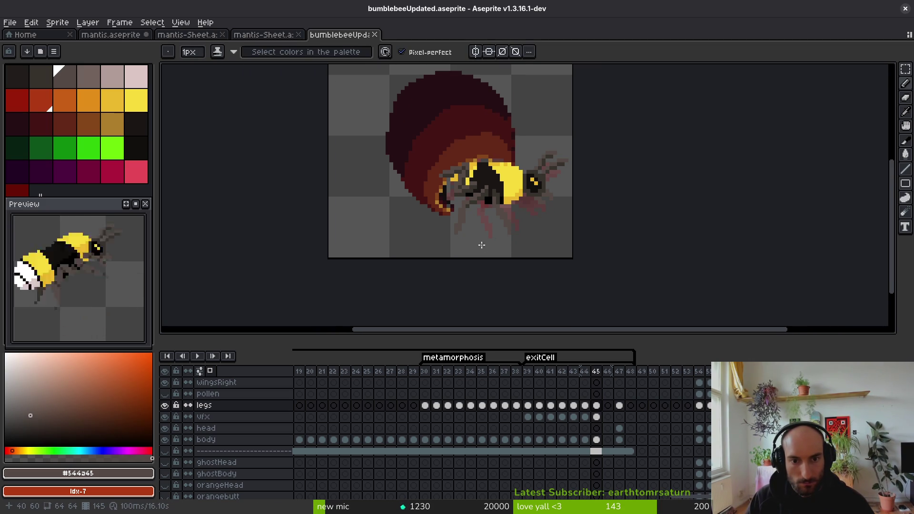
{"action": "scroll", "coordinate": [478, 244], "scroll_direction": "up", "scroll_amount": 2}
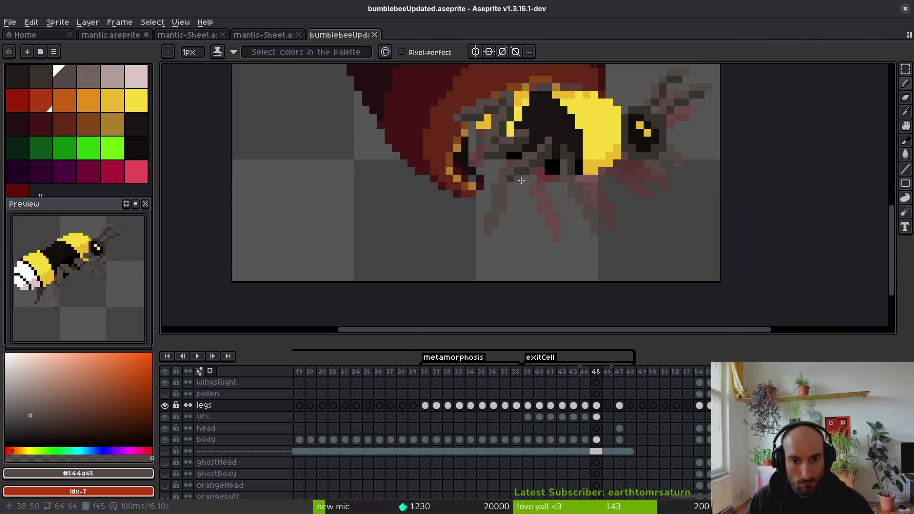
Step: Select a 6x8 block of leg pixels on frame 45, shift it slightly, and commit
{"action": "key", "text": "m"}
{"action": "left_click_drag", "start_coordinate": [497, 189], "coordinate": [421, 295]}
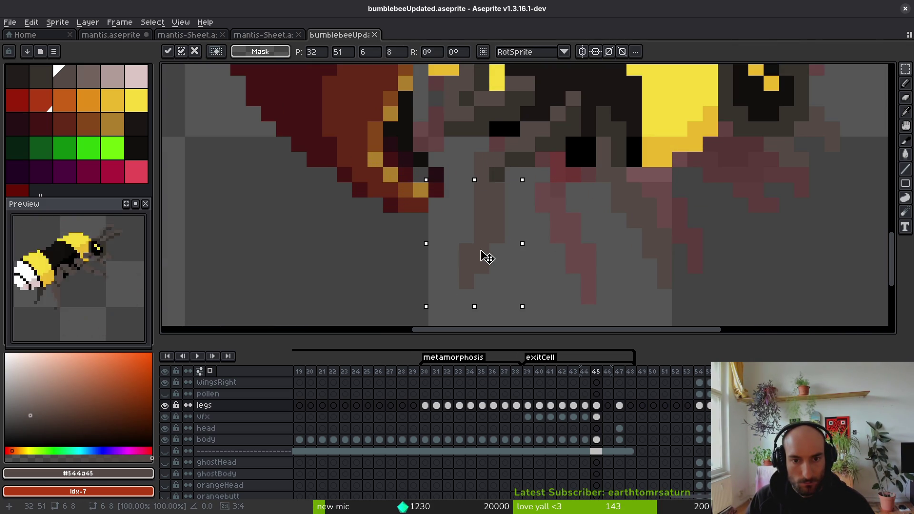
{"action": "mouse_move", "coordinate": [482, 142]}
{"action": "left_mouse_down"}
{"action": "mouse_move", "coordinate": [493, 169]}
{"action": "mouse_move", "coordinate": [510, 178]}
{"action": "left_mouse_up"}
{"action": "key", "text": "Return"}
{"action": "scroll", "coordinate": [549, 220], "scroll_direction": "down", "scroll_amount": 3}
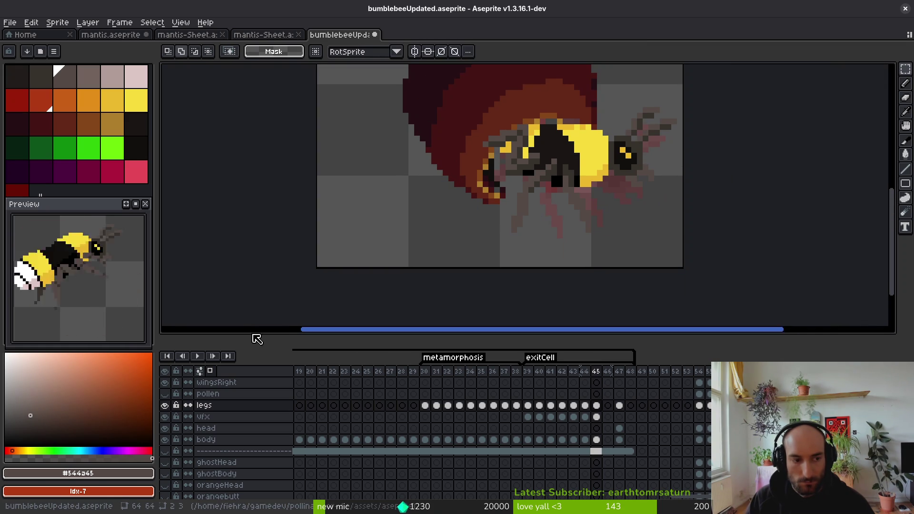
Step: On frame 44, sample the dark leg colour and draw two dark pixels on the leg
{"action": "key", "text": "comma"}
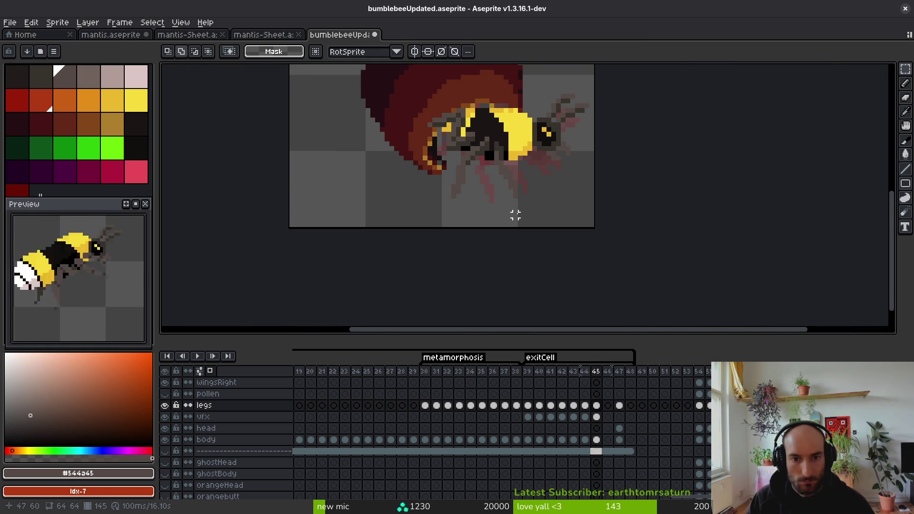
{"action": "scroll", "coordinate": [545, 173], "scroll_direction": "up", "scroll_amount": 2}
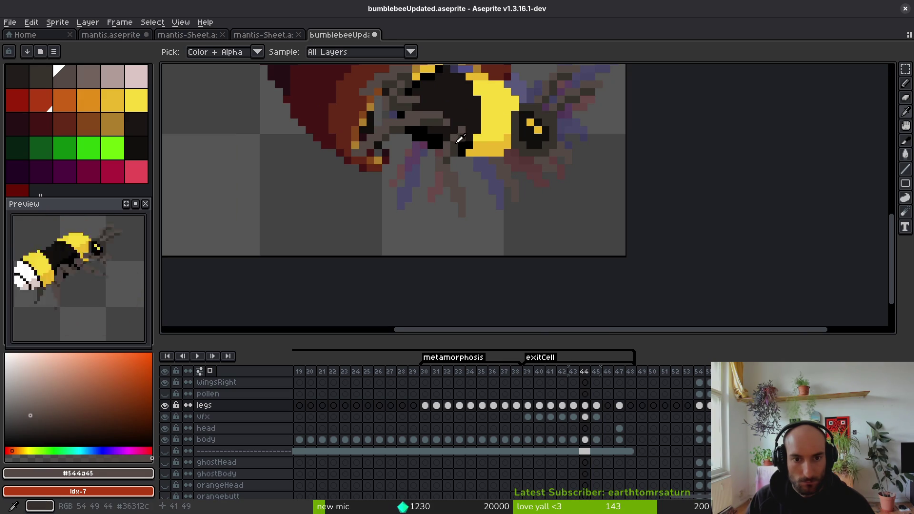
{"action": "left_click", "coordinate": [460, 137], "text": "alt"}
{"action": "scroll", "coordinate": [460, 137], "scroll_direction": "up", "scroll_amount": 2}
{"action": "left_click_drag", "start_coordinate": [471, 130], "coordinate": [487, 148]}
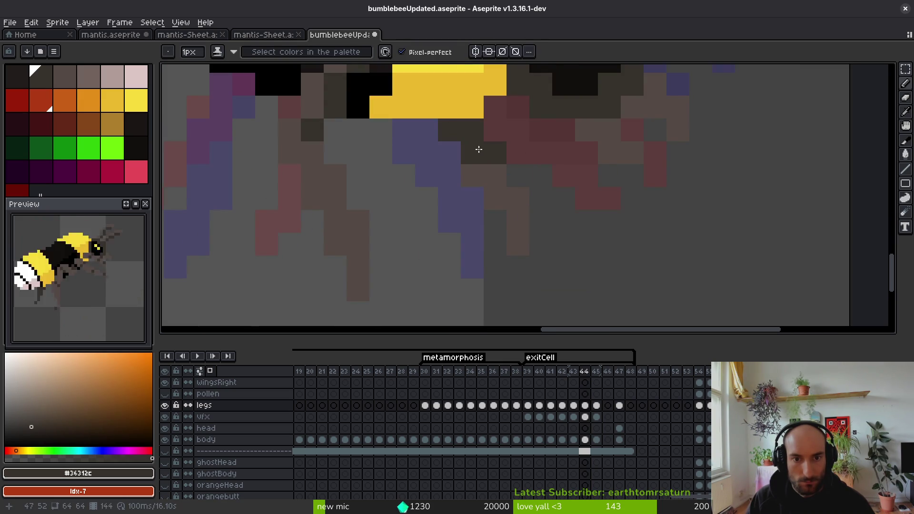
{"action": "scroll", "coordinate": [479, 150], "scroll_direction": "down", "scroll_amount": 4}
Step: Back on frame 45, draw a short dark diagonal leg stroke and sample the lighter grey
{"action": "key", "text": "period"}
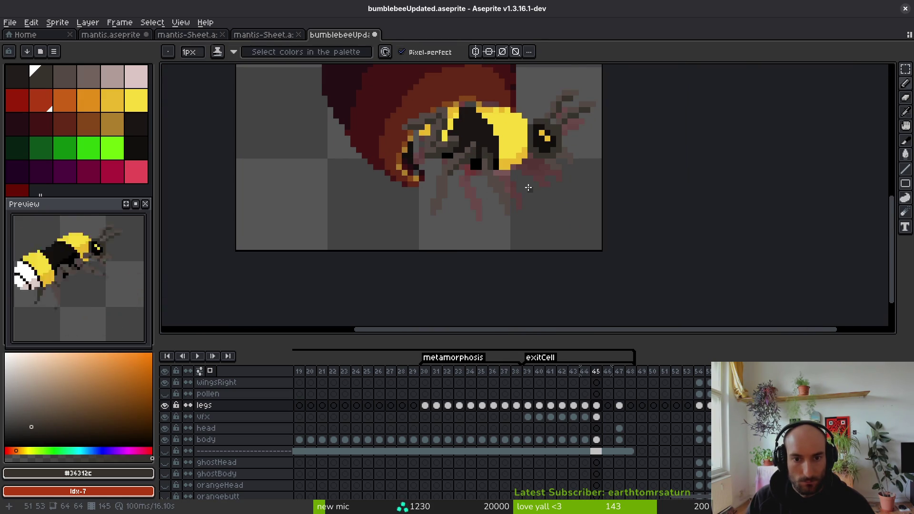
{"action": "scroll", "coordinate": [529, 188], "scroll_direction": "up", "scroll_amount": 3}
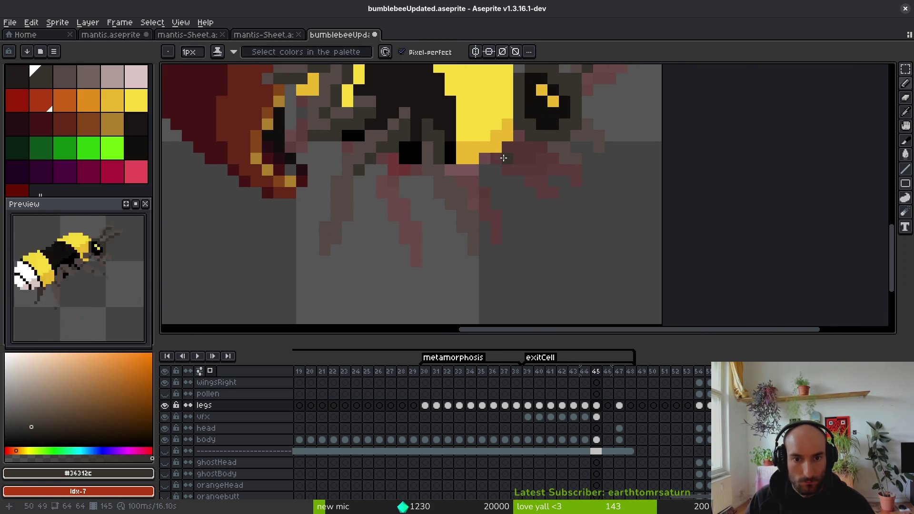
{"action": "mouse_move", "coordinate": [504, 158]}
{"action": "left_mouse_down"}
{"action": "mouse_move", "coordinate": [473, 171]}
{"action": "mouse_move", "coordinate": [501, 179]}
{"action": "left_mouse_up"}
{"action": "left_click", "coordinate": [489, 180], "text": "alt"}
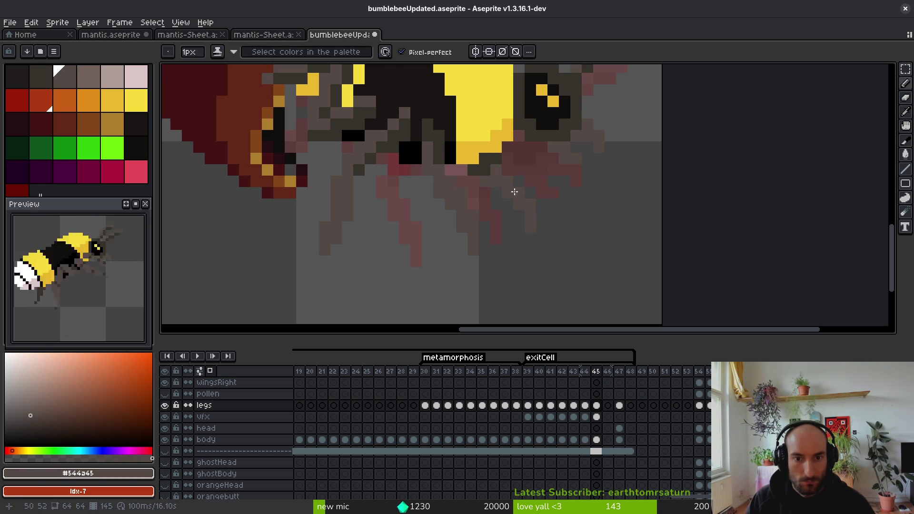
Step: Erase a stray pixel below the bee's leg
{"action": "key", "text": "alt+f"}
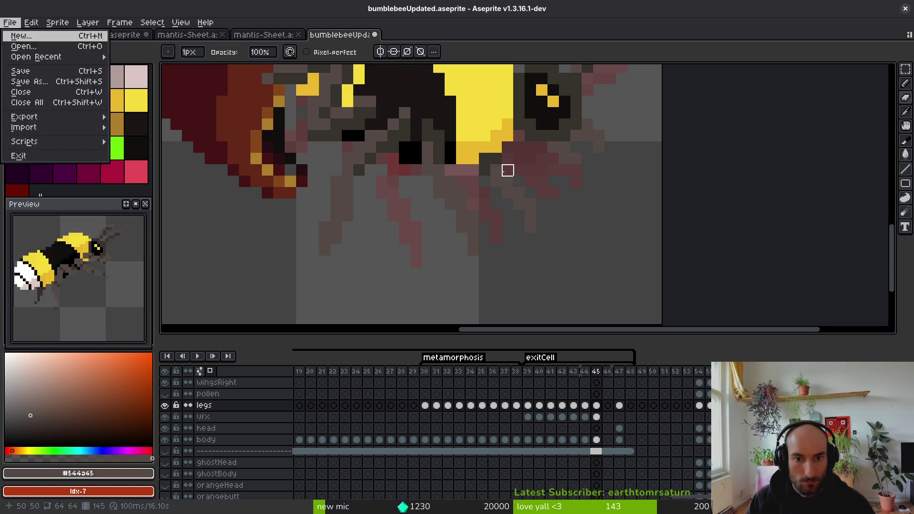
{"action": "key", "text": "Escape"}
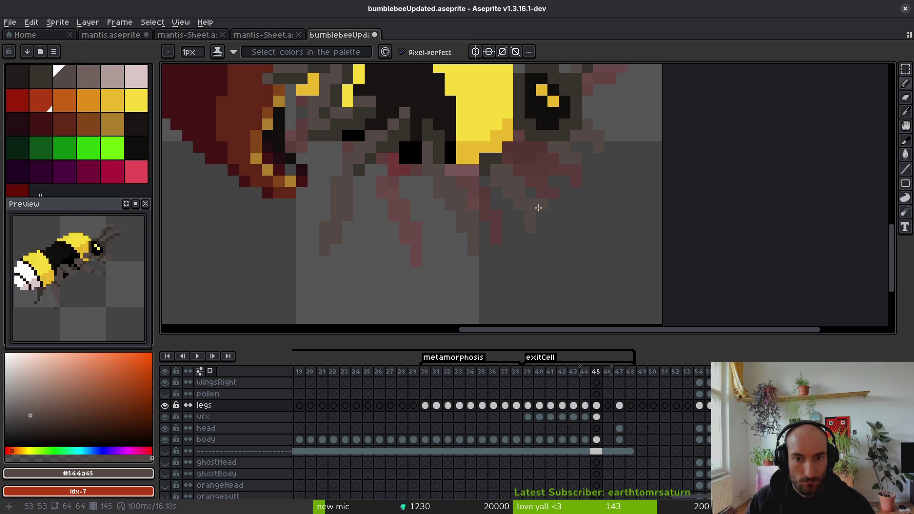
{"action": "scroll", "coordinate": [552, 210], "scroll_direction": "down", "scroll_amount": 2}
{"action": "scroll", "coordinate": [528, 216], "scroll_direction": "up", "scroll_amount": 3}
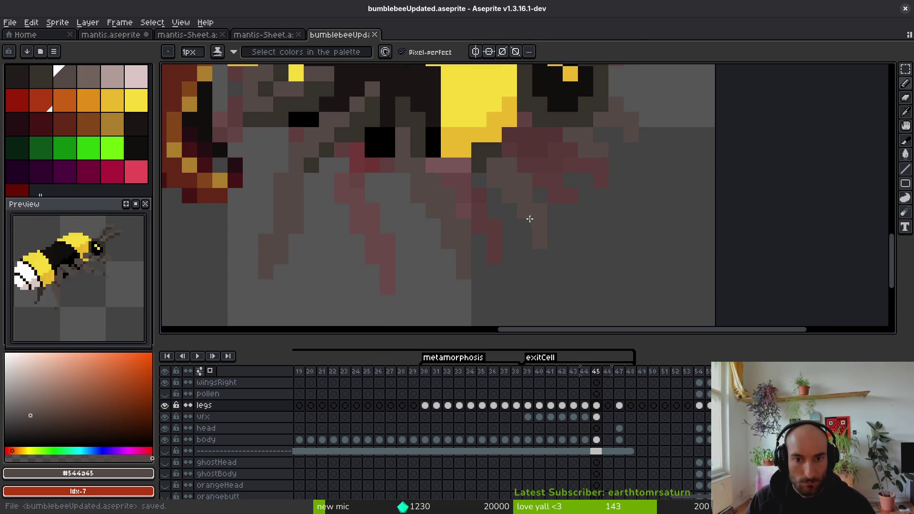
{"action": "key", "text": "e"}
{"action": "left_click", "coordinate": [525, 180]}
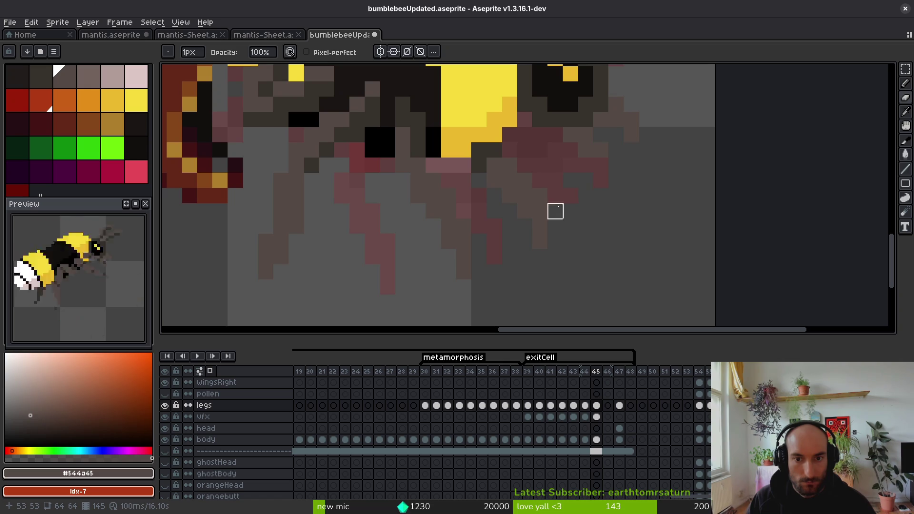
{"action": "scroll", "coordinate": [556, 196], "scroll_direction": "down", "scroll_amount": 3}
{"action": "scroll", "coordinate": [529, 178], "scroll_direction": "up", "scroll_amount": 3}
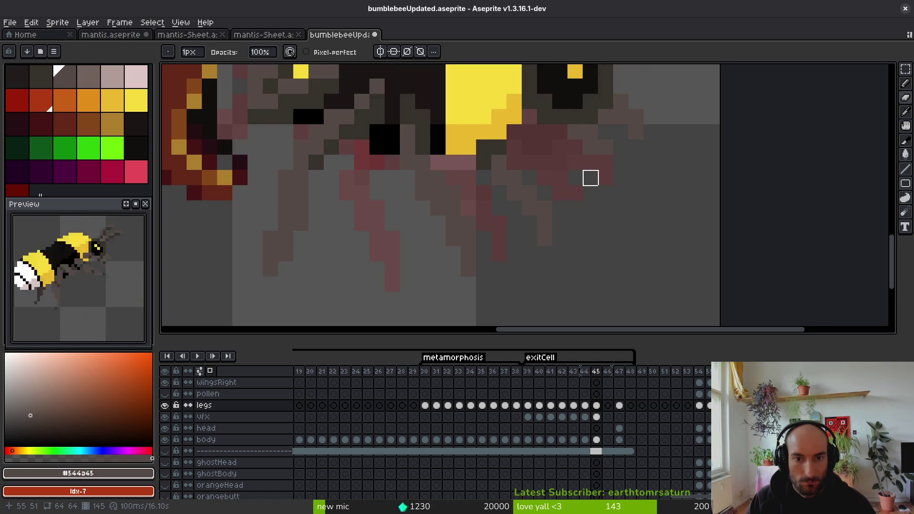
Step: Sample the dark and lighter leg greys and save the bumblebee sprite
{"action": "scroll", "coordinate": [591, 177], "scroll_direction": "down", "scroll_amount": 2}
{"action": "scroll", "coordinate": [579, 179], "scroll_direction": "up", "scroll_amount": 2}
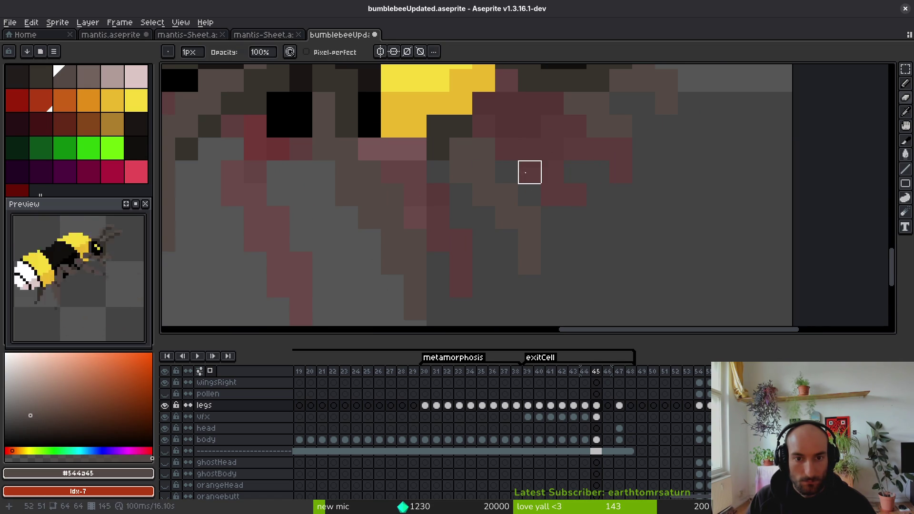
{"action": "left_click", "coordinate": [439, 147], "text": "alt"}
{"action": "left_click", "coordinate": [484, 149], "text": "alt"}
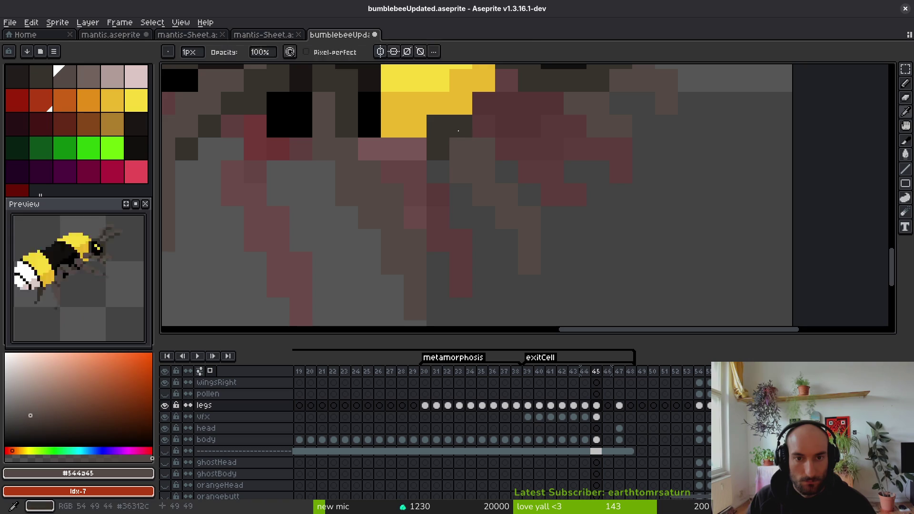
{"action": "scroll", "coordinate": [517, 198], "scroll_direction": "down", "scroll_amount": 3}
{"action": "key", "text": "ctrl+s"}
{"action": "scroll", "coordinate": [522, 211], "scroll_direction": "up", "scroll_amount": 2}
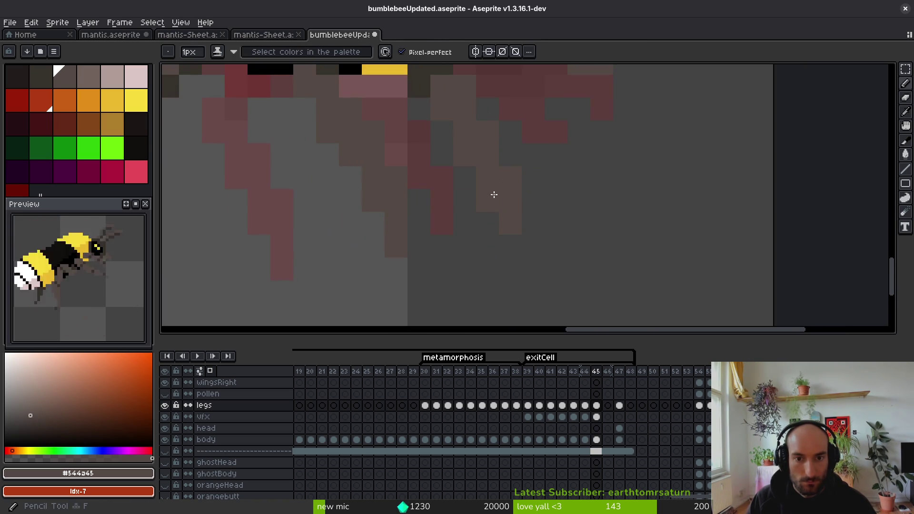
{"action": "scroll", "coordinate": [483, 157], "scroll_direction": "up", "scroll_amount": 2}
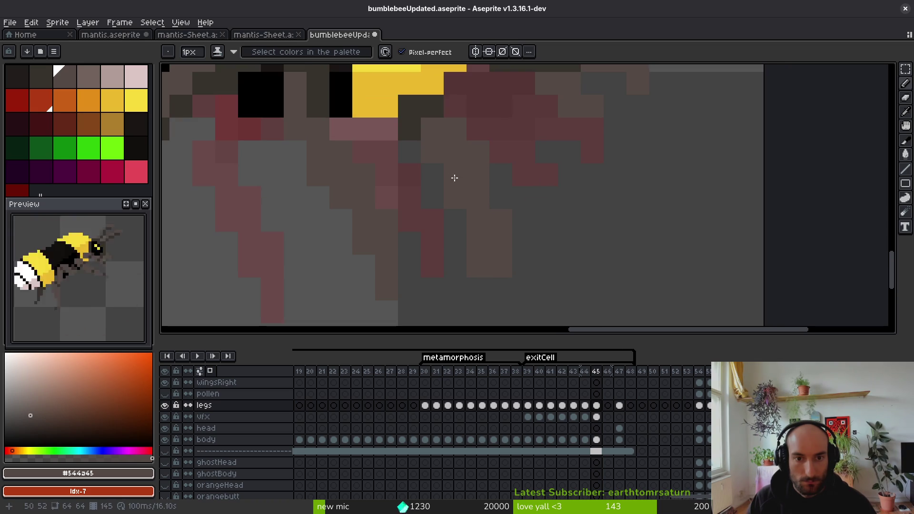
{"action": "key", "text": "e"}
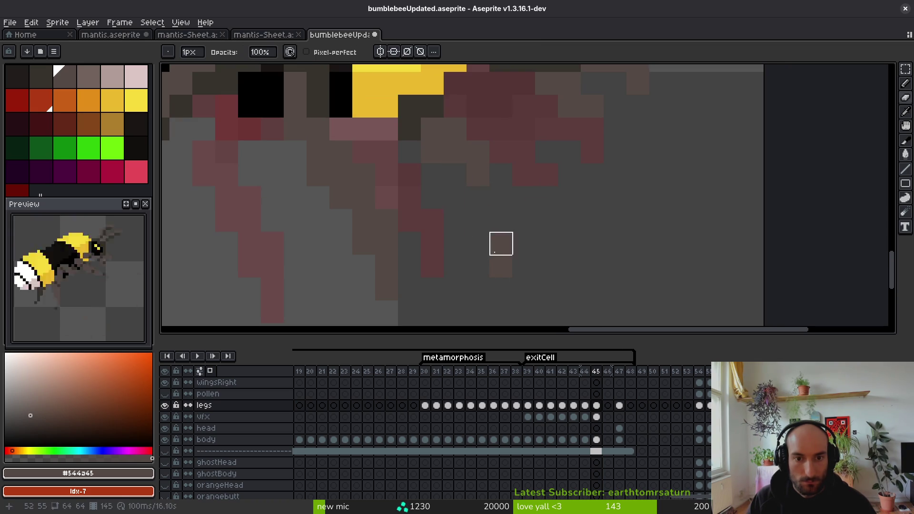
{"action": "key", "text": "b"}
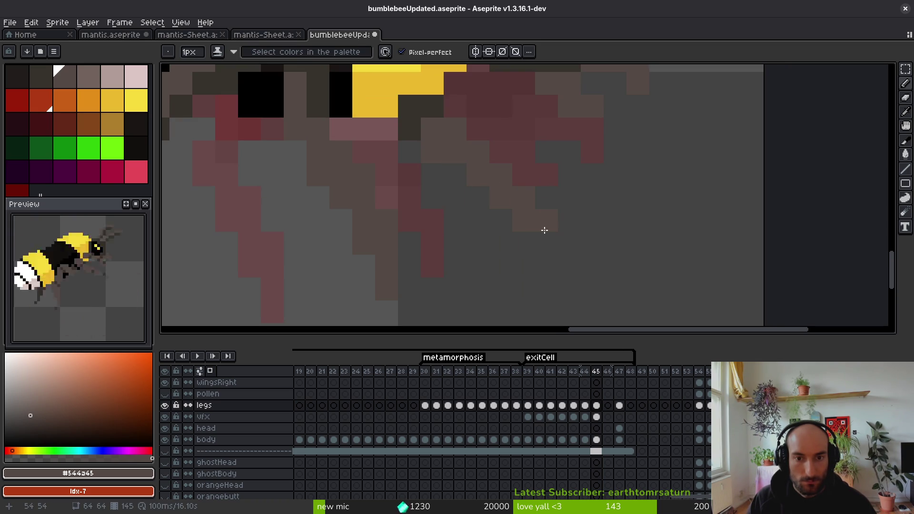
{"action": "scroll", "coordinate": [590, 238], "scroll_direction": "down", "scroll_amount": 2}
Step: Save the sprite, then lighten one pixel on the bee's right leg
{"action": "scroll", "coordinate": [529, 216], "scroll_direction": "up", "scroll_amount": 2}
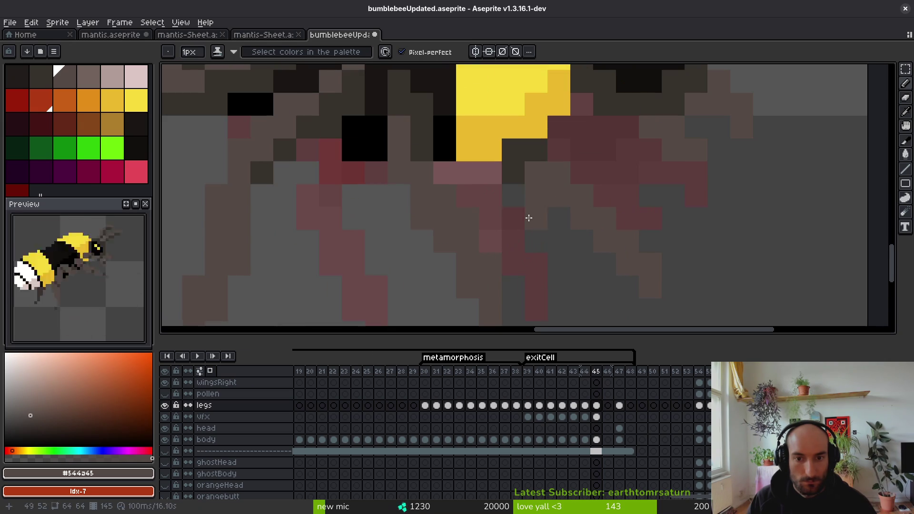
{"action": "key", "text": "e"}
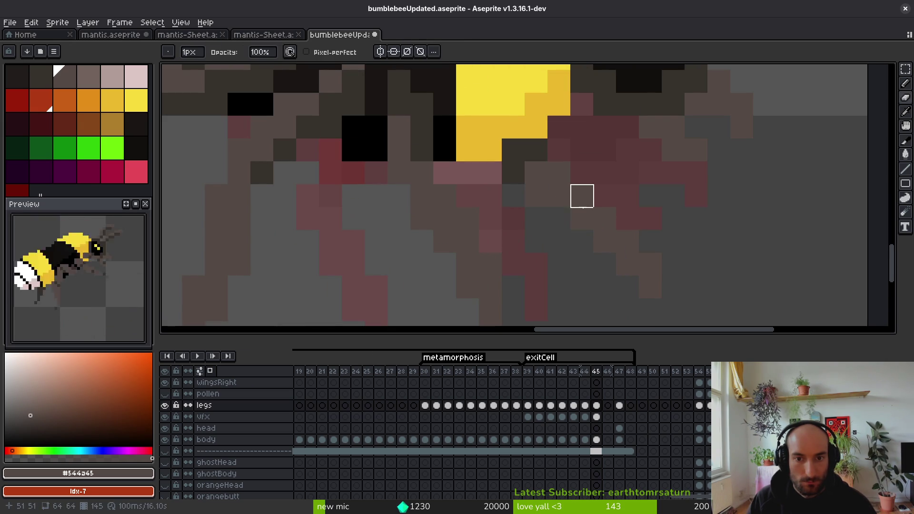
{"action": "key", "text": "ctrl+s"}
{"action": "scroll", "coordinate": [543, 230], "scroll_direction": "down", "scroll_amount": 5}
{"action": "scroll", "coordinate": [544, 230], "scroll_direction": "up", "scroll_amount": 3}
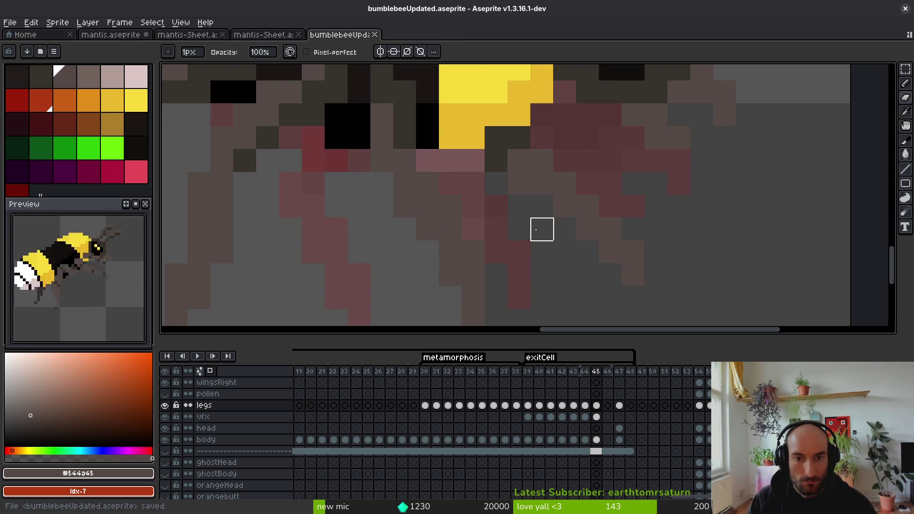
{"action": "left_click_drag", "start_coordinate": [542, 229], "coordinate": [538, 235]}
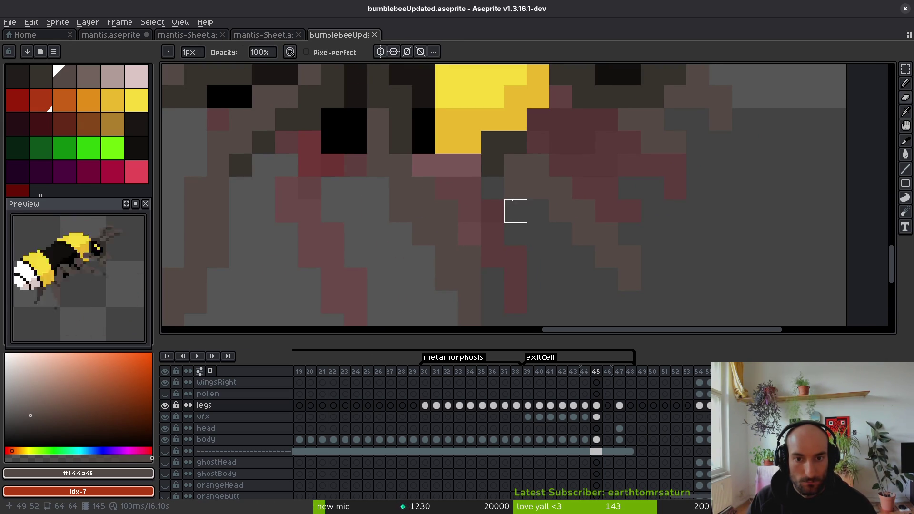
{"action": "key", "text": "b"}
{"action": "left_click", "coordinate": [556, 176]}
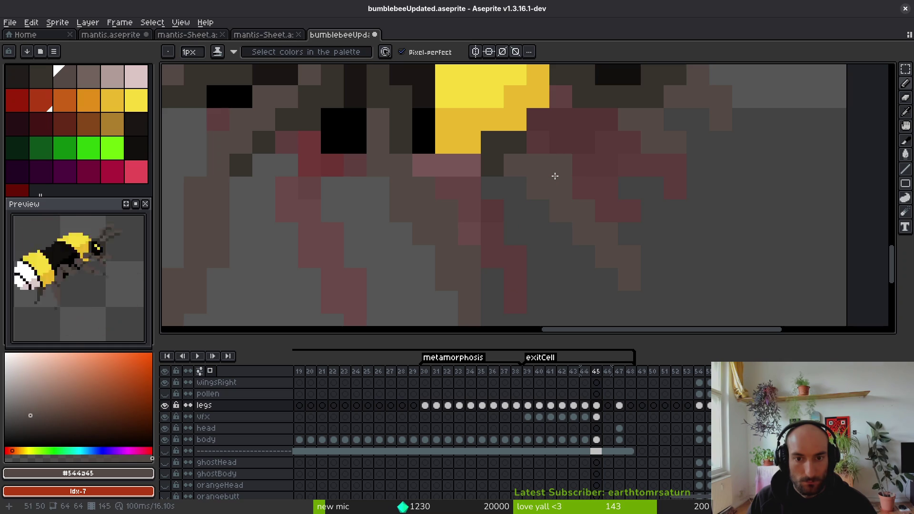
Step: Erase the stray pink pixels at the right leg tip and undo the bad pencil stroke
{"action": "key", "text": "e"}
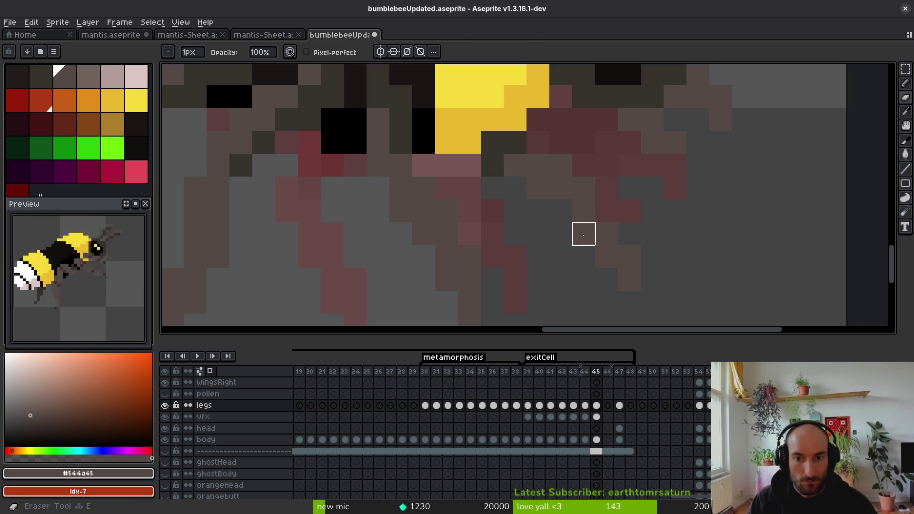
{"action": "key", "text": "b"}
{"action": "key", "text": "e"}
{"action": "left_click_drag", "start_coordinate": [607, 257], "coordinate": [629, 278]}
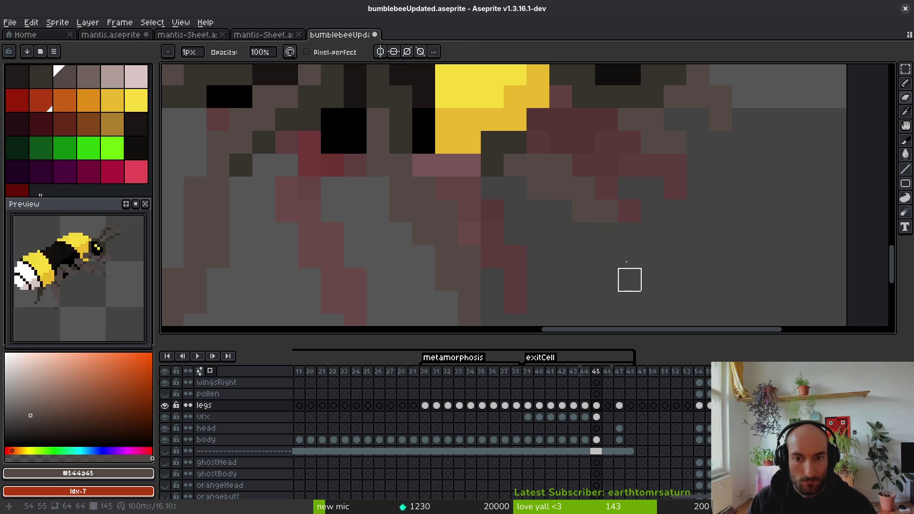
{"action": "key", "text": "b"}
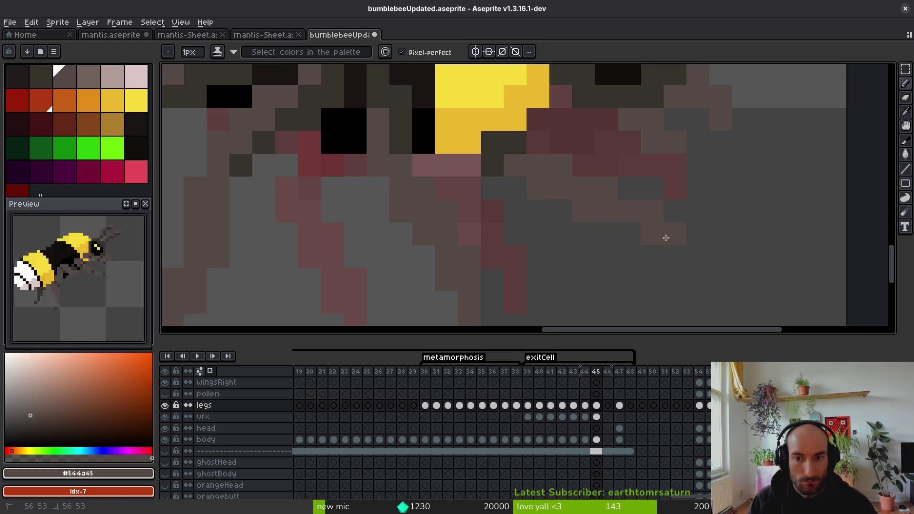
{"action": "scroll", "coordinate": [676, 261], "scroll_direction": "down", "scroll_amount": 4}
{"action": "key", "text": "ctrl+z"}
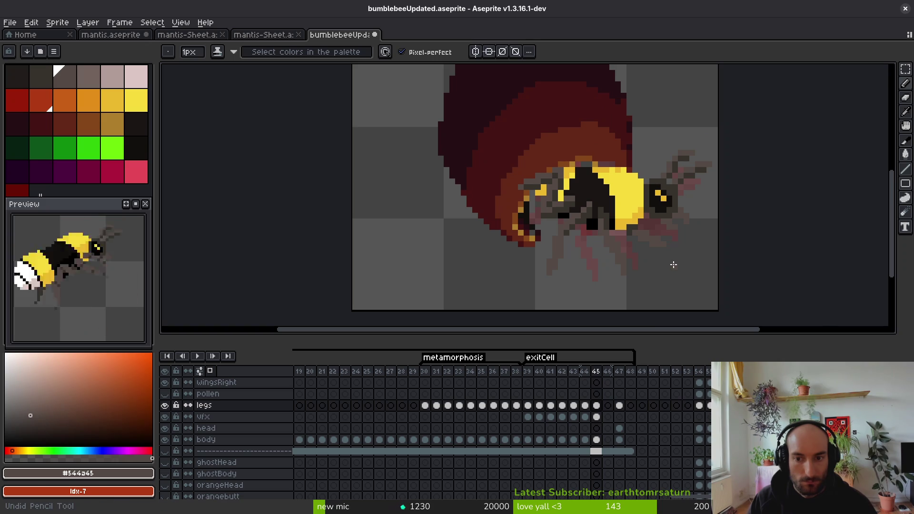
Step: Erase a stray brown pixel on the bee's leg
{"action": "scroll", "coordinate": [673, 265], "scroll_direction": "up", "scroll_amount": 4}
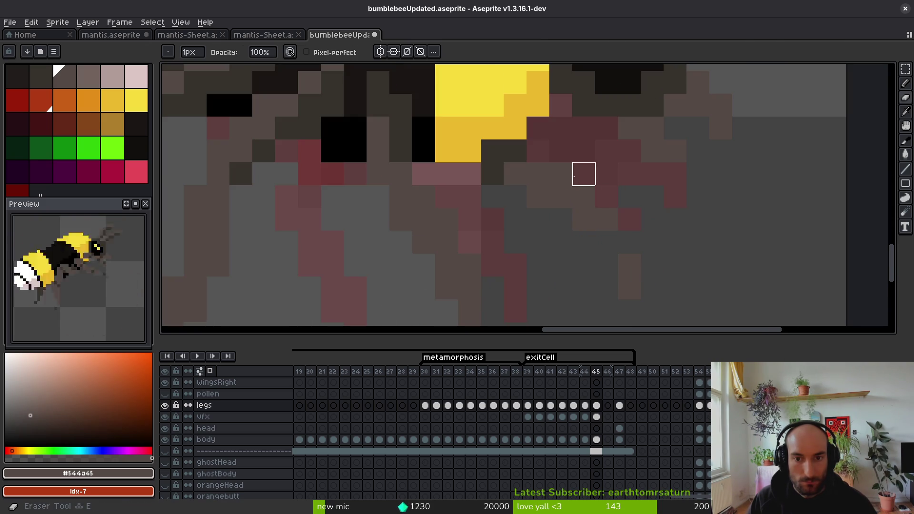
{"action": "key", "text": "alt+f"}
{"action": "key", "text": "Escape"}
{"action": "key", "text": "e"}
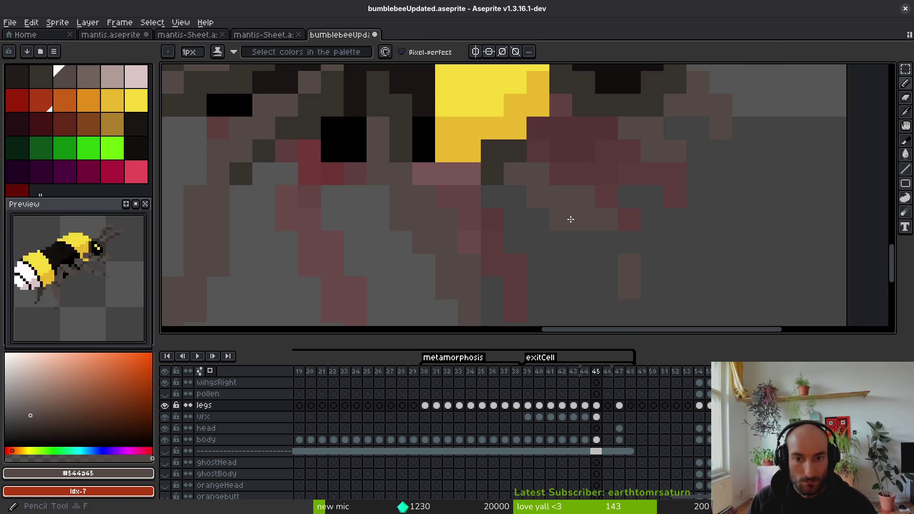
{"action": "left_click_drag", "start_coordinate": [631, 285], "coordinate": [636, 284]}
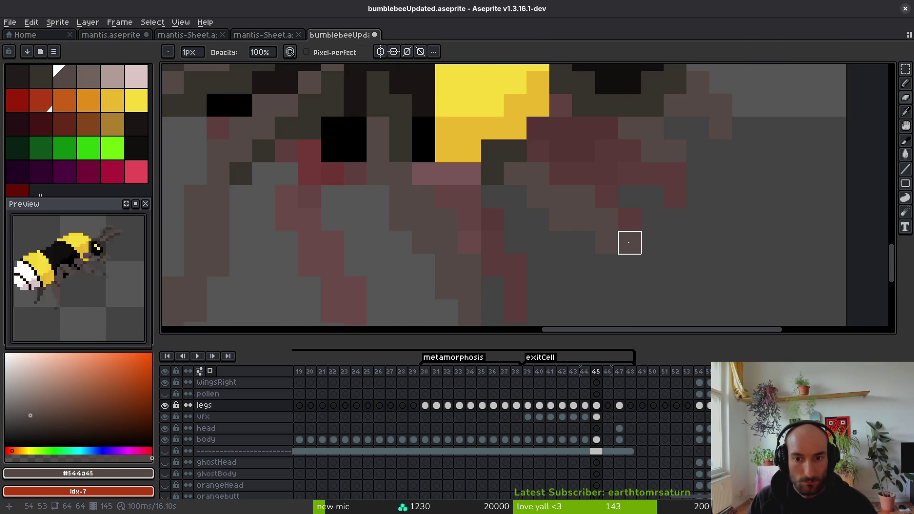
{"action": "key", "text": "f"}
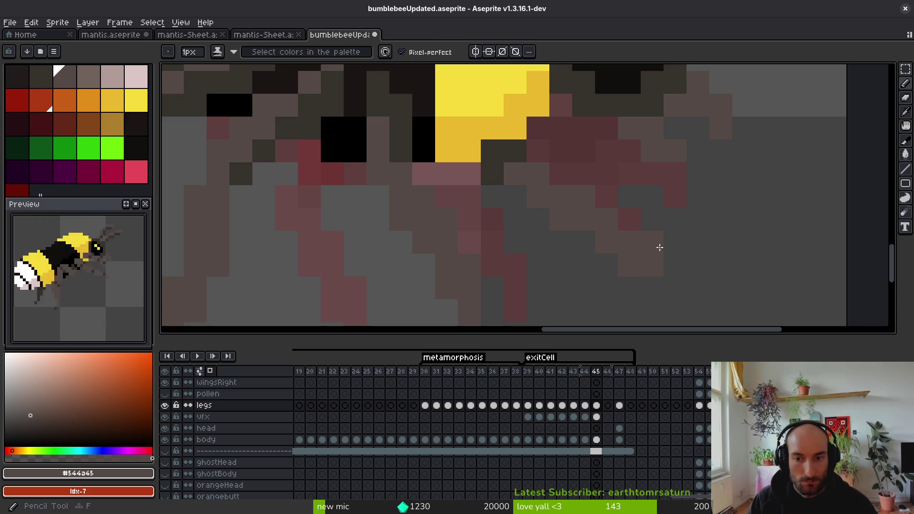
{"action": "scroll", "coordinate": [667, 258], "scroll_direction": "down", "scroll_amount": 5}
{"action": "scroll", "coordinate": [675, 269], "scroll_direction": "up", "scroll_amount": 2}
{"action": "scroll", "coordinate": [673, 264], "scroll_direction": "up", "scroll_amount": 1}
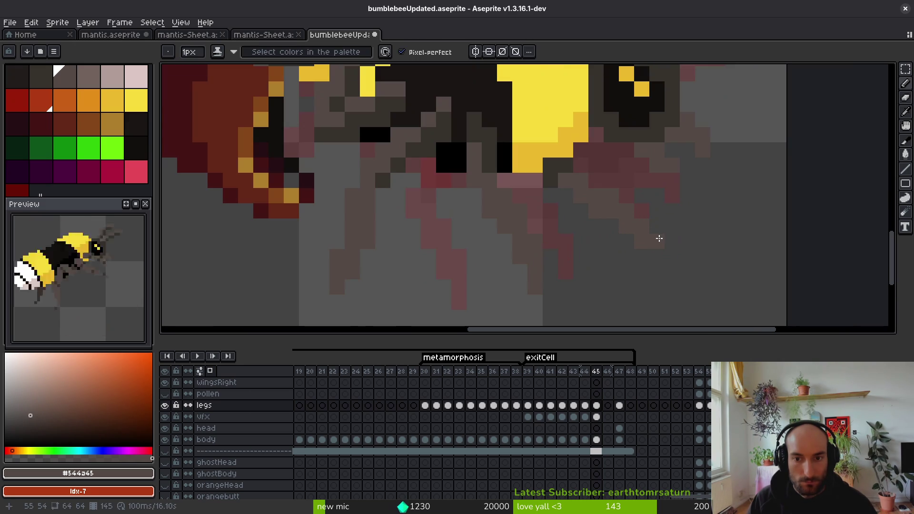
Step: Pick dark grey #36312c from the bee and add one pixel below the yellow stripe
{"action": "left_click", "coordinate": [579, 179], "text": "alt"}
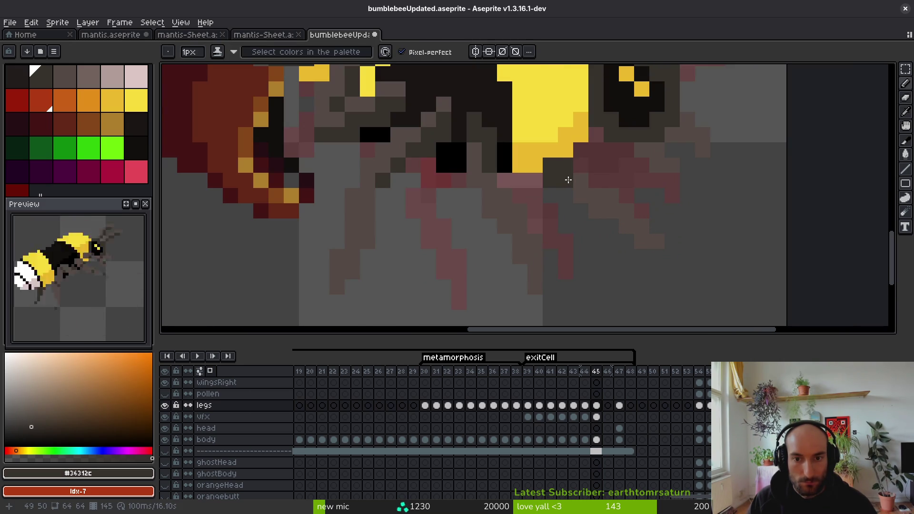
{"action": "left_click", "coordinate": [574, 180], "text": "alt"}
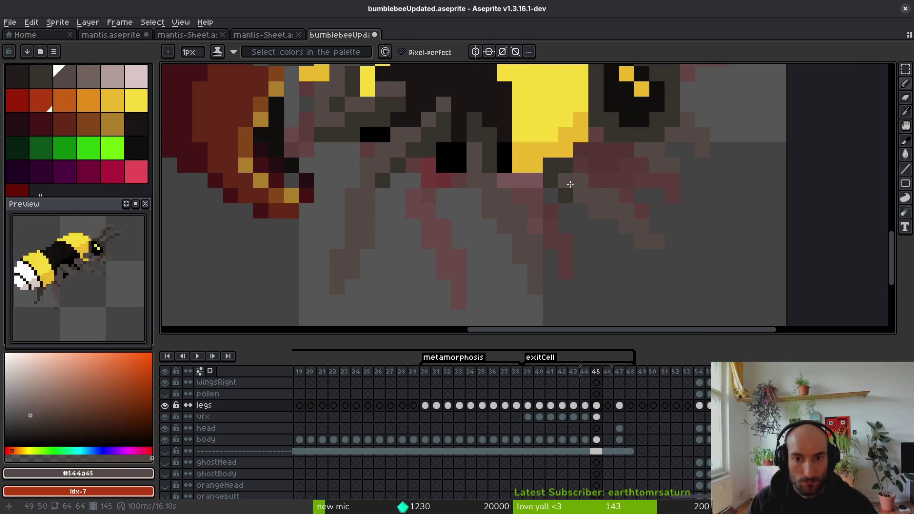
{"action": "left_click", "coordinate": [580, 199], "text": "alt"}
{"action": "left_click", "coordinate": [589, 209]}
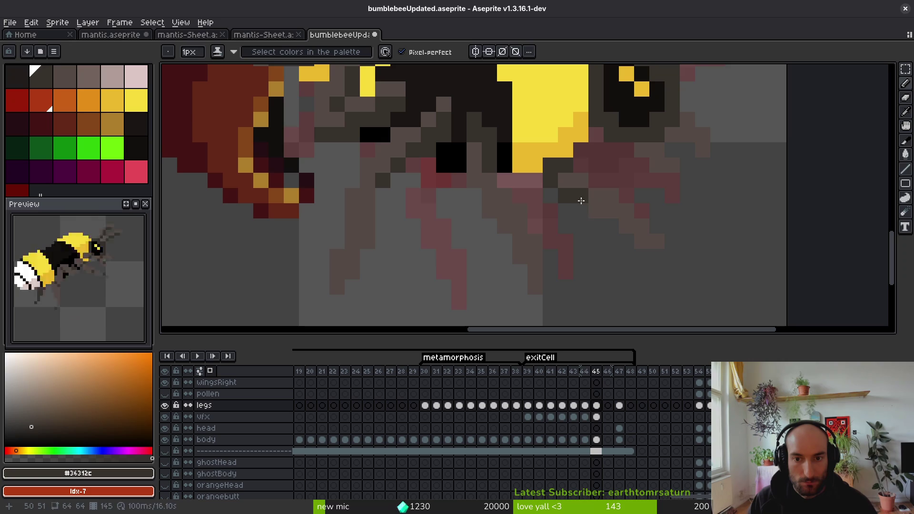
{"action": "scroll", "coordinate": [631, 262], "scroll_direction": "down", "scroll_amount": 3}
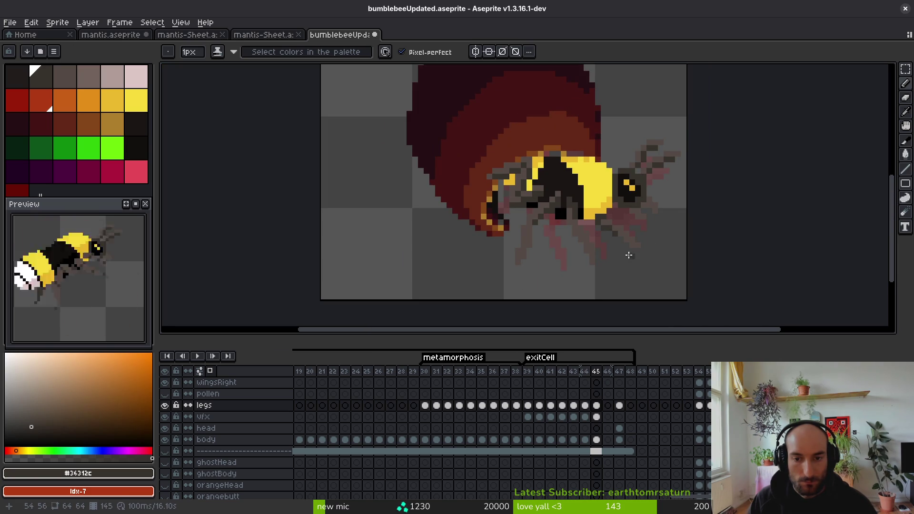
{"action": "scroll", "coordinate": [628, 248], "scroll_direction": "up", "scroll_amount": 2}
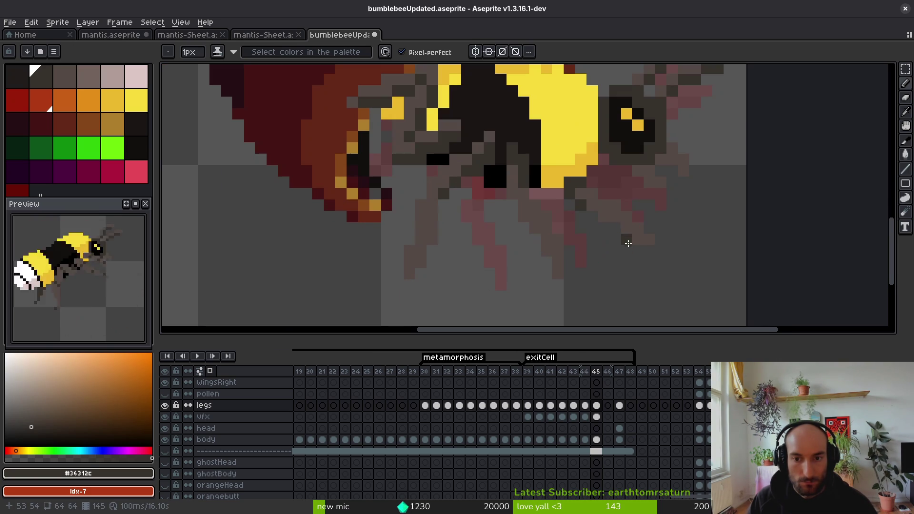
Step: Select a small area around the right leg tip and save bumblebeeUpdated.aseprite
{"action": "key", "text": "e"}
{"action": "key", "text": "m"}
{"action": "left_click_drag", "start_coordinate": [622, 205], "coordinate": [679, 270]}
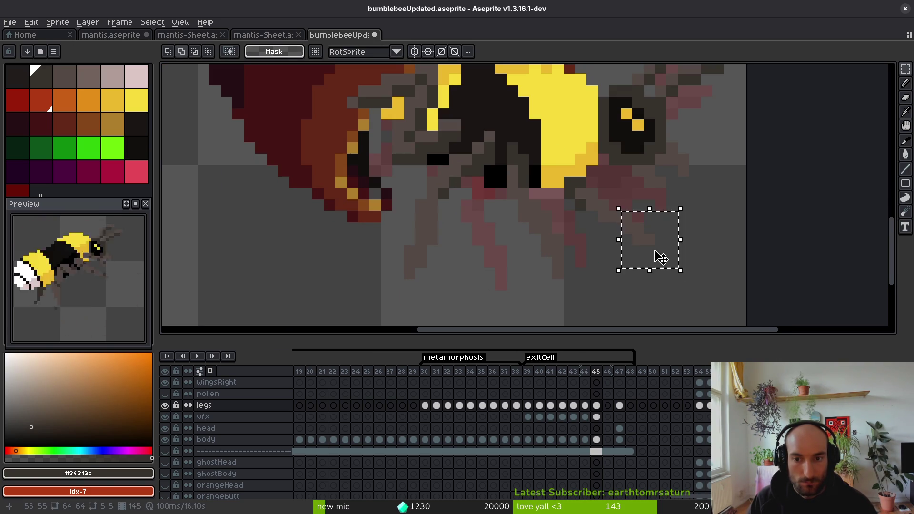
{"action": "key", "text": "ctrl+s"}
{"action": "scroll", "coordinate": [649, 271], "scroll_direction": "down", "scroll_amount": 2}
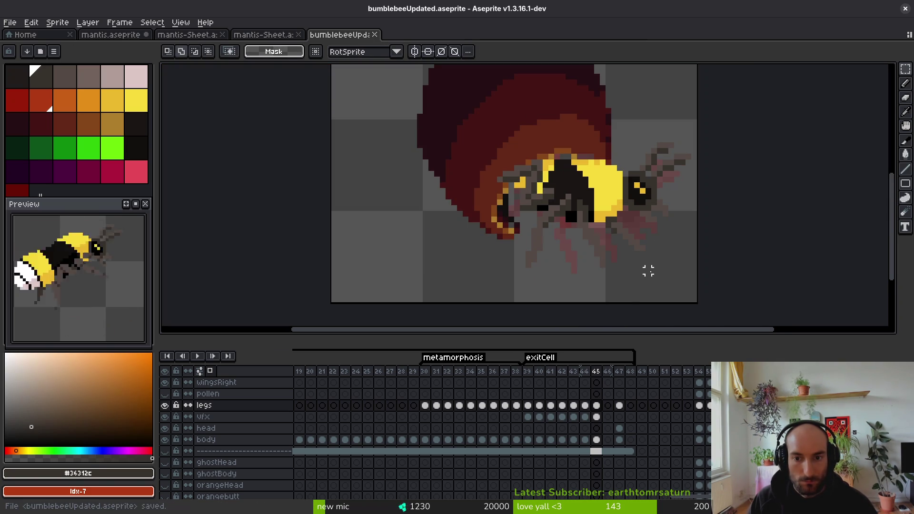
{"action": "key", "text": "i"}
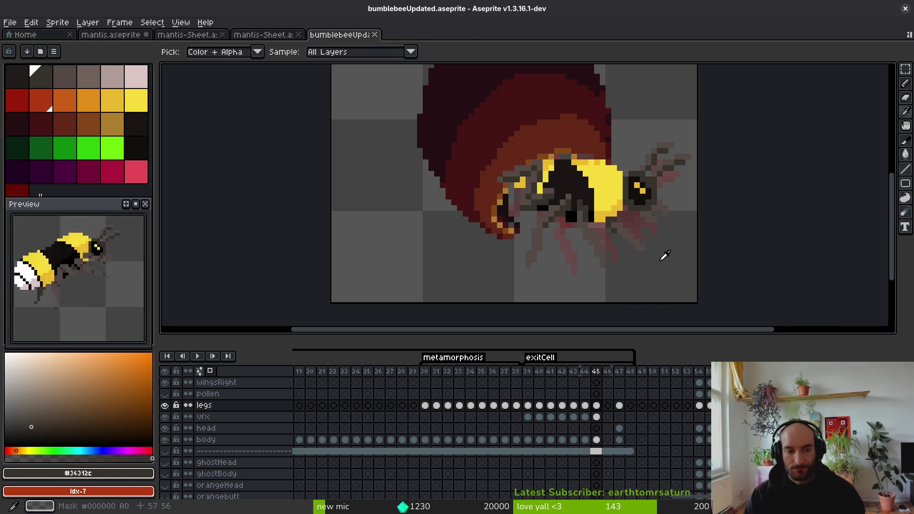
{"action": "key", "text": "m"}
{"action": "mouse_move", "coordinate": [625, 242]}
{"action": "left_mouse_down"}
{"action": "mouse_move", "coordinate": [630, 250]}
{"action": "mouse_move", "coordinate": [599, 244]}
{"action": "left_mouse_up"}
{"action": "scroll", "coordinate": [587, 197], "scroll_direction": "down", "scroll_amount": 2}
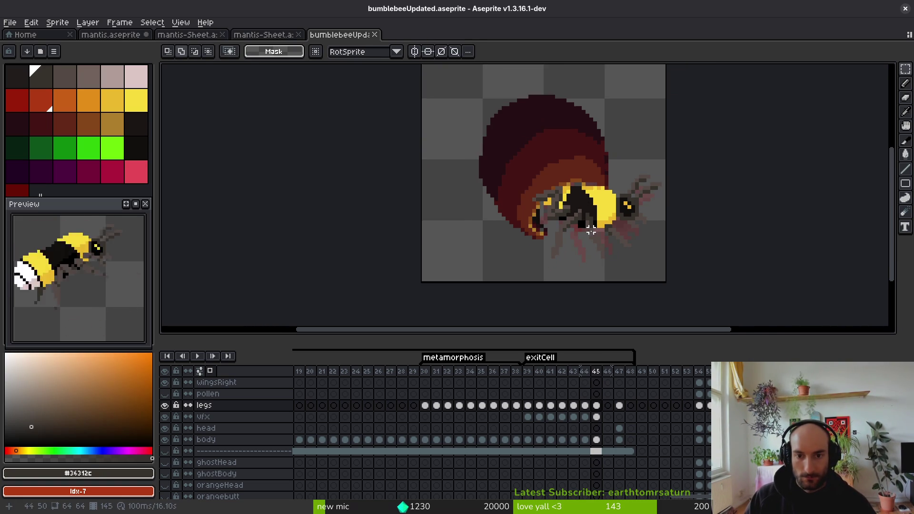
Step: Step back through the exitCell frames to 35, then forward again to frame 45
{"action": "key", "text": "i"}
{"action": "key", "text": "Left"}
{"action": "key", "text": "Left"}
{"action": "key", "text": "Left"}
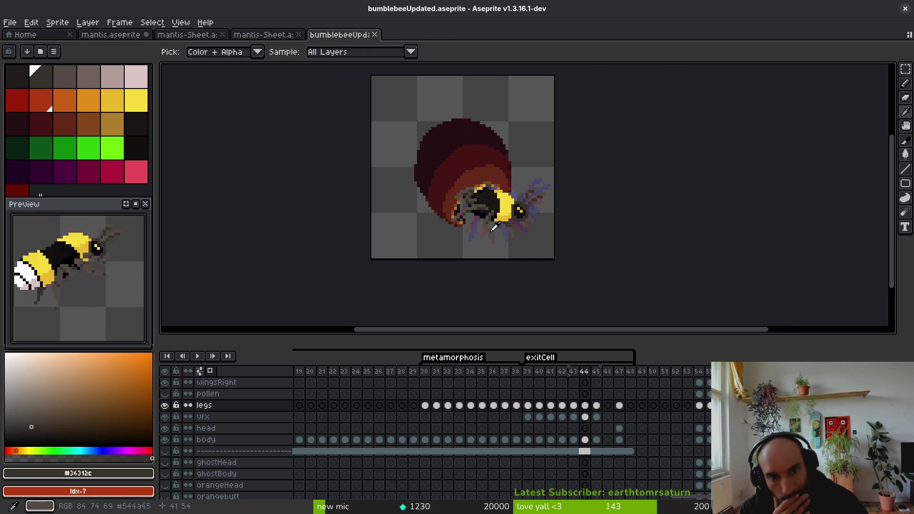
{"action": "key", "text": "Left"}
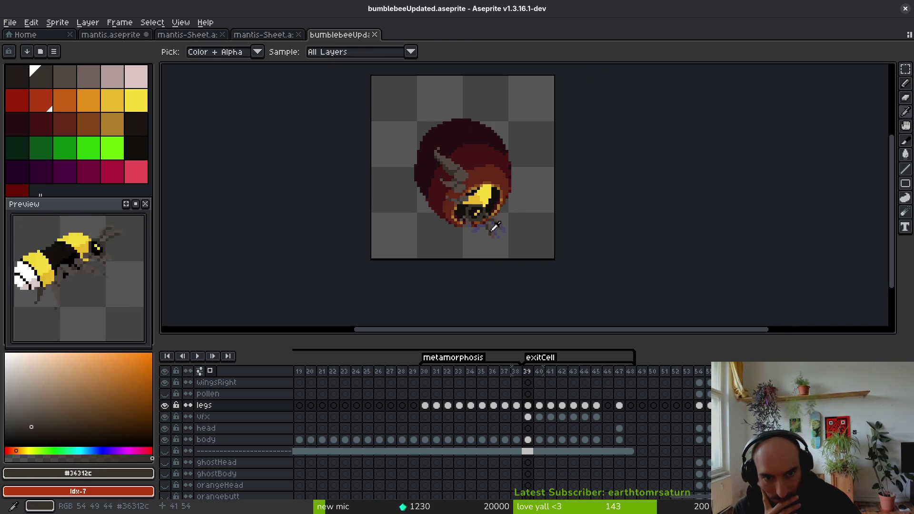
{"action": "key", "text": "Left"}
{"action": "key", "text": "Left"}
{"action": "key", "text": "Left"}
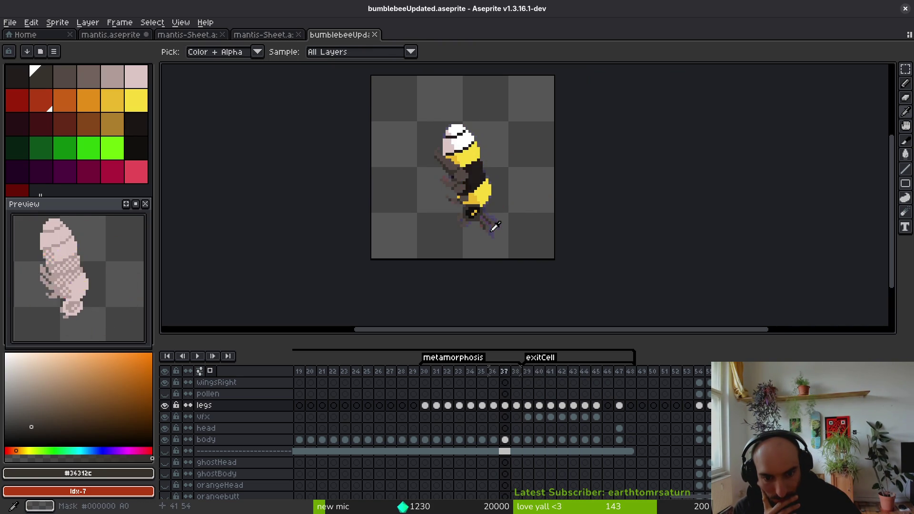
{"action": "key", "text": "Right"}
{"action": "key", "text": "Right"}
{"action": "key", "text": "Right"}
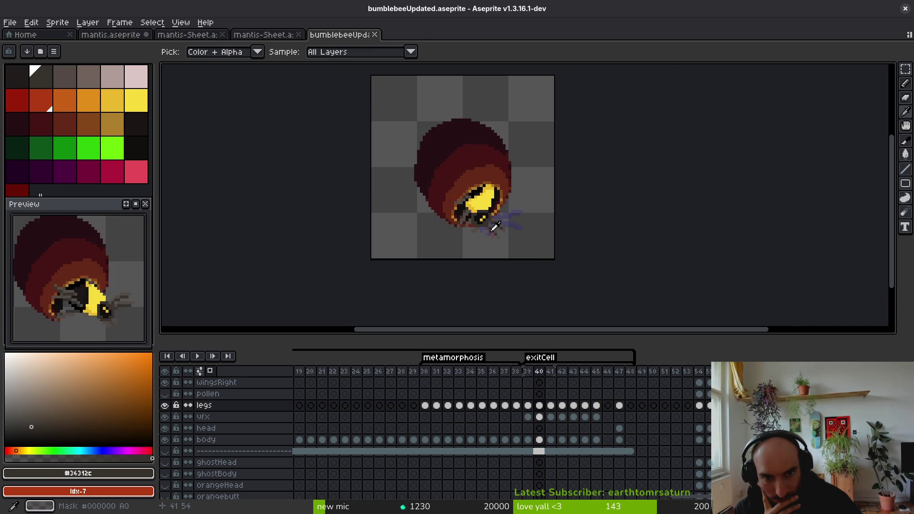
{"action": "key", "text": "Right"}
{"action": "key", "text": "Right"}
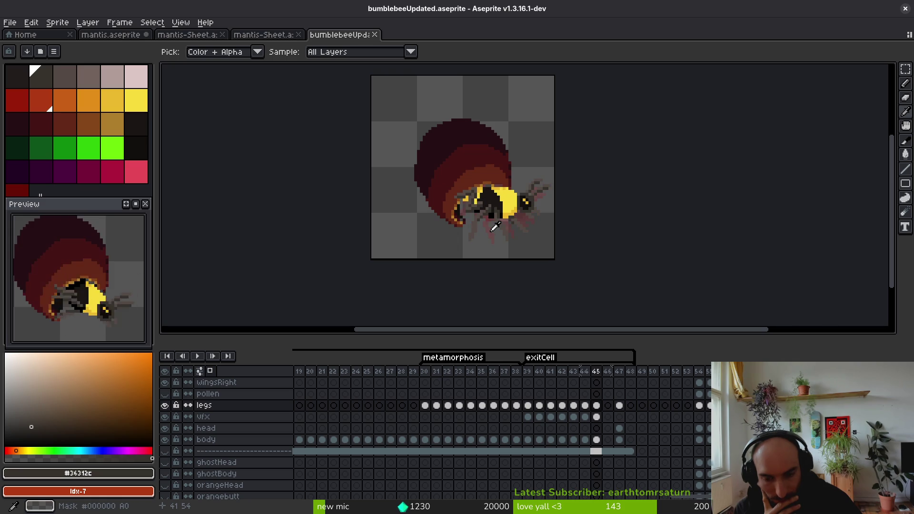
{"action": "key", "text": "Right"}
{"action": "key", "text": "Left"}
Step: Select the entire frame 45 canvas with the Rectangular Marquee
{"action": "key", "text": "m"}
{"action": "scroll", "coordinate": [597, 163], "scroll_direction": "down", "scroll_amount": 3}
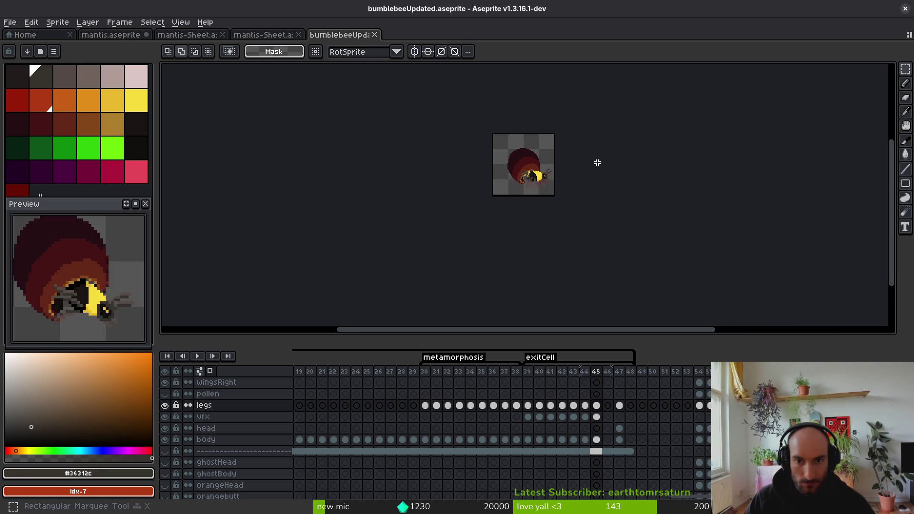
{"action": "key", "text": "ctrl+a"}
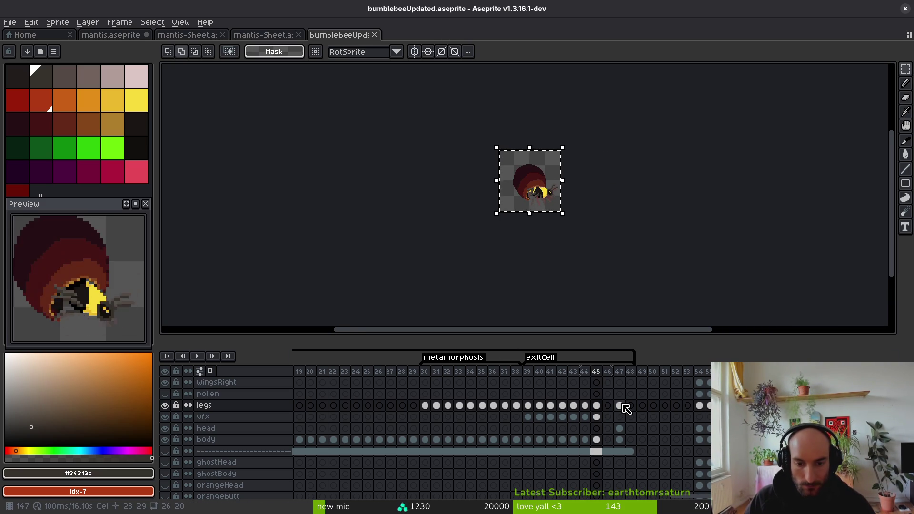
Step: Select all on frame 13's body cel, nudge the art up two pixels, and commit
{"action": "mouse_move", "coordinate": [622, 406]}
{"action": "left_mouse_down"}
{"action": "mouse_move", "coordinate": [614, 430]}
{"action": "mouse_move", "coordinate": [380, 443]}
{"action": "mouse_move", "coordinate": [317, 419]}
{"action": "mouse_move", "coordinate": [357, 415]}
{"action": "mouse_move", "coordinate": [300, 381]}
{"action": "mouse_move", "coordinate": [644, 436]}
{"action": "mouse_move", "coordinate": [341, 417]}
{"action": "left_mouse_up"}
{"action": "left_click", "coordinate": [338, 418]}
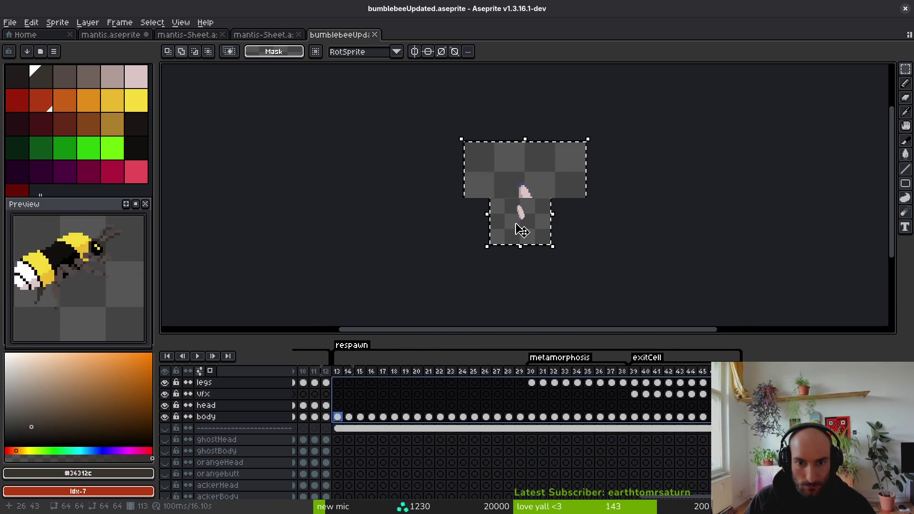
{"action": "key", "text": "ctrl+a"}
{"action": "scroll", "coordinate": [521, 231], "scroll_direction": "up", "scroll_amount": 2}
{"action": "key", "text": "Up"}
{"action": "key", "text": "Up"}
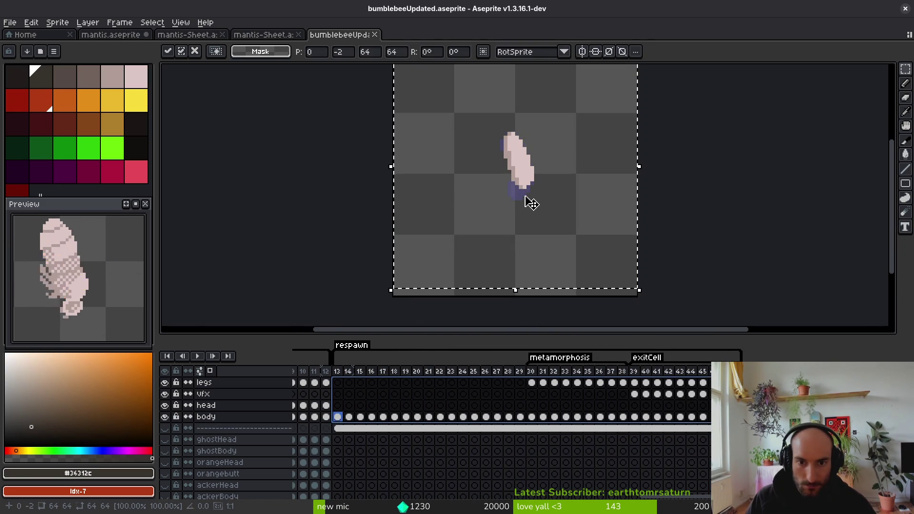
{"action": "key", "text": "Up"}
{"action": "key", "text": "Up"}
{"action": "key", "text": "Up"}
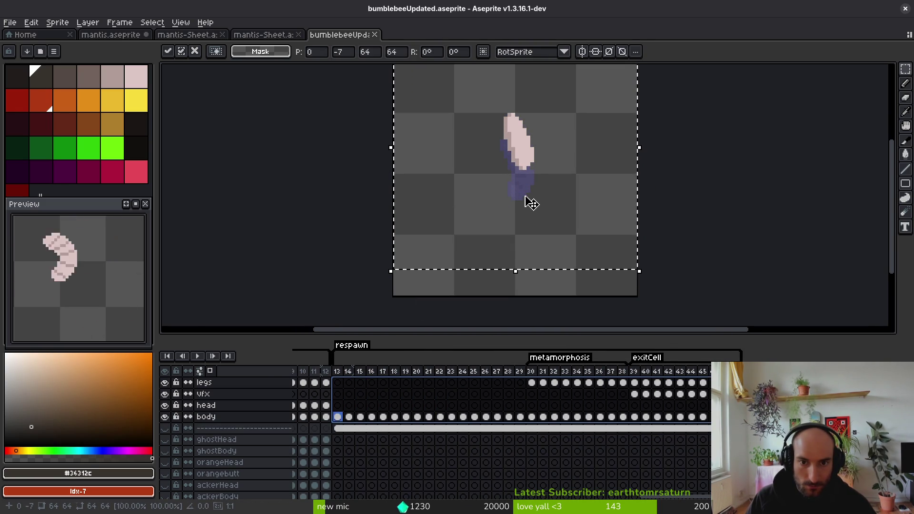
{"action": "key", "text": "Return"}
Step: Deselect and step ahead to review the body alignment in the animation
{"action": "key", "text": "ctrl+d"}
{"action": "key", "text": "Right"}
{"action": "key", "text": "i"}
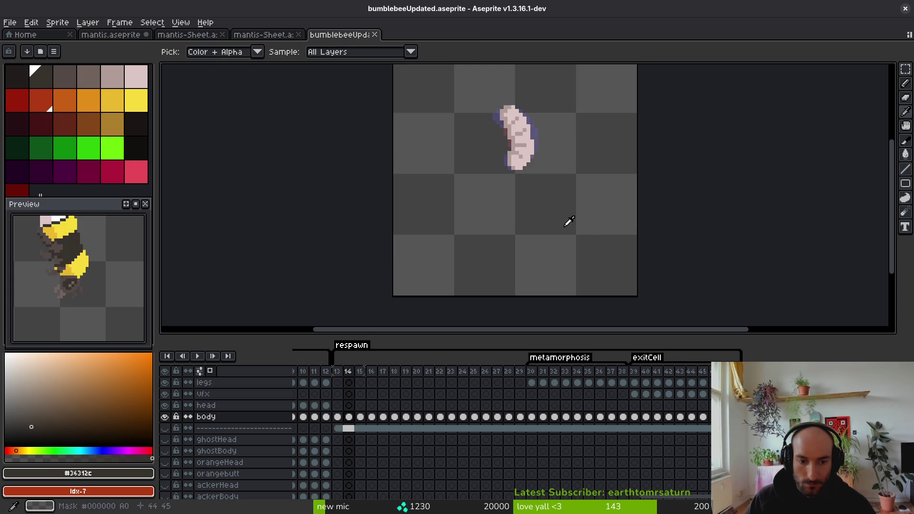
{"action": "scroll", "coordinate": [565, 225], "scroll_direction": "down", "scroll_amount": 3}
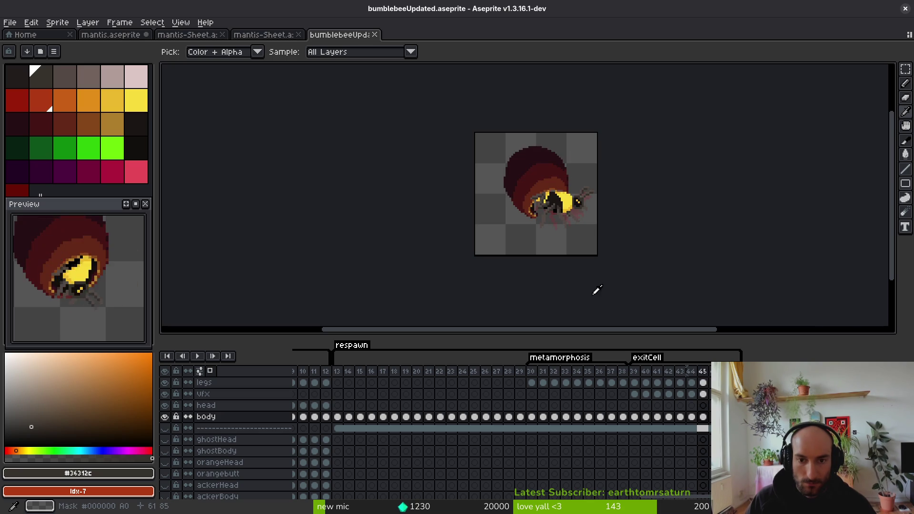
Step: Reselect frame 13's body art, nudge it further left and up, then deselect
{"action": "key", "text": "m"}
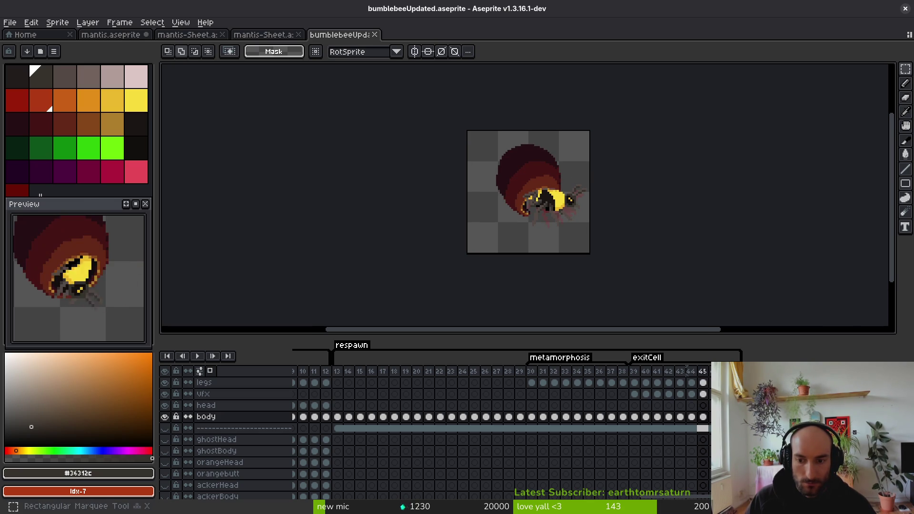
{"action": "key", "text": "ctrl+a"}
{"action": "left_click", "coordinate": [205, 382]}
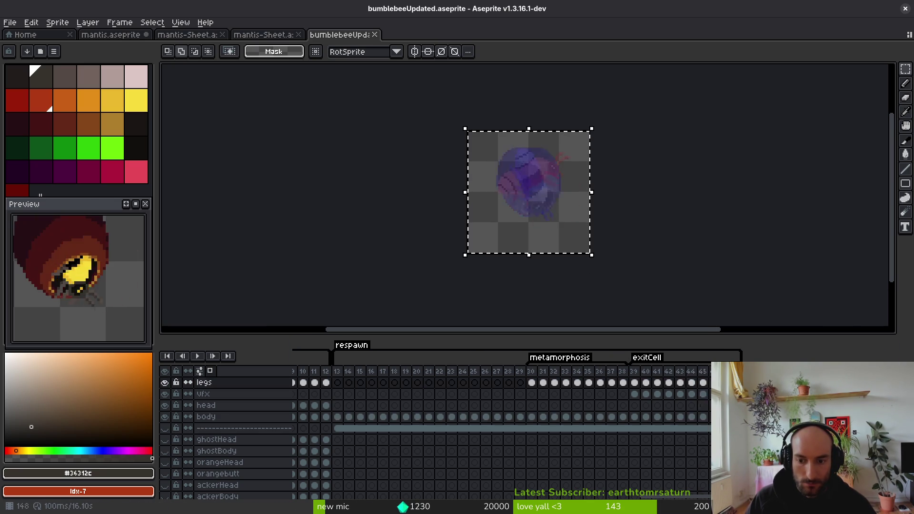
{"action": "left_click", "coordinate": [338, 416]}
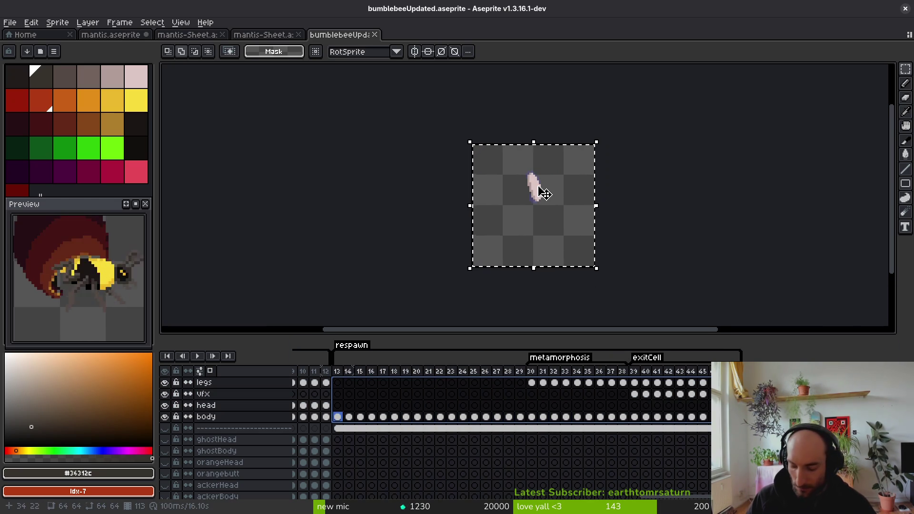
{"action": "key", "text": "Left"}
{"action": "key", "text": "Left"}
{"action": "key", "text": "Left"}
{"action": "key", "text": "Up"}
{"action": "key", "text": "Up"}
{"action": "key", "text": "Left"}
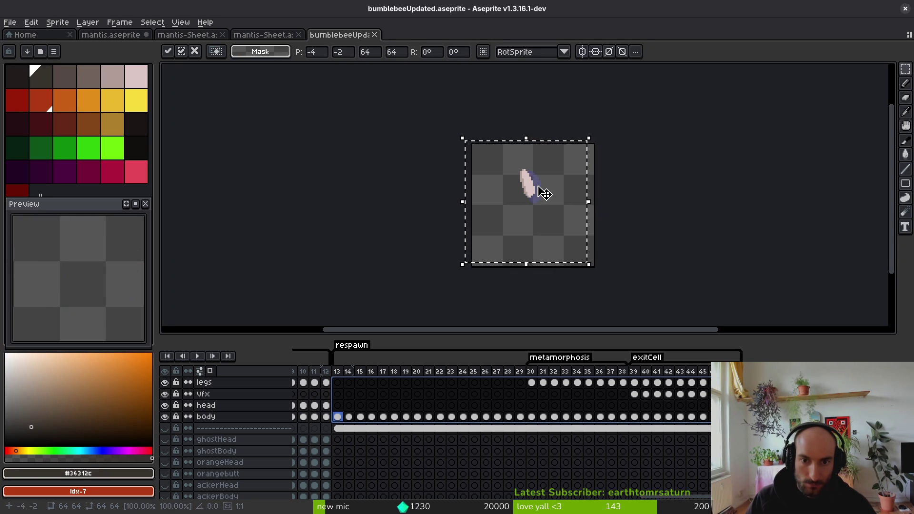
{"action": "key", "text": "Left"}
{"action": "key", "text": "Left"}
{"action": "key", "text": "Up"}
{"action": "key", "text": "Up"}
{"action": "key", "text": "ctrl+d"}
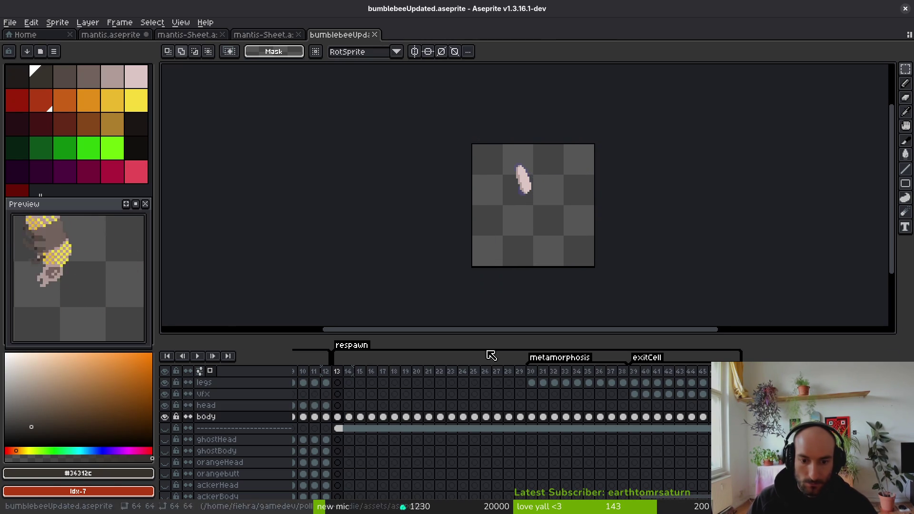
Step: Jump to frame 33 and step forward to frame 38
{"action": "left_click", "coordinate": [564, 406]}
{"action": "key", "text": "i"}
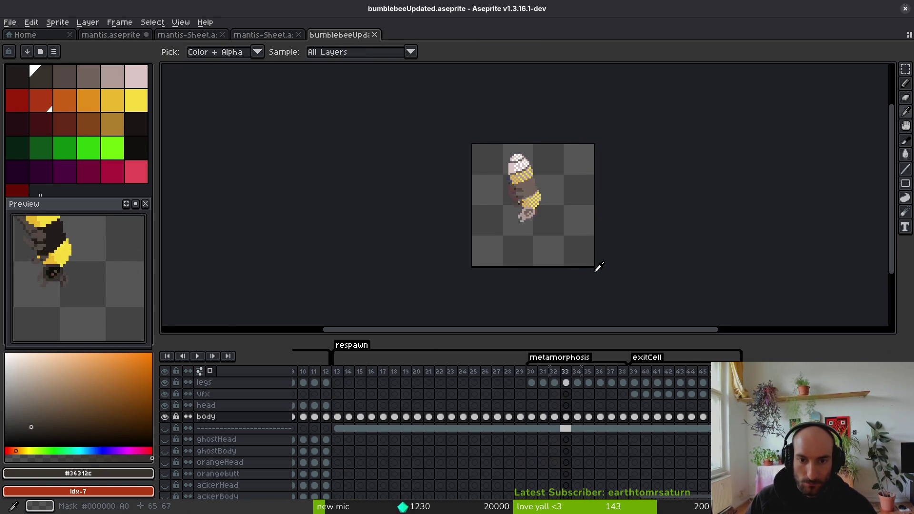
{"action": "key", "text": "Right"}
{"action": "key", "text": "Right"}
{"action": "key", "text": "Right"}
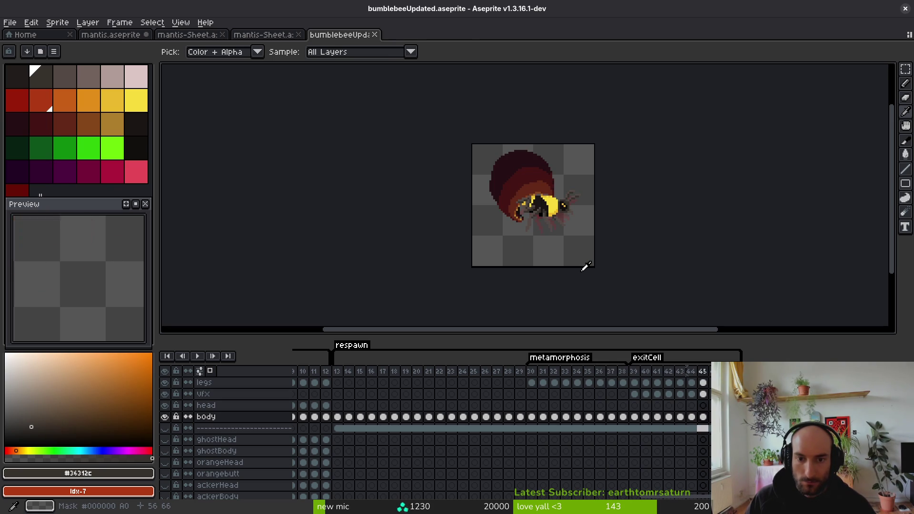
Step: Zoom in on the bee and inspect the cels at frames 16, 39 and 38
{"action": "key", "text": "v"}
{"action": "scroll", "coordinate": [106, 281], "scroll_direction": "down", "scroll_amount": 2}
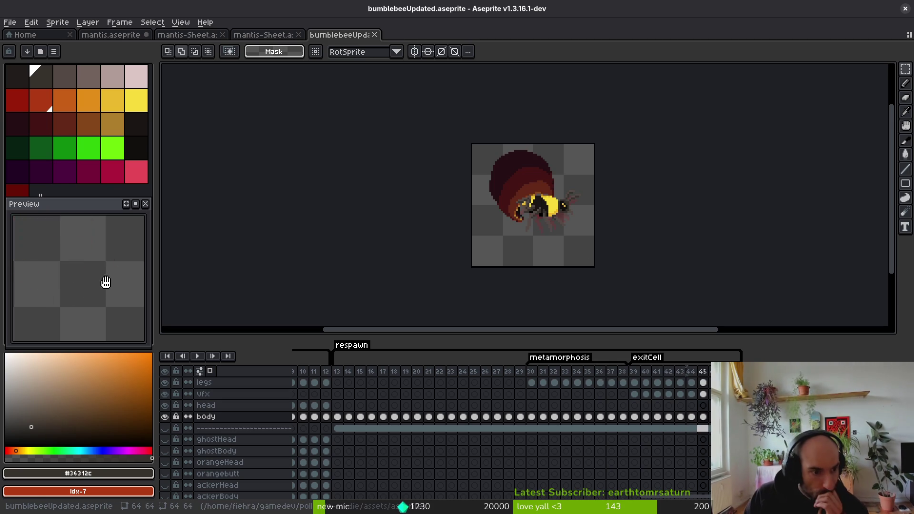
{"action": "scroll", "coordinate": [539, 255], "scroll_direction": "up", "scroll_amount": 2}
{"action": "left_click_drag", "start_coordinate": [539, 256], "coordinate": [503, 273]}
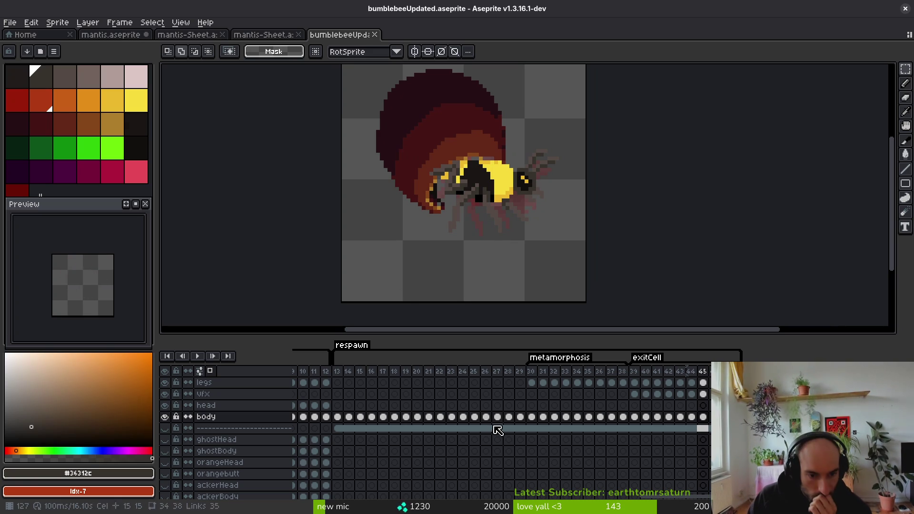
{"action": "left_click", "coordinate": [373, 395]}
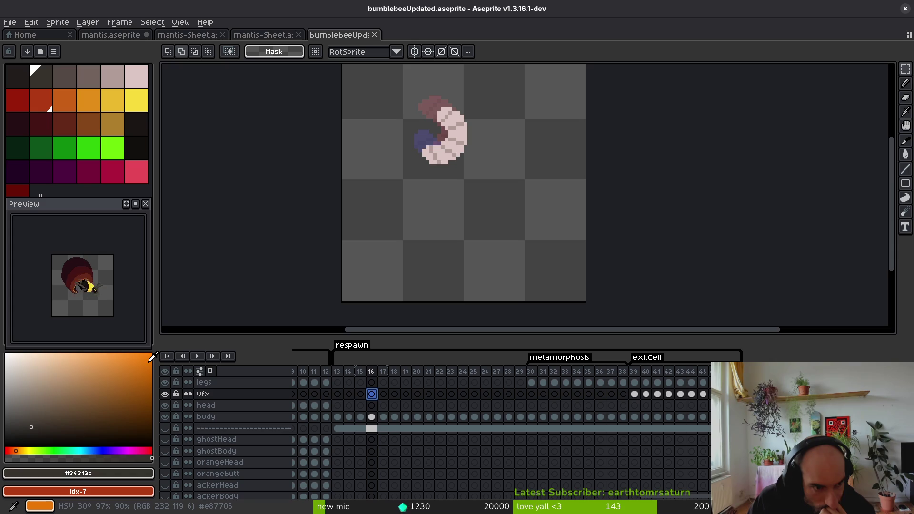
{"action": "left_click", "coordinate": [630, 421]}
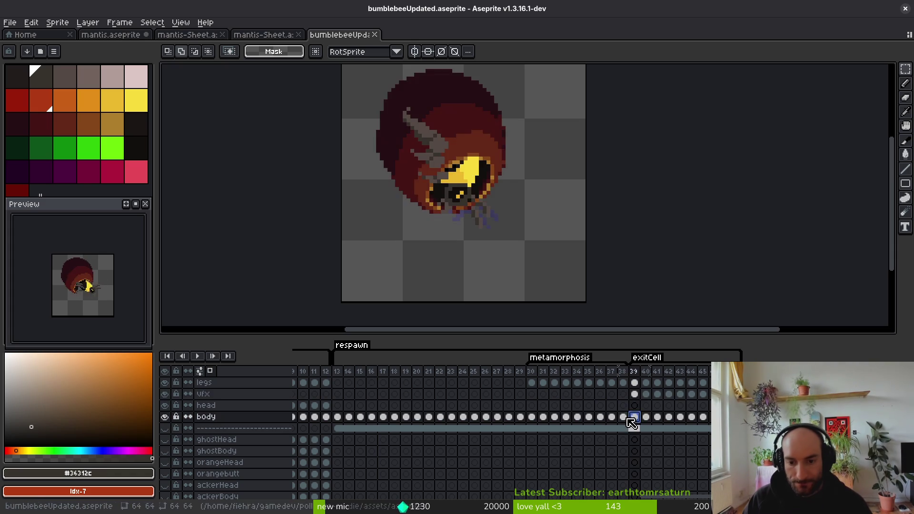
{"action": "left_click", "coordinate": [623, 419]}
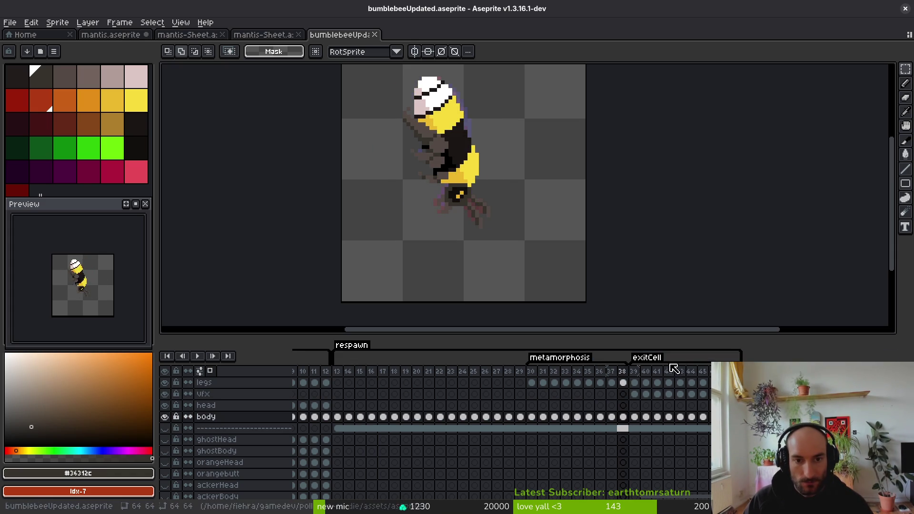
Step: Play the animation, stop at frame 45, and advance to the next frame
{"action": "key", "text": "Return"}
{"action": "key", "text": "alt"}
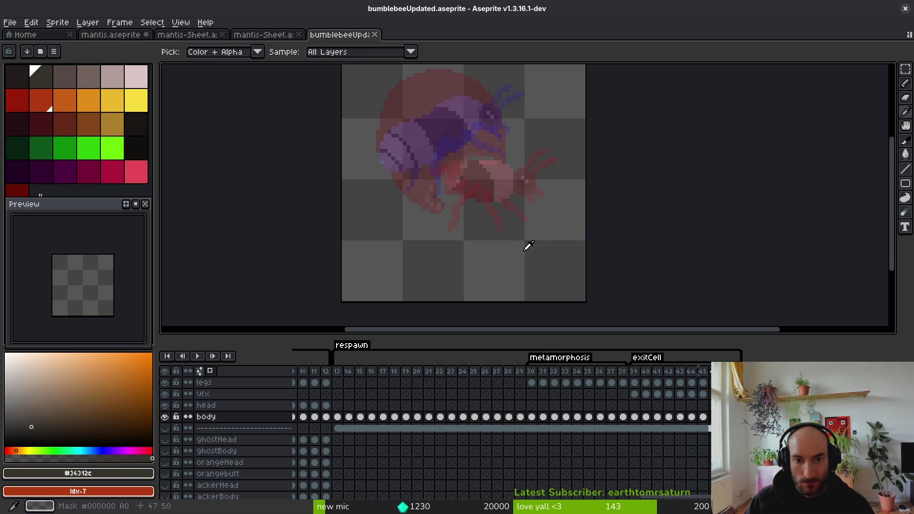
{"action": "key", "text": "Return"}
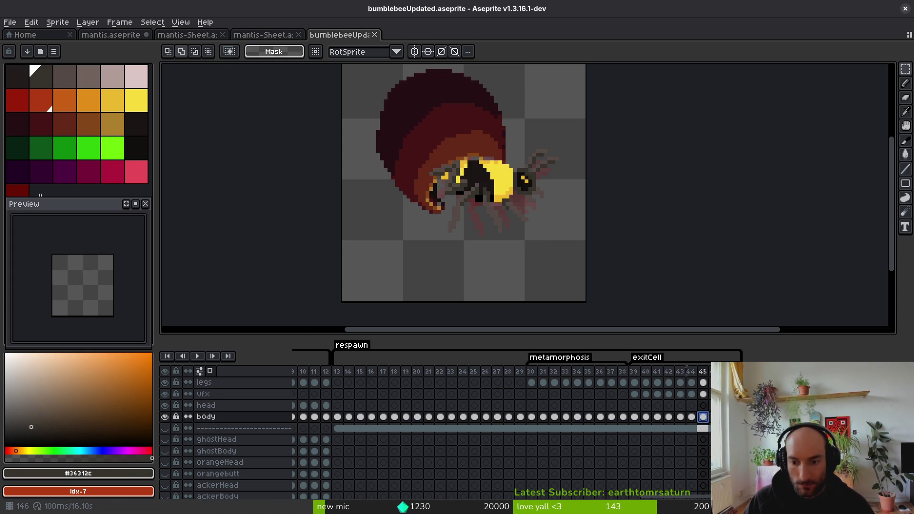
{"action": "key", "text": "alt+n"}
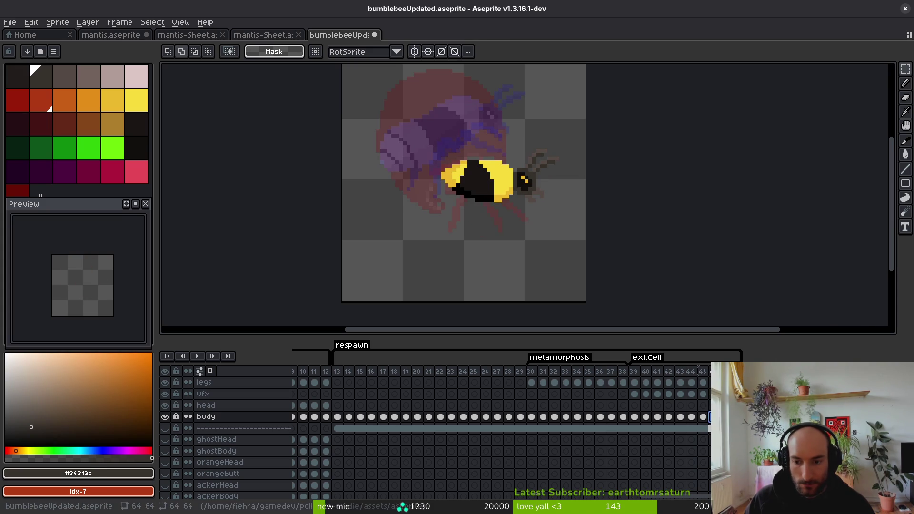
Step: Raise the bee's head and antennae one pixel
{"action": "scroll", "coordinate": [517, 206], "scroll_direction": "up", "scroll_amount": 2}
{"action": "scroll", "coordinate": [486, 200], "scroll_direction": "up", "scroll_amount": 2}
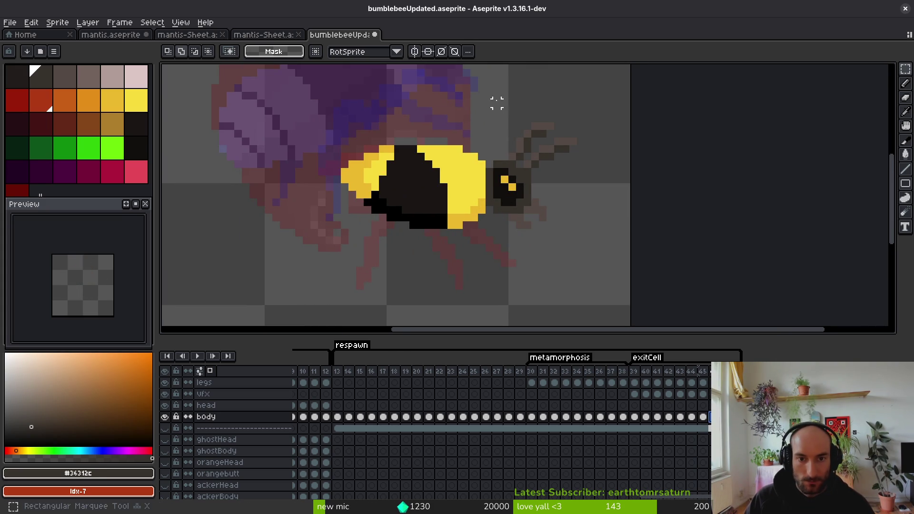
{"action": "mouse_move", "coordinate": [486, 93]}
{"action": "left_mouse_down"}
{"action": "mouse_move", "coordinate": [527, 204]}
{"action": "mouse_move", "coordinate": [588, 257]}
{"action": "left_mouse_up"}
{"action": "left_click_drag", "start_coordinate": [533, 196], "coordinate": [534, 189]}
{"action": "key", "text": "ctrl+d"}
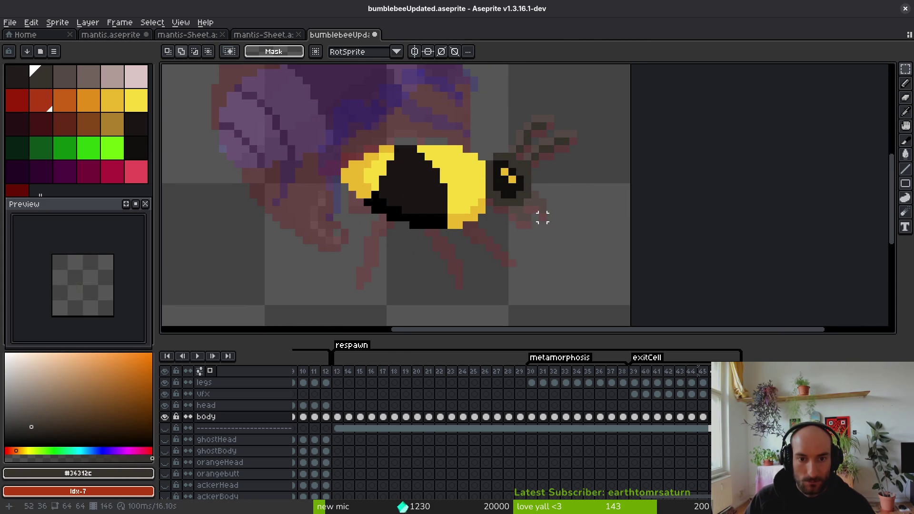
Step: Return to frame 45 on the legs layer and save the sprite
{"action": "key", "text": "Left"}
{"action": "key", "text": "Right"}
{"action": "key", "text": "Up"}
{"action": "key", "text": "Up"}
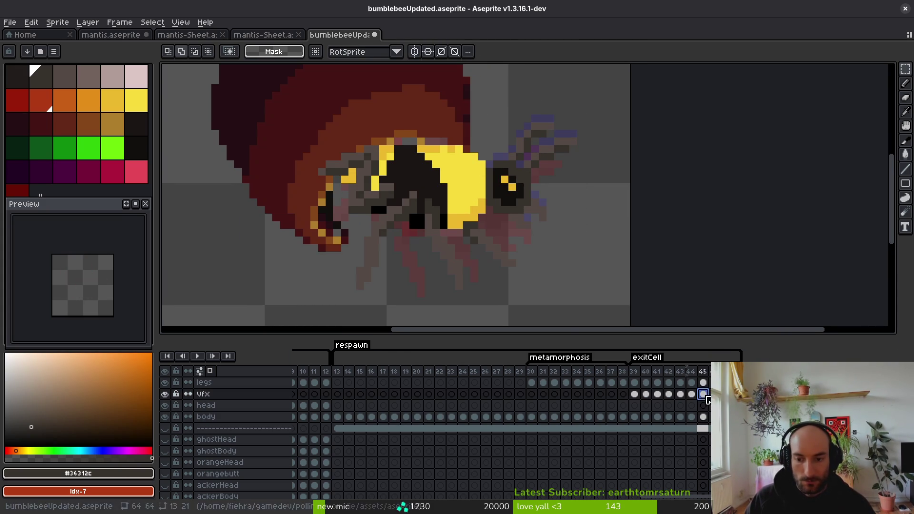
{"action": "key", "text": "Right"}
{"action": "key", "text": "Right"}
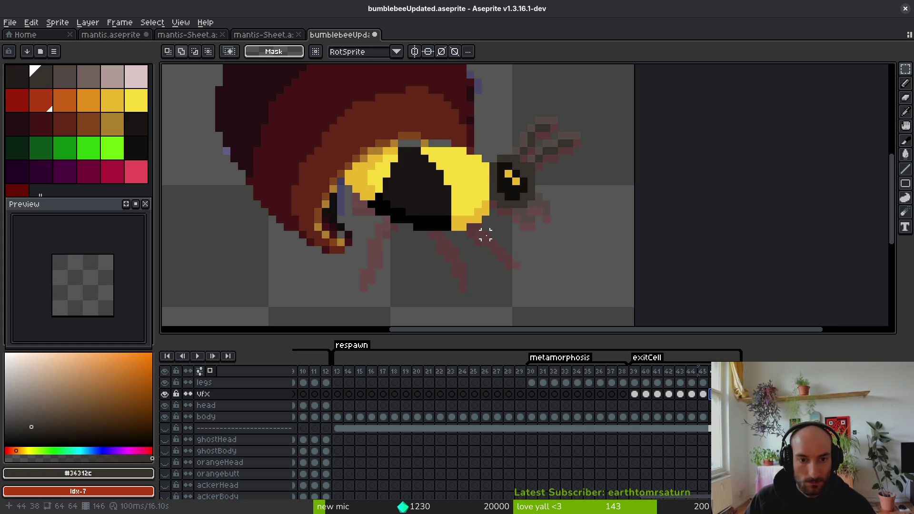
{"action": "key", "text": "Up"}
{"action": "key", "text": "ctrl+s"}
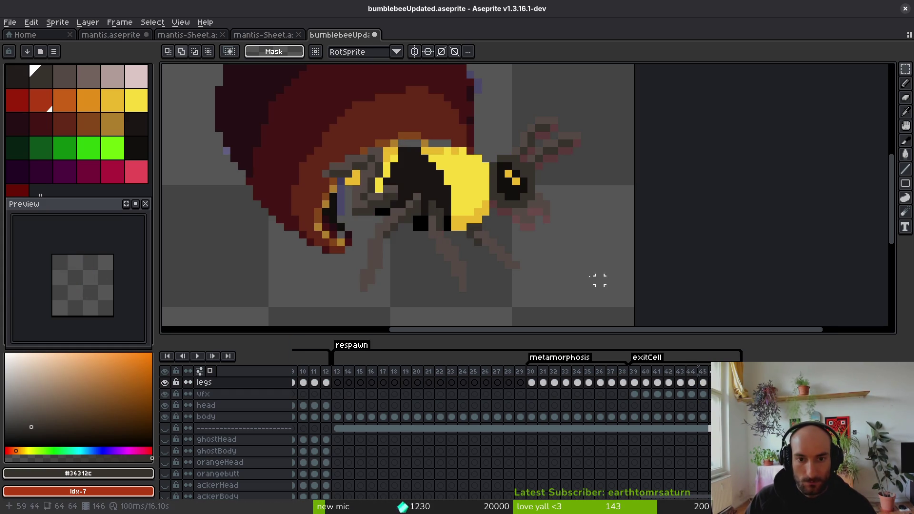
Step: Outline the diagonal leg pixels and shift them into place
{"action": "scroll", "coordinate": [574, 204], "scroll_direction": "up", "scroll_amount": 3}
{"action": "key", "text": "b"}
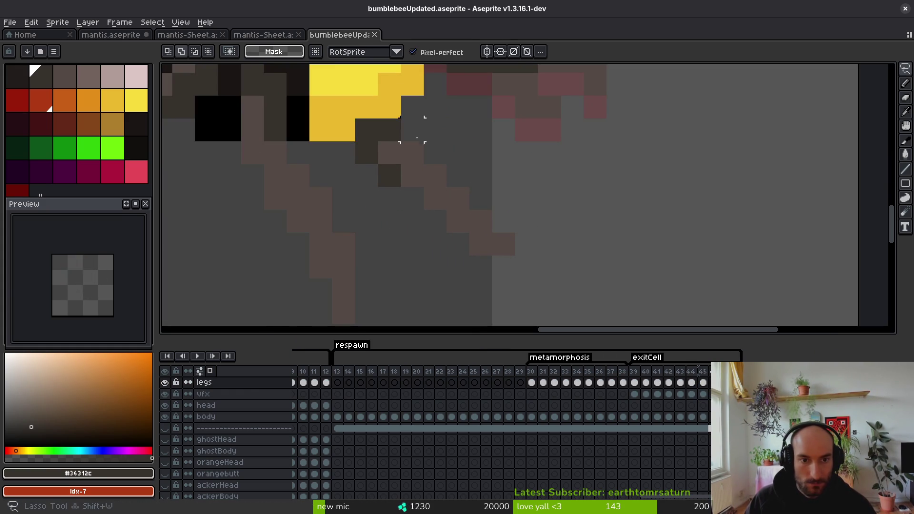
{"action": "mouse_move", "coordinate": [378, 149]}
{"action": "left_mouse_down"}
{"action": "mouse_move", "coordinate": [529, 286]}
{"action": "mouse_move", "coordinate": [402, 162]}
{"action": "left_mouse_up"}
{"action": "left_click", "coordinate": [409, 155]}
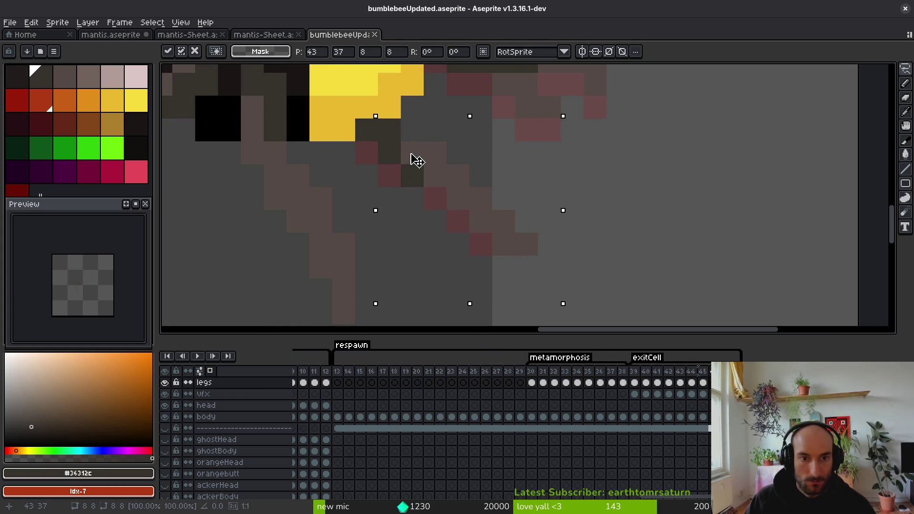
{"action": "key", "text": "Return"}
Step: Paint three of the bee's leg pixels dark
{"action": "key", "text": "b"}
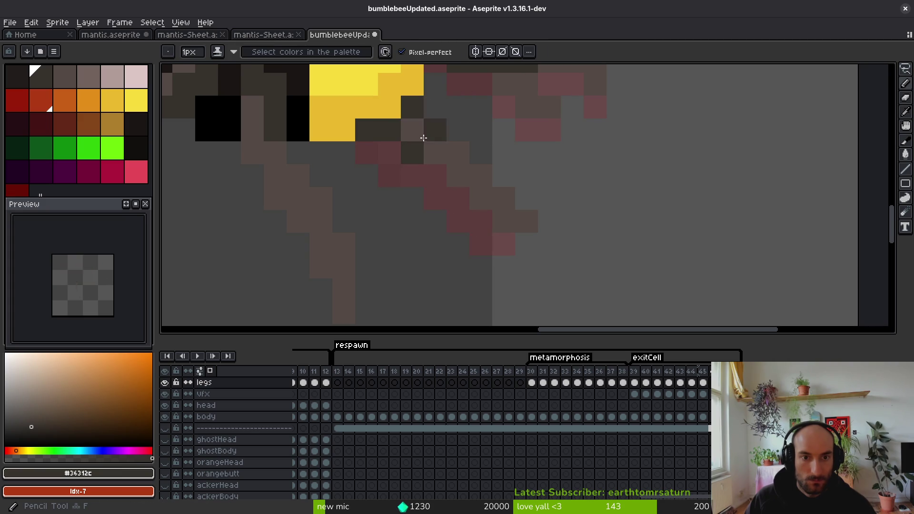
{"action": "left_click_drag", "start_coordinate": [415, 167], "coordinate": [444, 238]}
{"action": "left_click", "coordinate": [396, 198]}
{"action": "left_click", "coordinate": [441, 200]}
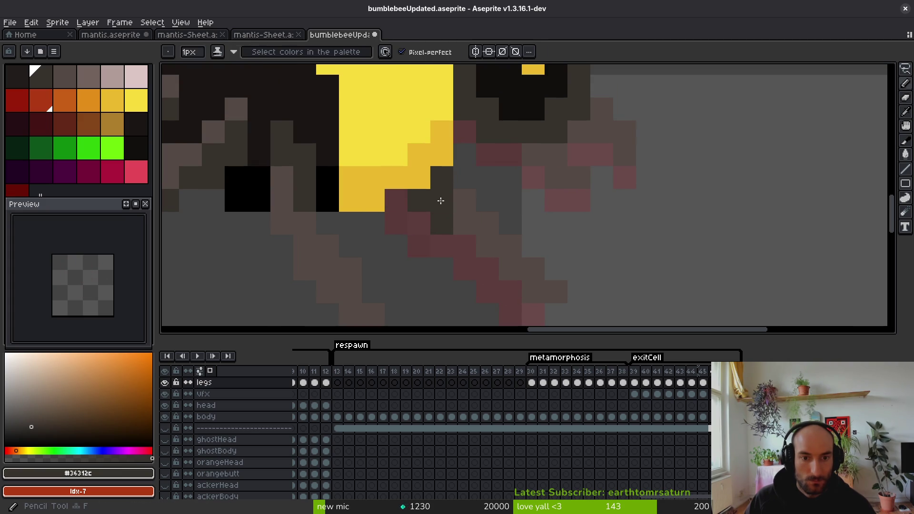
{"action": "left_click", "coordinate": [461, 229]}
{"action": "scroll", "coordinate": [505, 266], "scroll_direction": "down", "scroll_amount": 5}
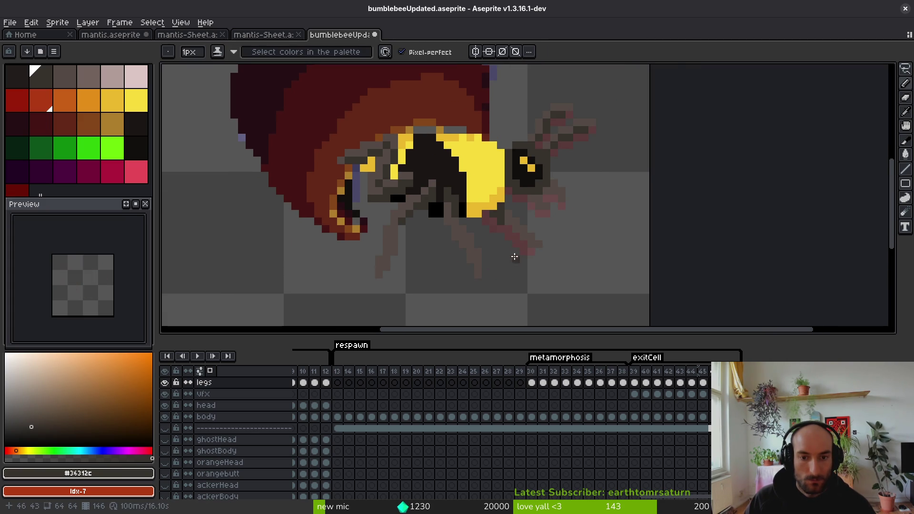
{"action": "scroll", "coordinate": [493, 254], "scroll_direction": "up", "scroll_amount": 3}
Step: Select a block of leg pixels, nudge it into place, and commit
{"action": "key", "text": "m"}
{"action": "left_click_drag", "start_coordinate": [450, 157], "coordinate": [519, 305]}
{"action": "left_click", "coordinate": [494, 240]}
{"action": "key", "text": "ctrl+d"}
Step: Sample dark #36312c and the grey-brown leg colour to repaint several leg pixels
{"action": "key", "text": "b"}
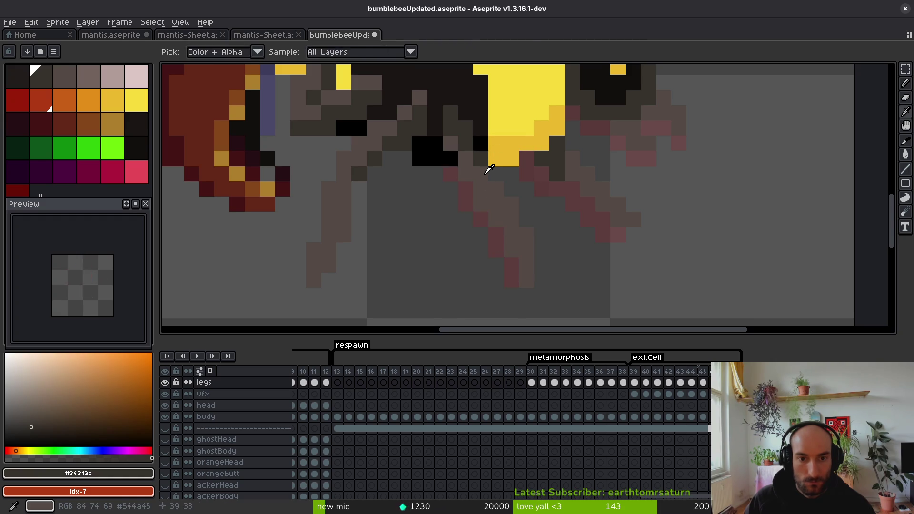
{"action": "left_click", "coordinate": [481, 165], "text": "alt"}
{"action": "left_click", "coordinate": [465, 144], "text": "alt"}
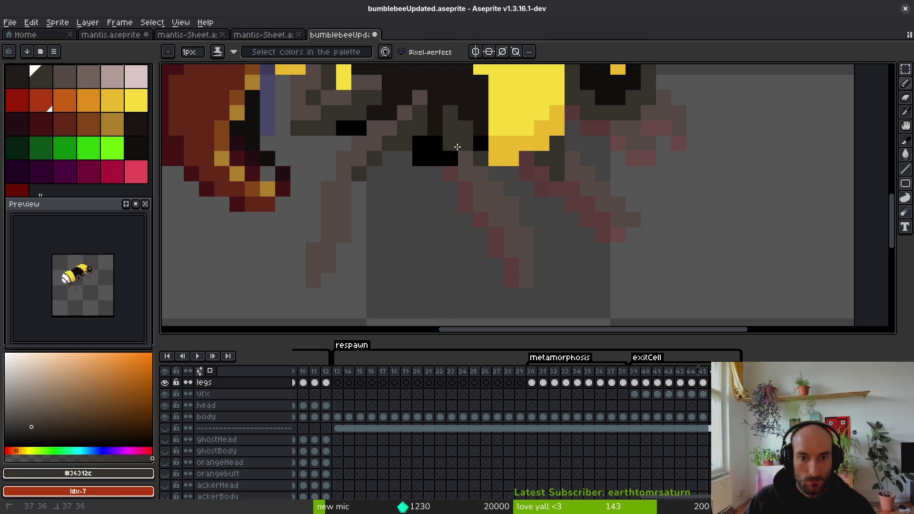
{"action": "left_click", "coordinate": [481, 159]}
{"action": "left_click", "coordinate": [488, 175], "text": "alt"}
{"action": "left_click", "coordinate": [465, 144]}
{"action": "left_click", "coordinate": [481, 159], "text": "alt"}
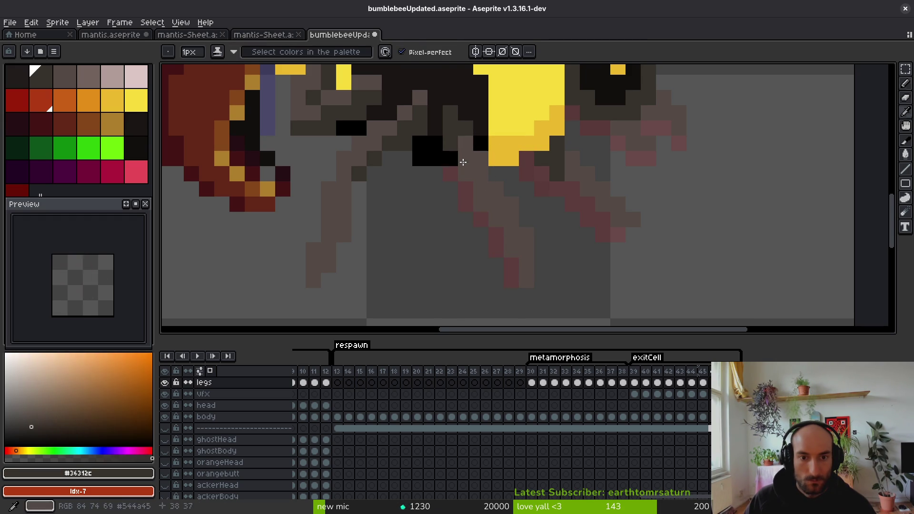
{"action": "left_click", "coordinate": [466, 174]}
{"action": "left_click", "coordinate": [496, 204]}
{"action": "scroll", "coordinate": [495, 199], "scroll_direction": "down", "scroll_amount": 5}
Step: Try a grey-brown pixel on a leg, undo the leg edits, and save
{"action": "key", "text": "ctrl+s"}
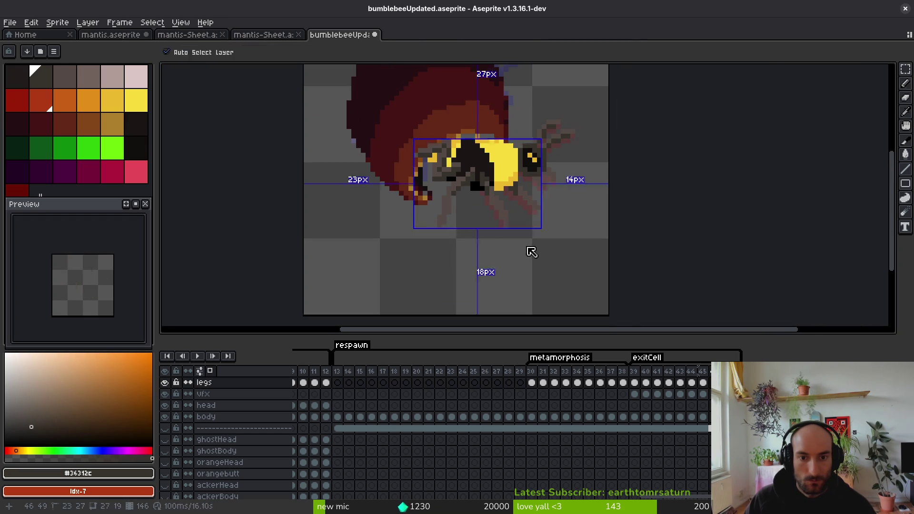
{"action": "scroll", "coordinate": [505, 199], "scroll_direction": "up", "scroll_amount": 3}
{"action": "left_click", "coordinate": [505, 199], "text": "alt"}
{"action": "left_click", "coordinate": [506, 209]}
{"action": "scroll", "coordinate": [509, 222], "scroll_direction": "down", "scroll_amount": 2}
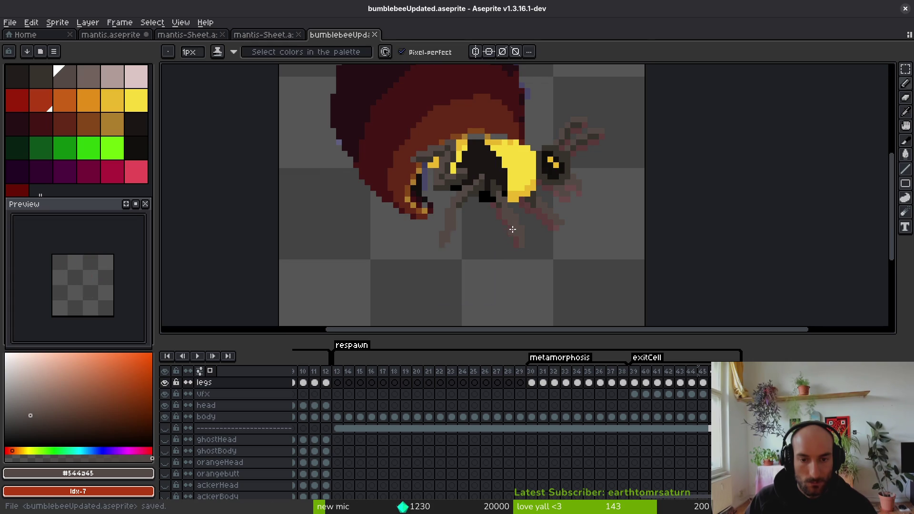
{"action": "scroll", "coordinate": [512, 230], "scroll_direction": "down", "scroll_amount": 2}
{"action": "scroll", "coordinate": [505, 245], "scroll_direction": "up", "scroll_amount": 4}
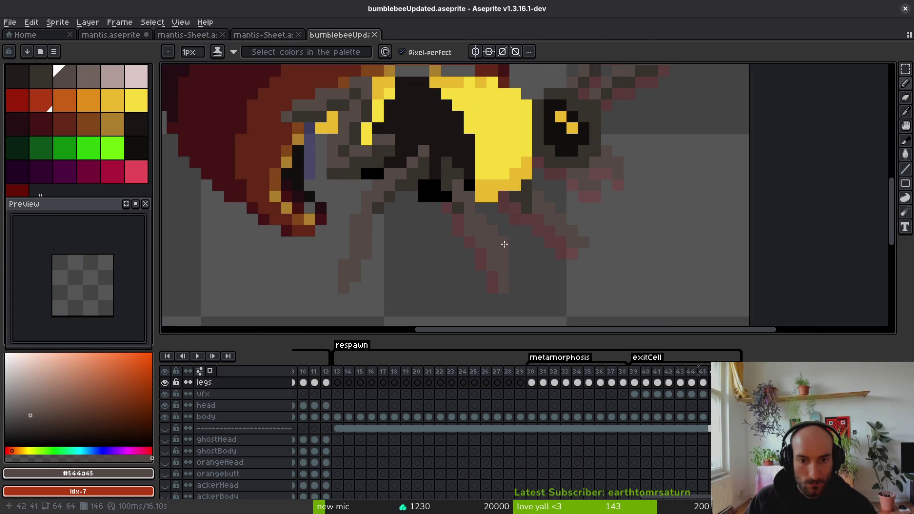
{"action": "key", "text": "ctrl+z"}
{"action": "key", "text": "ctrl+z"}
{"action": "key", "text": "ctrl+z"}
{"action": "key", "text": "ctrl+z"}
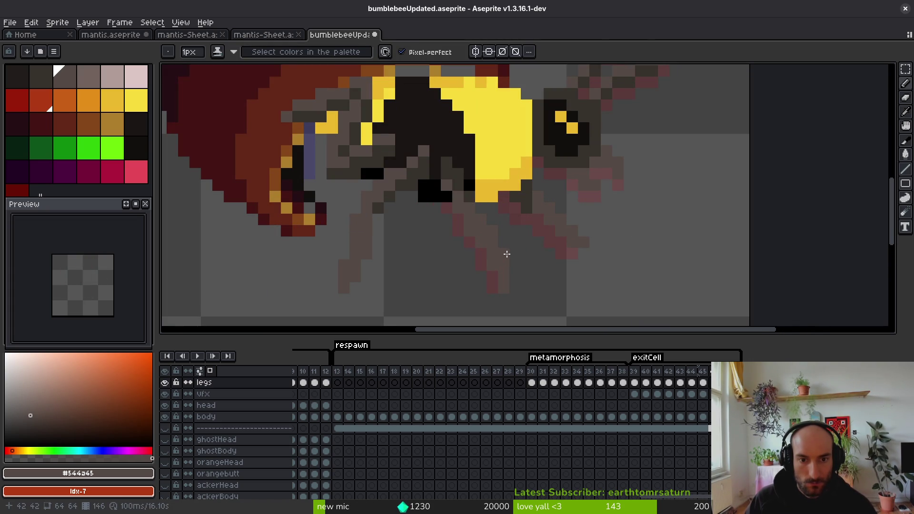
{"action": "key", "text": "ctrl+z"}
{"action": "scroll", "coordinate": [490, 253], "scroll_direction": "down", "scroll_amount": 1}
{"action": "key", "text": "ctrl+z"}
{"action": "key", "text": "ctrl+s"}
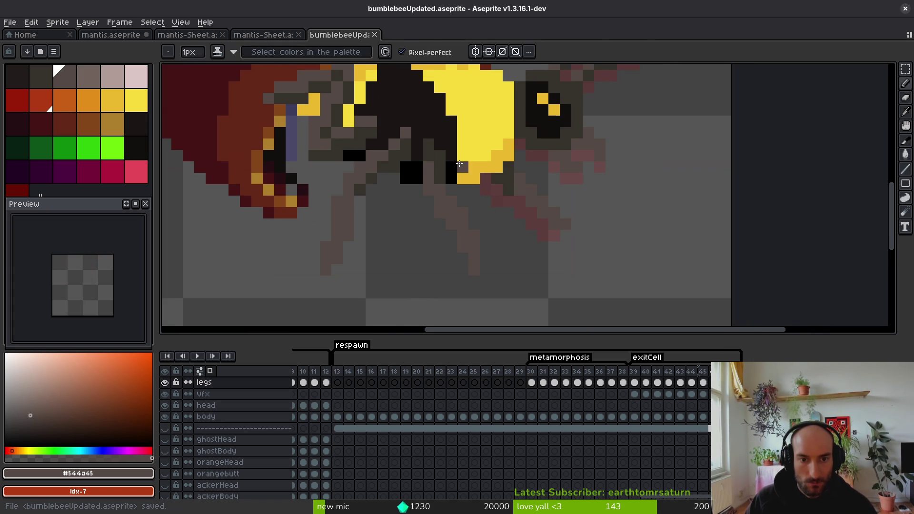
Step: Select around the lower legs, then touch them up with pencil and eraser and save
{"action": "key", "text": "m"}
{"action": "left_click_drag", "start_coordinate": [447, 204], "coordinate": [509, 289]}
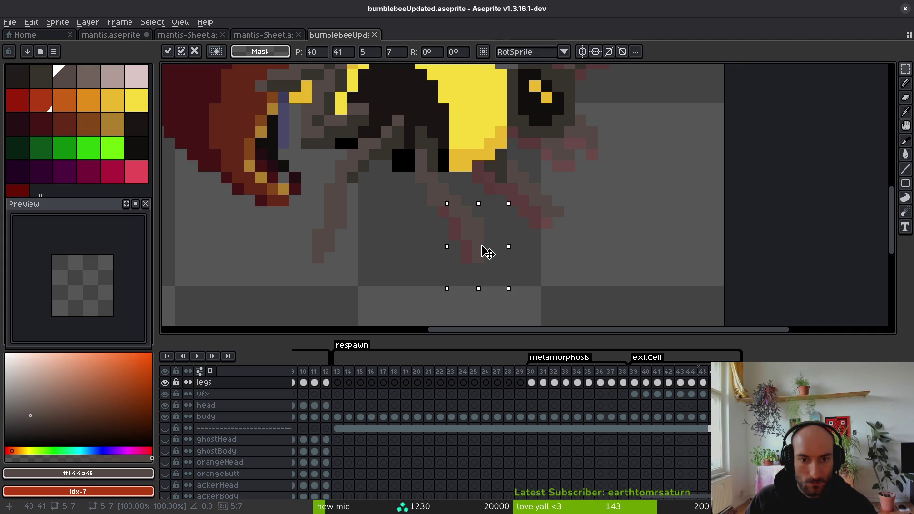
{"action": "key", "text": "ctrl+d"}
{"action": "key", "text": "b"}
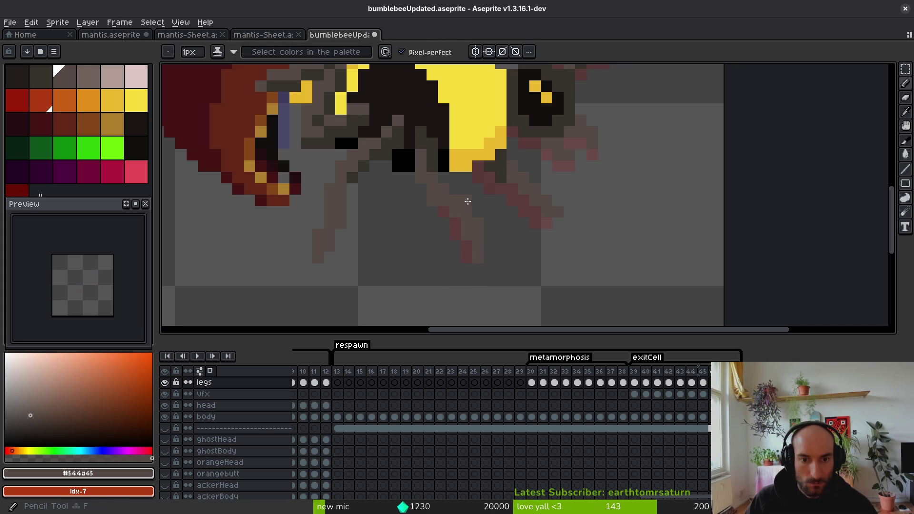
{"action": "key", "text": "e"}
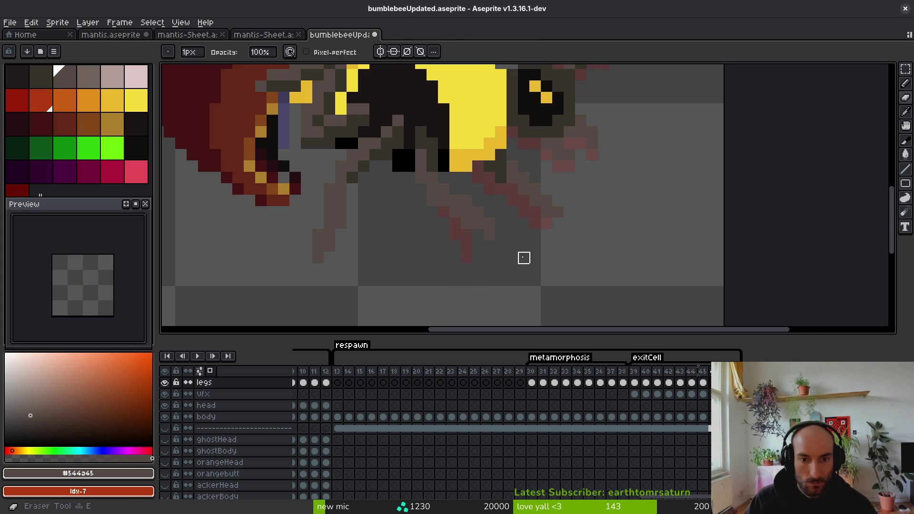
{"action": "scroll", "coordinate": [478, 246], "scroll_direction": "up", "scroll_amount": 1}
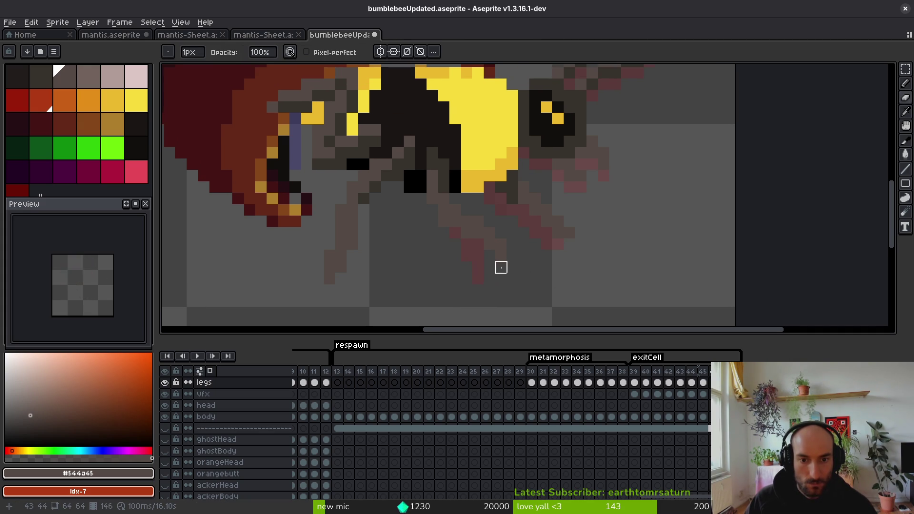
{"action": "key", "text": "b"}
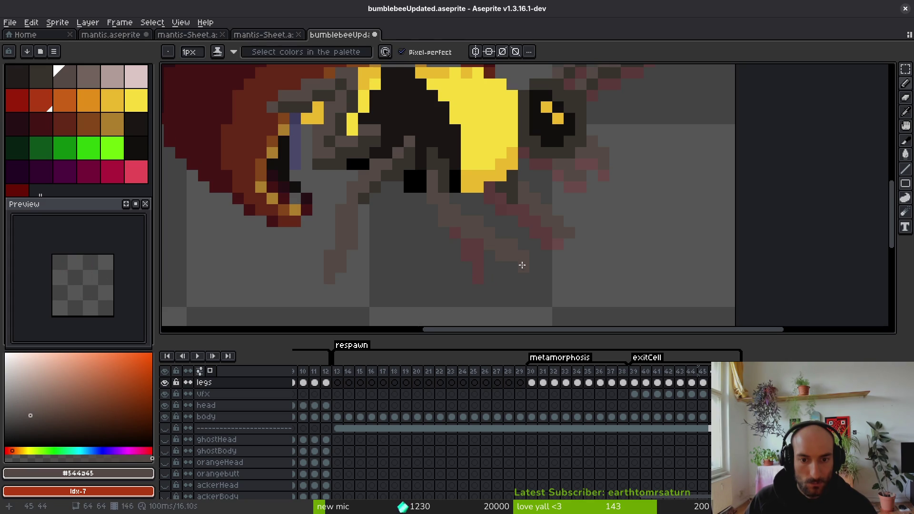
{"action": "key", "text": "e"}
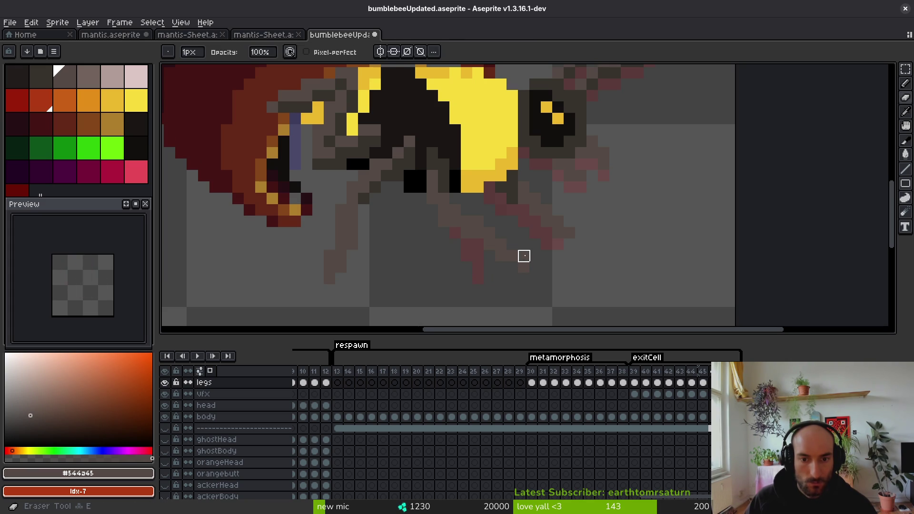
{"action": "key", "text": "ctrl+s"}
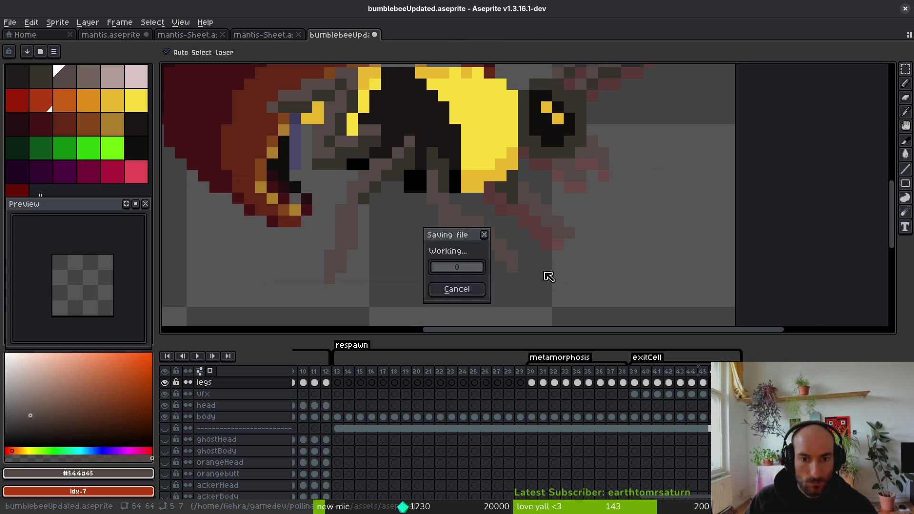
Step: Select a small 3x4 block of leg pixels and commit its new position
{"action": "scroll", "coordinate": [533, 270], "scroll_direction": "down", "scroll_amount": 2}
{"action": "scroll", "coordinate": [502, 259], "scroll_direction": "up", "scroll_amount": 4}
{"action": "scroll", "coordinate": [476, 229], "scroll_direction": "down", "scroll_amount": 2}
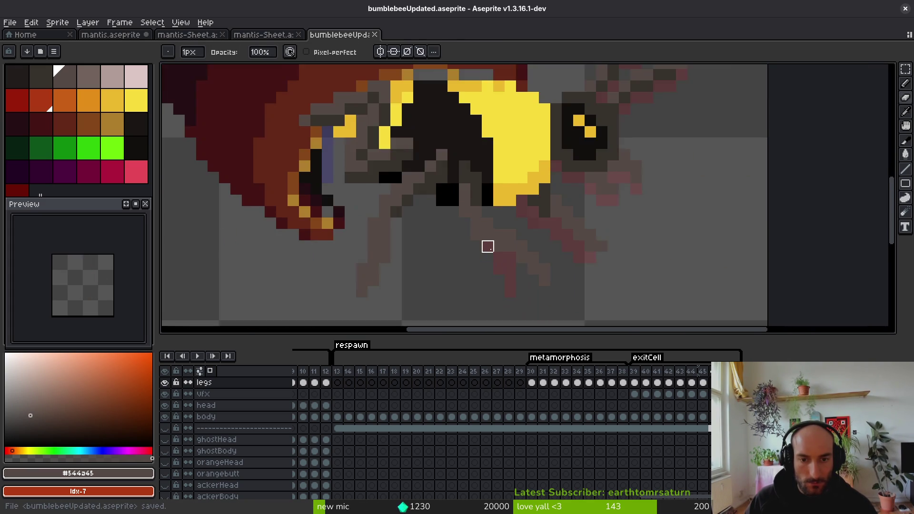
{"action": "scroll", "coordinate": [546, 269], "scroll_direction": "down", "scroll_amount": 1}
{"action": "scroll", "coordinate": [530, 257], "scroll_direction": "down", "scroll_amount": 3}
{"action": "scroll", "coordinate": [526, 228], "scroll_direction": "up", "scroll_amount": 2}
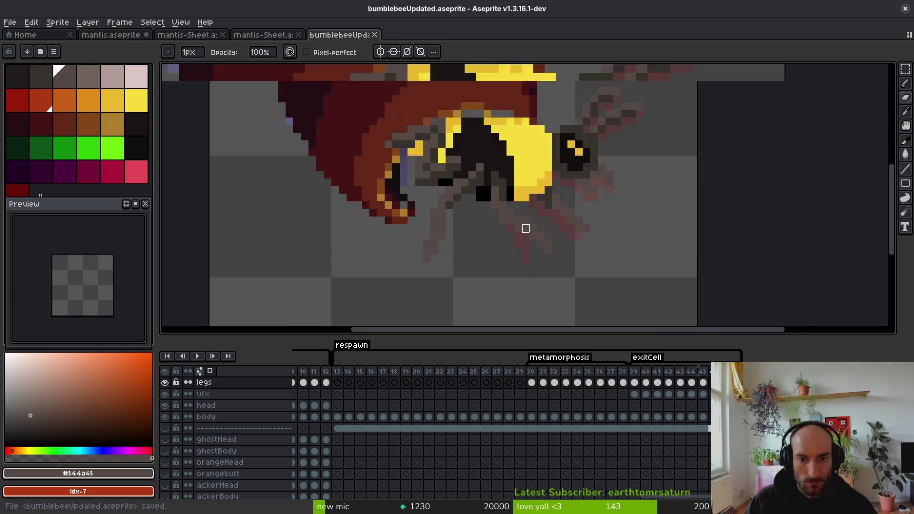
{"action": "scroll", "coordinate": [525, 228], "scroll_direction": "up", "scroll_amount": 1}
{"action": "key", "text": "m"}
{"action": "mouse_move", "coordinate": [476, 156]}
{"action": "left_mouse_down"}
{"action": "mouse_move", "coordinate": [490, 200]}
{"action": "mouse_move", "coordinate": [505, 220]}
{"action": "mouse_move", "coordinate": [524, 221]}
{"action": "left_mouse_up"}
{"action": "key", "text": "i"}
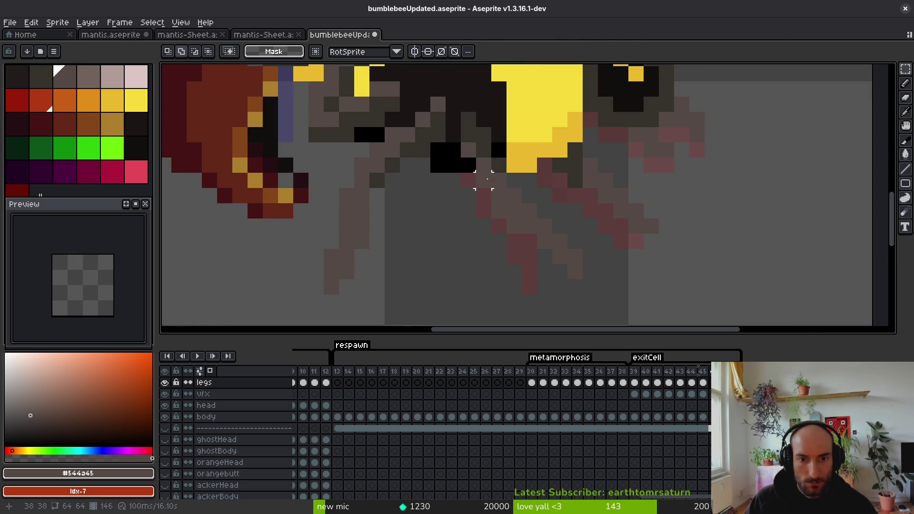
{"action": "scroll", "coordinate": [519, 259], "scroll_direction": "down", "scroll_amount": 2}
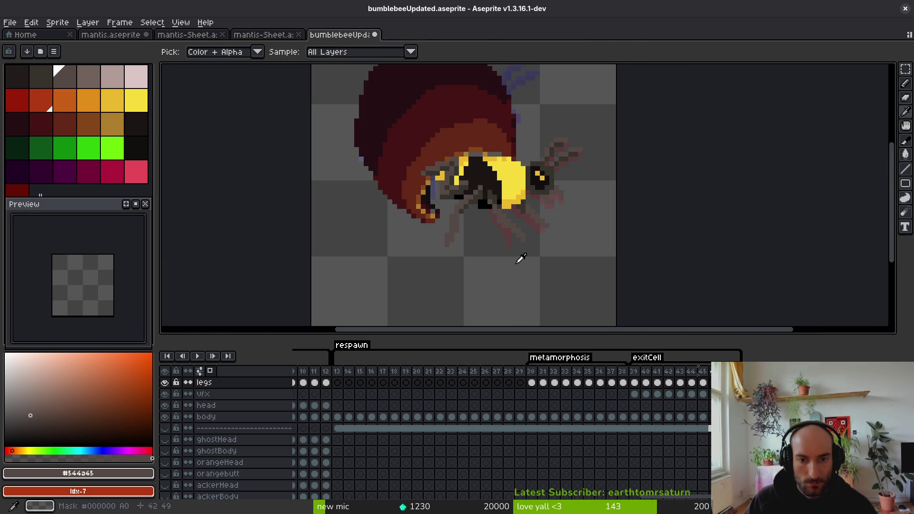
Step: Erase stray leg pixels, compare the result with undo and redo, and save
{"action": "key", "text": "m"}
{"action": "scroll", "coordinate": [508, 235], "scroll_direction": "up", "scroll_amount": 3}
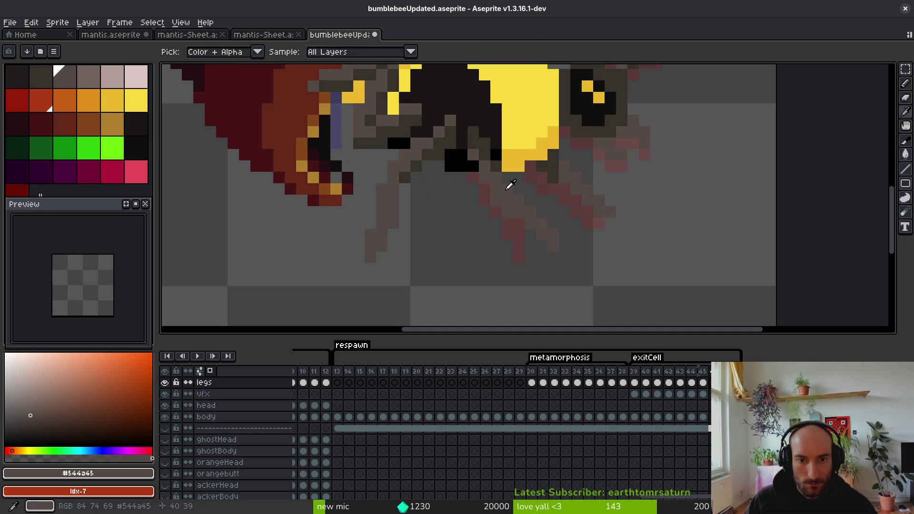
{"action": "key", "text": "b"}
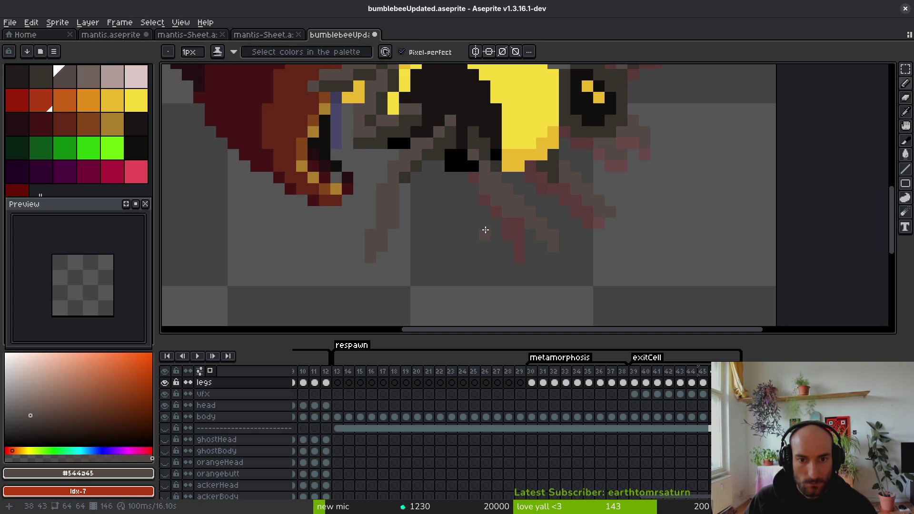
{"action": "key", "text": "e"}
{"action": "scroll", "coordinate": [479, 230], "scroll_direction": "left", "scroll_amount": 1}
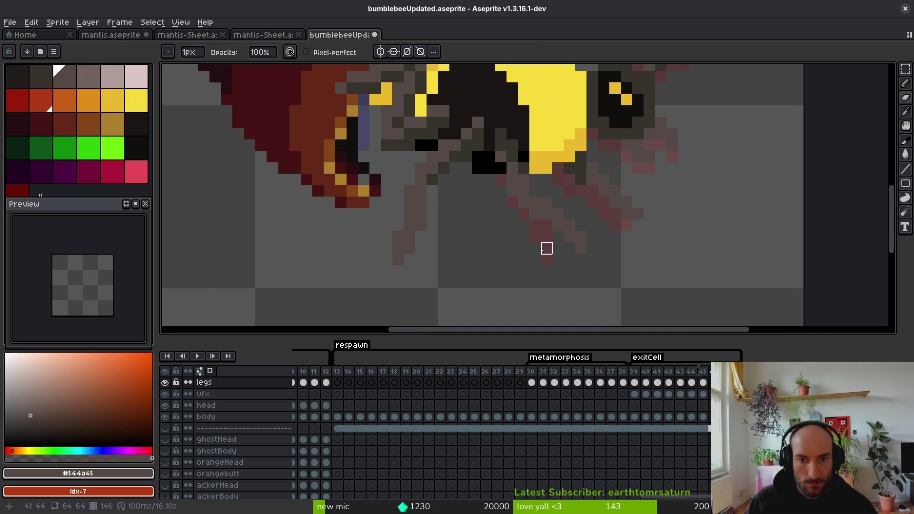
{"action": "scroll", "coordinate": [524, 260], "scroll_direction": "down", "scroll_amount": 2}
{"action": "scroll", "coordinate": [568, 244], "scroll_direction": "left", "scroll_amount": 2}
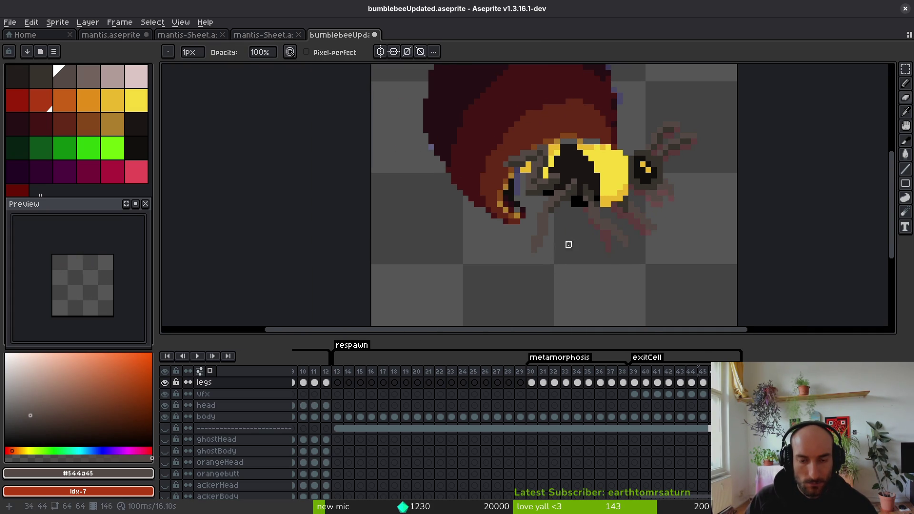
{"action": "key", "text": "ctrl+z"}
{"action": "key", "text": "ctrl+y"}
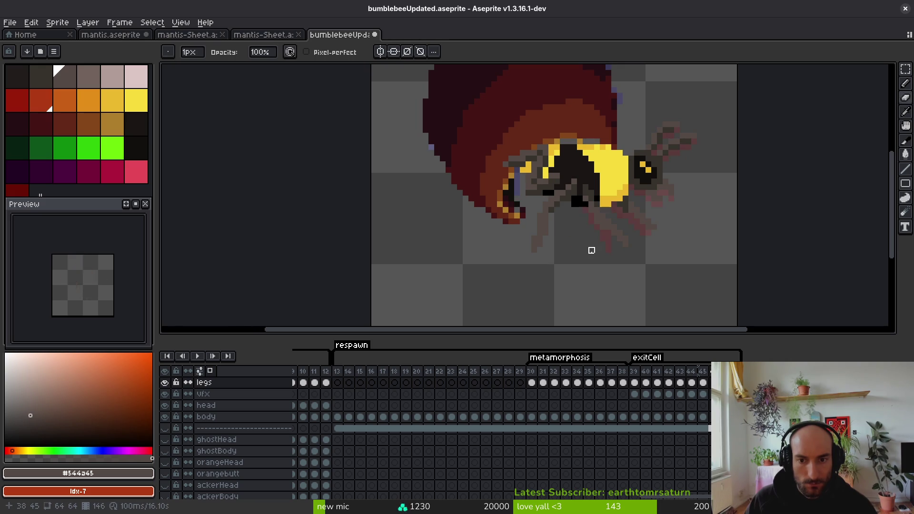
{"action": "key", "text": "ctrl+s"}
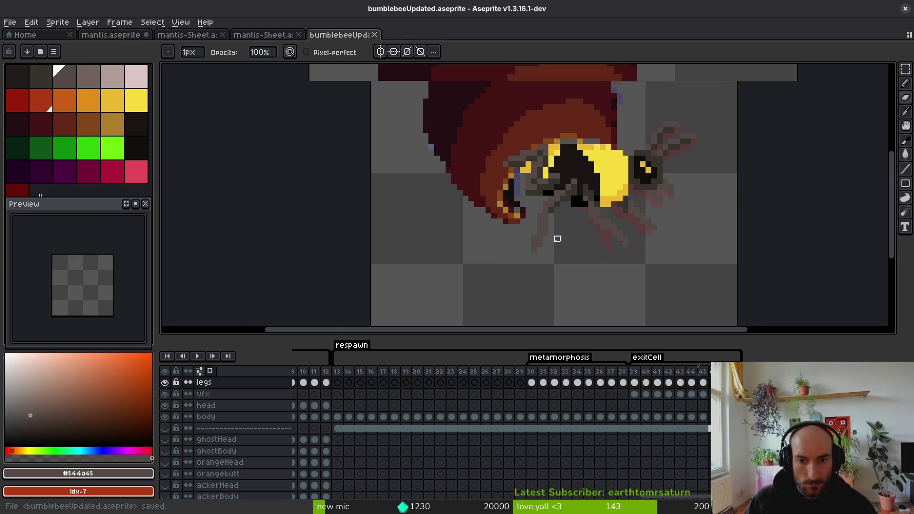
Step: Discard trial leg strokes, then lasso one leg and nudge it slightly right
{"action": "scroll", "coordinate": [561, 228], "scroll_direction": "up", "scroll_amount": 2}
{"action": "key", "text": "b"}
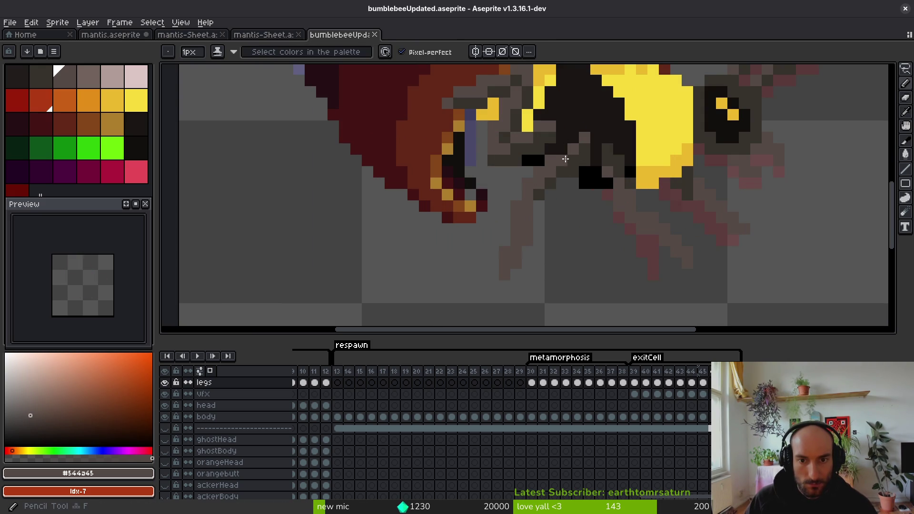
{"action": "left_click_drag", "start_coordinate": [550, 193], "coordinate": [530, 270]}
{"action": "key", "text": "ctrl+z"}
{"action": "key", "text": "ctrl+z"}
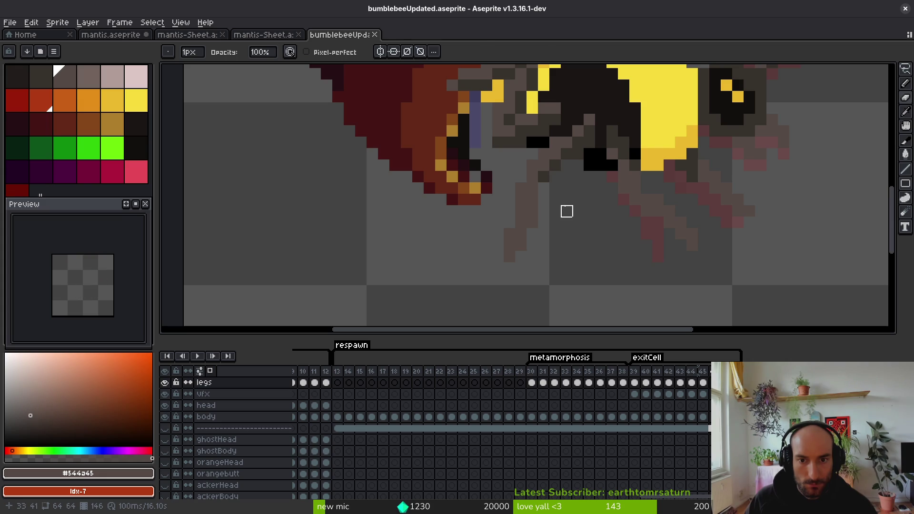
{"action": "key", "text": "q"}
{"action": "left_click_drag", "start_coordinate": [567, 177], "coordinate": [498, 272]}
{"action": "left_click_drag", "start_coordinate": [531, 212], "coordinate": [543, 213]}
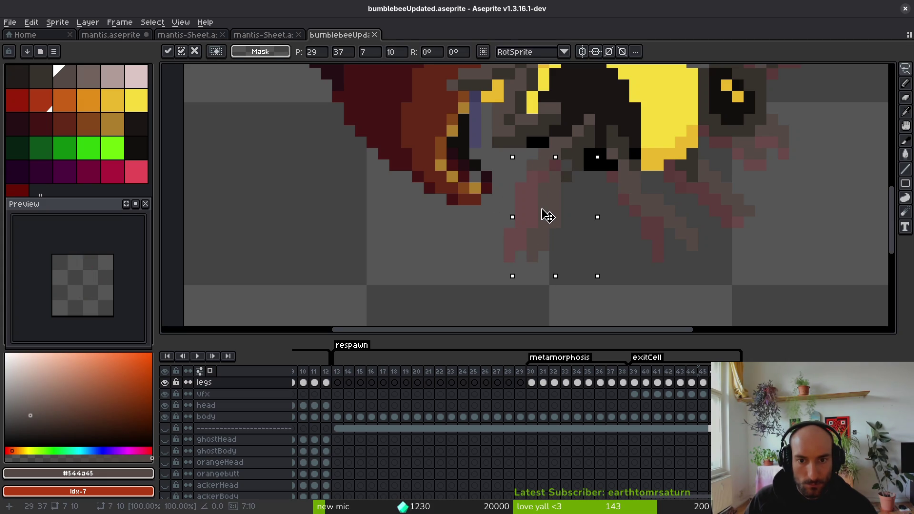
Step: Darken a pixel beside the black patch using the bee's dark brown
{"action": "key", "text": "e"}
{"action": "key", "text": "b"}
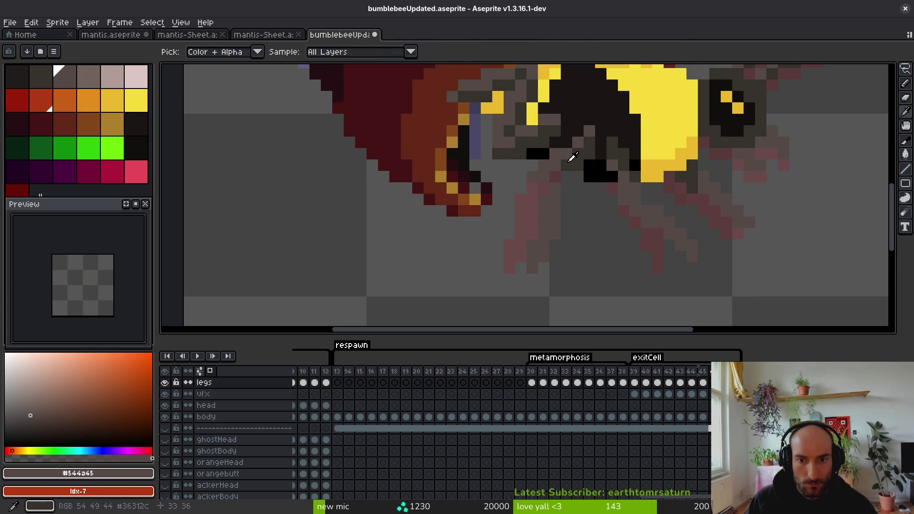
{"action": "left_click", "coordinate": [559, 175], "text": "alt"}
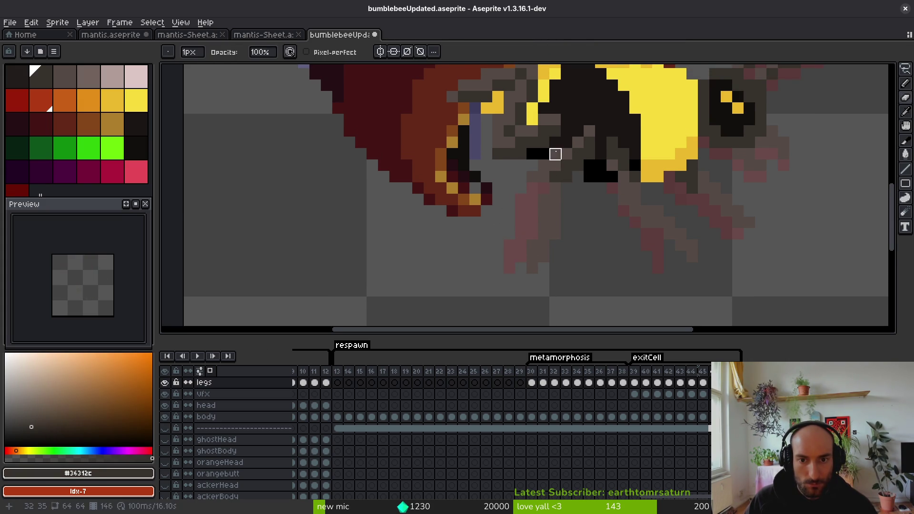
{"action": "left_click", "coordinate": [555, 153]}
{"action": "left_click", "coordinate": [535, 206], "text": "alt"}
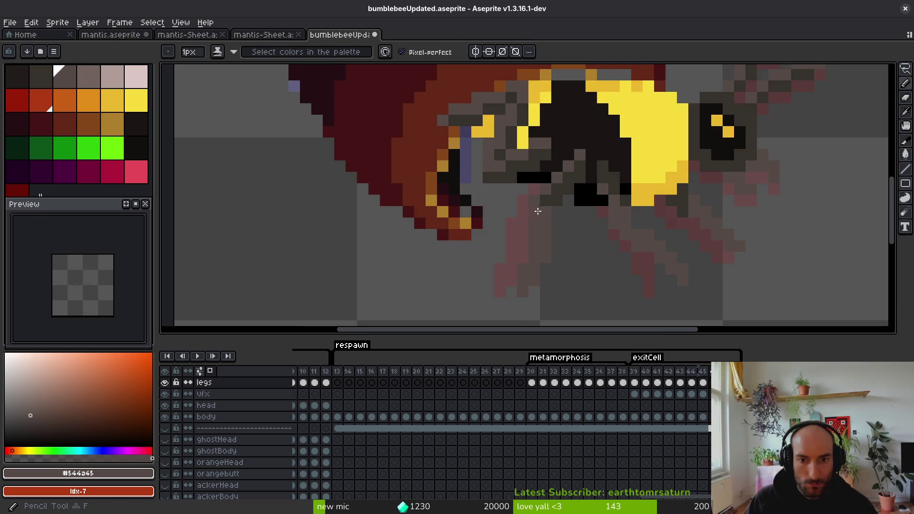
{"action": "scroll", "coordinate": [540, 208], "scroll_direction": "up", "scroll_amount": 3}
{"action": "left_click", "coordinate": [571, 189], "text": "alt"}
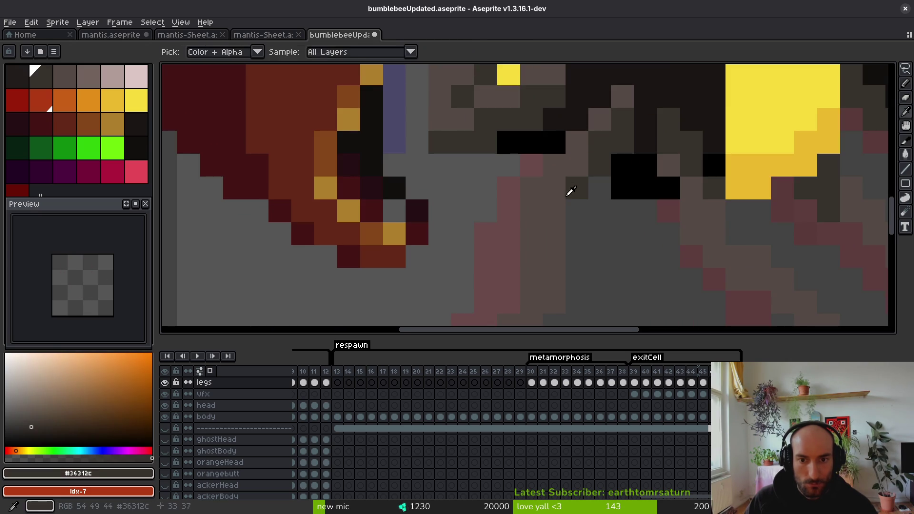
{"action": "scroll", "coordinate": [592, 240], "scroll_direction": "down", "scroll_amount": 5}
Step: Step between neighbouring frames and play the animation to review the legs
{"action": "key", "text": "Right"}
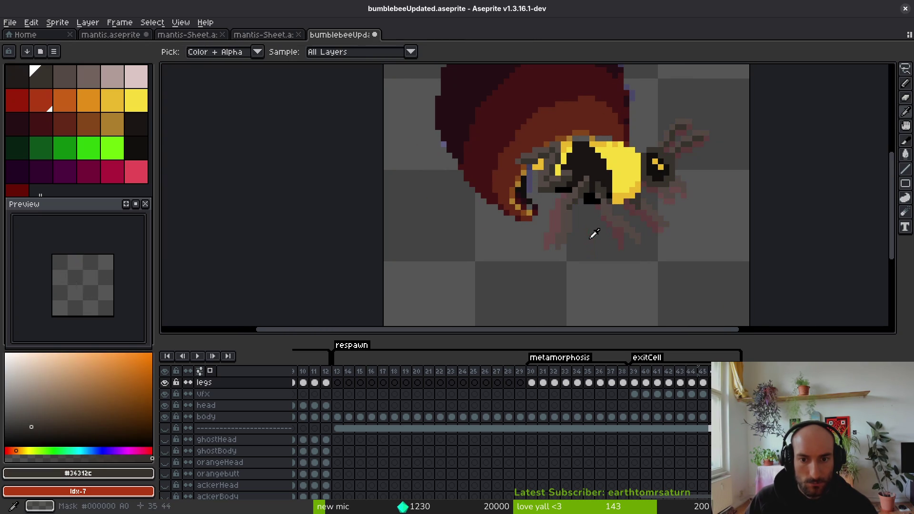
{"action": "key", "text": "Left"}
{"action": "scroll", "coordinate": [566, 185], "scroll_direction": "up", "scroll_amount": 3}
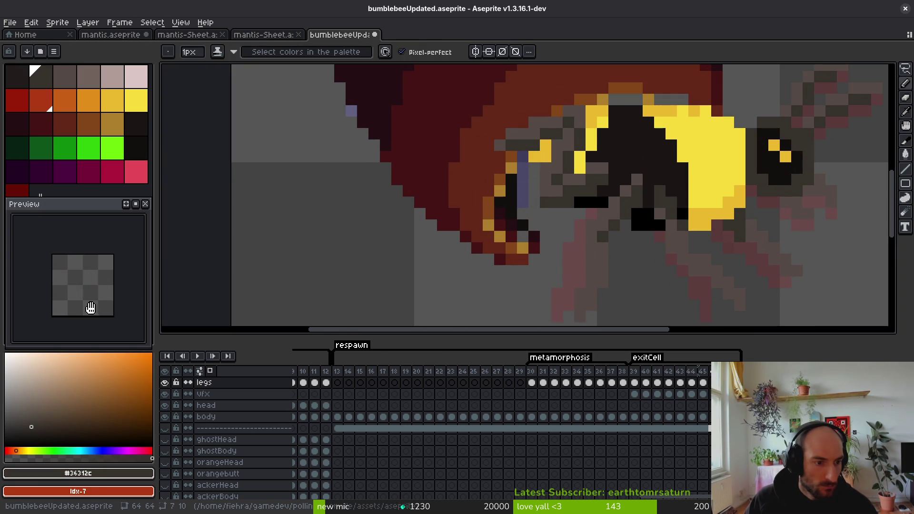
{"action": "scroll", "coordinate": [91, 308], "scroll_direction": "up", "scroll_amount": 3}
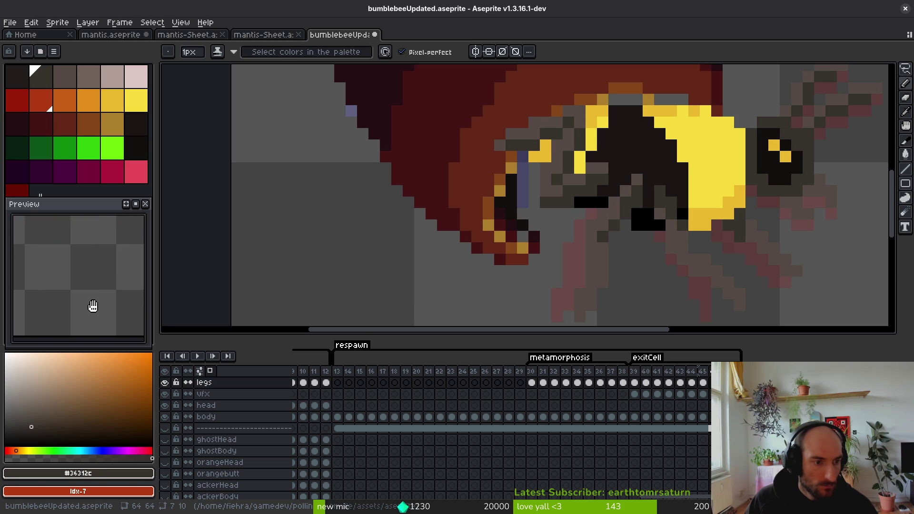
{"action": "scroll", "coordinate": [93, 306], "scroll_direction": "down", "scroll_amount": 3}
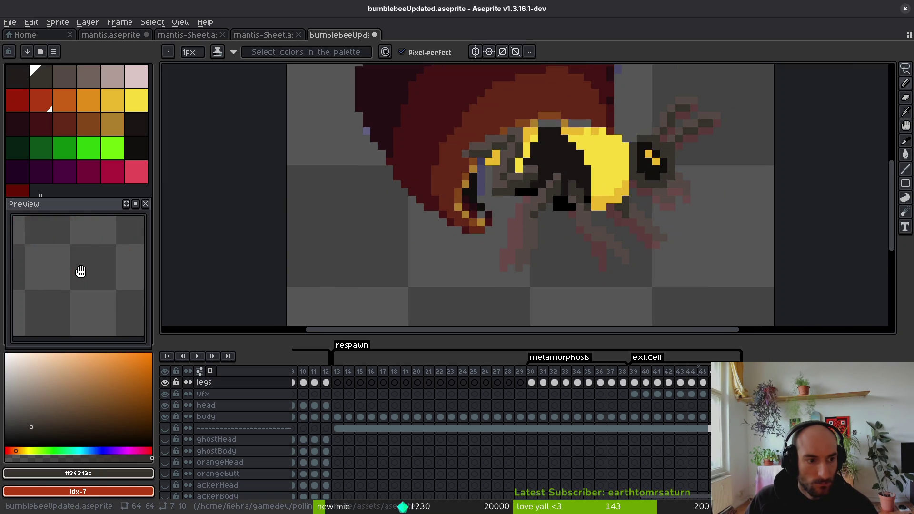
{"action": "key", "text": "Return"}
{"action": "key", "text": "i"}
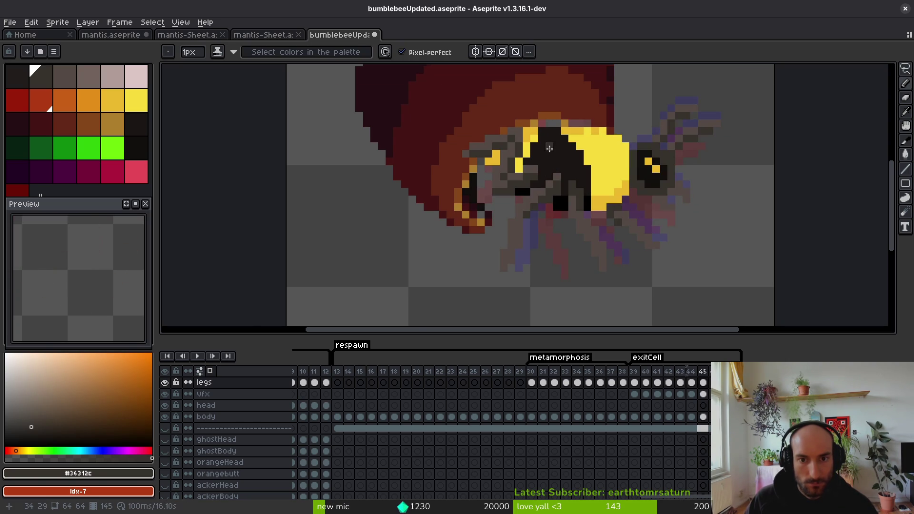
{"action": "scroll", "coordinate": [555, 162], "scroll_direction": "up", "scroll_amount": 4}
{"action": "scroll", "coordinate": [567, 165], "scroll_direction": "down", "scroll_amount": 5}
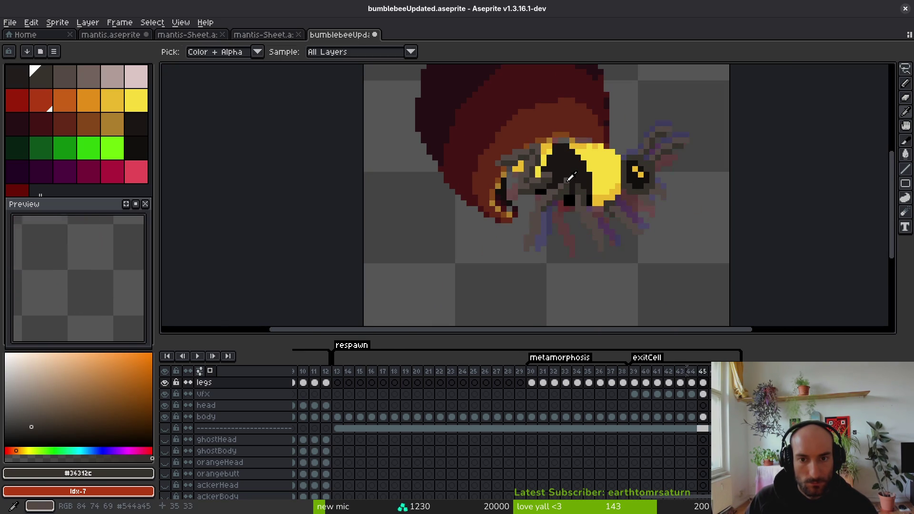
{"action": "scroll", "coordinate": [565, 160], "scroll_direction": "up", "scroll_amount": 3}
Step: Pick the yellow from the bee's stripe, return to the pencil, and save
{"action": "left_click", "coordinate": [565, 159], "text": "alt"}
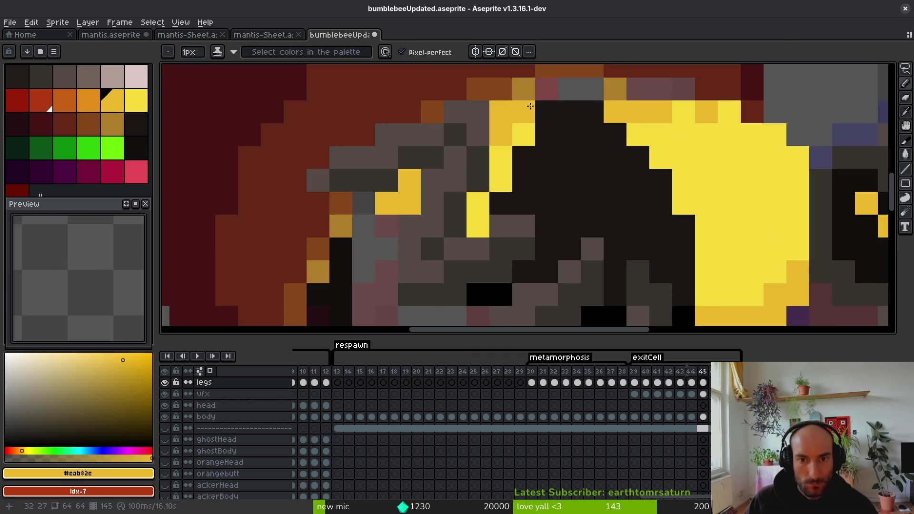
{"action": "scroll", "coordinate": [548, 175], "scroll_direction": "down", "scroll_amount": 3}
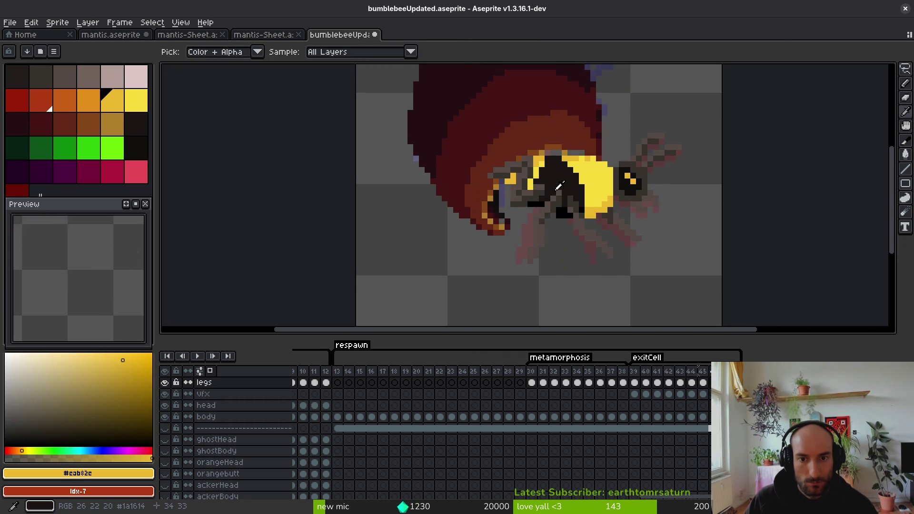
{"action": "scroll", "coordinate": [543, 136], "scroll_direction": "up", "scroll_amount": 3}
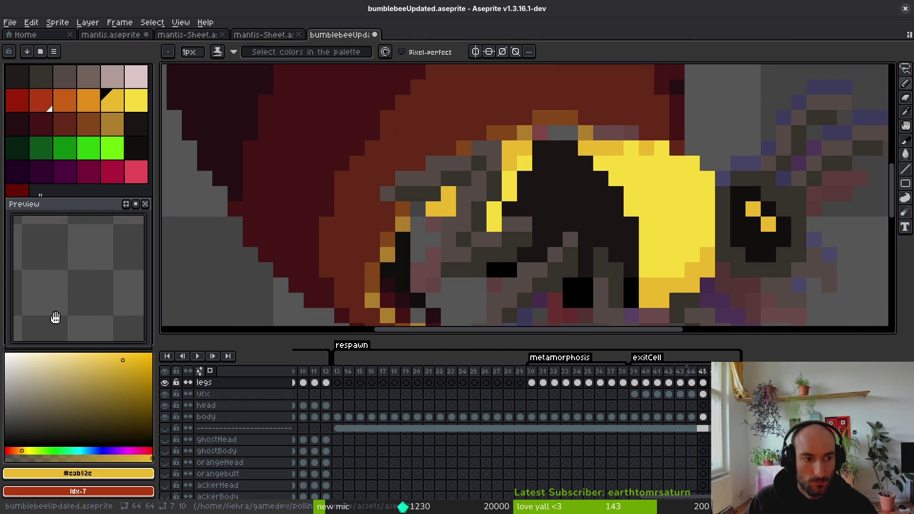
{"action": "scroll", "coordinate": [538, 259], "scroll_direction": "down", "scroll_amount": 3}
{"action": "key", "text": "i"}
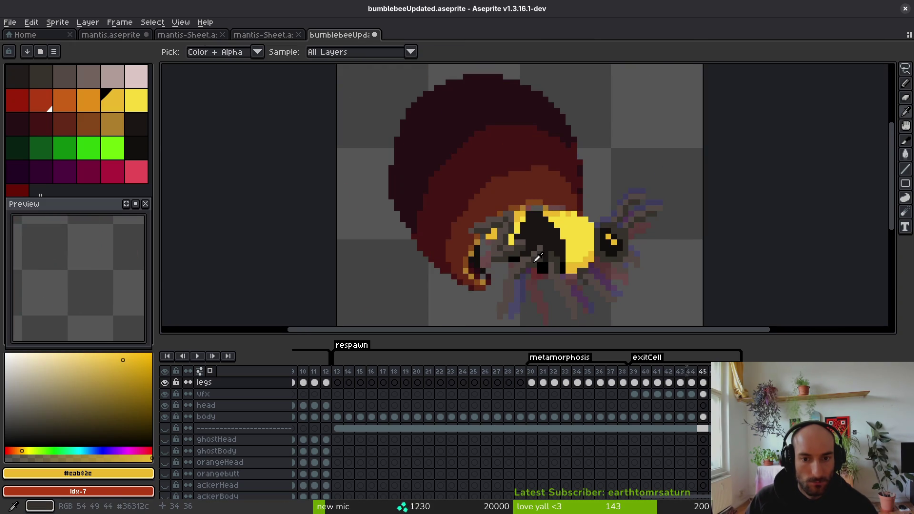
{"action": "key", "text": "b"}
{"action": "scroll", "coordinate": [492, 246], "scroll_direction": "down", "scroll_amount": 1}
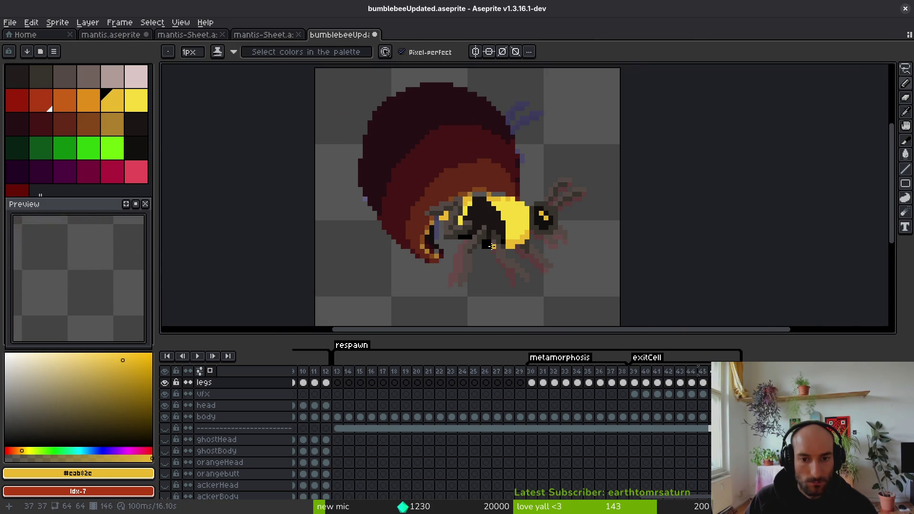
{"action": "key", "text": "ctrl+s"}
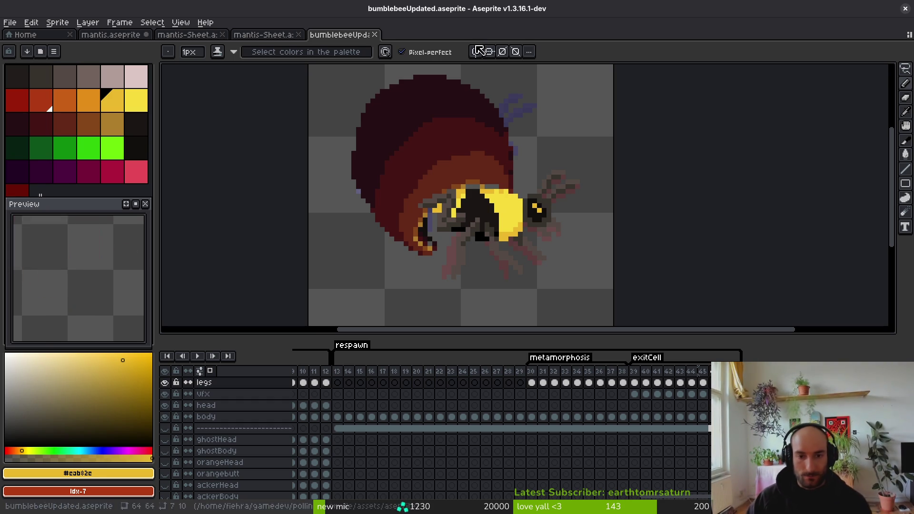
Step: Dismiss the Replace Color dialog and step through the frames to frame 148
{"action": "key", "text": "shift+r"}
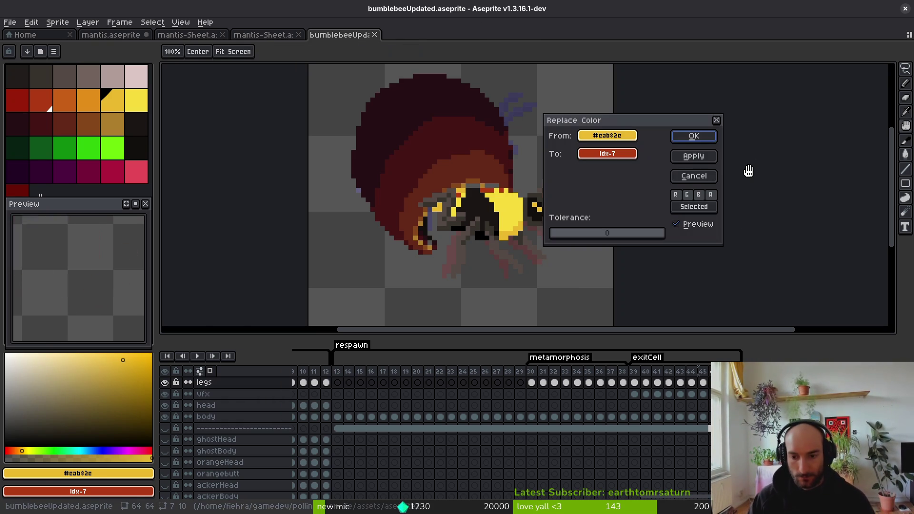
{"action": "key", "text": "Escape"}
{"action": "key", "text": "Left"}
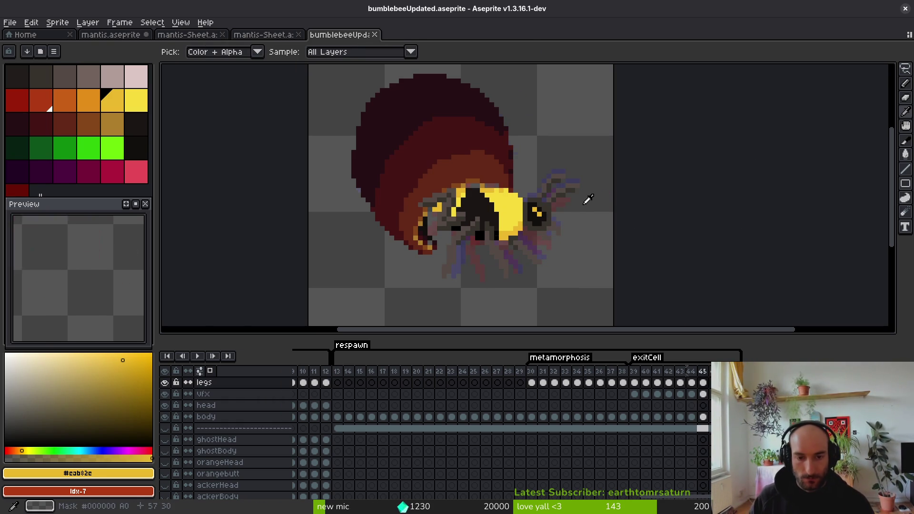
{"action": "key", "text": "Right"}
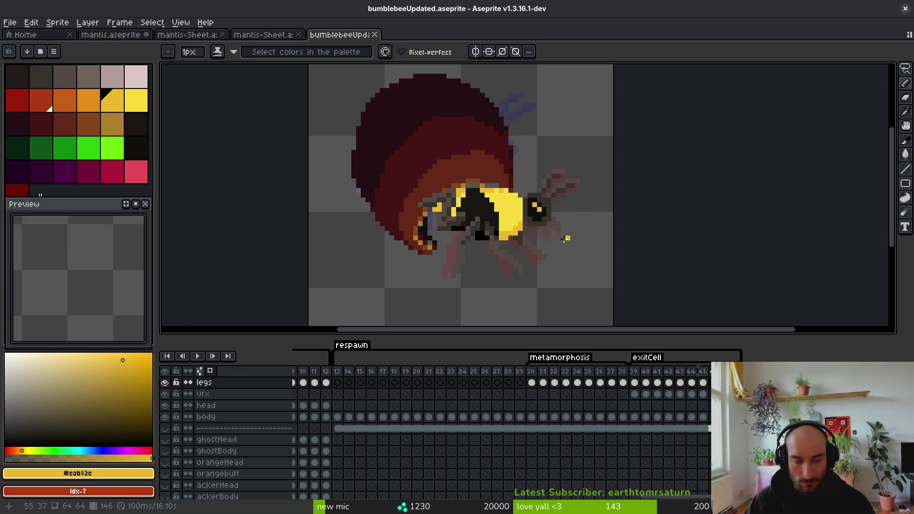
{"action": "key", "text": "b"}
{"action": "scroll", "coordinate": [595, 190], "scroll_direction": "up", "scroll_amount": 1}
{"action": "scroll", "coordinate": [630, 264], "scroll_direction": "down", "scroll_amount": 1}
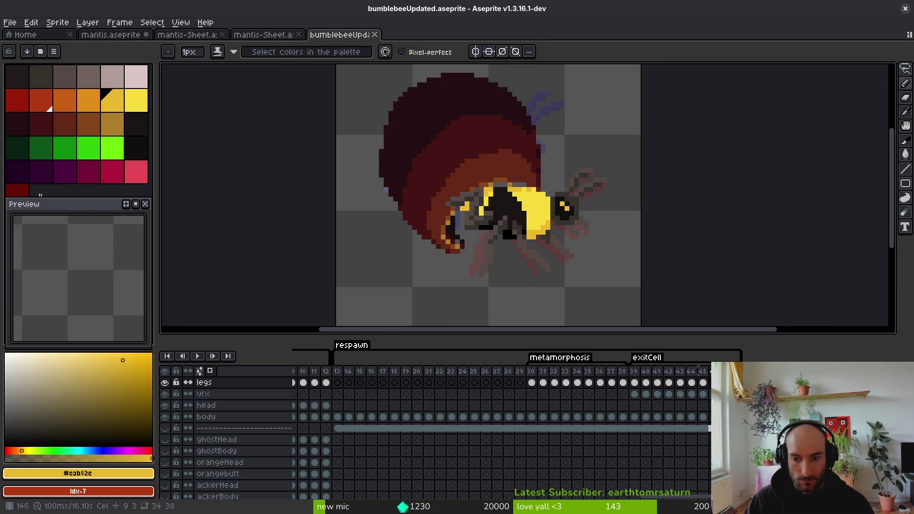
{"action": "key", "text": "Right"}
{"action": "key", "text": "Right"}
{"action": "key", "text": "i"}
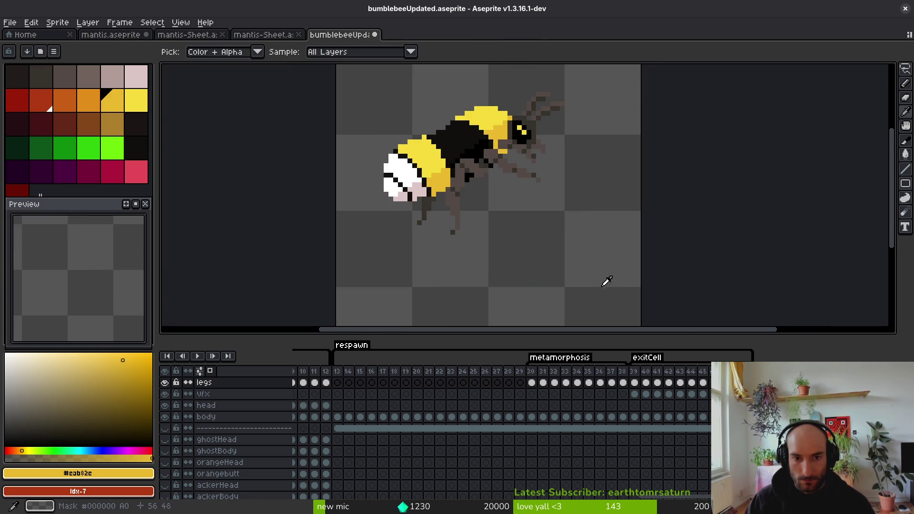
{"action": "key", "text": "Left"}
{"action": "key", "text": "Right"}
Step: Select the bee area and move its body down and to the right
{"action": "key", "text": "m"}
{"action": "scroll", "coordinate": [547, 242], "scroll_direction": "down", "scroll_amount": 2}
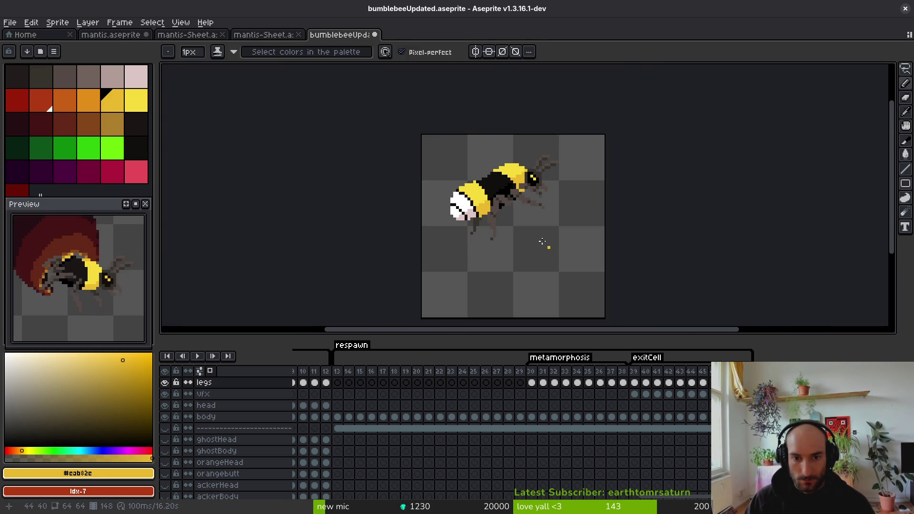
{"action": "left_click_drag", "start_coordinate": [422, 136], "coordinate": [606, 293]}
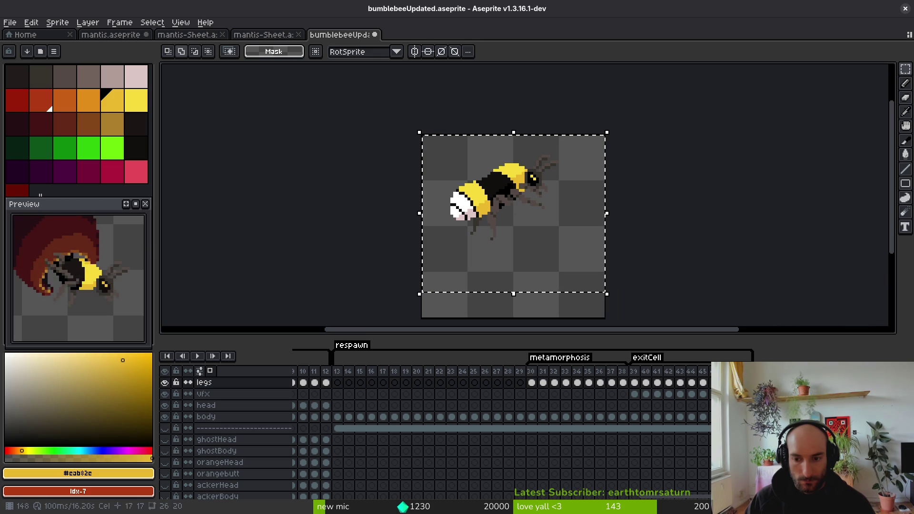
{"action": "mouse_move", "coordinate": [497, 193]}
{"action": "left_mouse_down"}
{"action": "mouse_move", "coordinate": [545, 245]}
{"action": "mouse_move", "coordinate": [528, 230]}
{"action": "left_mouse_up"}
{"action": "key", "text": "Return"}
{"action": "key", "text": "Return"}
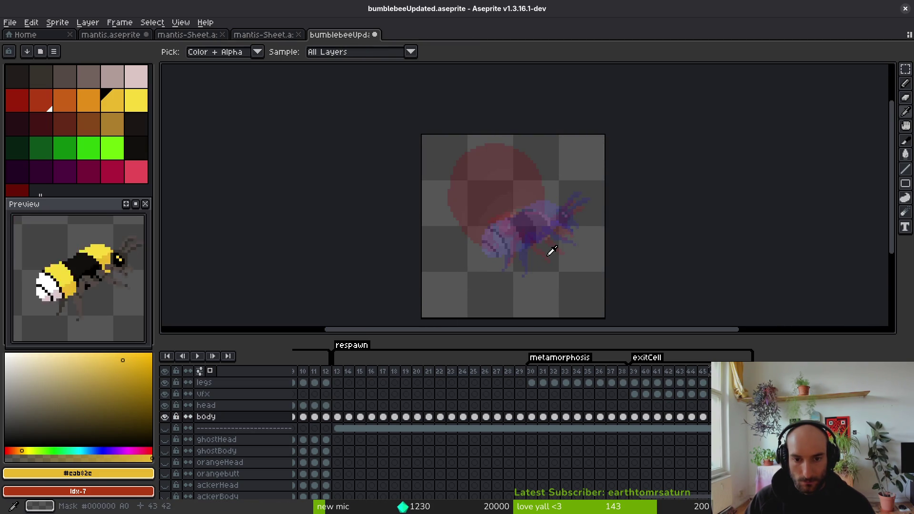
Step: Check the vfx and separator layers, then save the bumblebee file
{"action": "key", "text": "i"}
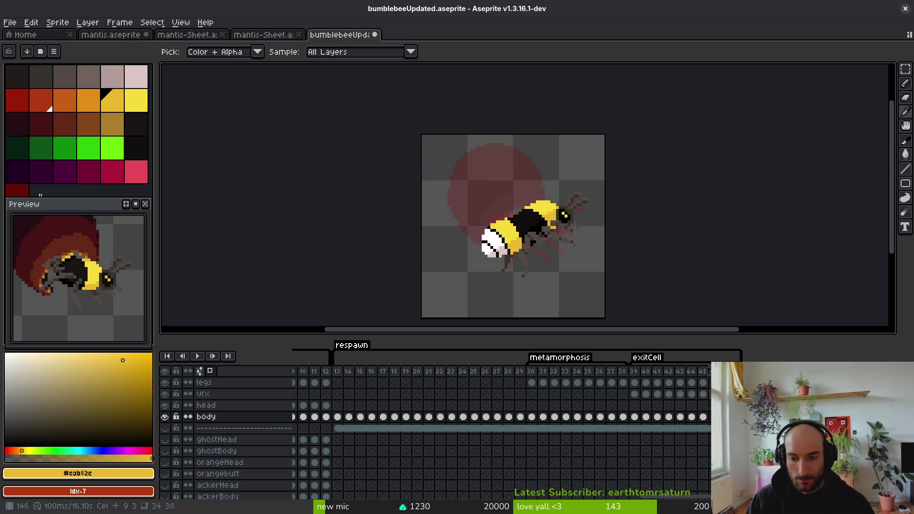
{"action": "key", "text": "Up"}
{"action": "key", "text": "Up"}
{"action": "key", "text": "m"}
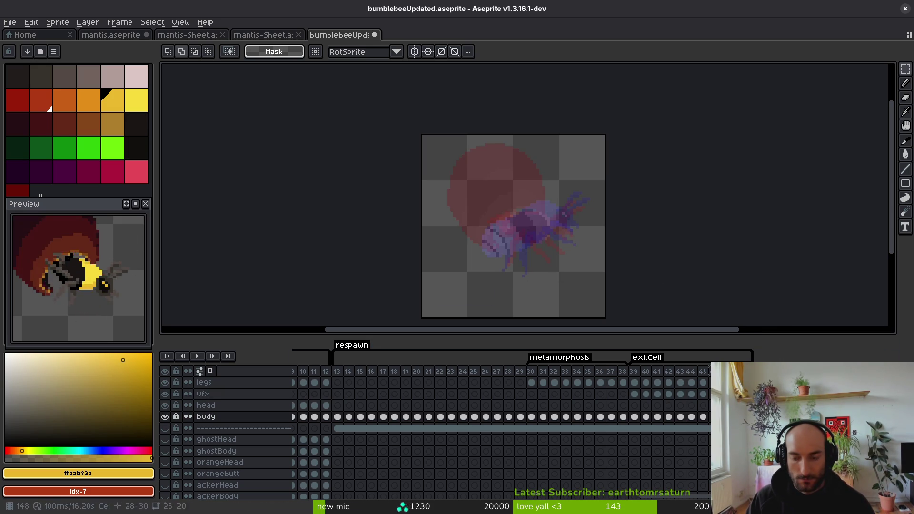
{"action": "key", "text": "Down"}
{"action": "key", "text": "Down"}
{"action": "key", "text": "Down"}
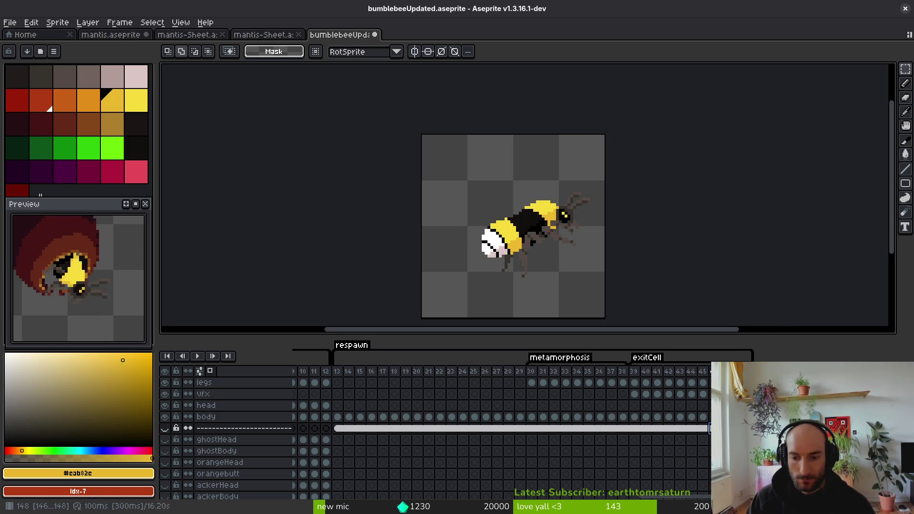
{"action": "key", "text": "Up"}
{"action": "key", "text": "Up"}
{"action": "key", "text": "Up"}
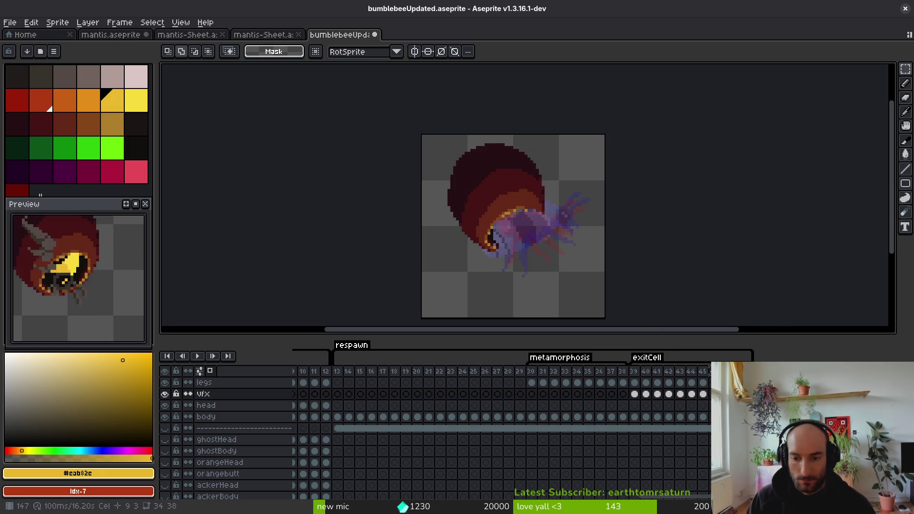
{"action": "key", "text": "ctrl+s"}
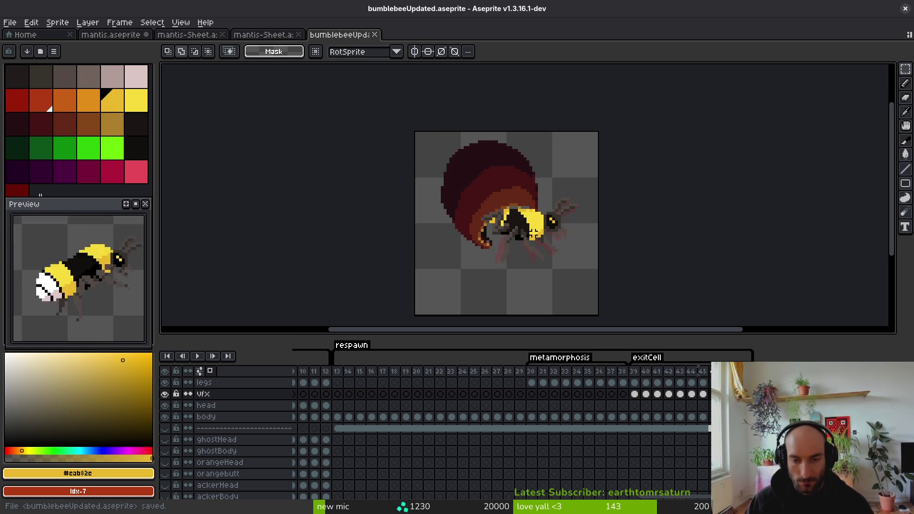
{"action": "scroll", "coordinate": [534, 232], "scroll_direction": "up", "scroll_amount": 3}
{"action": "key", "text": "i"}
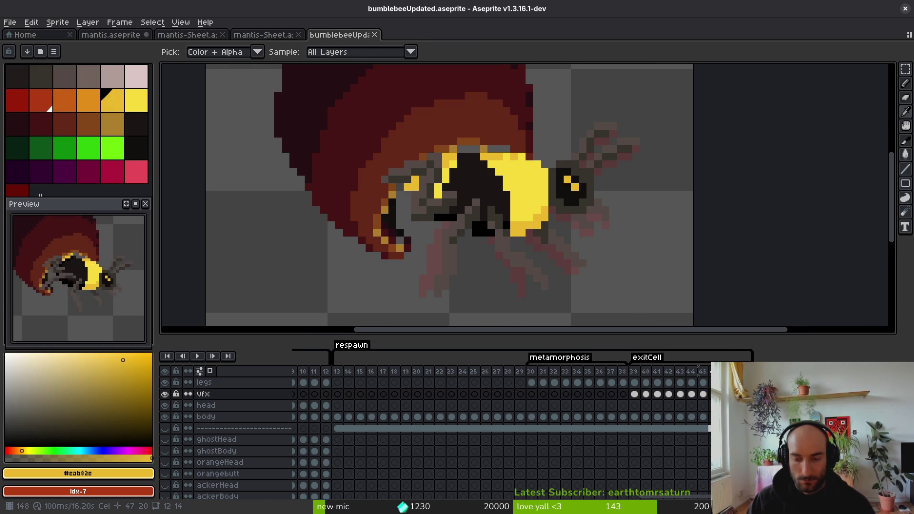
Step: Step through the exitCell frames to frame 45 and play the animation to check the motion
{"action": "key", "text": "Down"}
{"action": "key", "text": "Down"}
{"action": "key", "text": "Right"}
{"action": "key", "text": "m"}
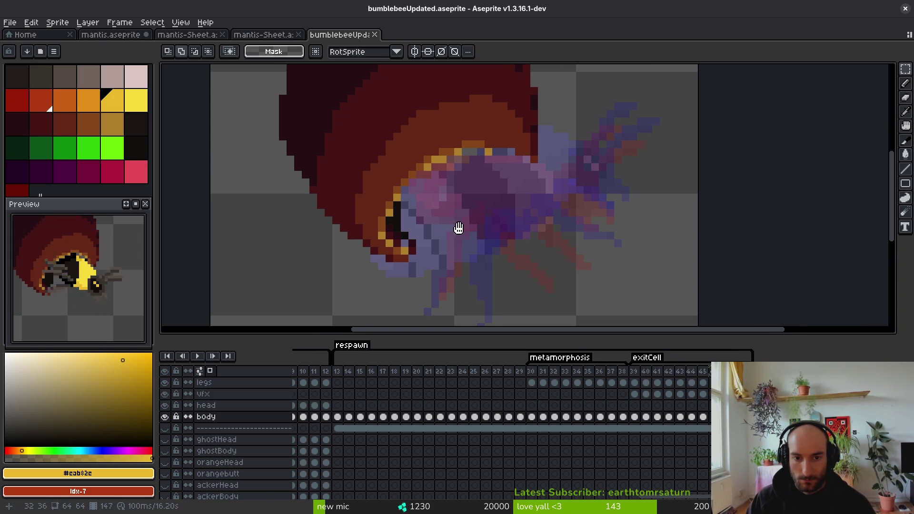
{"action": "key", "text": "Delete"}
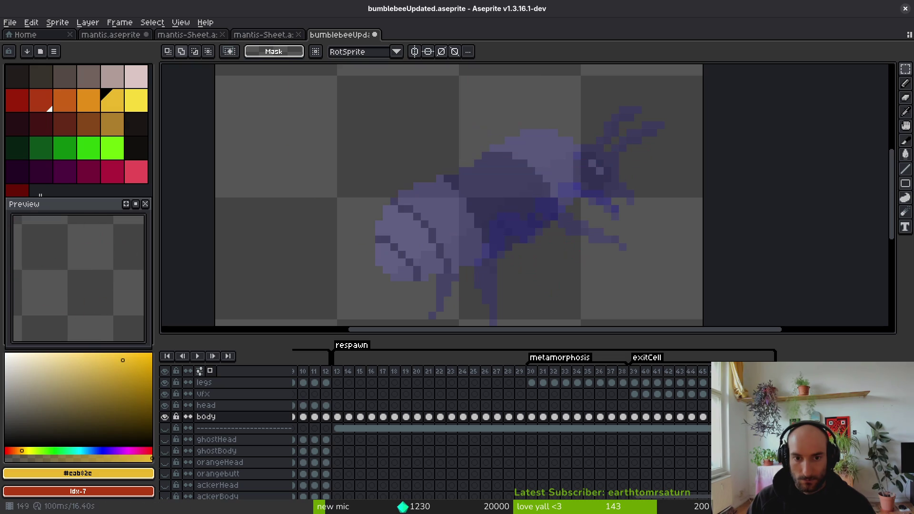
{"action": "key", "text": "Left"}
{"action": "key", "text": "Left"}
{"action": "key", "text": "Down"}
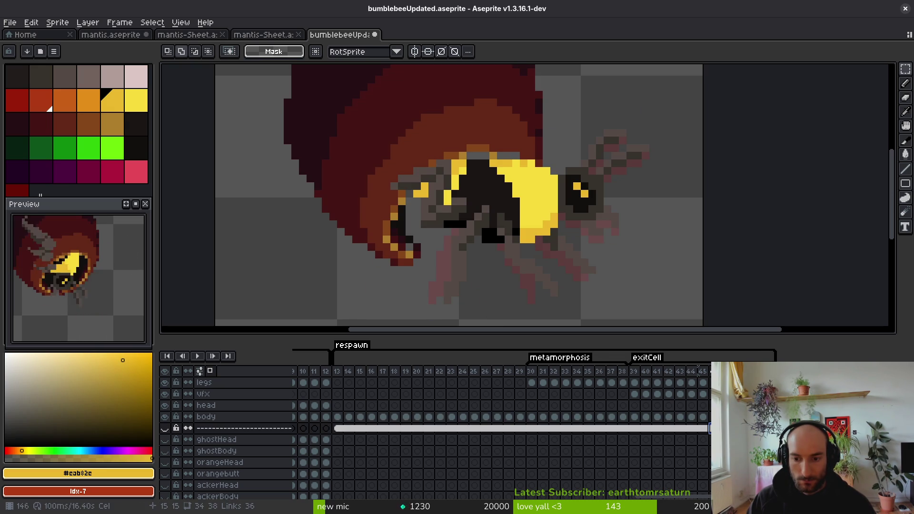
{"action": "left_click", "coordinate": [704, 431]}
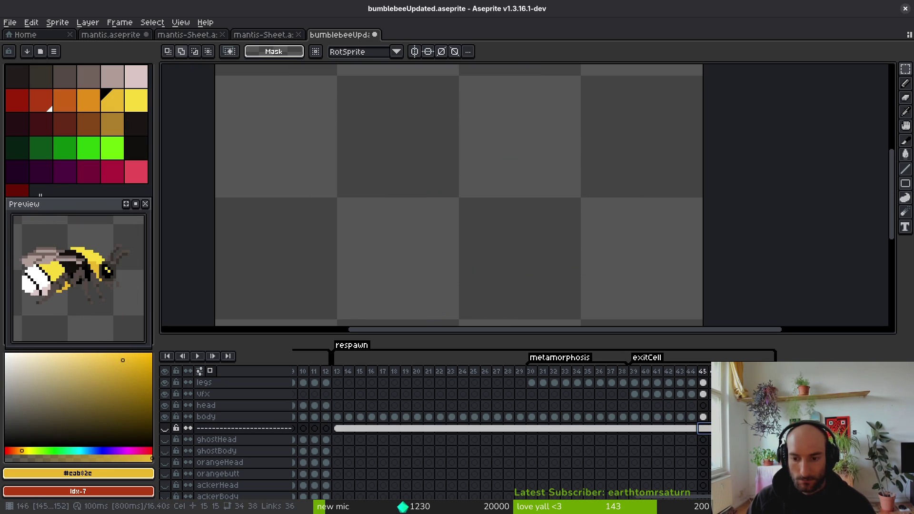
{"action": "key", "text": "Return"}
Step: Lasso the whole bee on the body layer's frame 45 and nudge it one pixel into place
{"action": "left_click", "coordinate": [704, 418]}
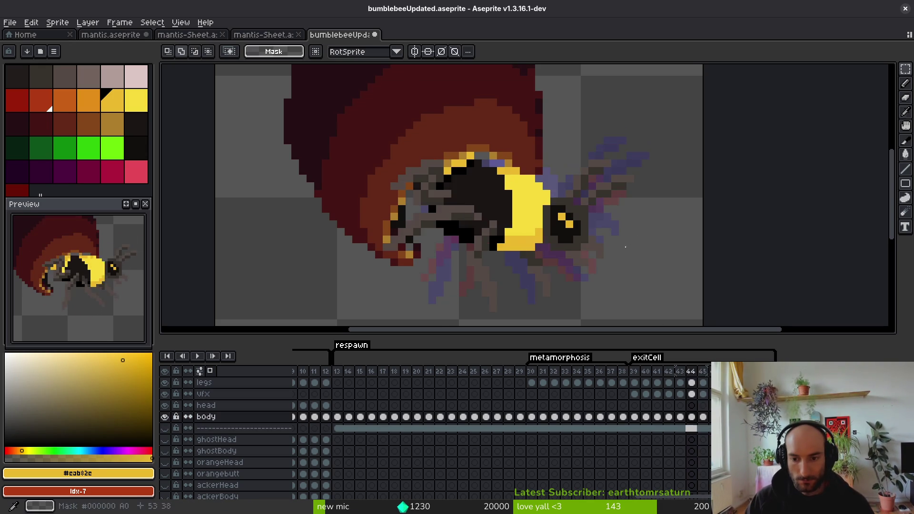
{"action": "scroll", "coordinate": [616, 249], "scroll_direction": "down", "scroll_amount": 2}
{"action": "key", "text": "i"}
{"action": "key", "text": "m"}
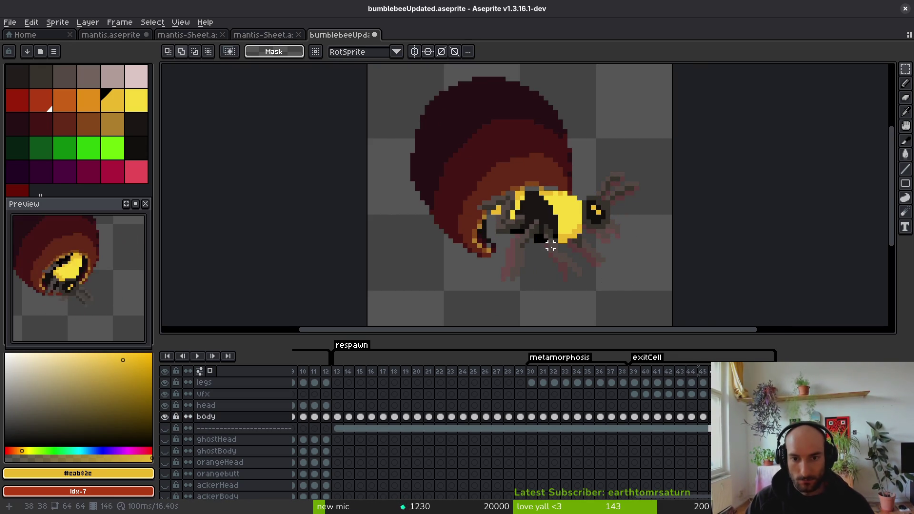
{"action": "scroll", "coordinate": [584, 242], "scroll_direction": "up", "scroll_amount": 1}
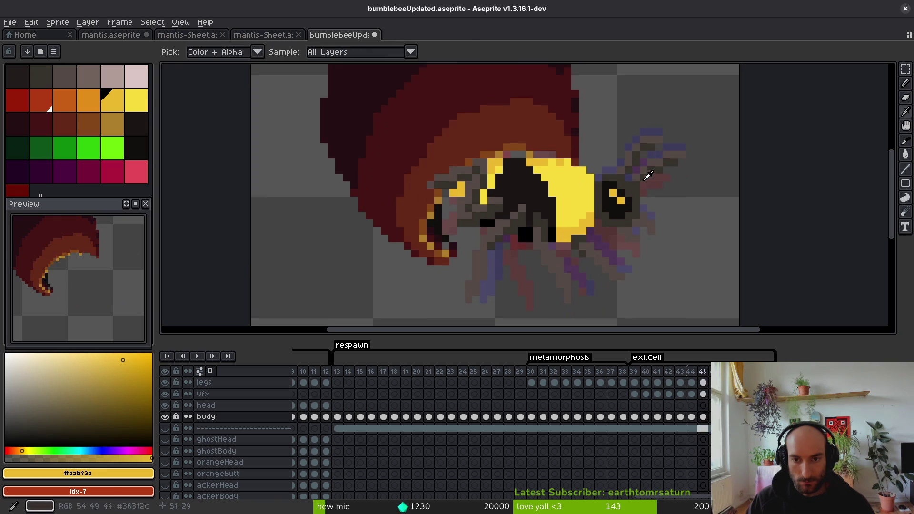
{"action": "key", "text": "b"}
{"action": "mouse_move", "coordinate": [677, 117]}
{"action": "left_mouse_down"}
{"action": "mouse_move", "coordinate": [467, 149]}
{"action": "mouse_move", "coordinate": [443, 205]}
{"action": "mouse_move", "coordinate": [601, 300]}
{"action": "left_mouse_up"}
{"action": "mouse_move", "coordinate": [718, 153]}
{"action": "left_mouse_down"}
{"action": "mouse_move", "coordinate": [634, 181]}
{"action": "mouse_move", "coordinate": [733, 143]}
{"action": "left_mouse_up"}
{"action": "mouse_move", "coordinate": [576, 211]}
{"action": "left_mouse_down"}
{"action": "mouse_move", "coordinate": [583, 209]}
{"action": "mouse_move", "coordinate": [574, 229]}
{"action": "mouse_move", "coordinate": [578, 222]}
{"action": "left_mouse_up"}
{"action": "key", "text": "Return"}
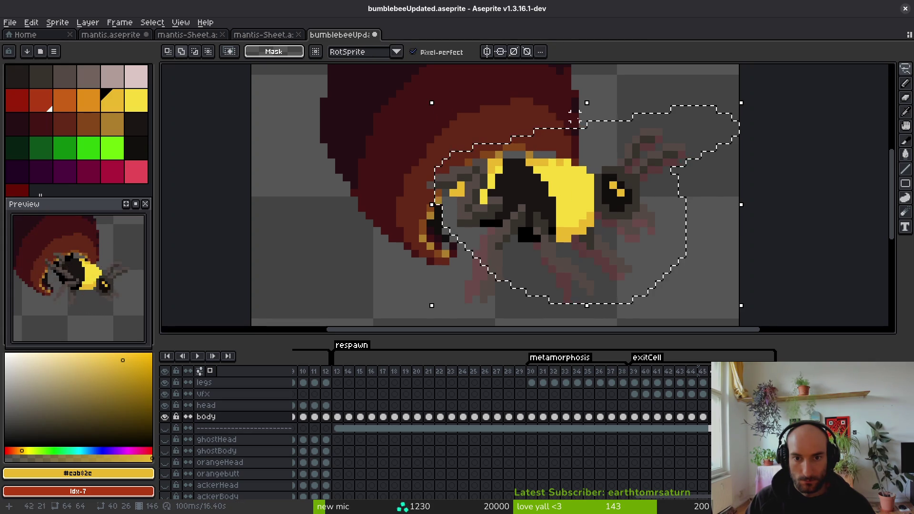
{"action": "left_click", "coordinate": [588, 130]}
Step: With the body layer hidden, erase stray pixels near the head on the vfx and legs layers
{"action": "left_click", "coordinate": [165, 417]}
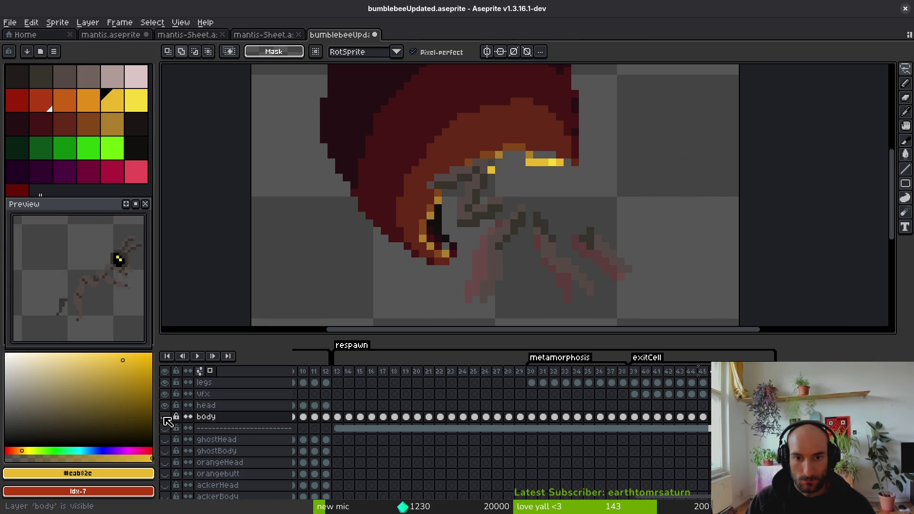
{"action": "left_click", "coordinate": [703, 394]}
{"action": "scroll", "coordinate": [577, 187], "scroll_direction": "up", "scroll_amount": 2}
{"action": "mouse_move", "coordinate": [540, 142]}
{"action": "left_mouse_down"}
{"action": "mouse_move", "coordinate": [419, 142]}
{"action": "mouse_move", "coordinate": [543, 142]}
{"action": "left_mouse_up"}
{"action": "key", "text": "Delete"}
{"action": "left_click", "coordinate": [485, 218]}
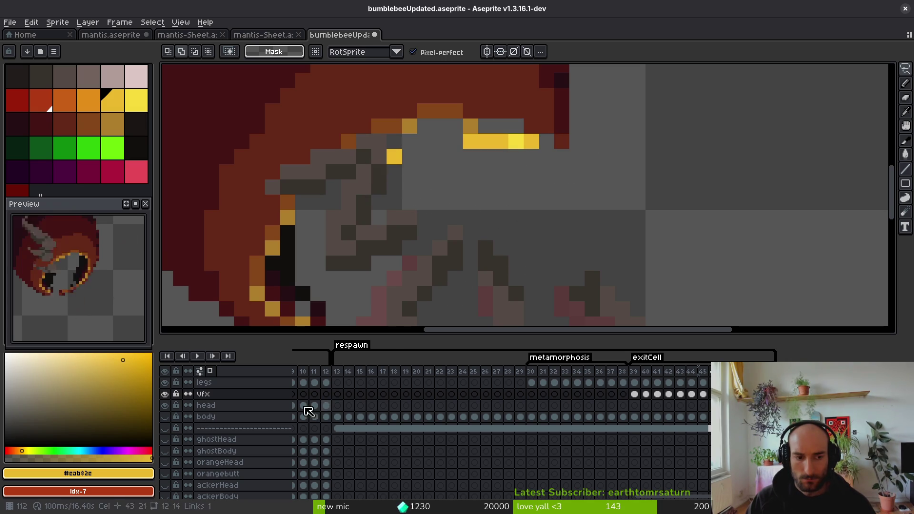
{"action": "left_click", "coordinate": [209, 383]}
{"action": "mouse_move", "coordinate": [540, 141]}
{"action": "left_mouse_down"}
{"action": "mouse_move", "coordinate": [466, 142]}
{"action": "mouse_move", "coordinate": [373, 164]}
{"action": "mouse_move", "coordinate": [531, 143]}
{"action": "mouse_move", "coordinate": [409, 141]}
{"action": "mouse_move", "coordinate": [500, 197]}
{"action": "left_mouse_up"}
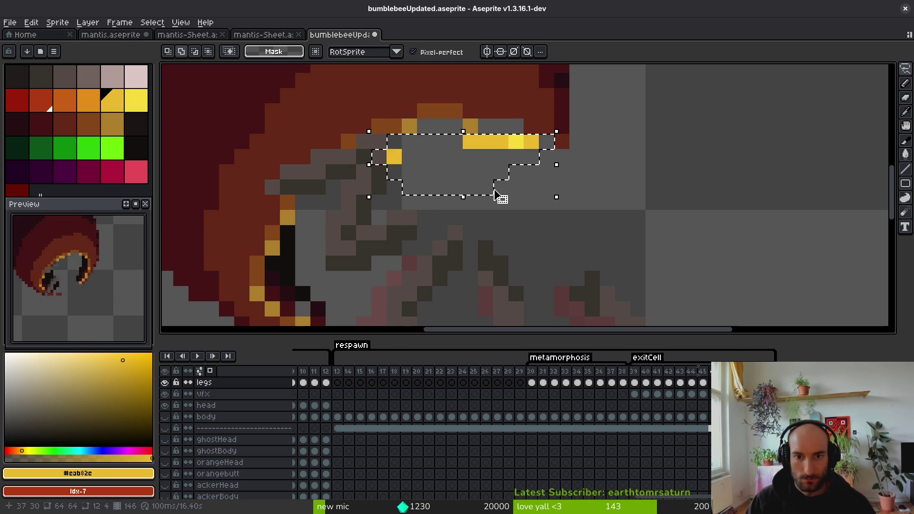
{"action": "key", "text": "Delete"}
Step: Undo the recent head-pixel deletions to restore the earlier head pixels
{"action": "left_click", "coordinate": [703, 417]}
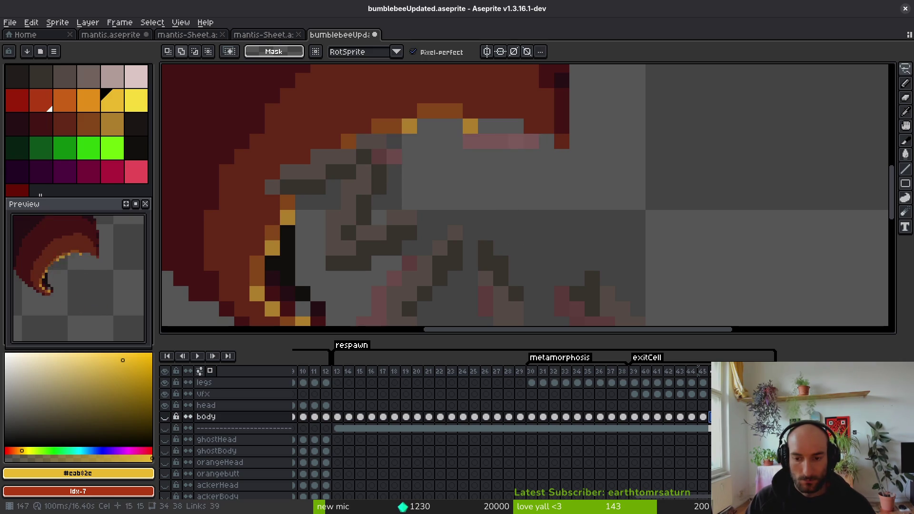
{"action": "left_click", "coordinate": [165, 417]}
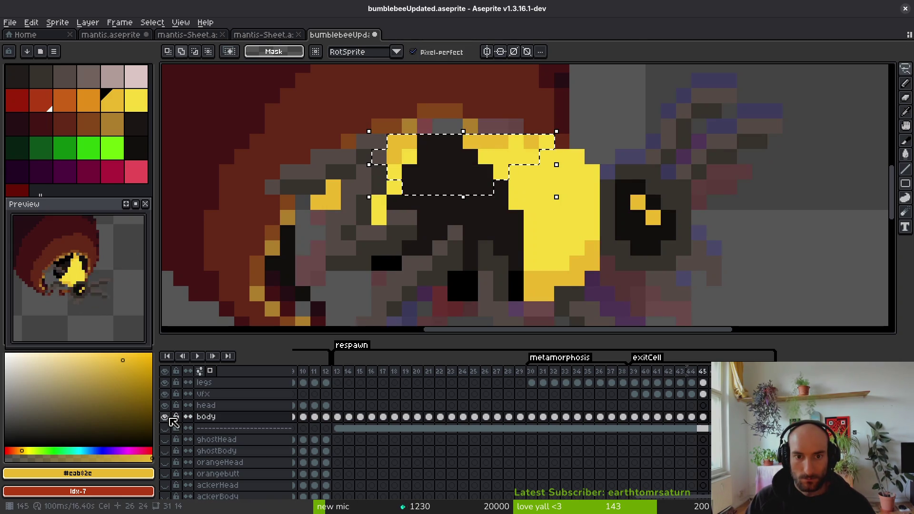
{"action": "left_click", "coordinate": [705, 395]}
{"action": "left_click", "coordinate": [704, 395]}
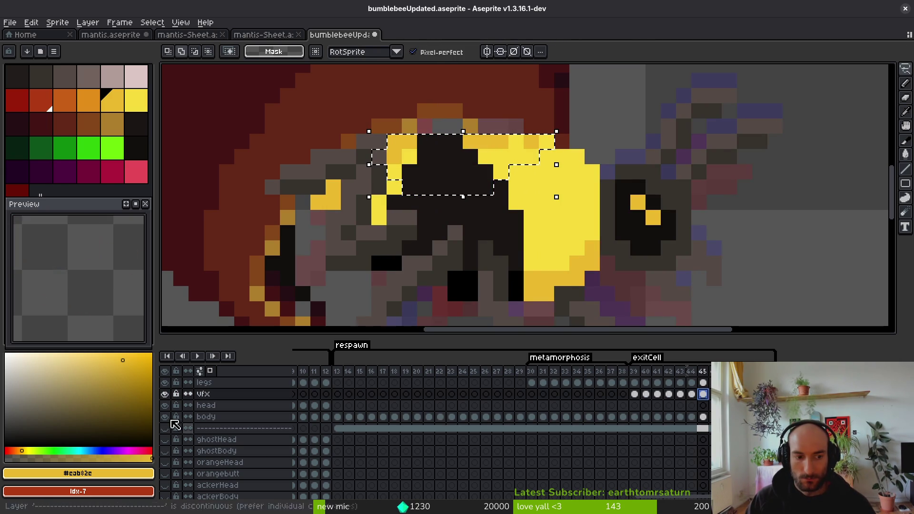
{"action": "left_click", "coordinate": [165, 417]}
{"action": "key", "text": "ctrl+z"}
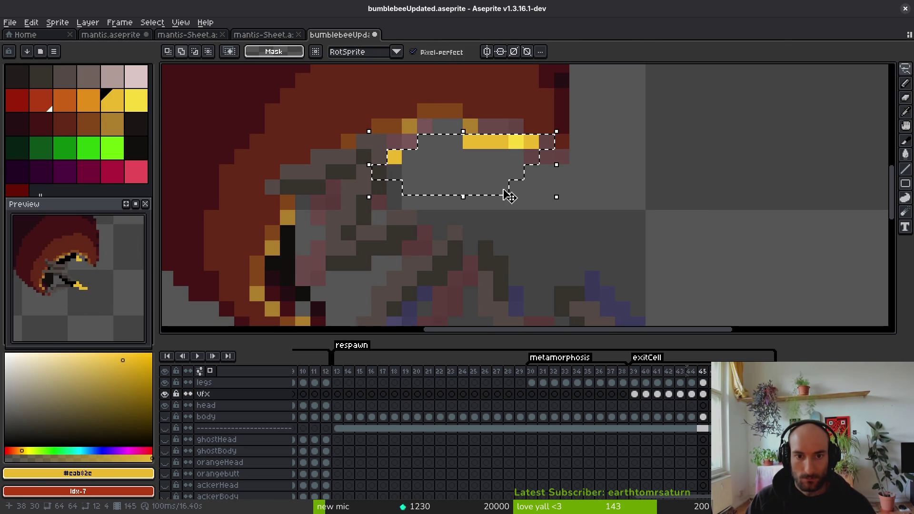
{"action": "key", "text": "ctrl+z"}
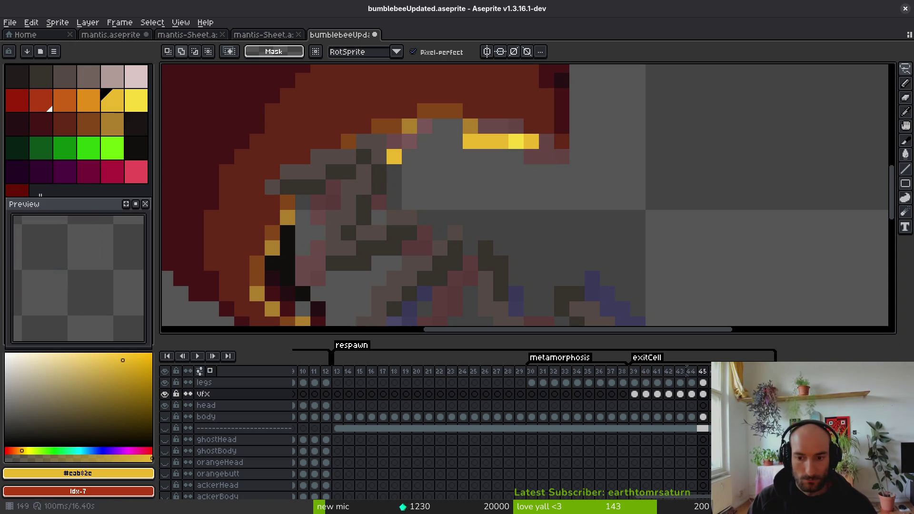
{"action": "left_click", "coordinate": [618, 313], "text": "ctrl"}
{"action": "key", "text": "ctrl+z"}
{"action": "key", "text": "ctrl+z"}
{"action": "key", "text": "ctrl+z"}
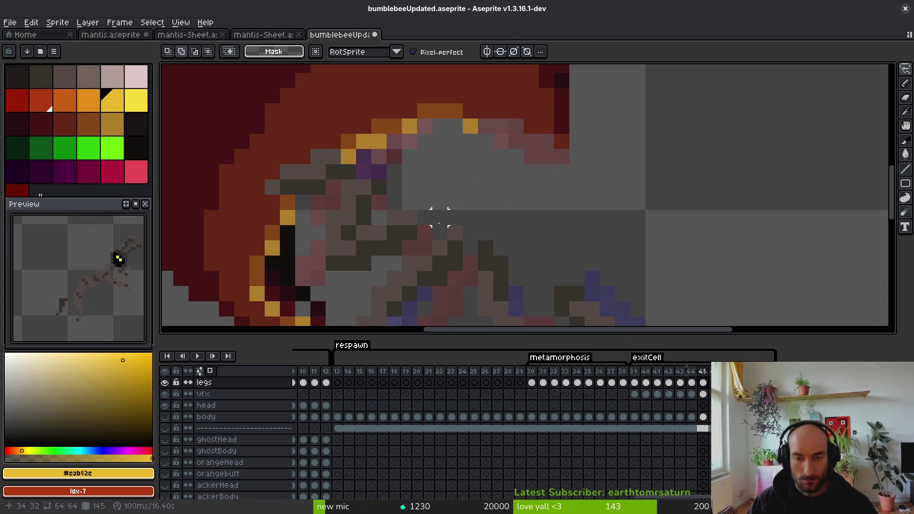
Step: On the previous frame, delete the stray pixels around the bee's eye, then re-show the body layer
{"action": "scroll", "coordinate": [439, 218], "scroll_direction": "down", "scroll_amount": 3}
{"action": "key", "text": "comma"}
{"action": "scroll", "coordinate": [447, 202], "scroll_direction": "up", "scroll_amount": 3}
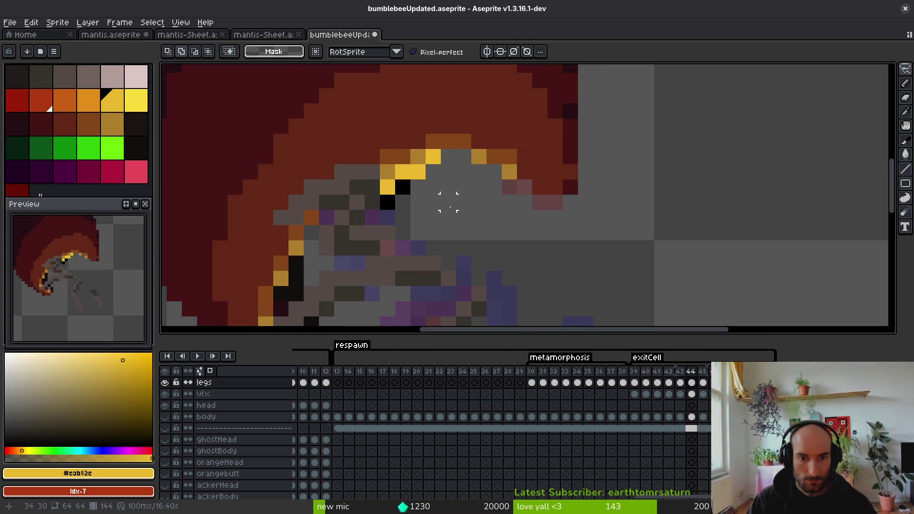
{"action": "mouse_move", "coordinate": [450, 148]}
{"action": "left_mouse_down"}
{"action": "mouse_move", "coordinate": [421, 145]}
{"action": "mouse_move", "coordinate": [352, 190]}
{"action": "mouse_move", "coordinate": [453, 152]}
{"action": "left_mouse_up"}
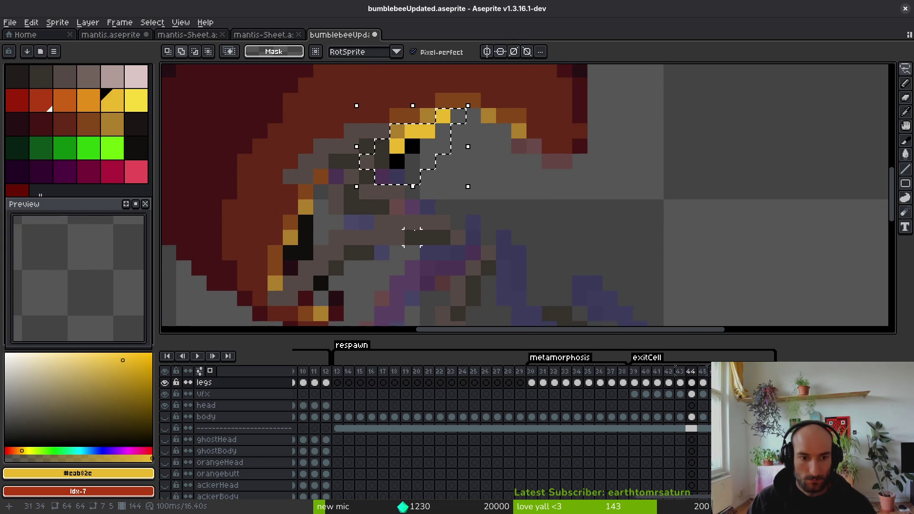
{"action": "left_click_drag", "start_coordinate": [412, 236], "coordinate": [470, 189]}
{"action": "key", "text": "Delete"}
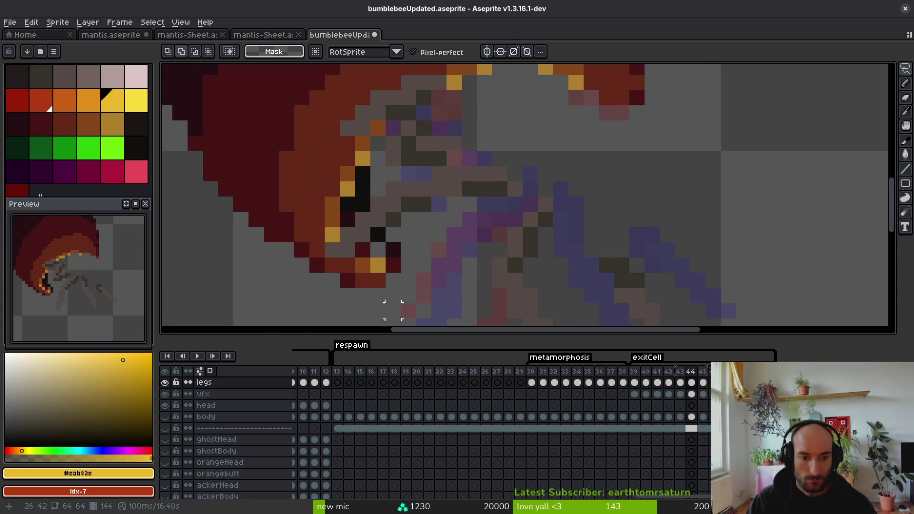
{"action": "left_click", "coordinate": [164, 417]}
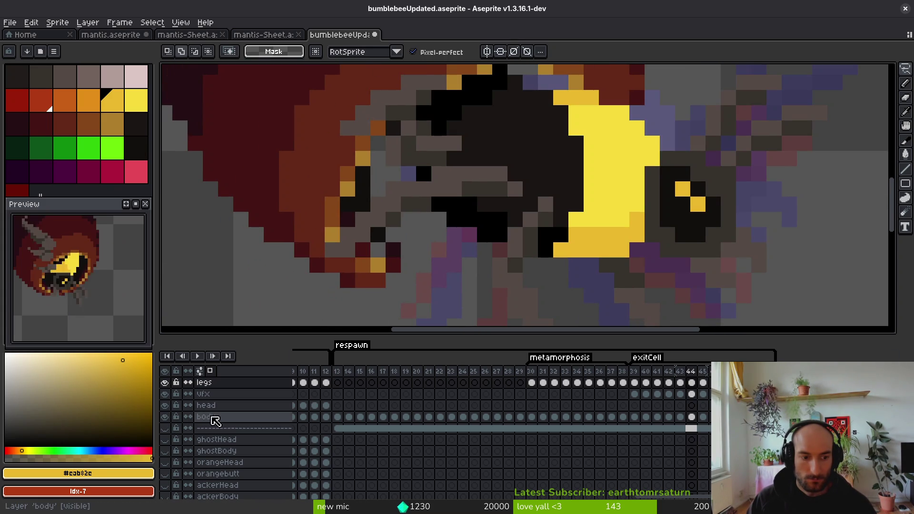
{"action": "left_click", "coordinate": [214, 419]}
Step: Paste the copied piece onto the body layer, then undo the paste and move to the next frame
{"action": "key", "text": "ctrl+v"}
{"action": "scroll", "coordinate": [513, 231], "scroll_direction": "down", "scroll_amount": 1}
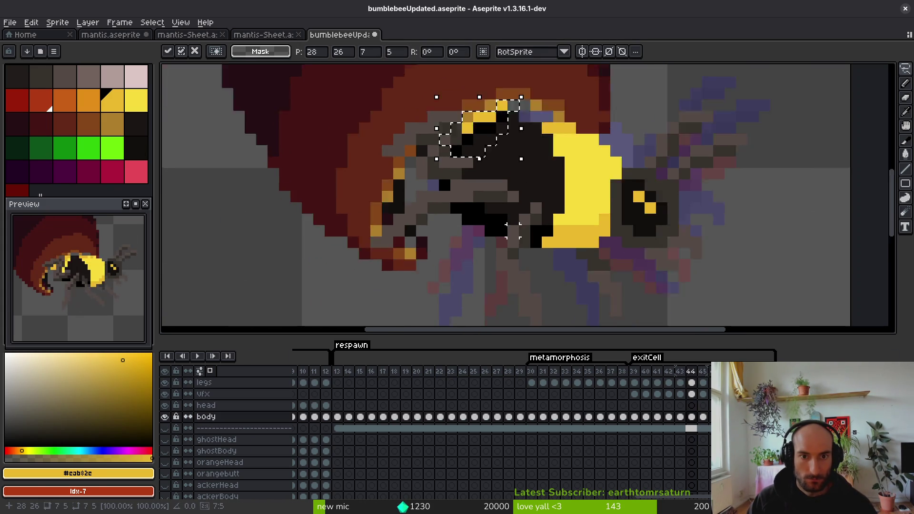
{"action": "scroll", "coordinate": [514, 231], "scroll_direction": "down", "scroll_amount": 1}
{"action": "key", "text": "Return"}
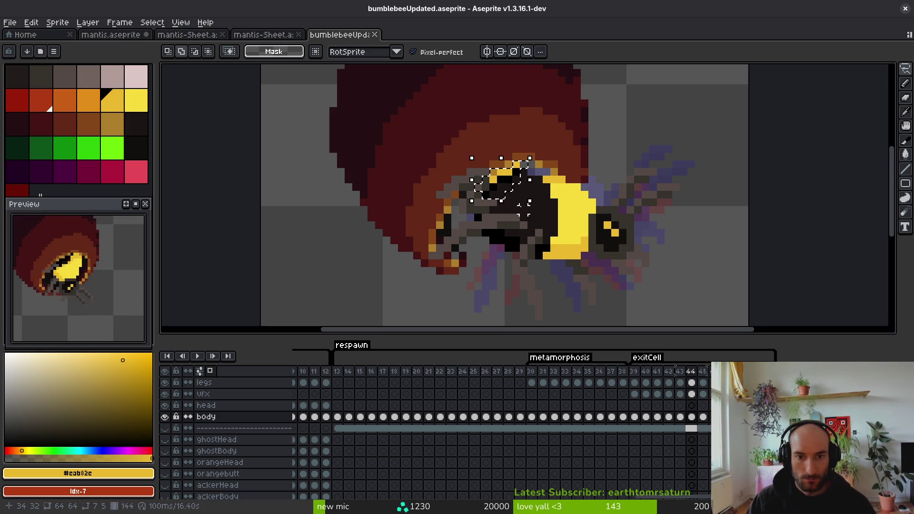
{"action": "left_click", "coordinate": [524, 209]}
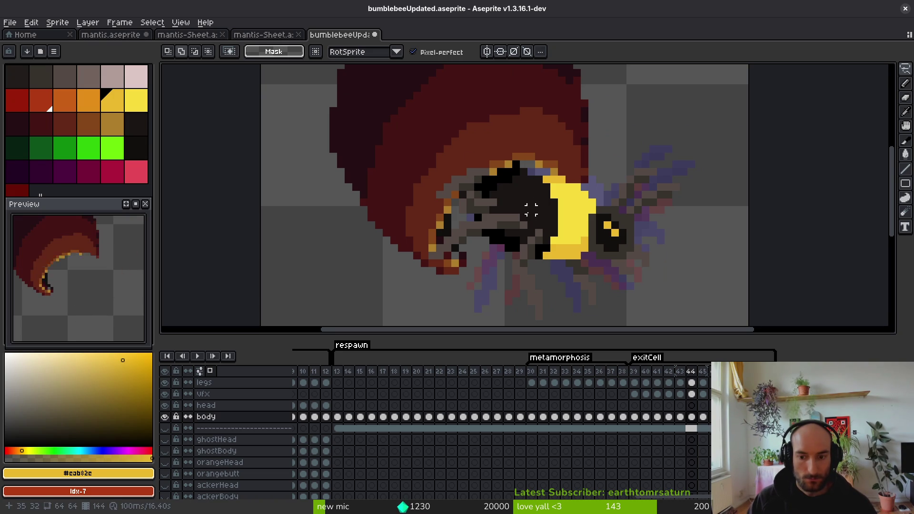
{"action": "key", "text": "ctrl+y"}
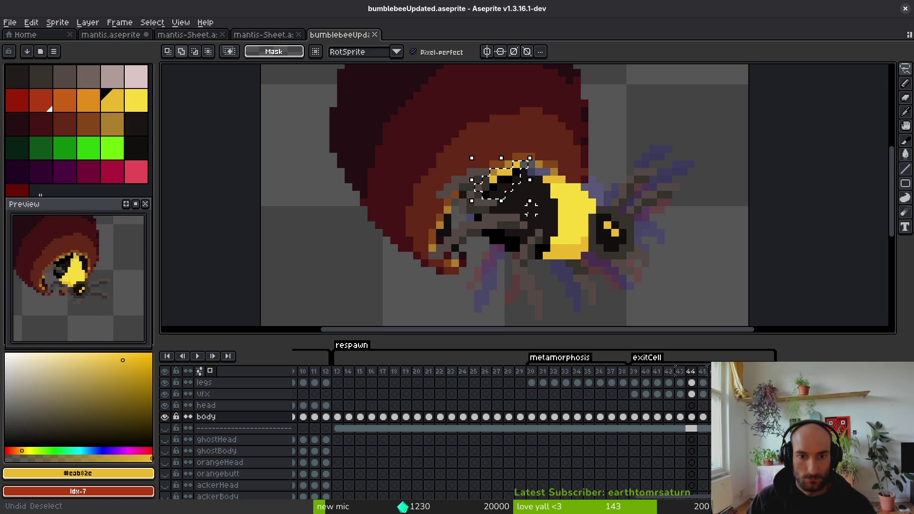
{"action": "key", "text": "ctrl+z"}
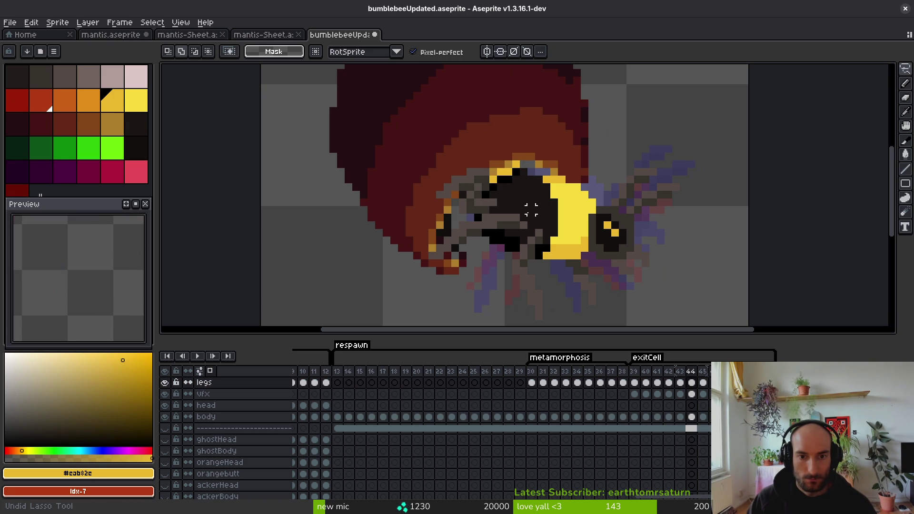
{"action": "key", "text": "Right"}
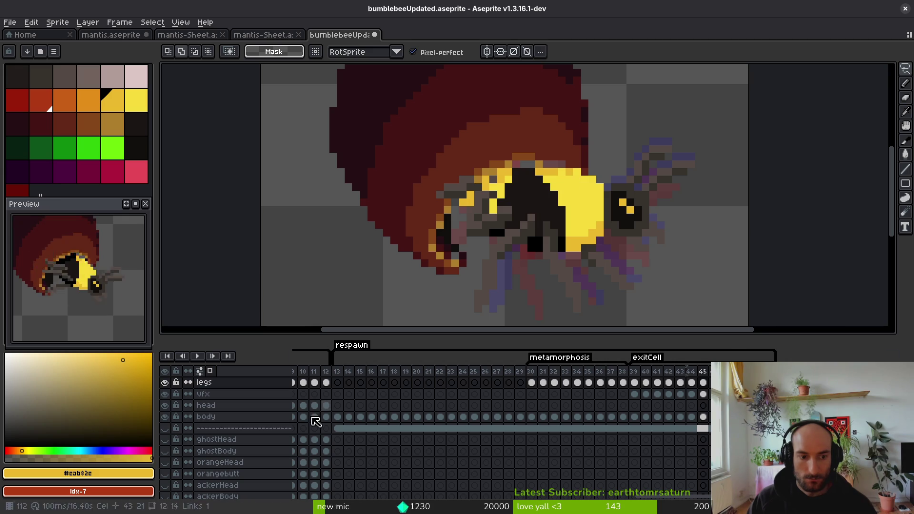
Step: Delete the leftover eye pixels on the legs layer in frame 44, then show the body layer again
{"action": "left_click", "coordinate": [165, 417]}
{"action": "scroll", "coordinate": [520, 129], "scroll_direction": "up", "scroll_amount": 2}
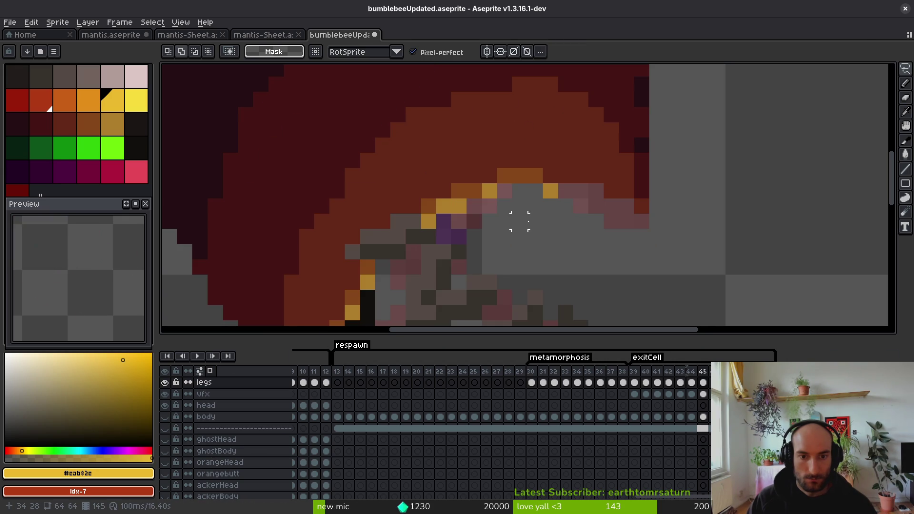
{"action": "key", "text": "Left"}
{"action": "mouse_move", "coordinate": [519, 175]}
{"action": "left_mouse_down"}
{"action": "mouse_move", "coordinate": [460, 209]}
{"action": "mouse_move", "coordinate": [504, 191]}
{"action": "mouse_move", "coordinate": [510, 205]}
{"action": "mouse_move", "coordinate": [478, 248]}
{"action": "left_mouse_up"}
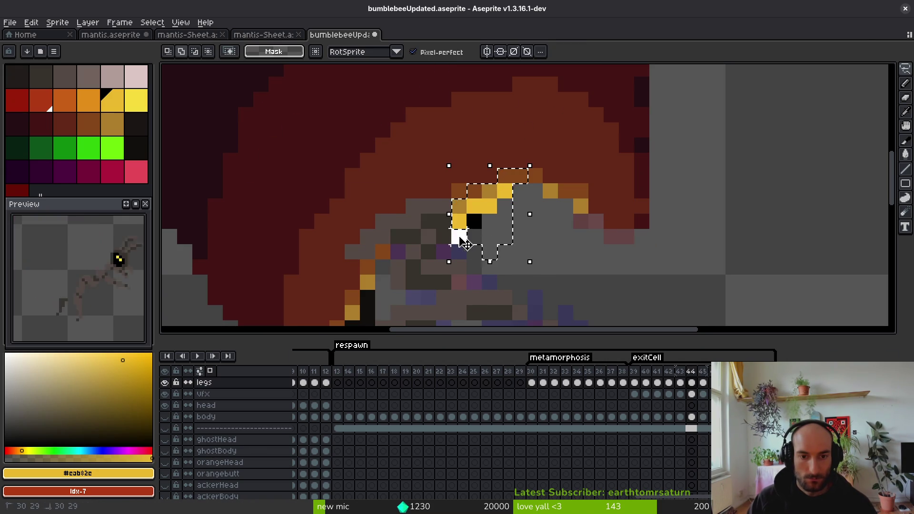
{"action": "key", "text": "Delete"}
{"action": "left_click", "coordinate": [691, 417]}
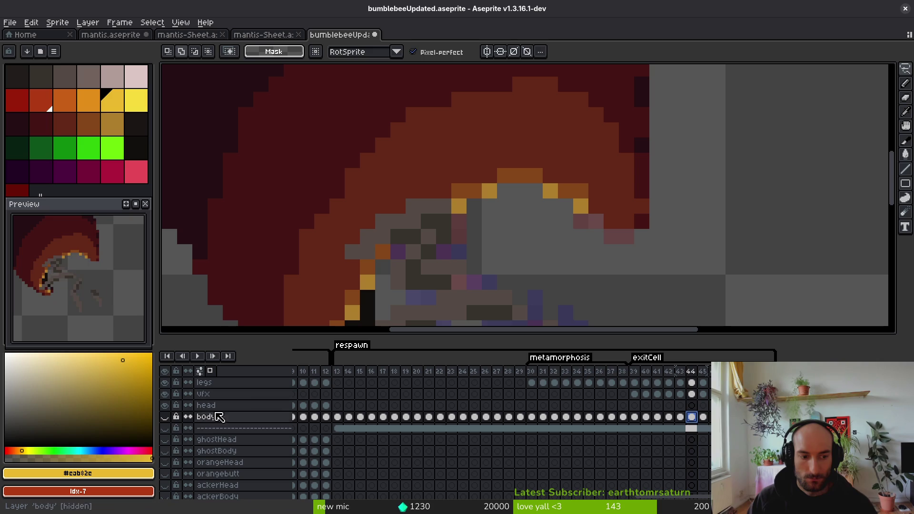
{"action": "left_click", "coordinate": [165, 417]}
Step: Save the sprite and review the bee's body across frames 43 to 45
{"action": "key", "text": "ctrl+s"}
{"action": "scroll", "coordinate": [522, 191], "scroll_direction": "down", "scroll_amount": 1}
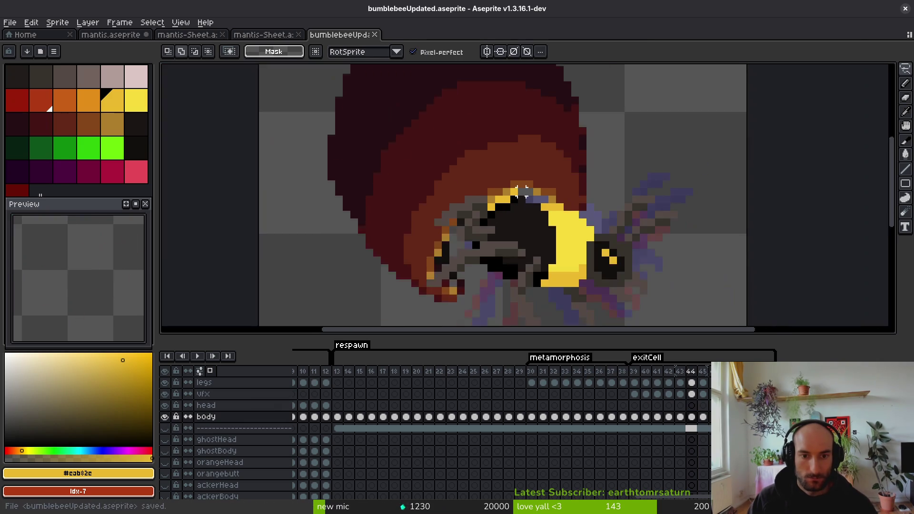
{"action": "scroll", "coordinate": [522, 191], "scroll_direction": "down", "scroll_amount": 1}
{"action": "key", "text": "i"}
{"action": "key", "text": "Left"}
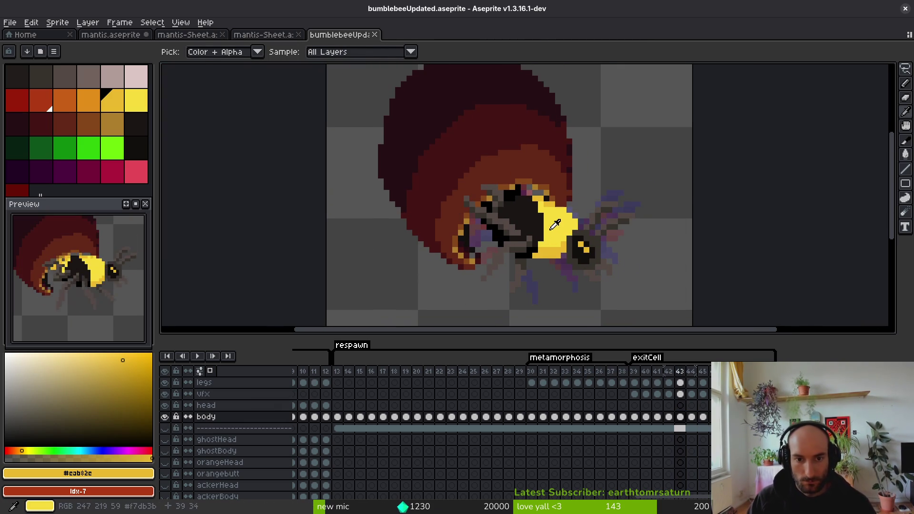
{"action": "left_click_drag", "start_coordinate": [583, 245], "coordinate": [557, 206]}
{"action": "key", "text": "Right"}
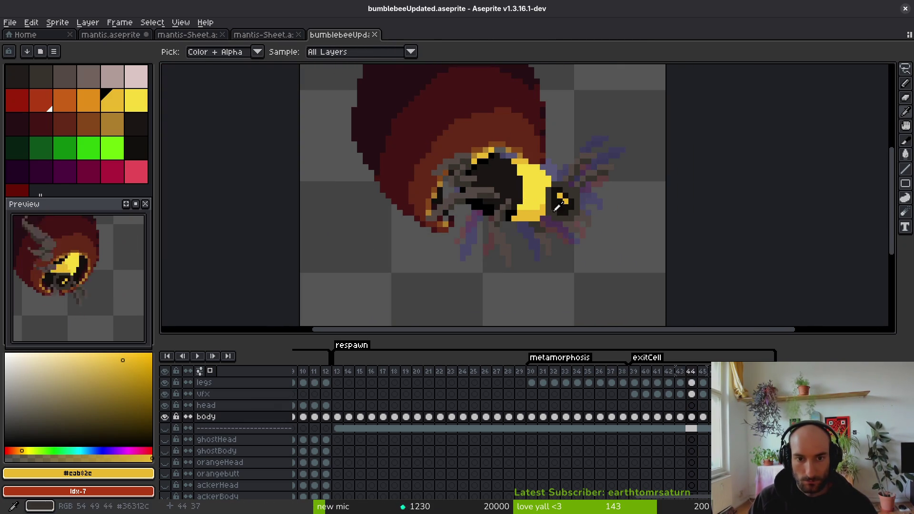
{"action": "key", "text": "Right"}
{"action": "key", "text": "m"}
{"action": "scroll", "coordinate": [489, 165], "scroll_direction": "up", "scroll_amount": 3}
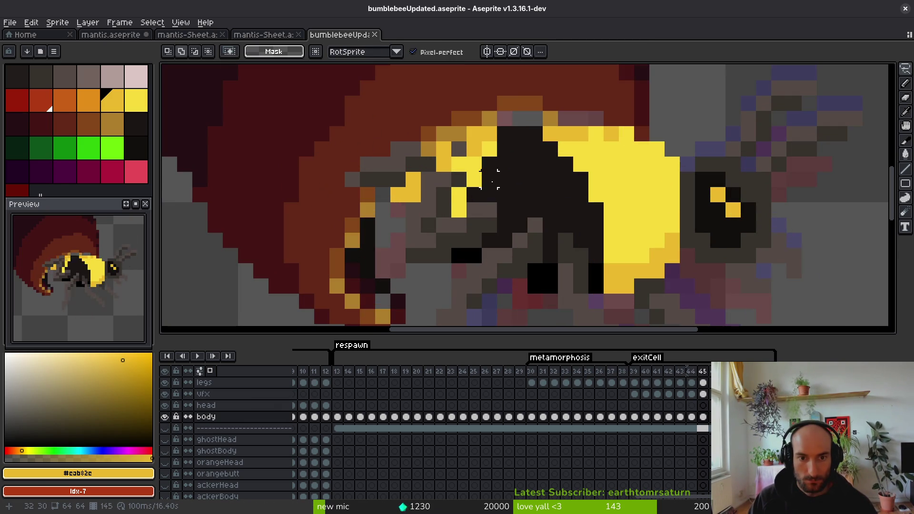
Step: Undo the last three edits on frame 44 to bring back the cleared pixels, then return to frame 45
{"action": "left_click", "coordinate": [693, 419]}
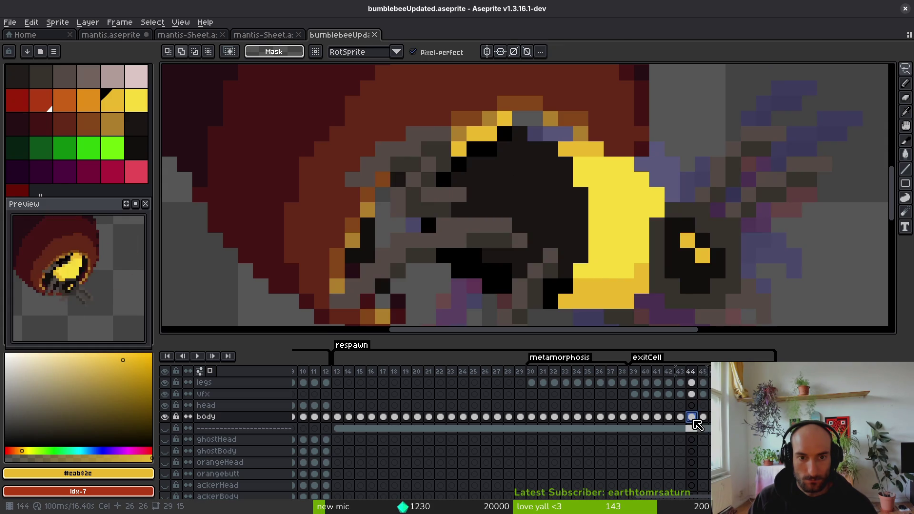
{"action": "scroll", "coordinate": [535, 214], "scroll_direction": "down", "scroll_amount": 3}
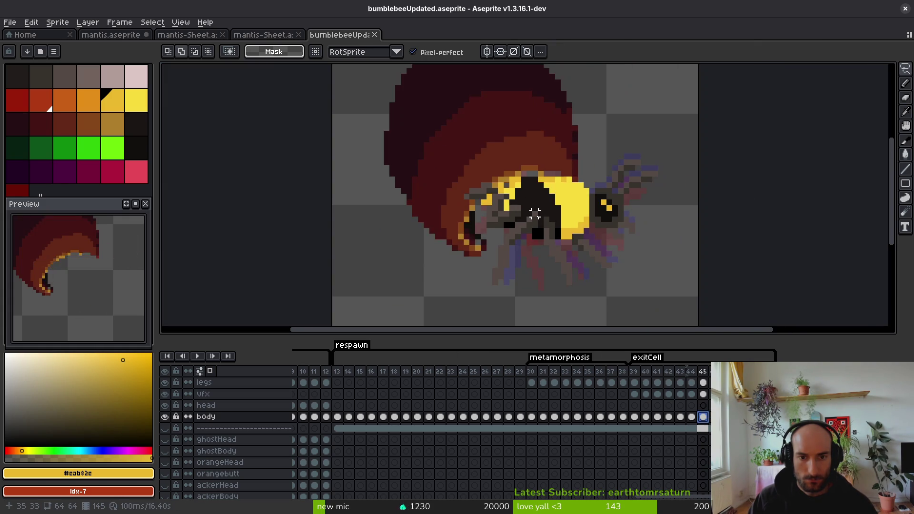
{"action": "key", "text": "ctrl+z"}
{"action": "key", "text": "ctrl+z"}
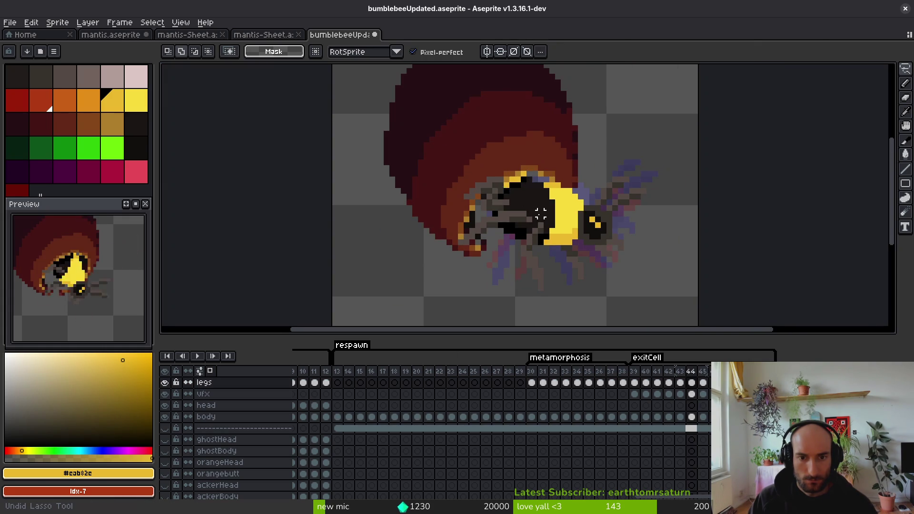
{"action": "key", "text": "ctrl+z"}
{"action": "key", "text": "ctrl+z"}
{"action": "key", "text": "ctrl+z"}
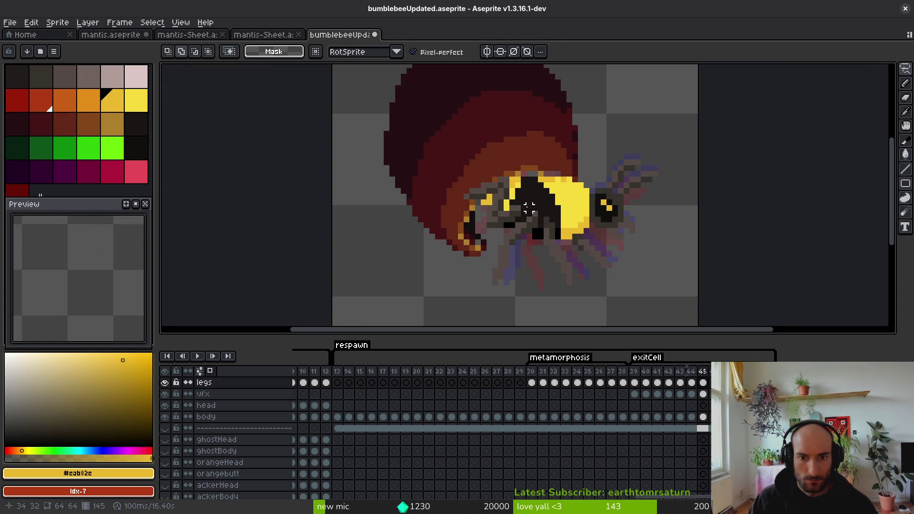
{"action": "key", "text": "ctrl+z"}
{"action": "key", "text": "i"}
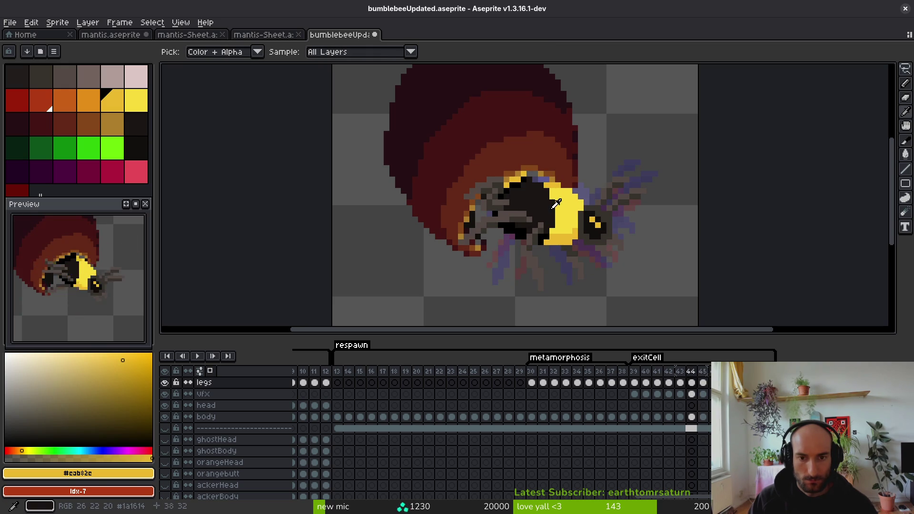
{"action": "key", "text": "Right"}
Step: With body hidden, select and remove the stray yellow stripe from the legs layer on frame 45
{"action": "left_click", "coordinate": [165, 417]}
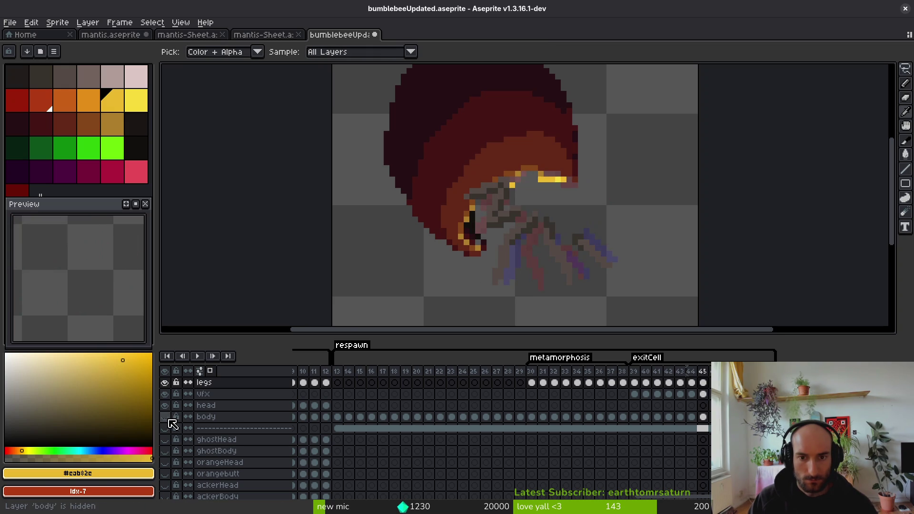
{"action": "key", "text": "m"}
{"action": "scroll", "coordinate": [519, 177], "scroll_direction": "up", "scroll_amount": 2}
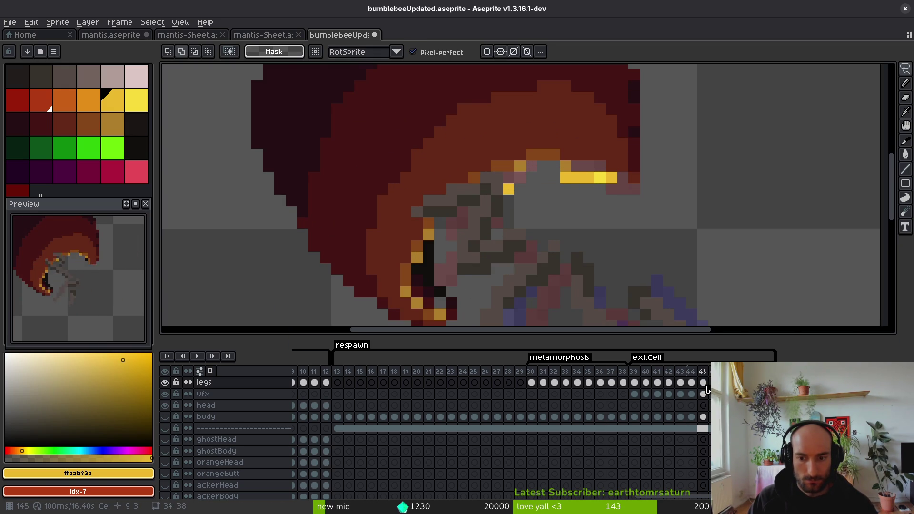
{"action": "left_click", "coordinate": [705, 384]}
{"action": "left_click_drag", "start_coordinate": [618, 170], "coordinate": [500, 197]}
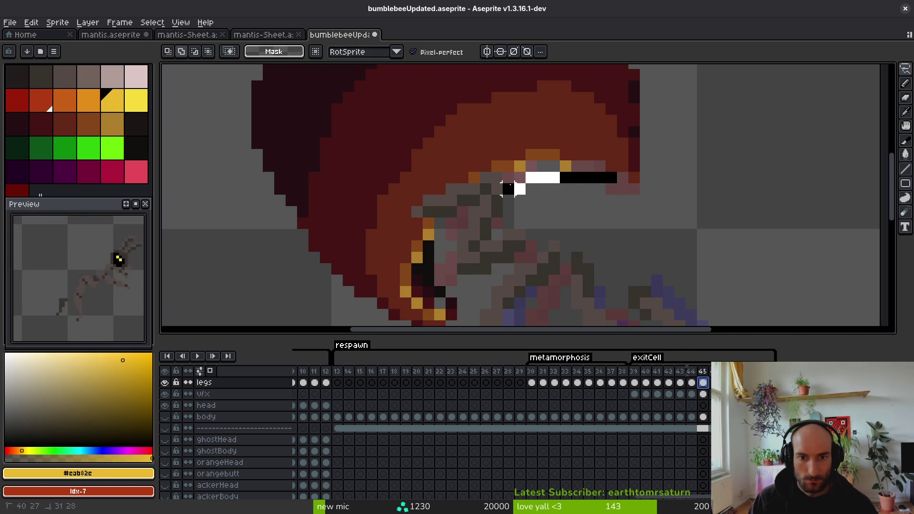
{"action": "key", "text": "Delete"}
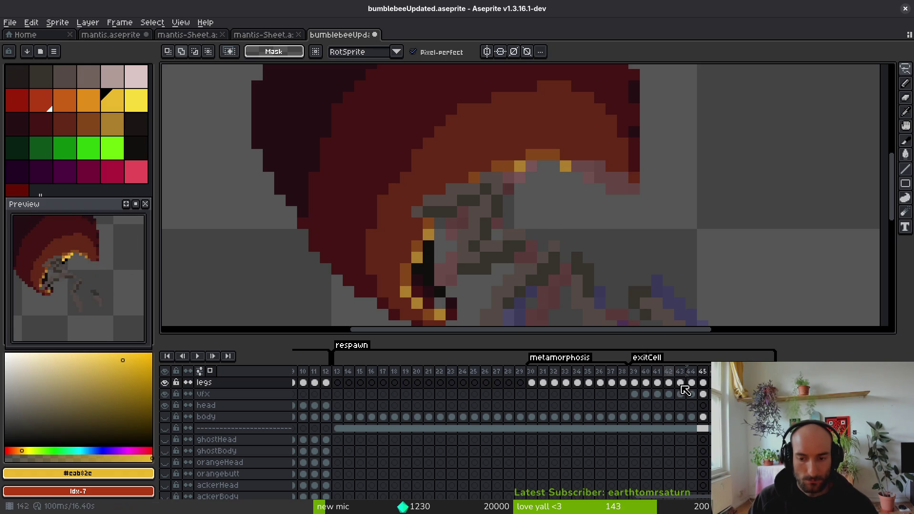
Step: Paste the yellow stripe onto the body layer on frame 45 and save
{"action": "left_click", "coordinate": [703, 418]}
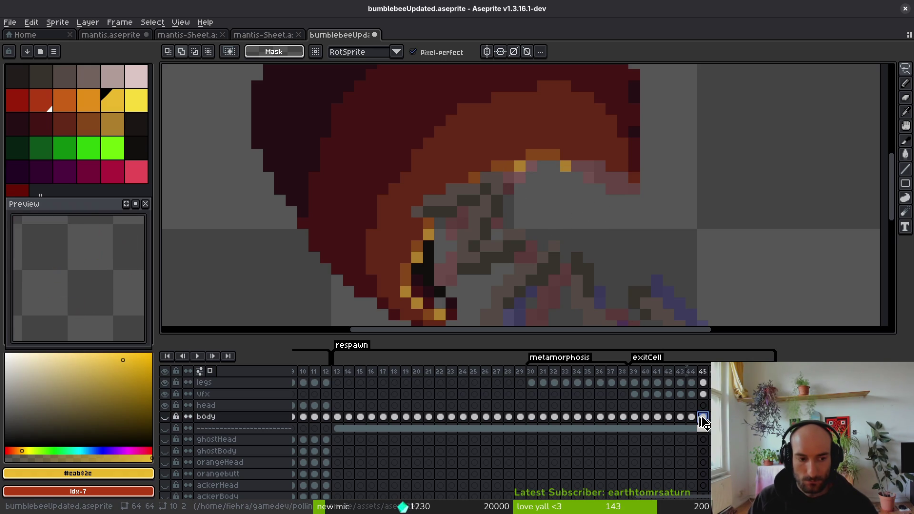
{"action": "key", "text": "ctrl+shift+v"}
{"action": "key", "text": "Return"}
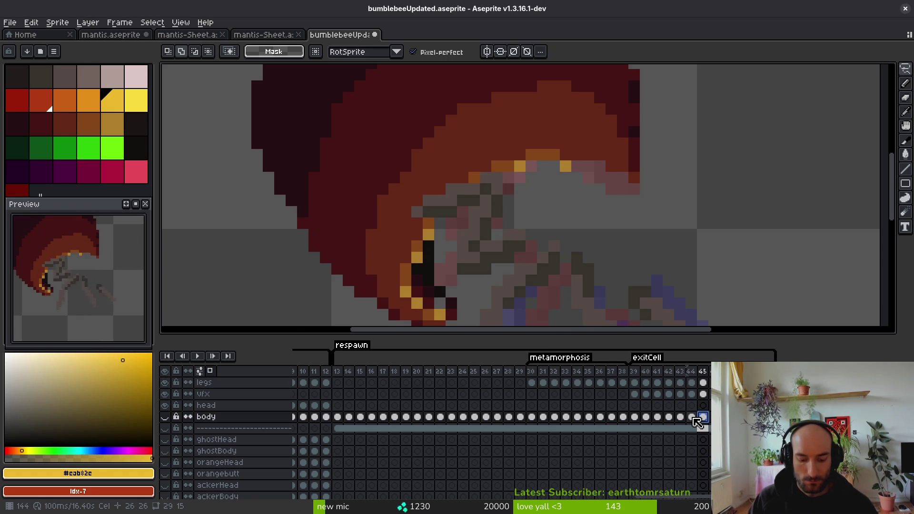
{"action": "key", "text": "Down"}
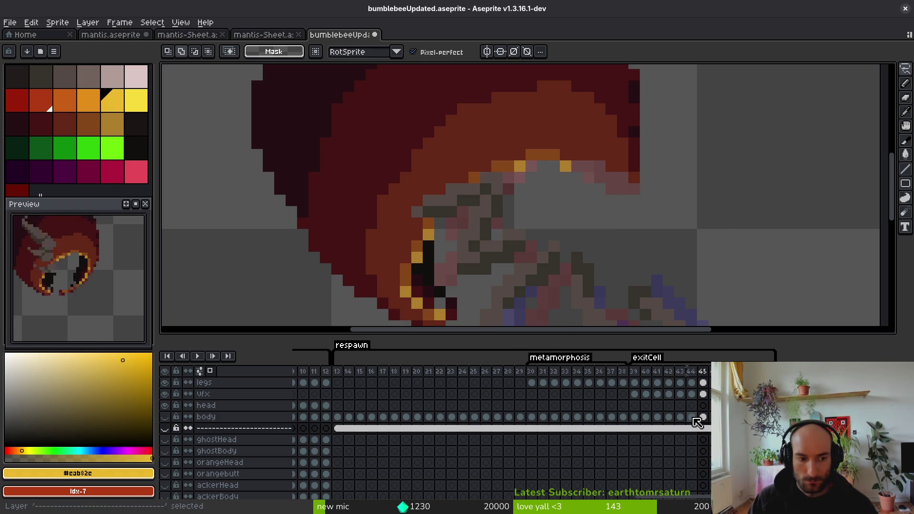
{"action": "left_click", "coordinate": [694, 419]}
{"action": "key", "text": "ctrl+v"}
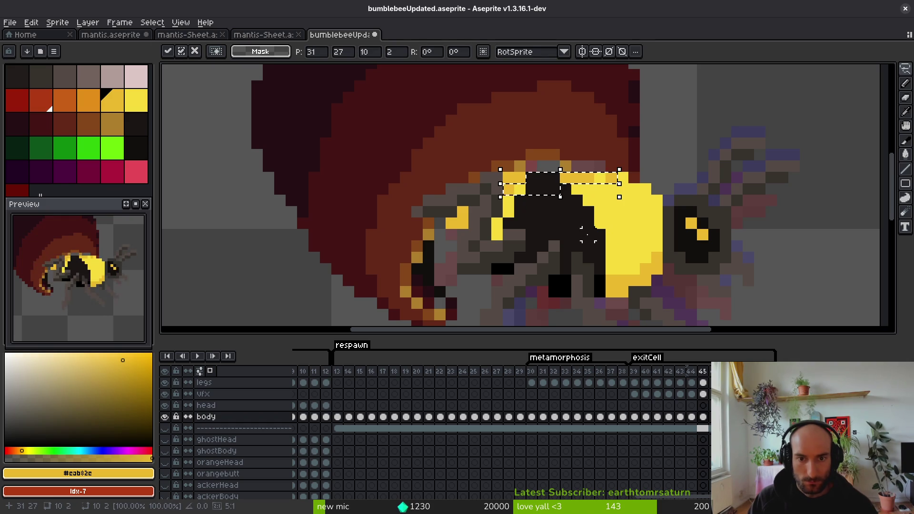
{"action": "key", "text": "ctrl+s"}
Step: Paste the yellow stripe onto the body layer in frame 44 too, then hide the body layer
{"action": "scroll", "coordinate": [586, 238], "scroll_direction": "down", "scroll_amount": 2}
{"action": "key", "text": "i"}
{"action": "key", "text": "Left"}
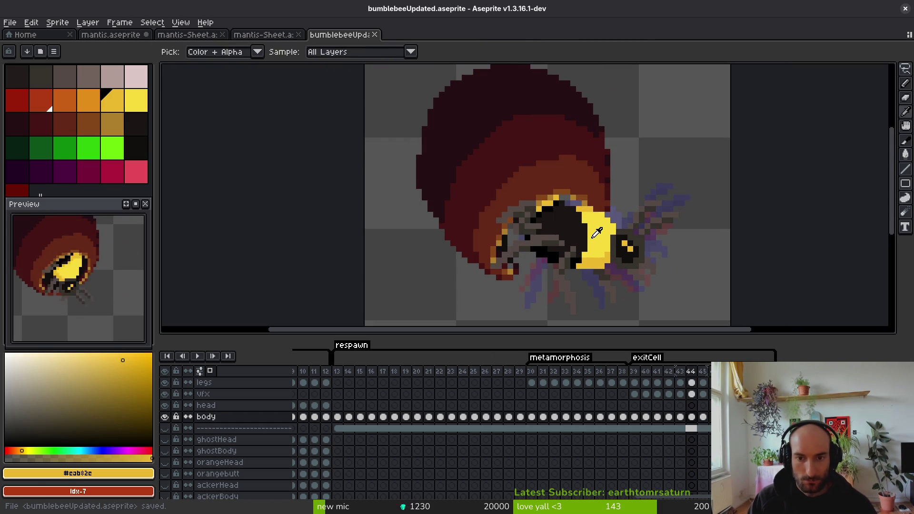
{"action": "key", "text": "m"}
{"action": "key", "text": "ctrl+v"}
{"action": "key", "text": "Right"}
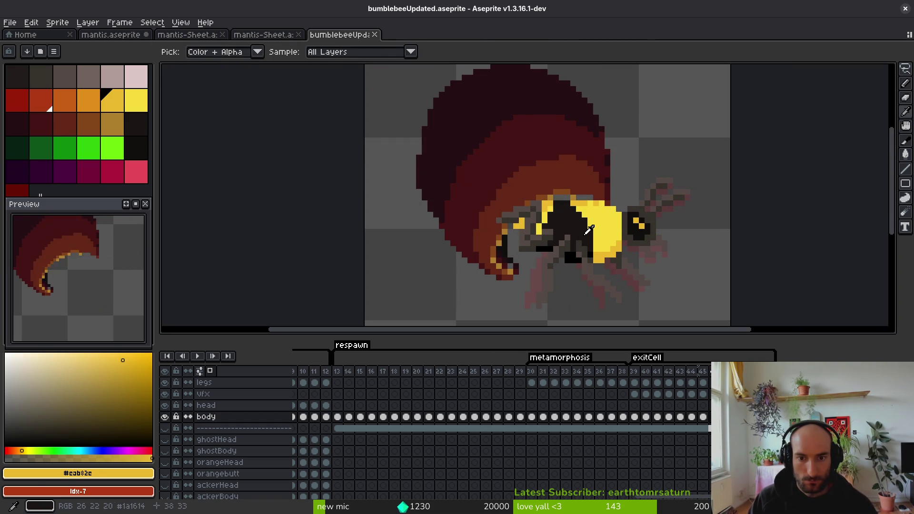
{"action": "key", "text": "ctrl+v"}
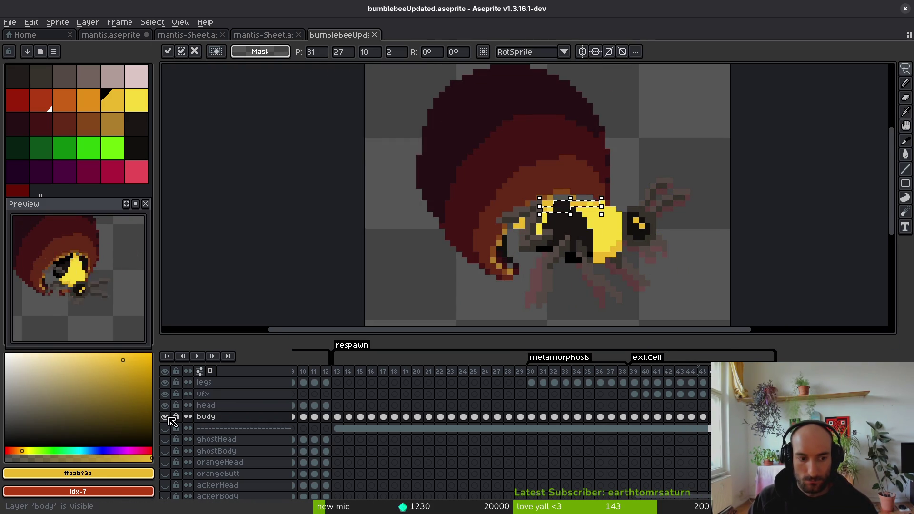
{"action": "left_click", "coordinate": [164, 417]}
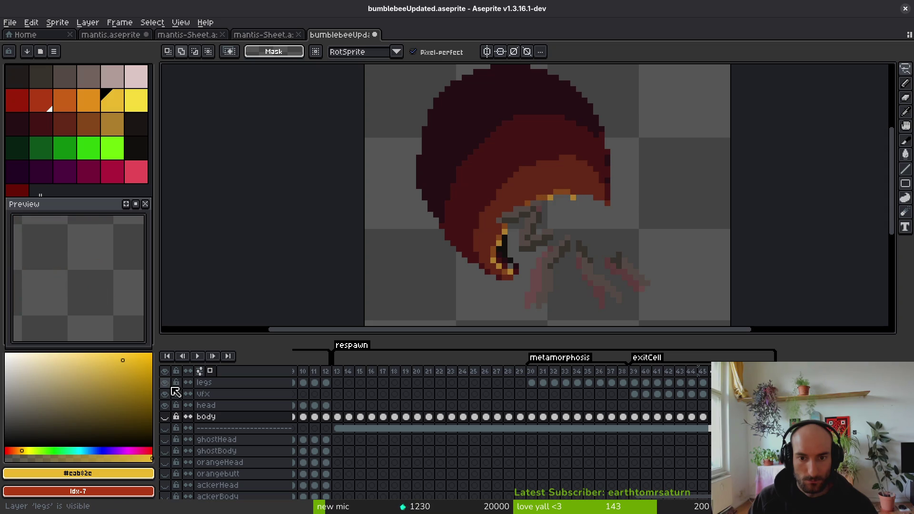
{"action": "key", "text": "i"}
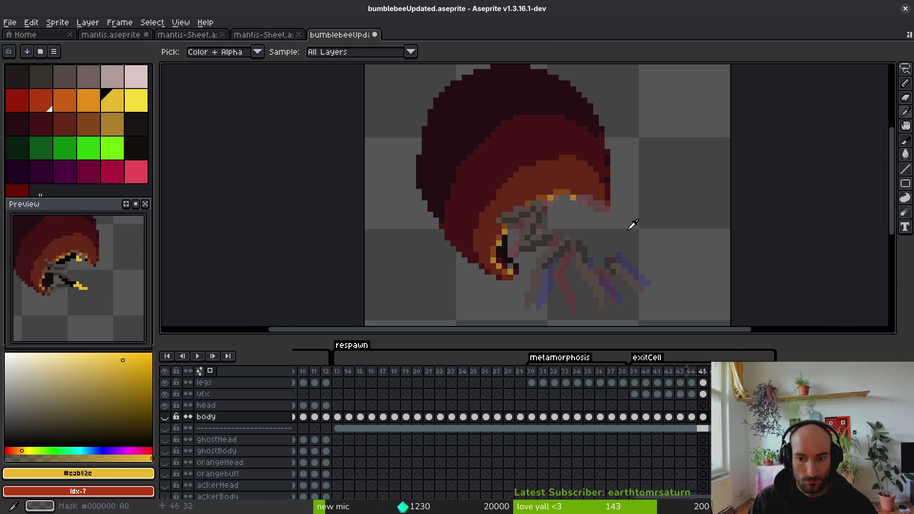
{"action": "scroll", "coordinate": [590, 219], "scroll_direction": "up", "scroll_amount": 5}
Step: Pick the grey leg colour #544d45 and move up to the legs layer
{"action": "left_click", "coordinate": [531, 222]}
{"action": "key", "text": "f"}
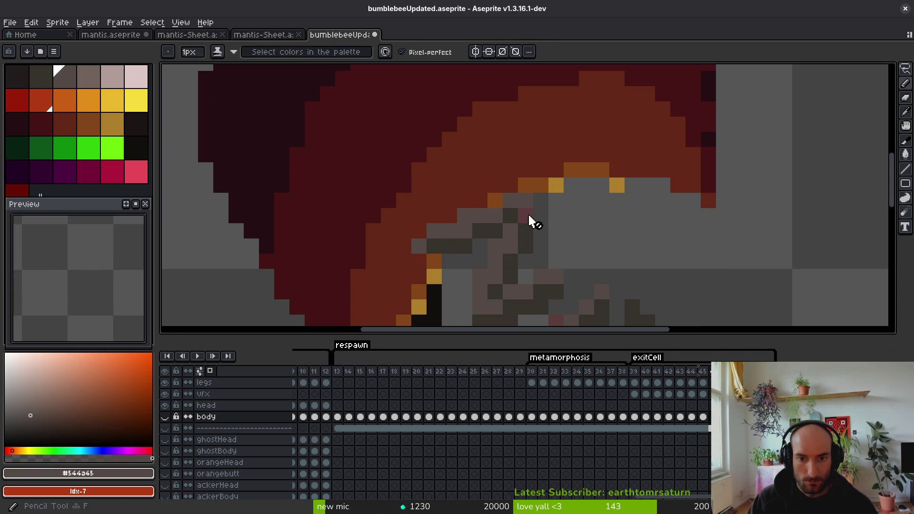
{"action": "key", "text": "Up"}
{"action": "key", "text": "Up"}
{"action": "key", "text": "Up"}
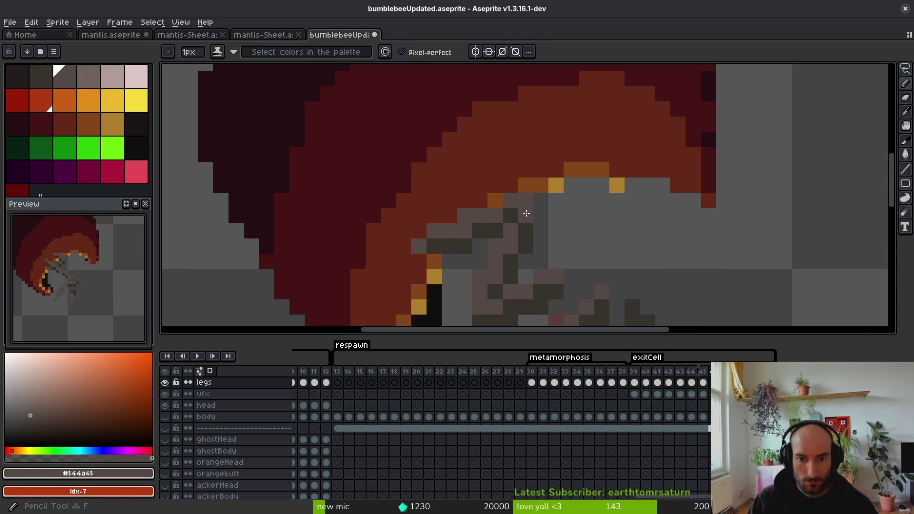
{"action": "scroll", "coordinate": [577, 216], "scroll_direction": "down", "scroll_amount": 3}
Step: Cut the yellow-and-black eye pixels from the legs layer on frame 44 and paste them onto the body layer
{"action": "key", "text": "i"}
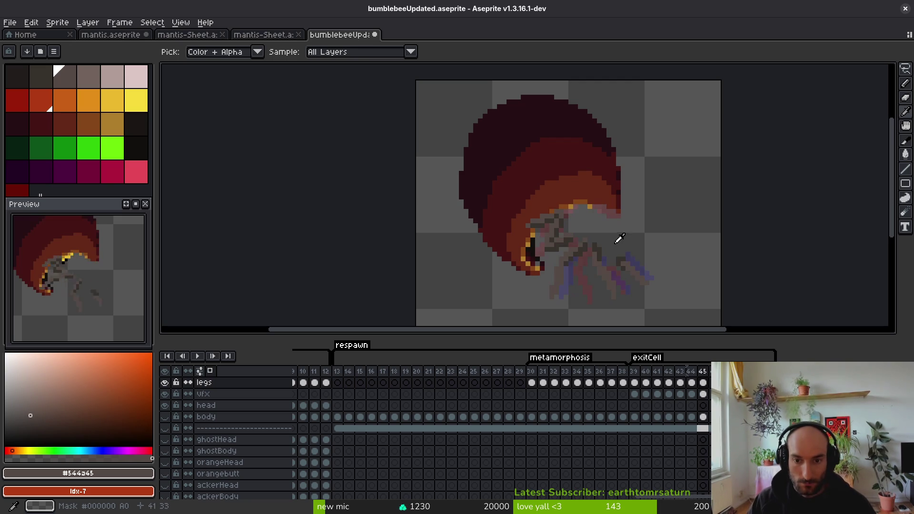
{"action": "scroll", "coordinate": [600, 245], "scroll_direction": "up", "scroll_amount": 4}
{"action": "key", "text": "m"}
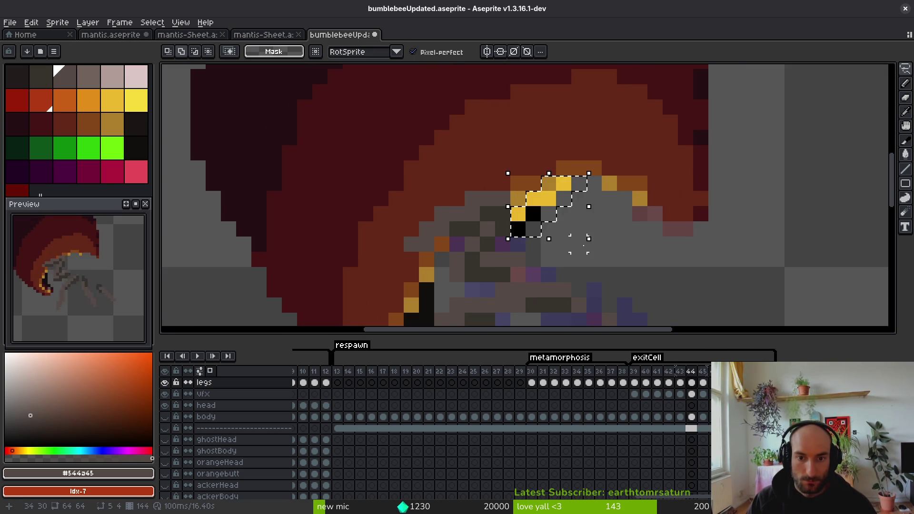
{"action": "key", "text": "i"}
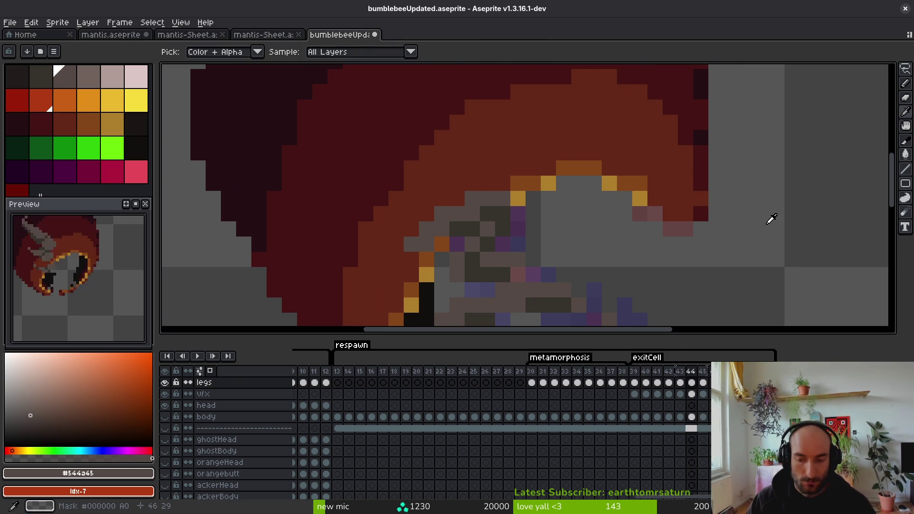
{"action": "key", "text": "Up"}
{"action": "key", "text": "Up"}
{"action": "key", "text": "Down"}
{"action": "key", "text": "Down"}
{"action": "key", "text": "Down"}
{"action": "key", "text": "Down"}
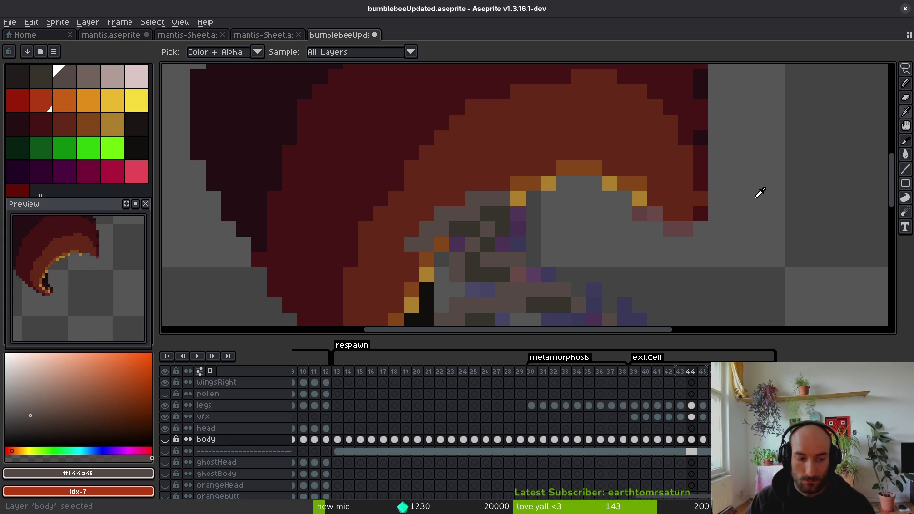
{"action": "key", "text": "m"}
{"action": "scroll", "coordinate": [761, 193], "scroll_direction": "down", "scroll_amount": 2}
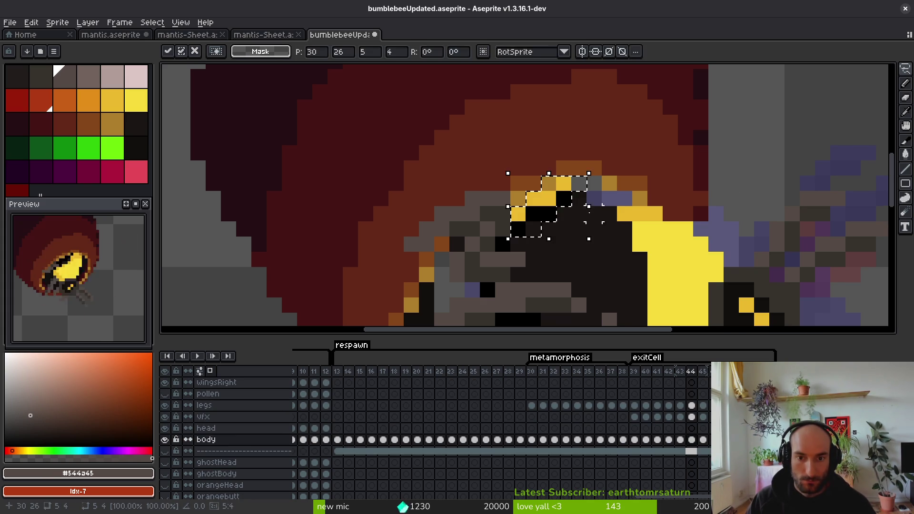
Step: Save the sprite and advance to frame 45
{"action": "key", "text": "ctrl+s"}
{"action": "scroll", "coordinate": [590, 230], "scroll_direction": "down", "scroll_amount": 1}
{"action": "scroll", "coordinate": [590, 230], "scroll_direction": "down", "scroll_amount": 1}
{"action": "key", "text": "Right"}
{"action": "key", "text": "i"}
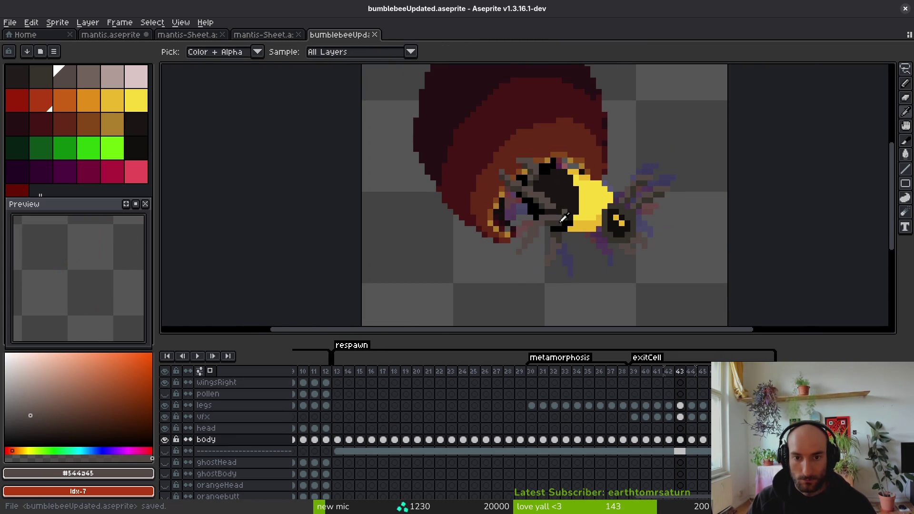
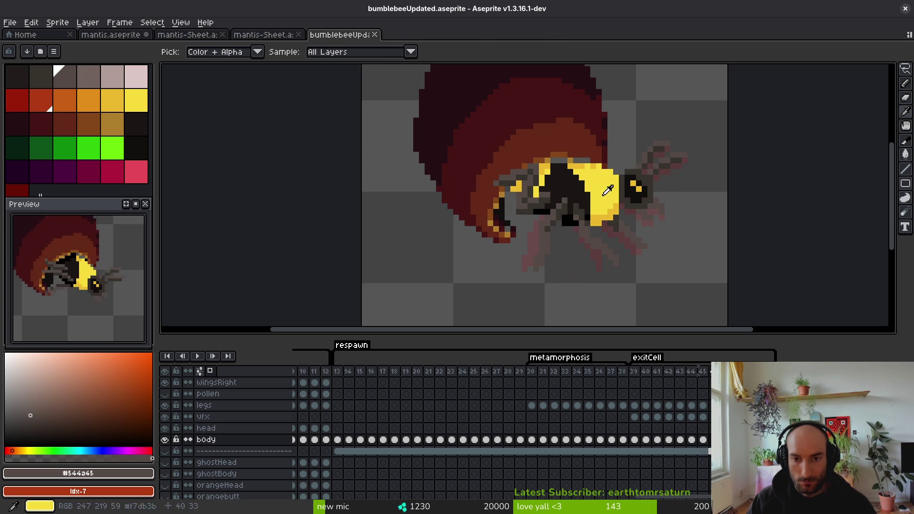
Step: Lasso part of the bee's body and nudge it slightly up and to the right
{"action": "key", "text": "m"}
{"action": "left_click_drag", "start_coordinate": [717, 138], "coordinate": [566, 149]}
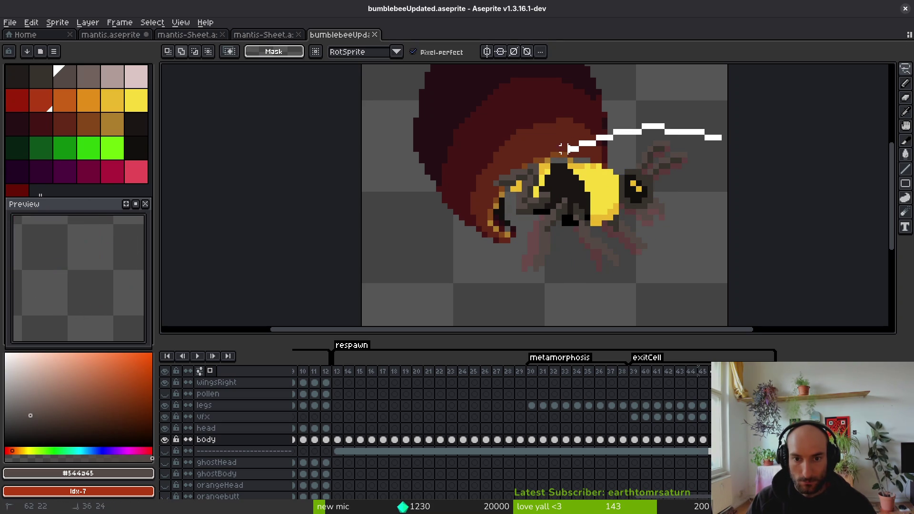
{"action": "left_click_drag", "start_coordinate": [748, 171], "coordinate": [734, 143]}
{"action": "left_click_drag", "start_coordinate": [641, 214], "coordinate": [643, 214]}
{"action": "key", "text": "Return"}
Step: On the vfx layer, pencil out the stray purple pixels along the top of the bee's head
{"action": "scroll", "coordinate": [643, 215], "scroll_direction": "up", "scroll_amount": 6}
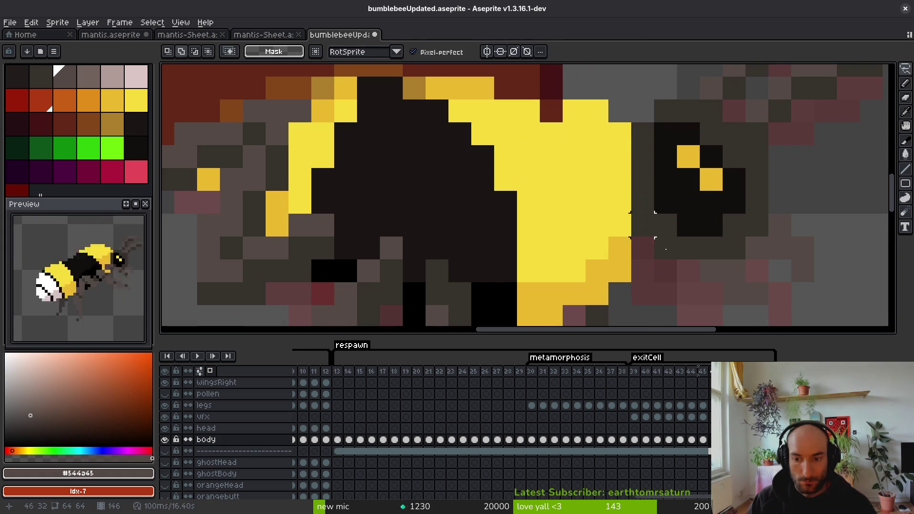
{"action": "key", "text": "Up"}
{"action": "key", "text": "Up"}
{"action": "left_click_drag", "start_coordinate": [412, 88], "coordinate": [465, 190]}
{"action": "key", "text": "b"}
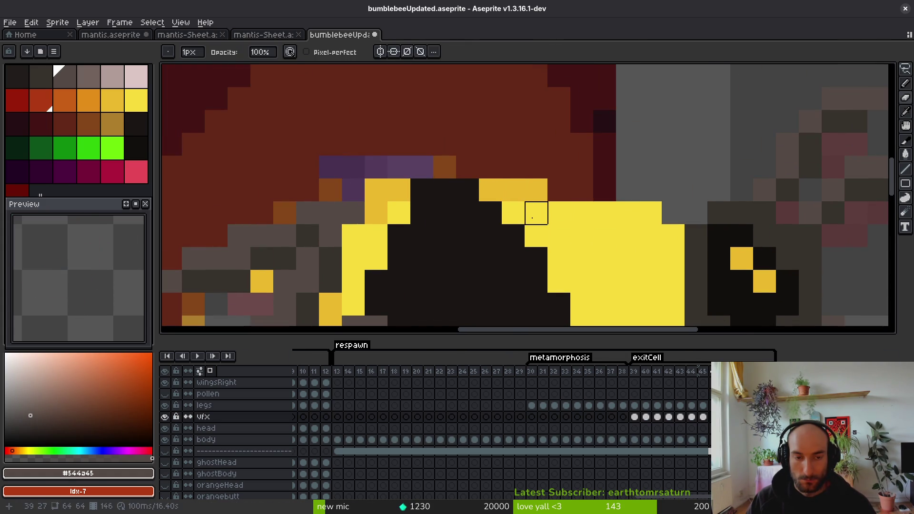
{"action": "left_click_drag", "start_coordinate": [376, 166], "coordinate": [353, 191]}
{"action": "scroll", "coordinate": [651, 213], "scroll_direction": "down", "scroll_amount": 3}
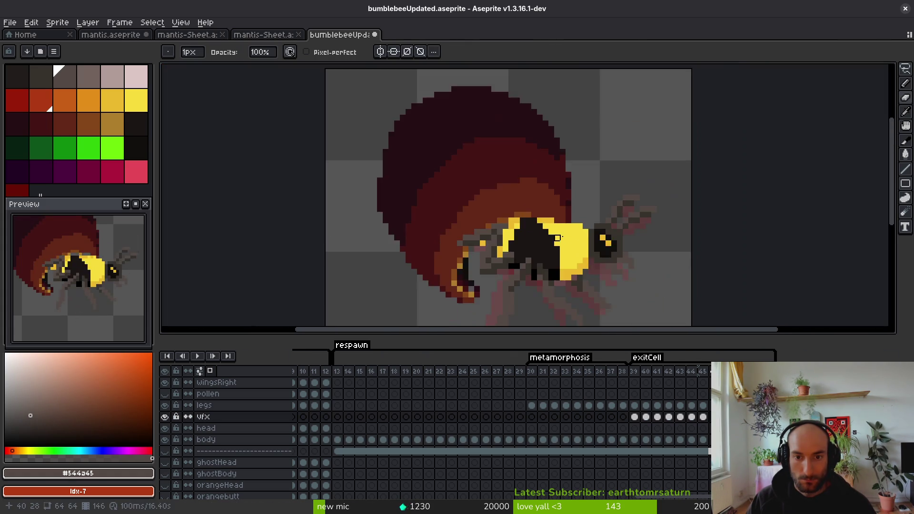
{"action": "scroll", "coordinate": [543, 195], "scroll_direction": "up", "scroll_amount": 2}
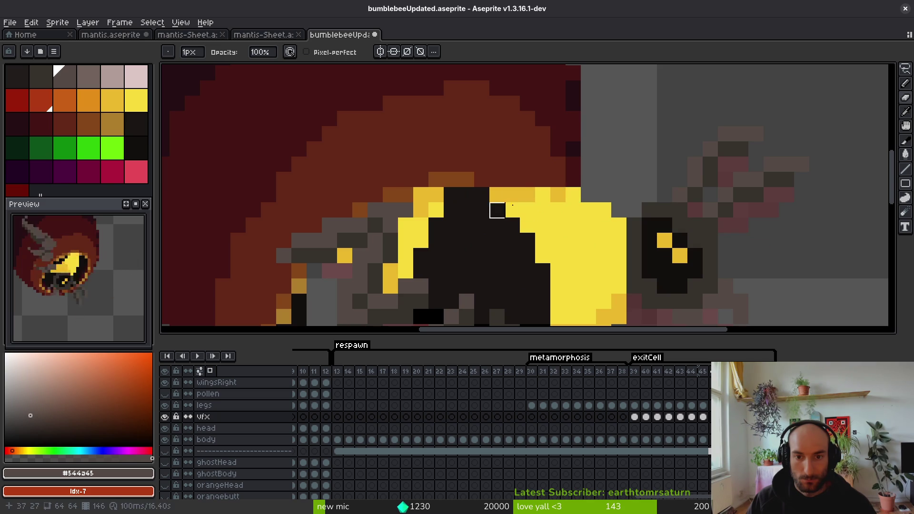
{"action": "scroll", "coordinate": [589, 195], "scroll_direction": "down", "scroll_amount": 4}
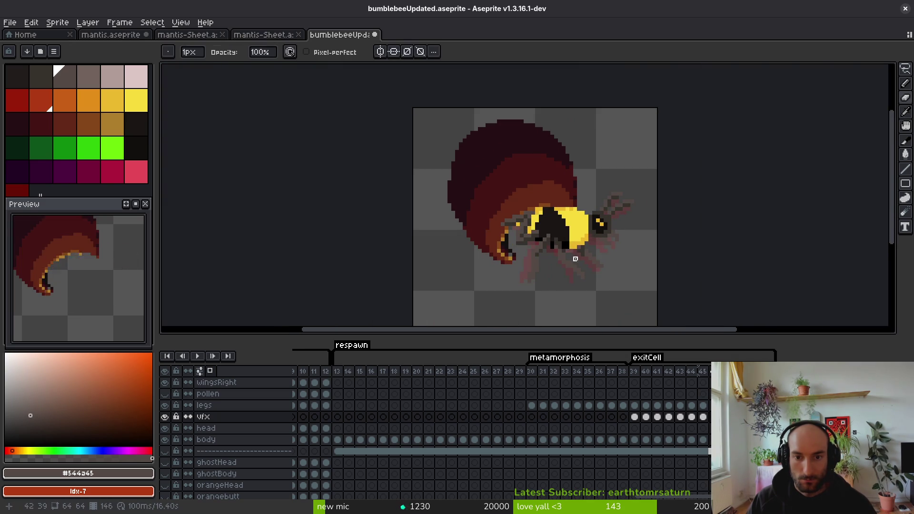
{"action": "key", "text": "b"}
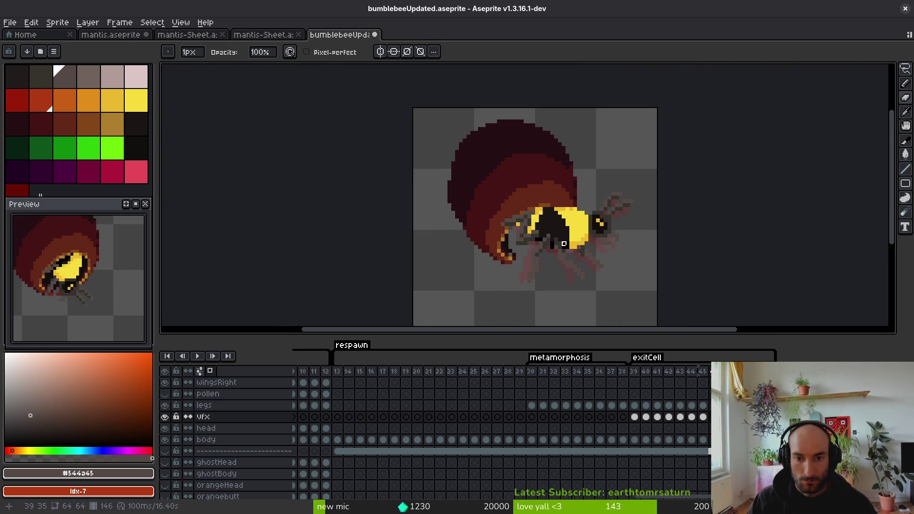
{"action": "scroll", "coordinate": [545, 231], "scroll_direction": "down", "scroll_amount": 1}
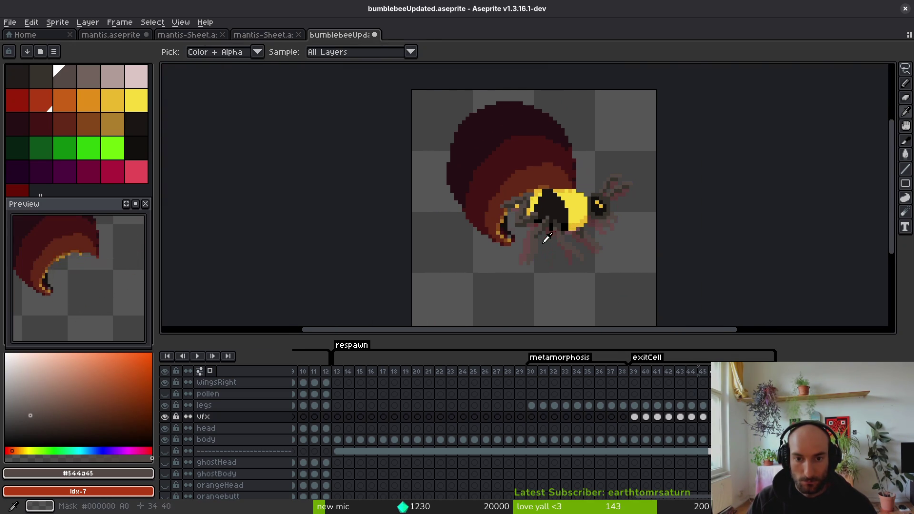
{"action": "scroll", "coordinate": [544, 226], "scroll_direction": "up", "scroll_amount": 3}
Step: Lasso a small patch of leg pixels beside the cocoon and move it
{"action": "key", "text": "shift+w"}
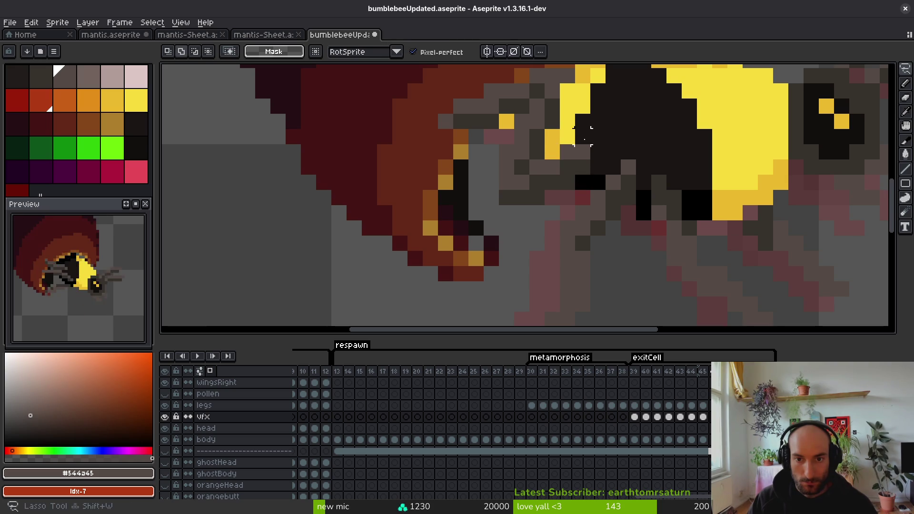
{"action": "mouse_move", "coordinate": [506, 182]}
{"action": "left_mouse_down"}
{"action": "mouse_move", "coordinate": [605, 191]}
{"action": "mouse_move", "coordinate": [506, 186]}
{"action": "left_mouse_up"}
{"action": "left_click", "coordinate": [578, 173]}
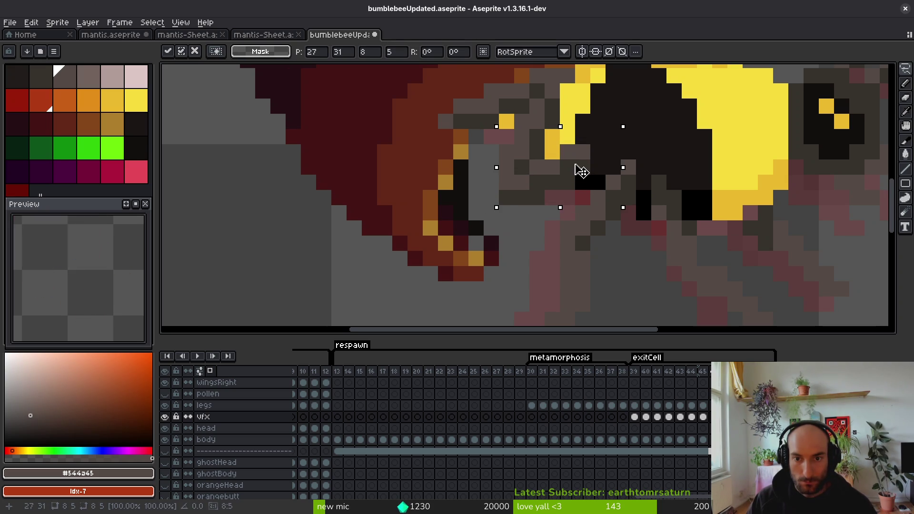
{"action": "key", "text": "Return"}
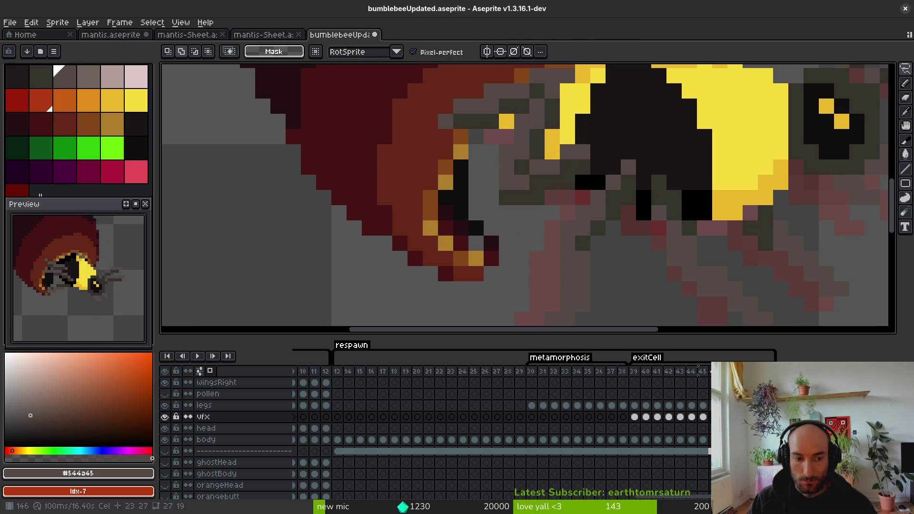
{"action": "key", "text": "Up"}
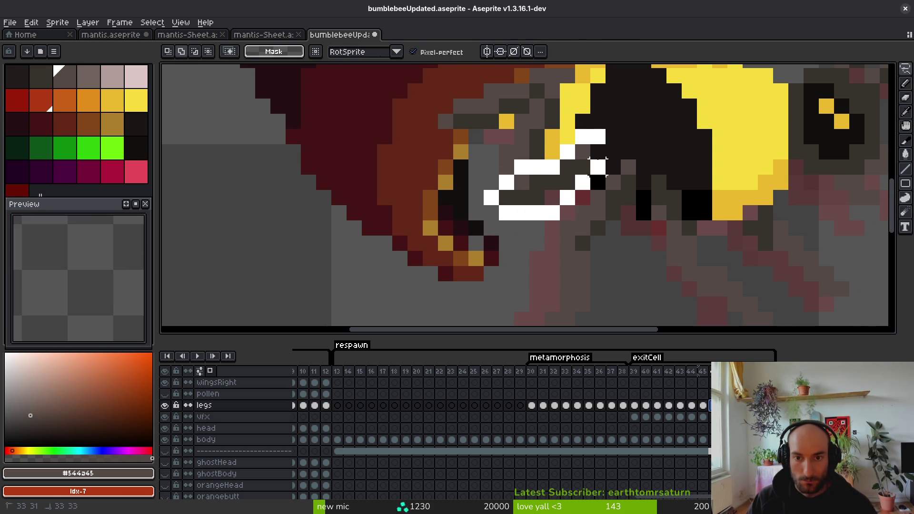
Step: Place the shifted leg pixels and pick the grey #544d45 from the bee
{"action": "left_click_drag", "start_coordinate": [519, 192], "coordinate": [586, 175]}
{"action": "key", "text": "Return"}
{"action": "key", "text": "b"}
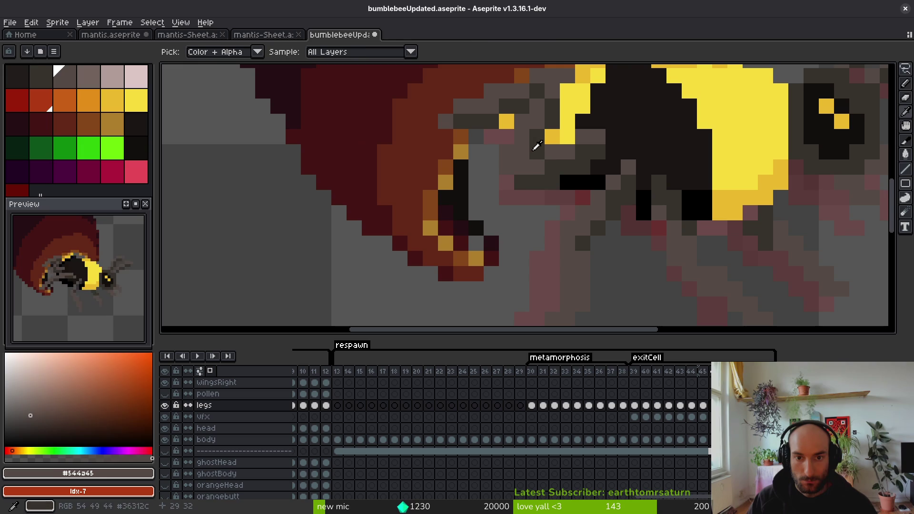
{"action": "left_click", "coordinate": [524, 163], "text": "alt"}
{"action": "scroll", "coordinate": [550, 191], "scroll_direction": "down", "scroll_amount": 3}
{"action": "scroll", "coordinate": [550, 190], "scroll_direction": "up", "scroll_amount": 2}
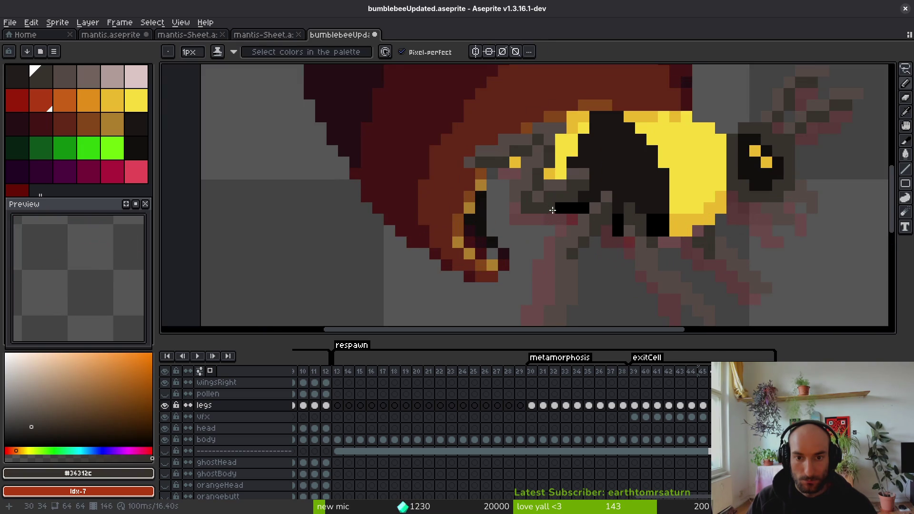
{"action": "left_click", "coordinate": [561, 156], "text": "alt"}
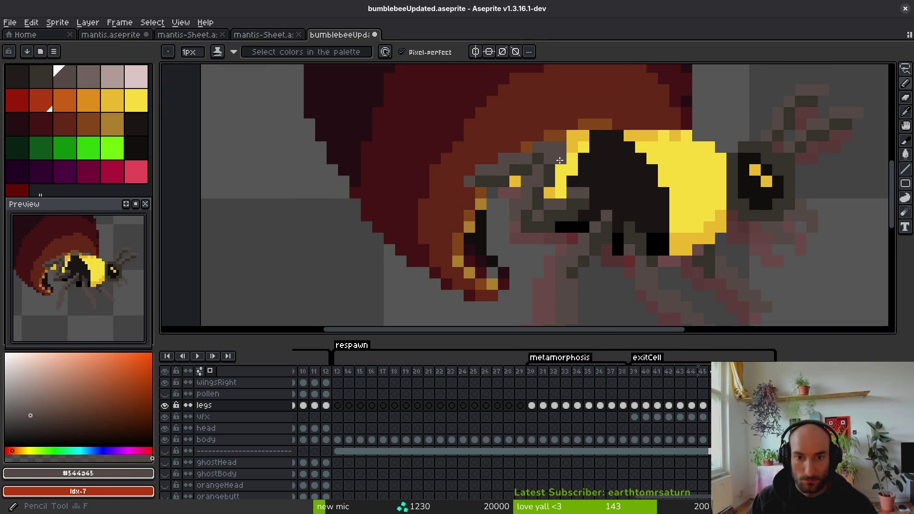
Step: Repaint the stray yellow pixels at the bee's front in dark grey
{"action": "left_click", "coordinate": [550, 177], "text": "alt"}
{"action": "left_click", "coordinate": [556, 183]}
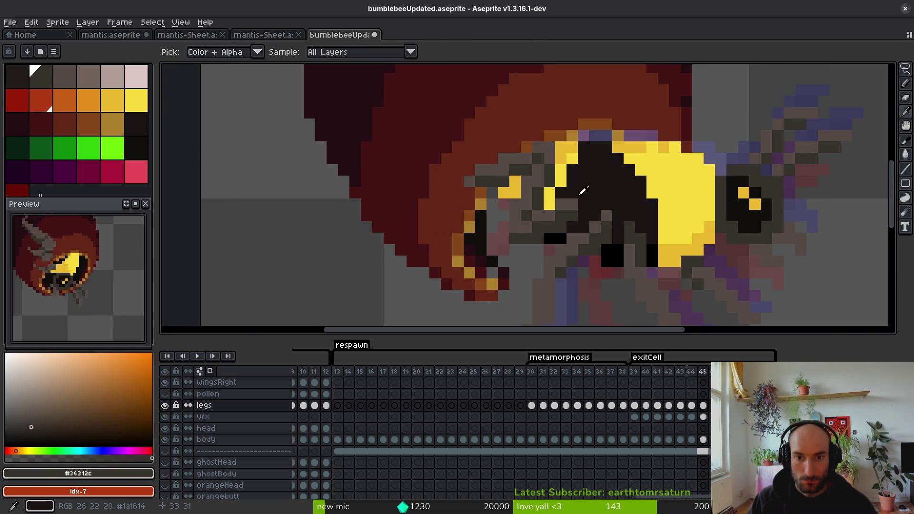
{"action": "left_click", "coordinate": [558, 192]}
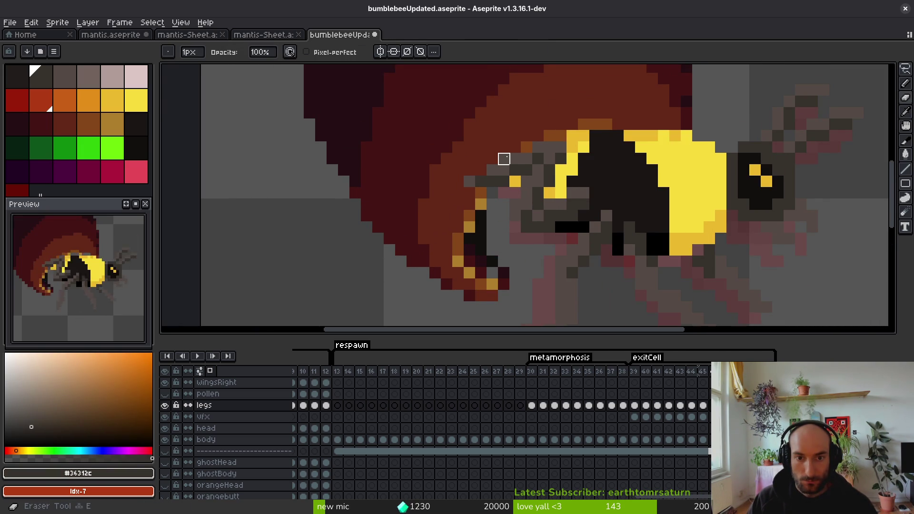
{"action": "left_click", "coordinate": [501, 161], "text": "alt"}
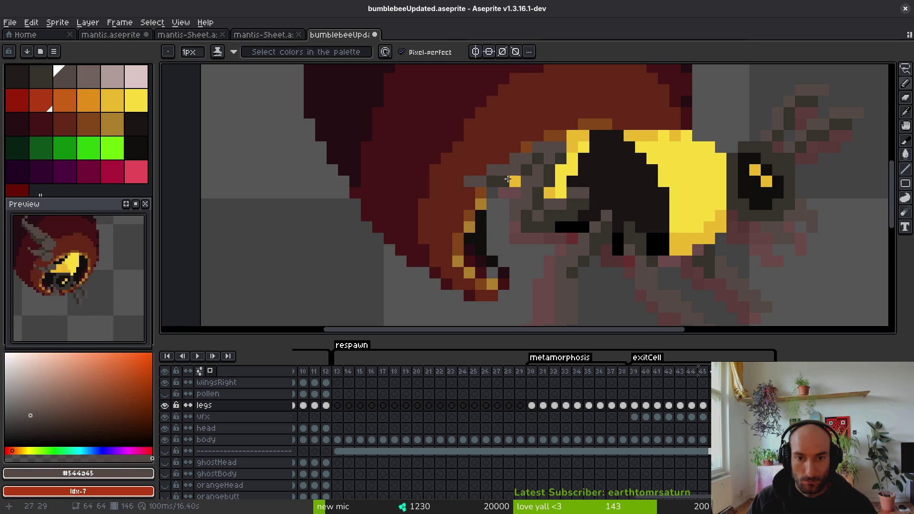
{"action": "scroll", "coordinate": [515, 170], "scroll_direction": "down", "scroll_amount": 3}
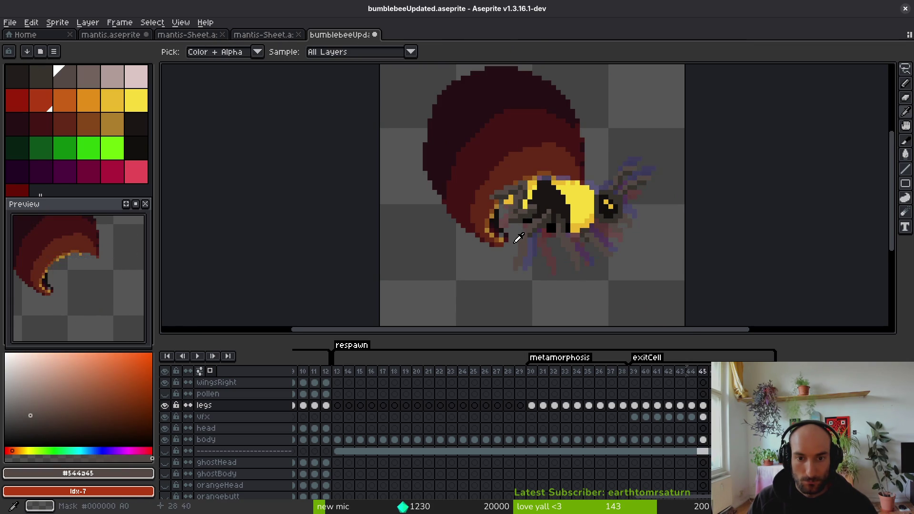
{"action": "scroll", "coordinate": [564, 228], "scroll_direction": "up", "scroll_amount": 3}
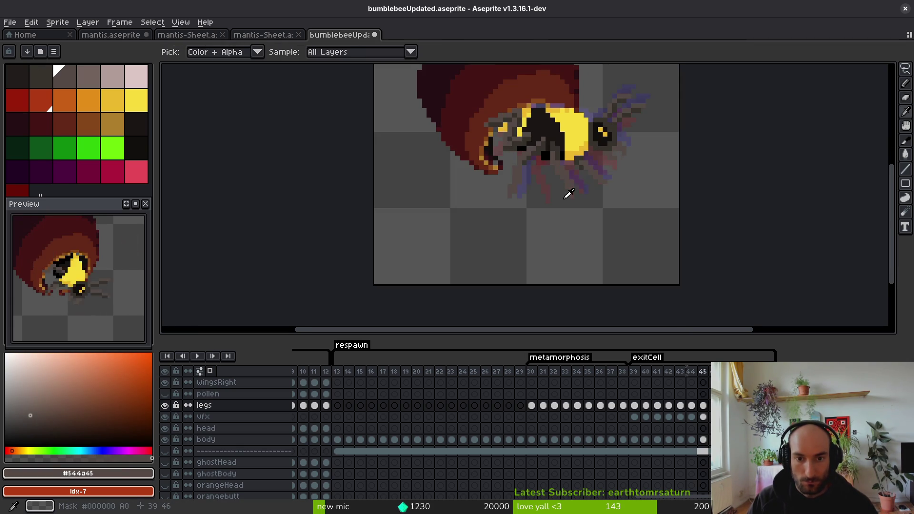
Step: Select a 4x4 block of leg pixels, shift it three pixels right, then deselect and save
{"action": "key", "text": "m"}
{"action": "left_click_drag", "start_coordinate": [493, 194], "coordinate": [450, 238]}
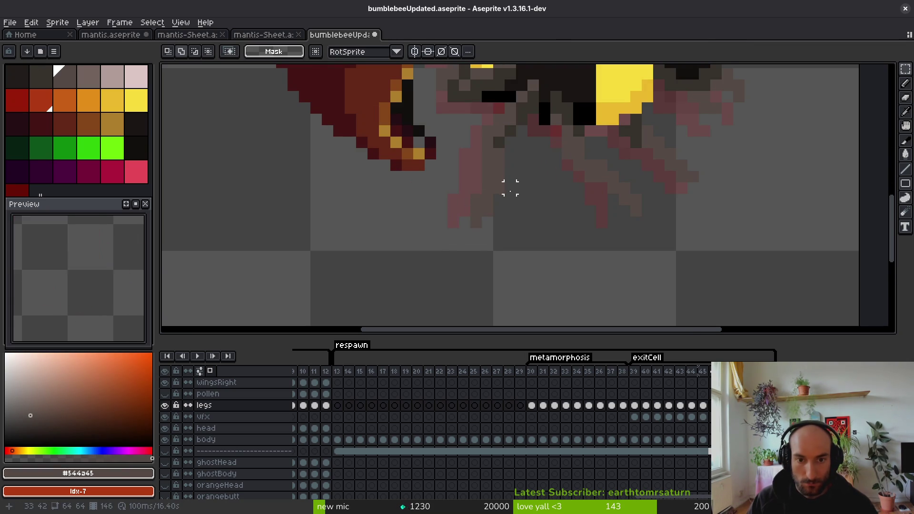
{"action": "left_click_drag", "start_coordinate": [481, 195], "coordinate": [526, 238]}
{"action": "key", "text": "ctrl+d"}
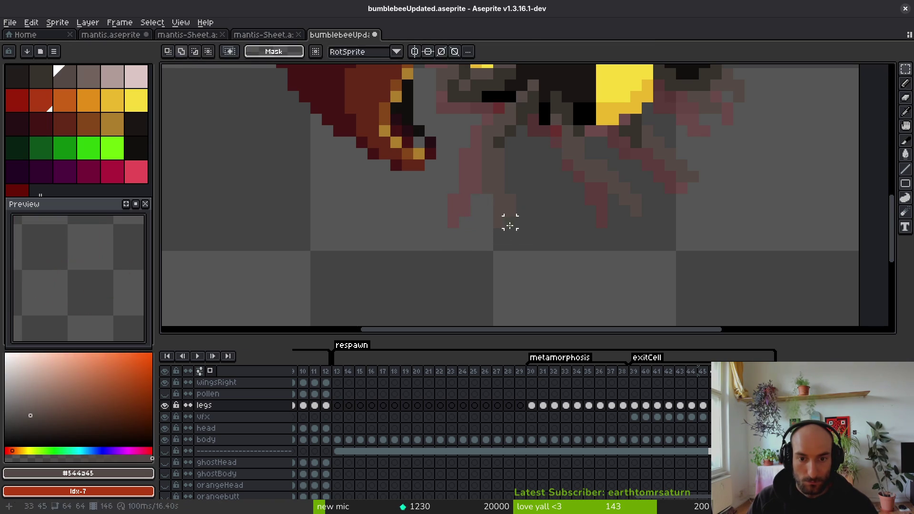
{"action": "key", "text": "e"}
{"action": "scroll", "coordinate": [556, 222], "scroll_direction": "down", "scroll_amount": 3}
{"action": "key", "text": "ctrl+s"}
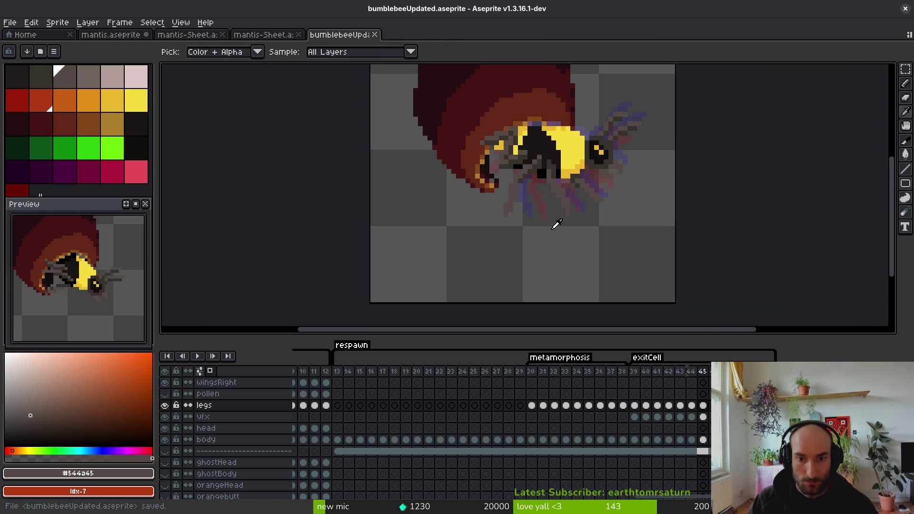
{"action": "scroll", "coordinate": [571, 212], "scroll_direction": "up", "scroll_amount": 4}
Step: Delete a 3x3 block of pixels below the legs and select a single leg pixel
{"action": "key", "text": "m"}
{"action": "left_click_drag", "start_coordinate": [548, 189], "coordinate": [594, 235]}
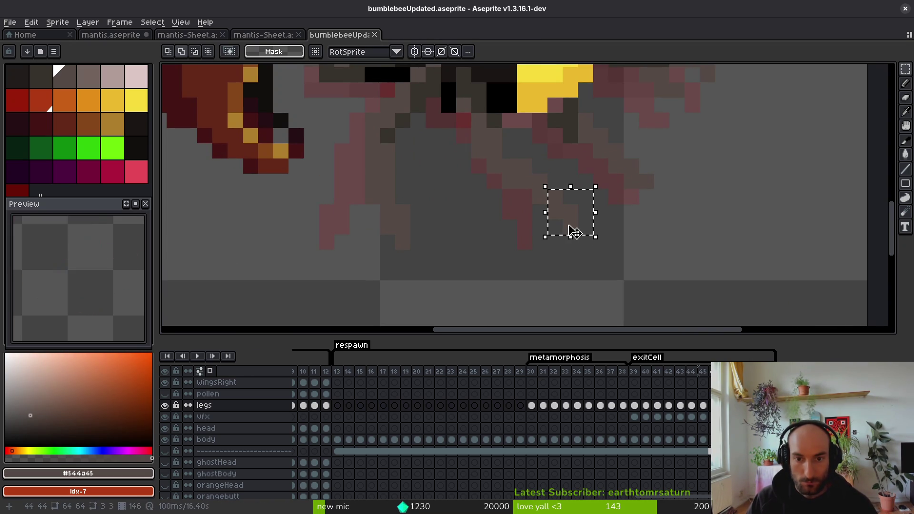
{"action": "key", "text": "Delete"}
{"action": "key", "text": "ctrl+d"}
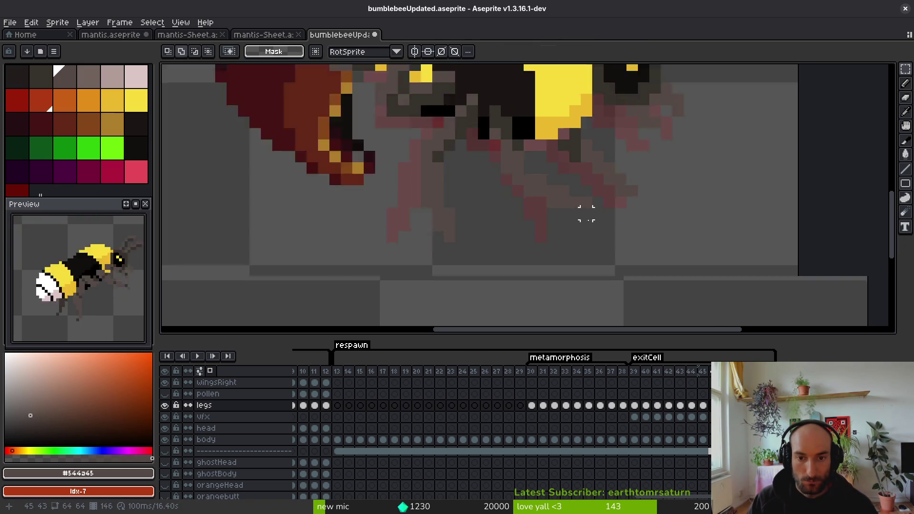
{"action": "key", "text": "i"}
{"action": "key", "text": "m"}
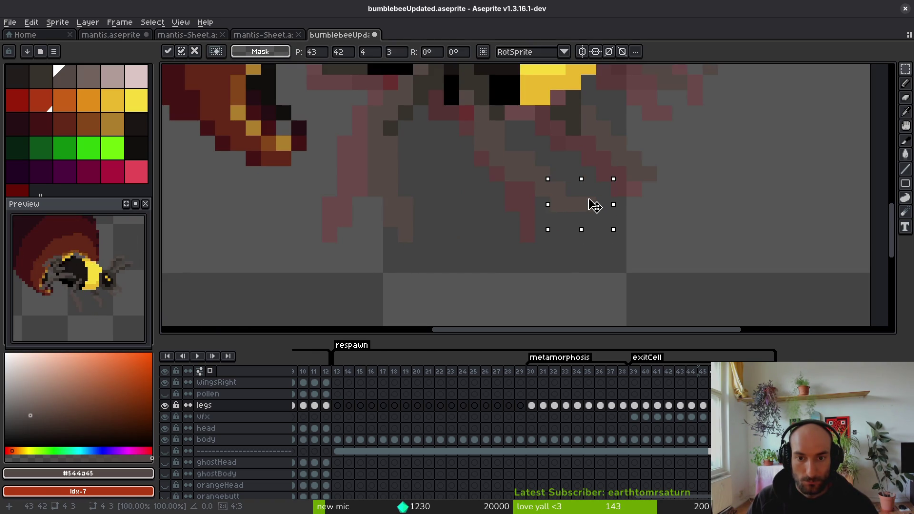
{"action": "left_click", "coordinate": [589, 204]}
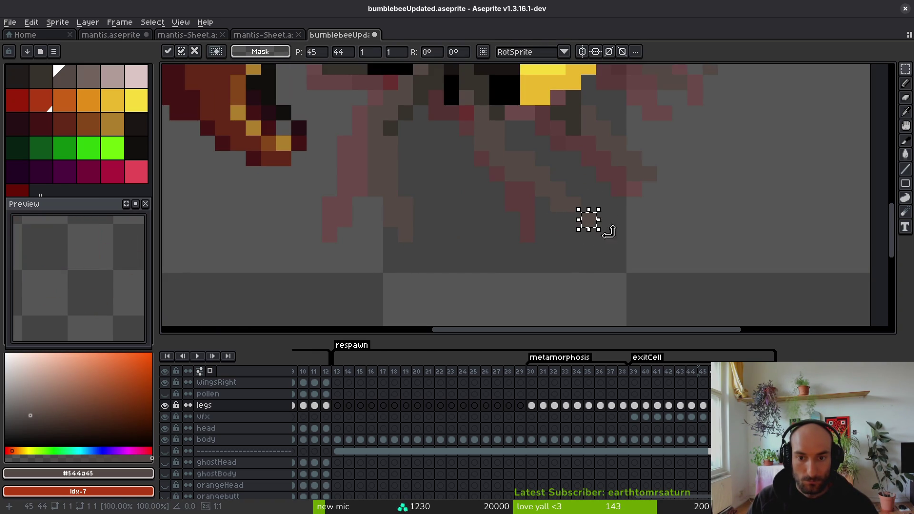
Step: Select a small block of leg pixels and nudge it left into place
{"action": "scroll", "coordinate": [609, 232], "scroll_direction": "down", "scroll_amount": 4}
{"action": "key", "text": "i"}
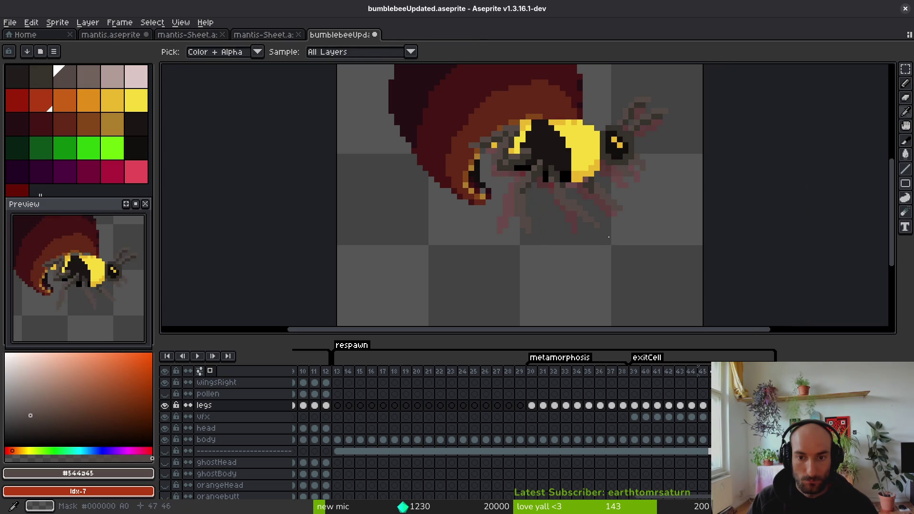
{"action": "key", "text": "b"}
{"action": "scroll", "coordinate": [609, 237], "scroll_direction": "up", "scroll_amount": 4}
{"action": "key", "text": "alt+f"}
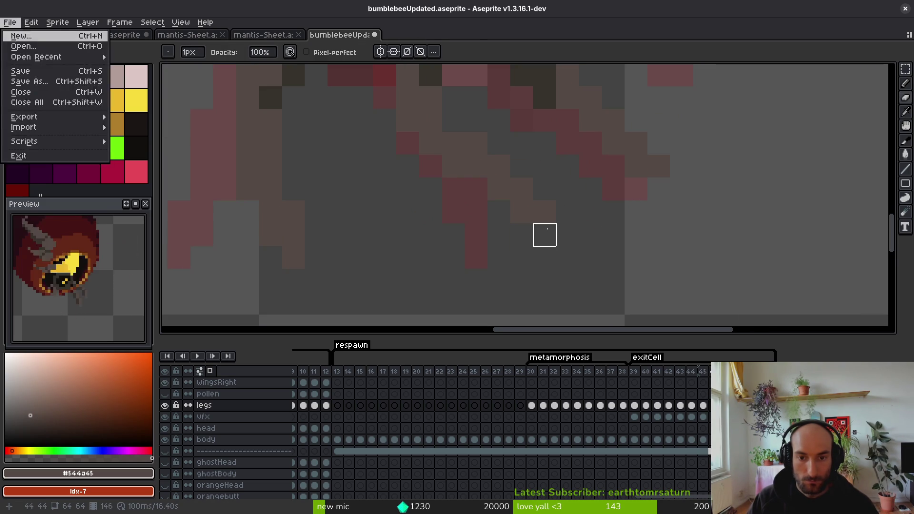
{"action": "key", "text": "Escape"}
{"action": "key", "text": "b"}
{"action": "scroll", "coordinate": [602, 266], "scroll_direction": "down", "scroll_amount": 4}
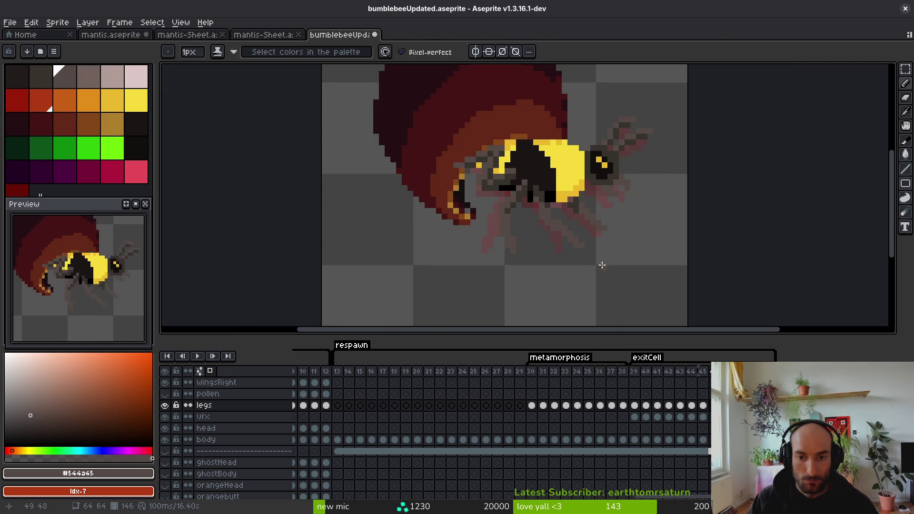
{"action": "scroll", "coordinate": [607, 247], "scroll_direction": "up", "scroll_amount": 4}
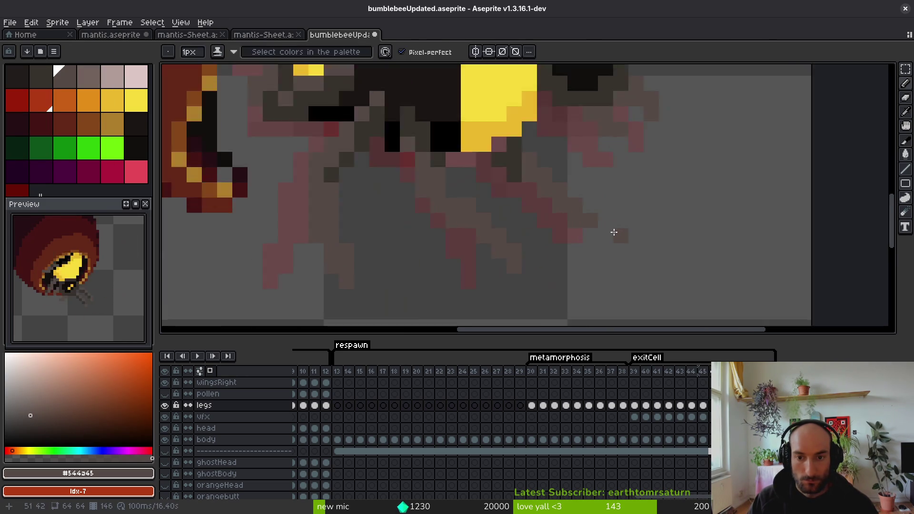
{"action": "key", "text": "m"}
{"action": "left_click_drag", "start_coordinate": [520, 164], "coordinate": [606, 260]}
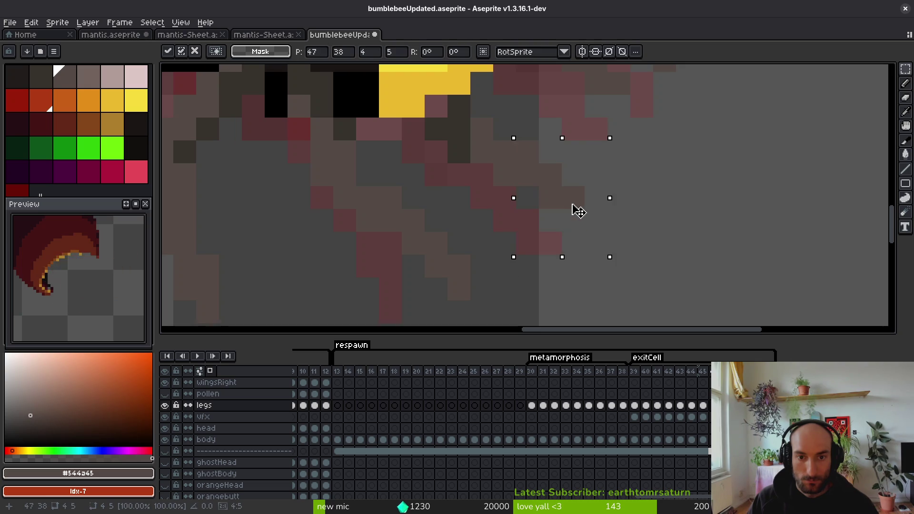
{"action": "mouse_move", "coordinate": [562, 188]}
{"action": "left_mouse_down"}
{"action": "mouse_move", "coordinate": [598, 205]}
{"action": "mouse_move", "coordinate": [555, 187]}
{"action": "left_mouse_up"}
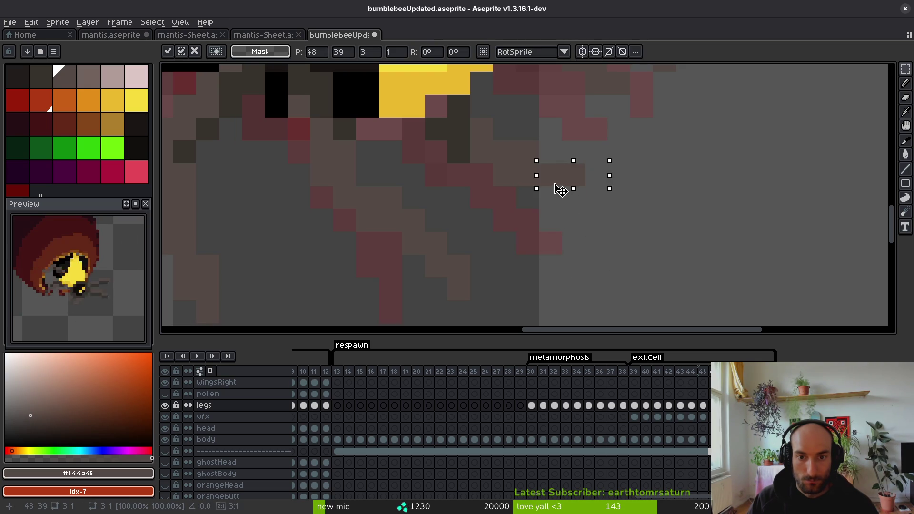
{"action": "key", "text": "f"}
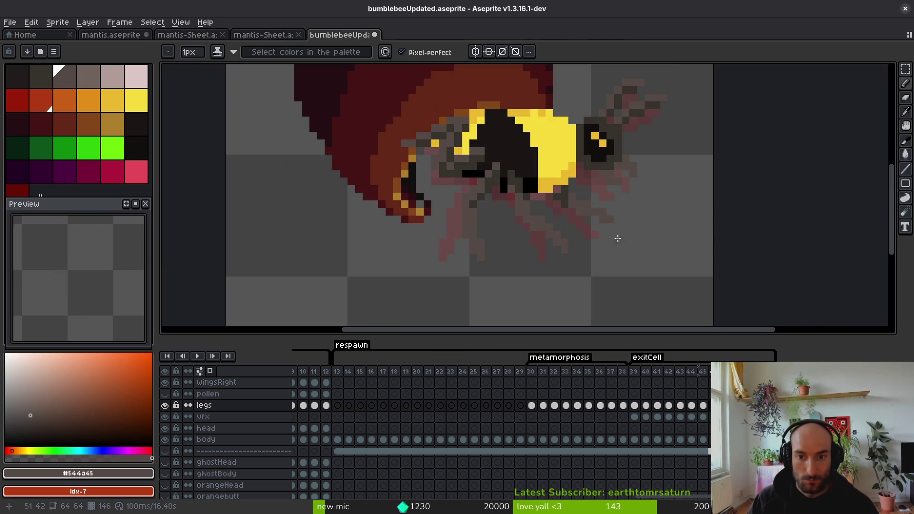
Step: Shift another block of leg pixels one pixel left and save the bumblebee file
{"action": "scroll", "coordinate": [616, 236], "scroll_direction": "down", "scroll_amount": 3}
{"action": "scroll", "coordinate": [528, 187], "scroll_direction": "up", "scroll_amount": 3}
{"action": "scroll", "coordinate": [528, 187], "scroll_direction": "up", "scroll_amount": 2}
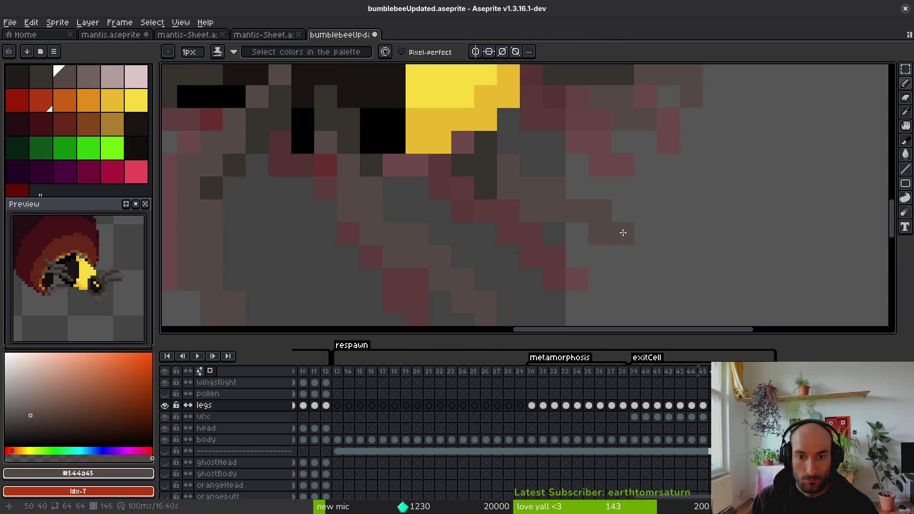
{"action": "scroll", "coordinate": [622, 230], "scroll_direction": "up", "scroll_amount": 1}
{"action": "key", "text": "m"}
{"action": "left_click_drag", "start_coordinate": [632, 233], "coordinate": [599, 220]}
{"action": "scroll", "coordinate": [619, 241], "scroll_direction": "down", "scroll_amount": 2}
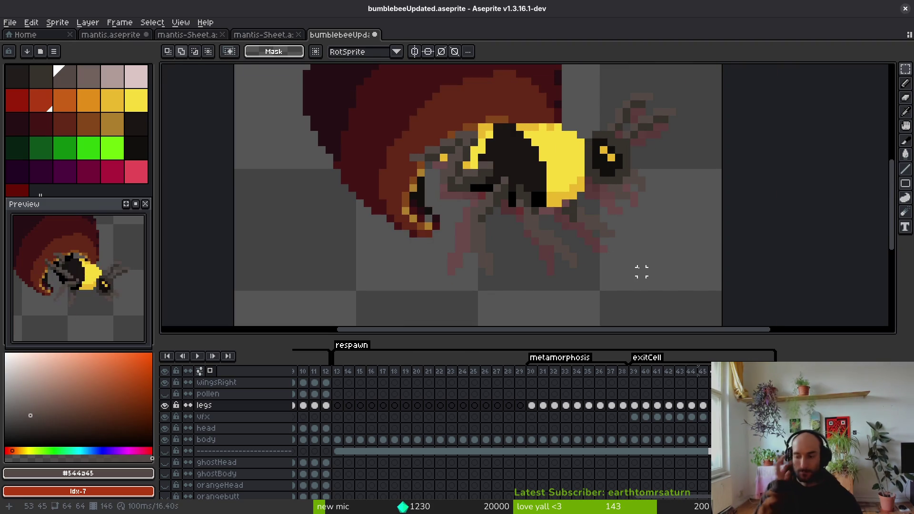
{"action": "scroll", "coordinate": [629, 270], "scroll_direction": "down", "scroll_amount": 2}
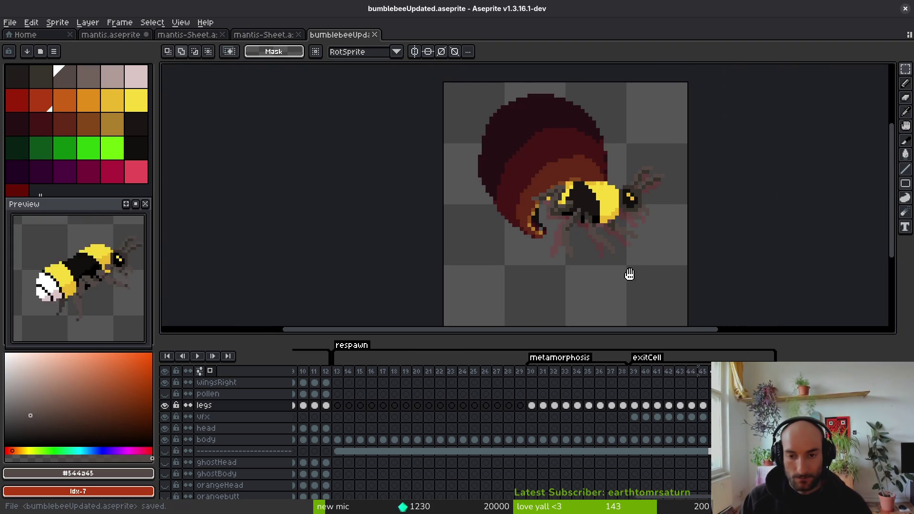
{"action": "key", "text": "ctrl+s"}
Step: Select a 9x13 block of the bee's legs, then clear the selection
{"action": "key", "text": "m"}
{"action": "scroll", "coordinate": [596, 215], "scroll_direction": "up", "scroll_amount": 4}
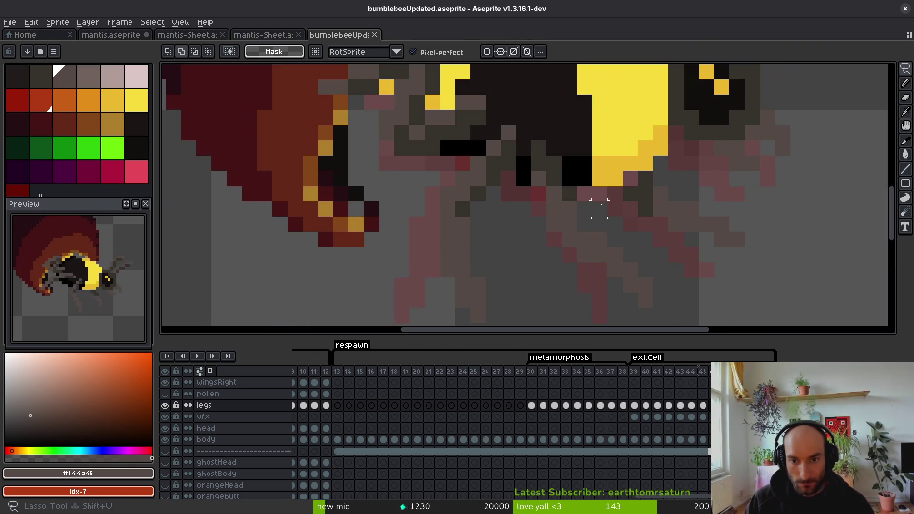
{"action": "mouse_move", "coordinate": [554, 133]}
{"action": "left_mouse_down"}
{"action": "mouse_move", "coordinate": [545, 257]}
{"action": "mouse_move", "coordinate": [681, 321]}
{"action": "left_mouse_up"}
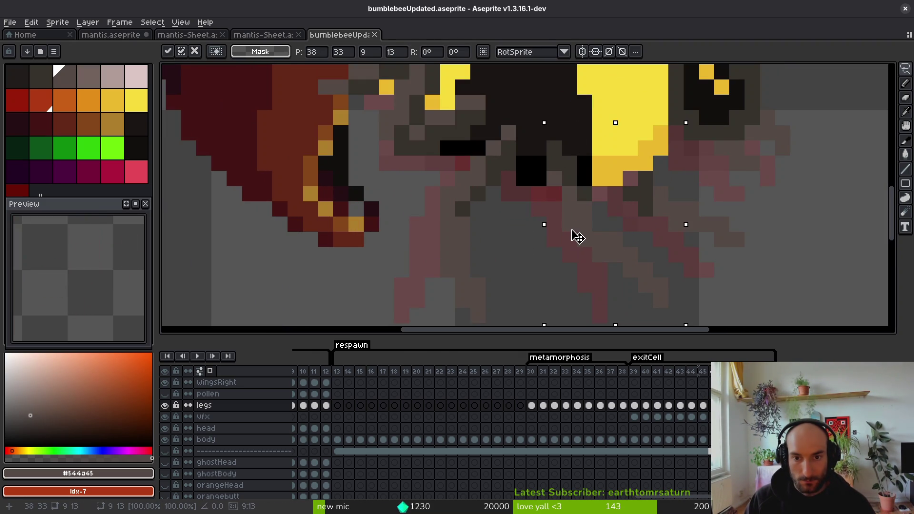
{"action": "key", "text": "ctrl+d"}
{"action": "scroll", "coordinate": [578, 234], "scroll_direction": "down", "scroll_amount": 3}
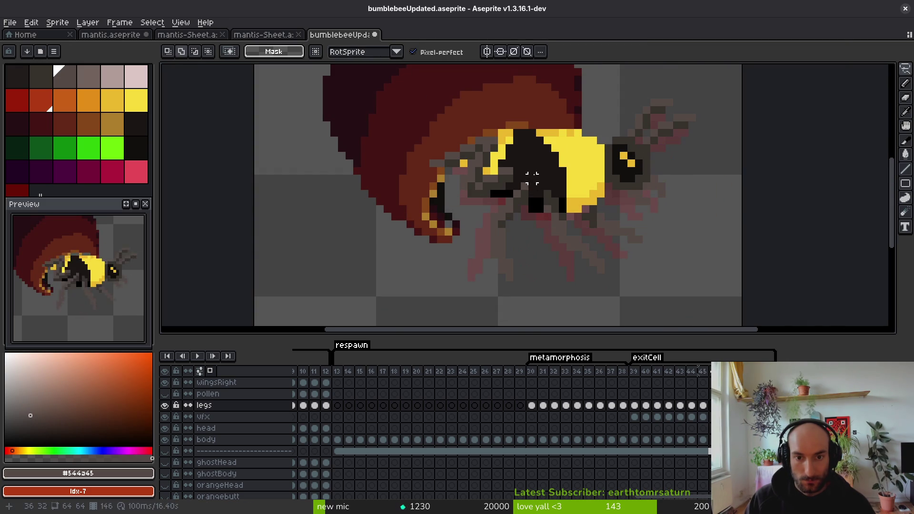
Step: Compare the legs with frame 45 and lasso a single leg strand under the body
{"action": "mouse_move", "coordinate": [509, 192]}
{"action": "left_mouse_down"}
{"action": "mouse_move", "coordinate": [504, 283]}
{"action": "mouse_move", "coordinate": [514, 244]}
{"action": "left_mouse_up"}
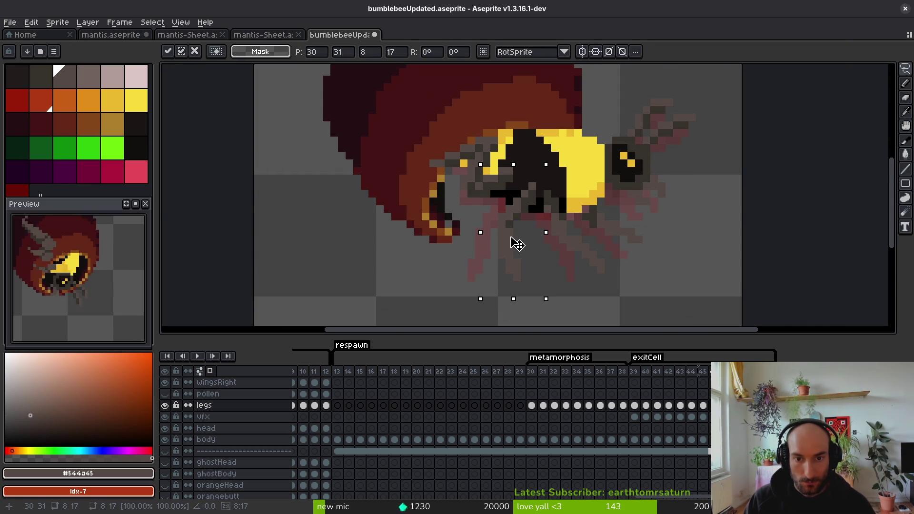
{"action": "key", "text": "Return"}
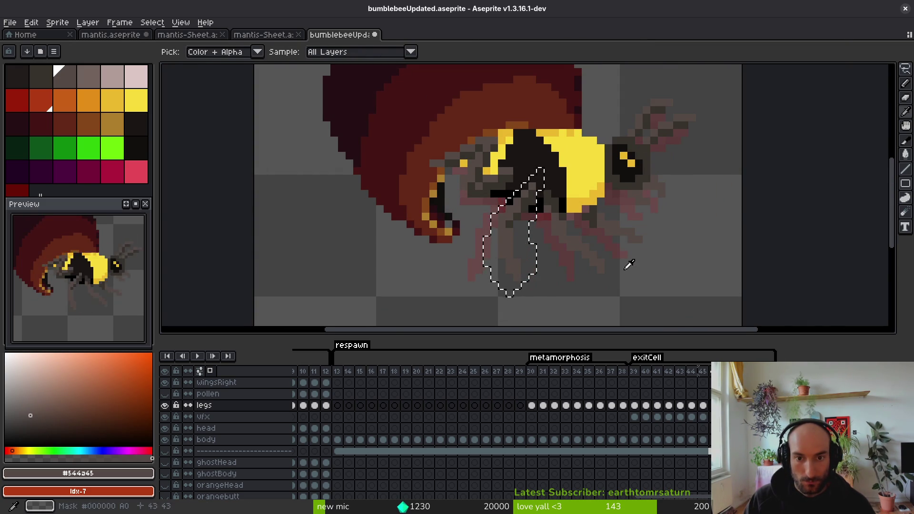
{"action": "key", "text": "End"}
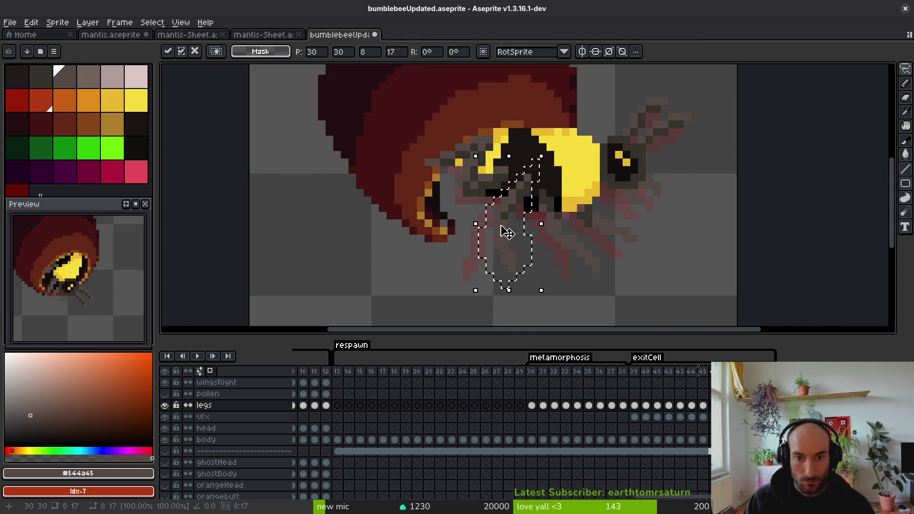
{"action": "key", "text": "ctrl+d"}
{"action": "key", "text": "m"}
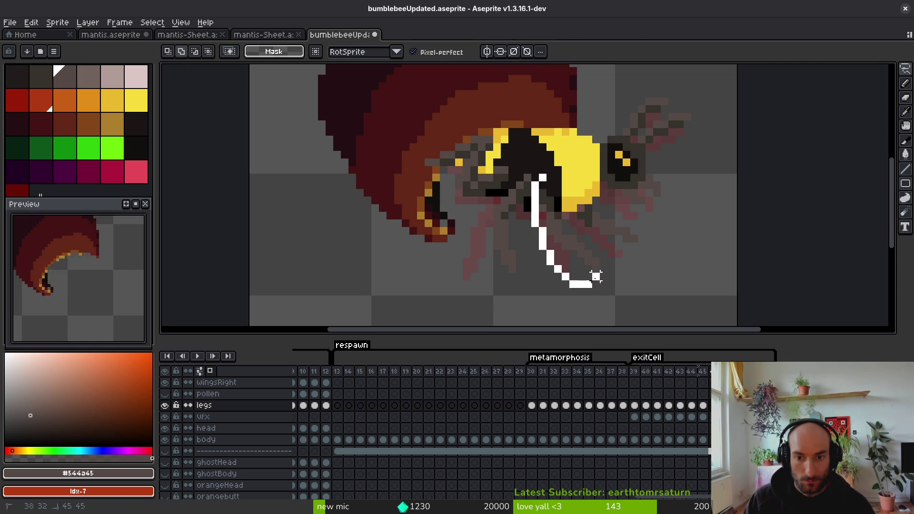
{"action": "left_click_drag", "start_coordinate": [595, 277], "coordinate": [572, 241]}
{"action": "key", "text": "ctrl+d"}
{"action": "scroll", "coordinate": [619, 220], "scroll_direction": "up", "scroll_amount": 2}
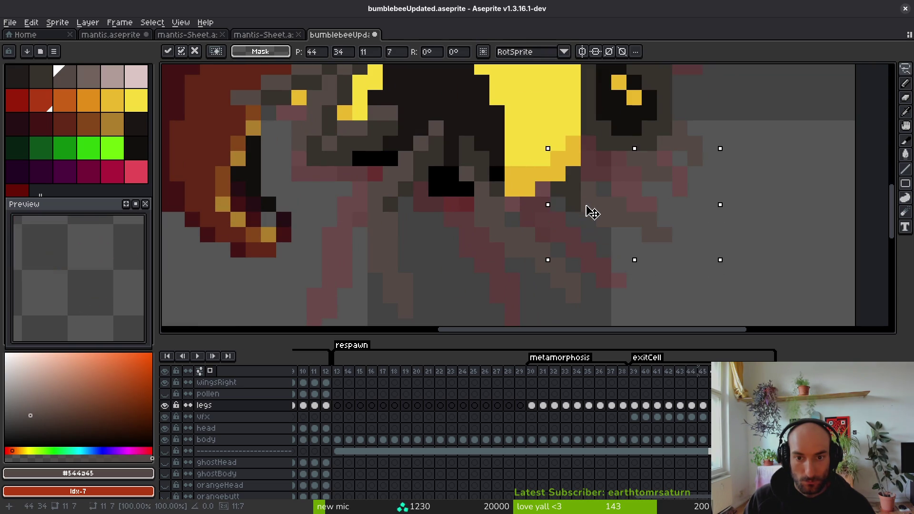
{"action": "scroll", "coordinate": [598, 252], "scroll_direction": "down", "scroll_amount": 3}
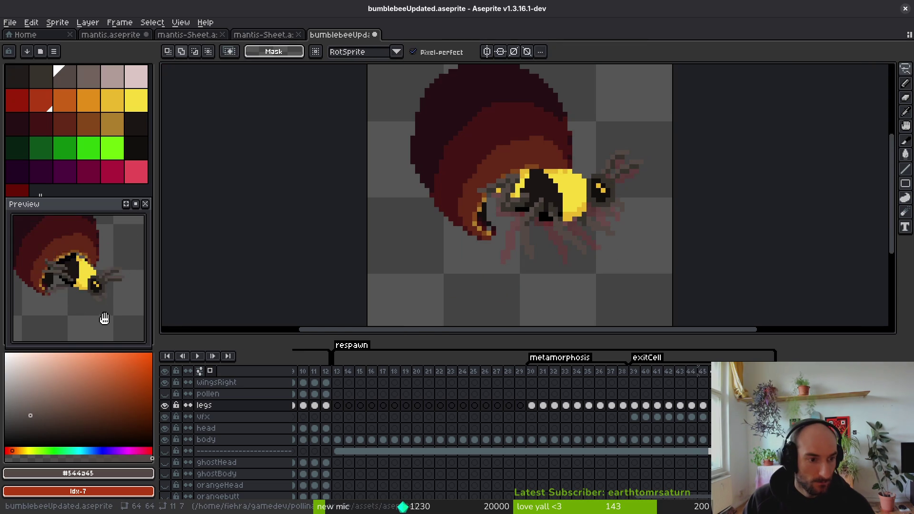
Step: Sample the bee's body yellow, then the grey leg colour #544d45
{"action": "scroll", "coordinate": [93, 311], "scroll_direction": "down", "scroll_amount": 2}
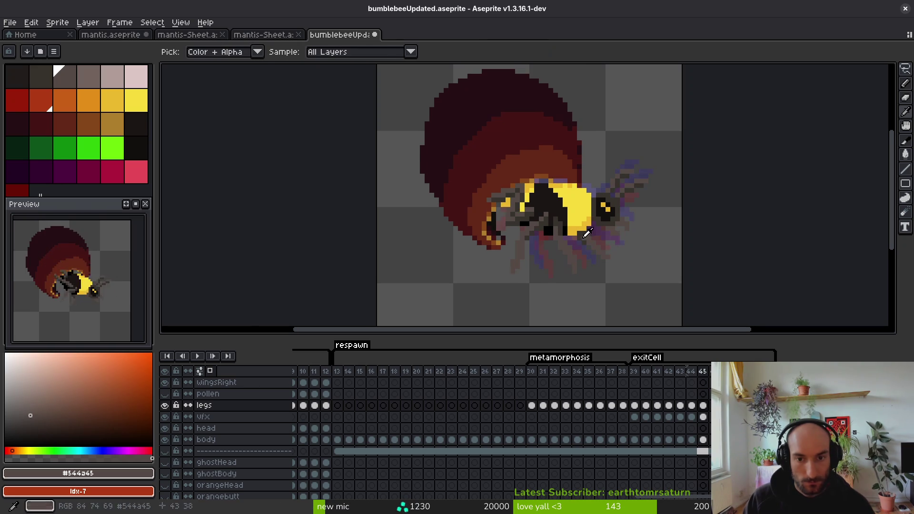
{"action": "scroll", "coordinate": [545, 206], "scroll_direction": "up", "scroll_amount": 1}
{"action": "key", "text": "f"}
{"action": "left_click", "coordinate": [536, 202], "text": "alt"}
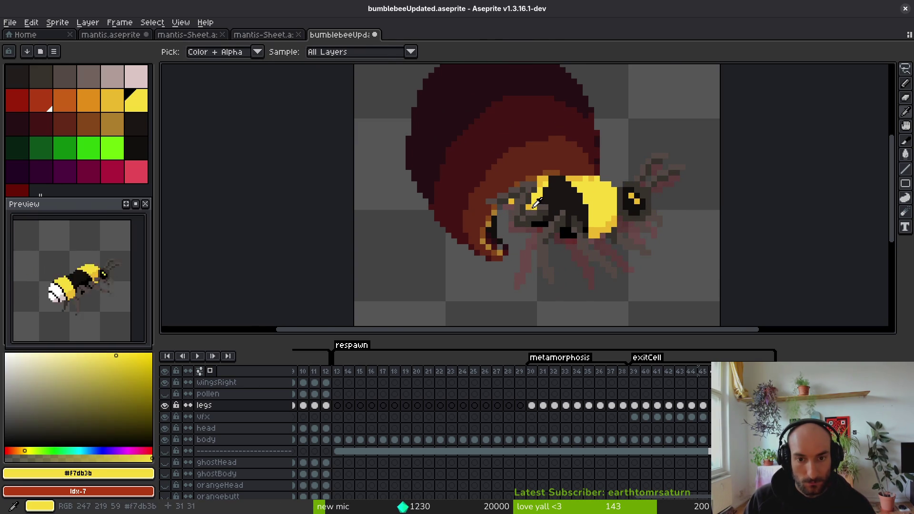
{"action": "scroll", "coordinate": [497, 200], "scroll_direction": "up", "scroll_amount": 3}
{"action": "scroll", "coordinate": [586, 219], "scroll_direction": "down", "scroll_amount": 5}
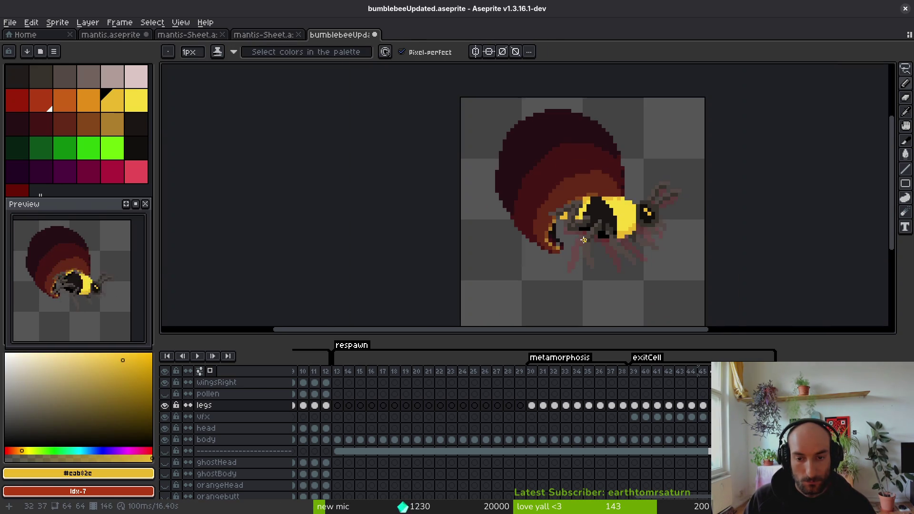
{"action": "scroll", "coordinate": [544, 187], "scroll_direction": "up", "scroll_amount": 4}
{"action": "scroll", "coordinate": [562, 224], "scroll_direction": "down", "scroll_amount": 5}
{"action": "key", "text": "alt"}
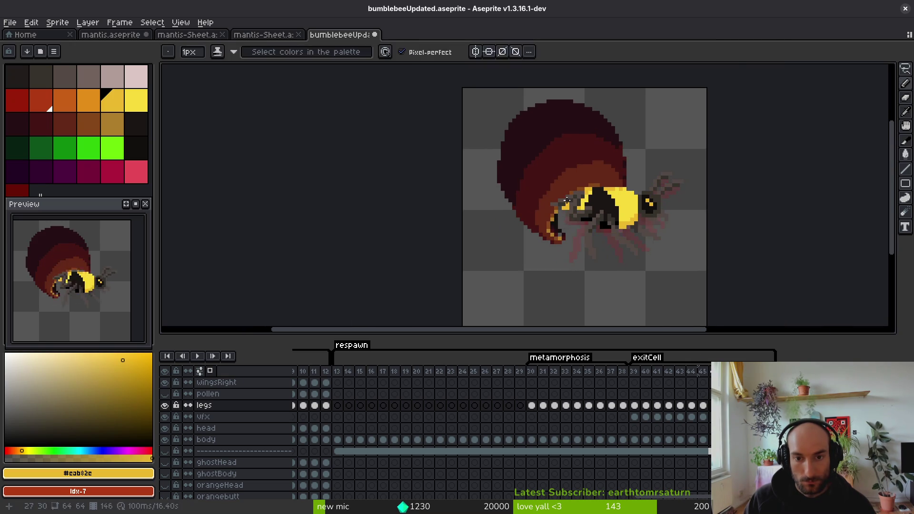
{"action": "scroll", "coordinate": [569, 194], "scroll_direction": "up", "scroll_amount": 2}
{"action": "left_click", "coordinate": [542, 208], "text": "alt"}
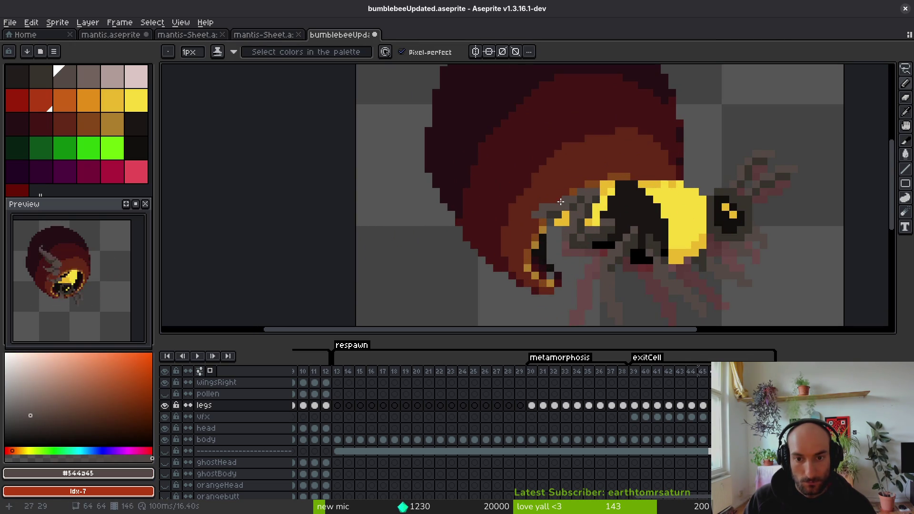
{"action": "scroll", "coordinate": [561, 202], "scroll_direction": "down", "scroll_amount": 2}
Step: Pick the dark grey #36312c and erase a stray pixel beside the bee's leg
{"action": "key", "text": "alt"}
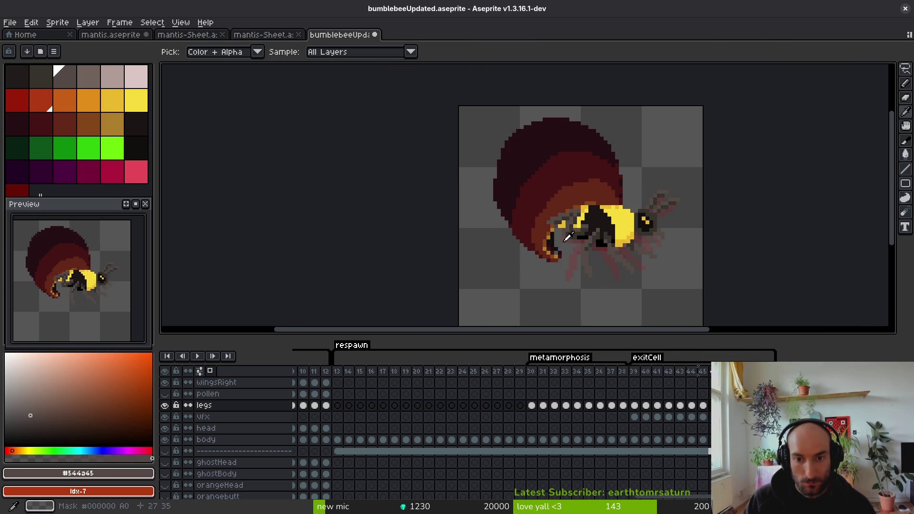
{"action": "scroll", "coordinate": [497, 235], "scroll_direction": "down", "scroll_amount": 1}
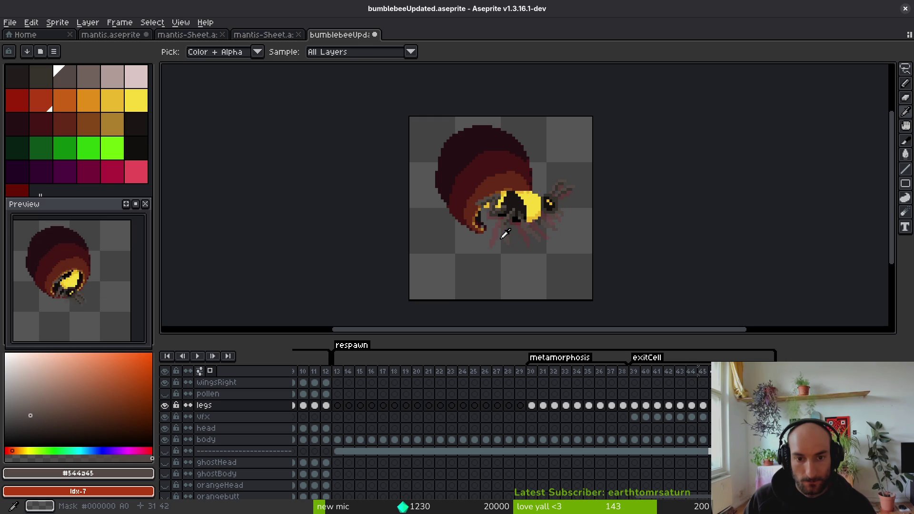
{"action": "scroll", "coordinate": [494, 212], "scroll_direction": "up", "scroll_amount": 2}
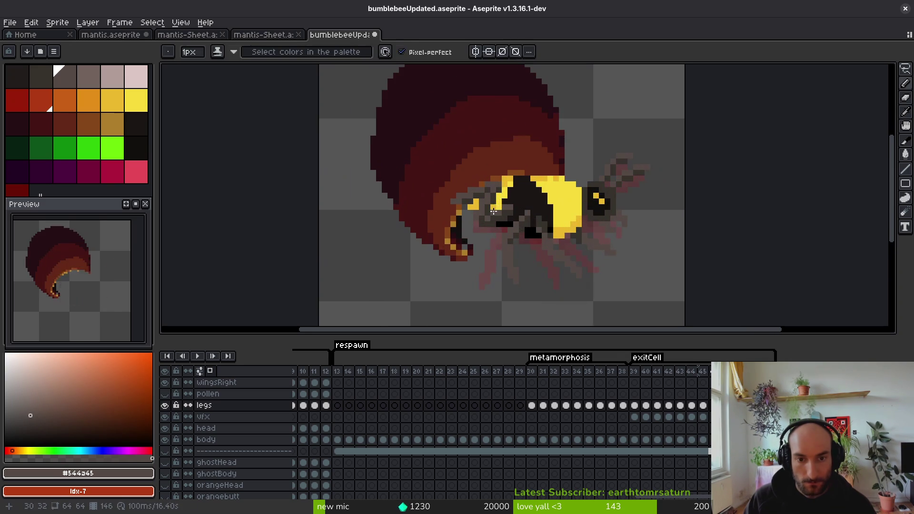
{"action": "left_click", "coordinate": [494, 212], "text": "alt"}
{"action": "scroll", "coordinate": [492, 208], "scroll_direction": "up", "scroll_amount": 3}
{"action": "key", "text": "e"}
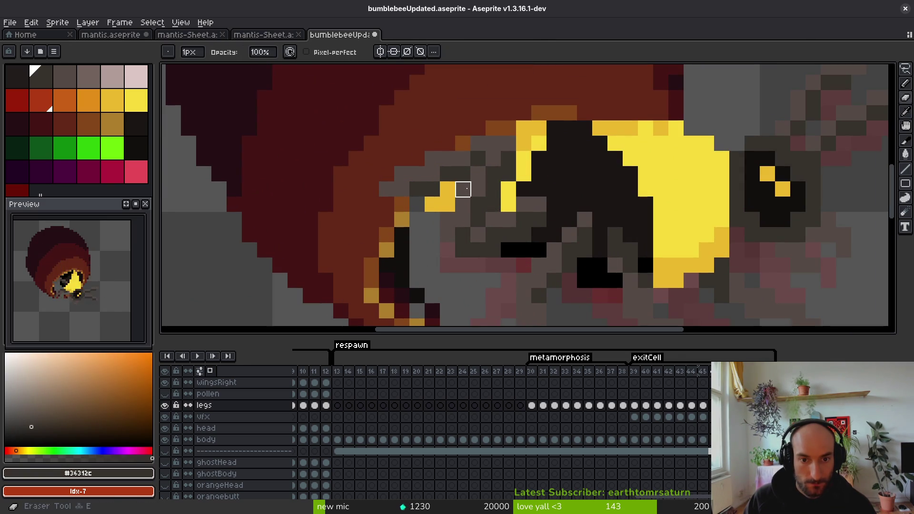
{"action": "left_click", "coordinate": [447, 235]}
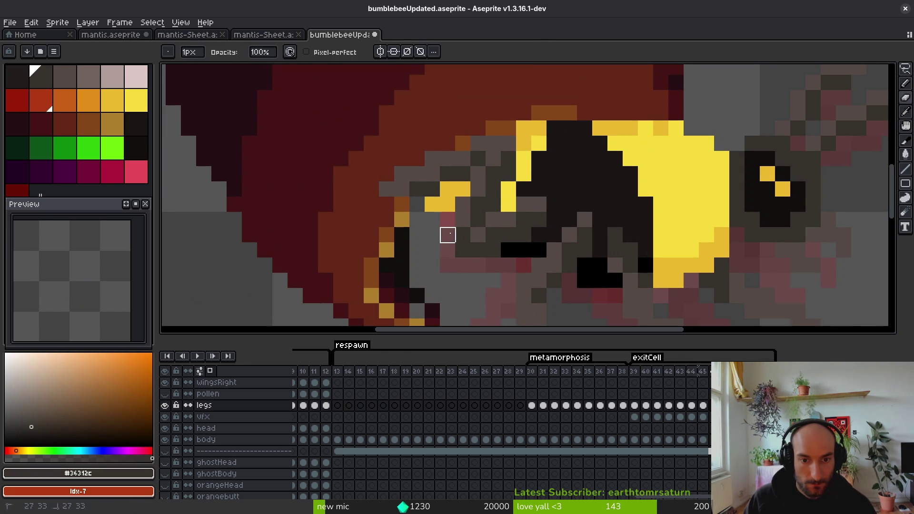
{"action": "scroll", "coordinate": [493, 207], "scroll_direction": "down", "scroll_amount": 4}
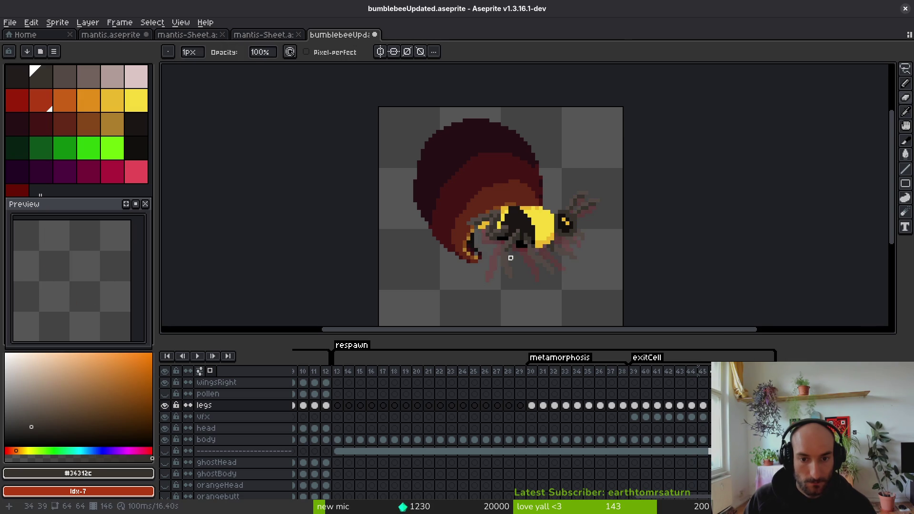
{"action": "scroll", "coordinate": [504, 256], "scroll_direction": "down", "scroll_amount": 2}
Step: Recentre the view on the bee and save bumblebeeUpdated.aseprite
{"action": "key", "text": "i"}
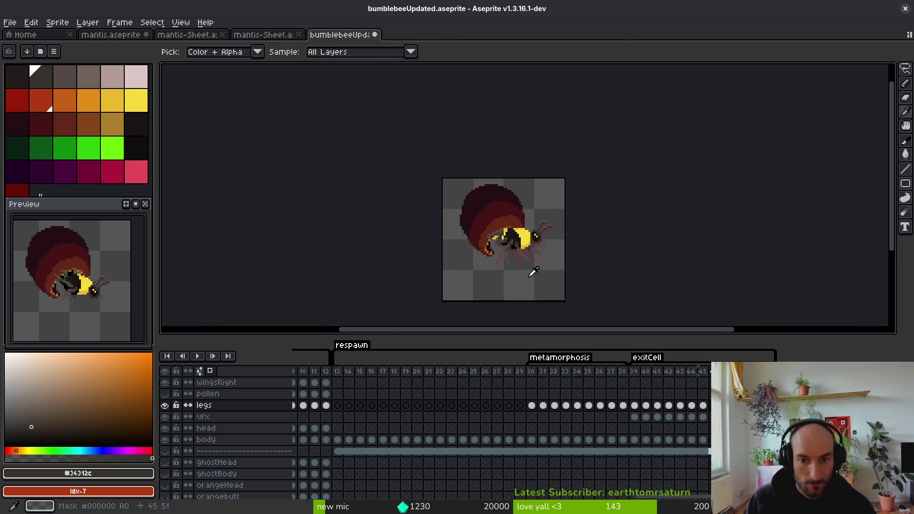
{"action": "left_click_drag", "start_coordinate": [531, 271], "coordinate": [524, 261]}
{"action": "key", "text": "b"}
{"action": "scroll", "coordinate": [524, 257], "scroll_direction": "up", "scroll_amount": 4}
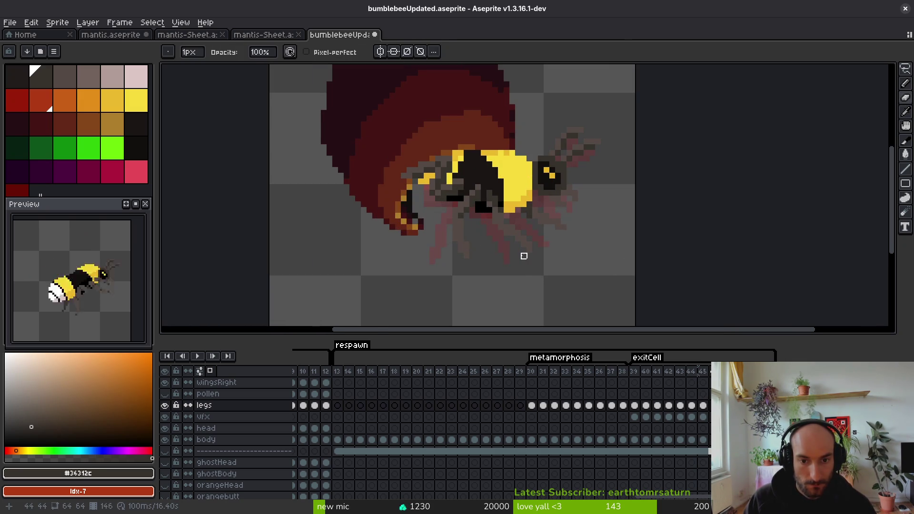
{"action": "key", "text": "ctrl+s"}
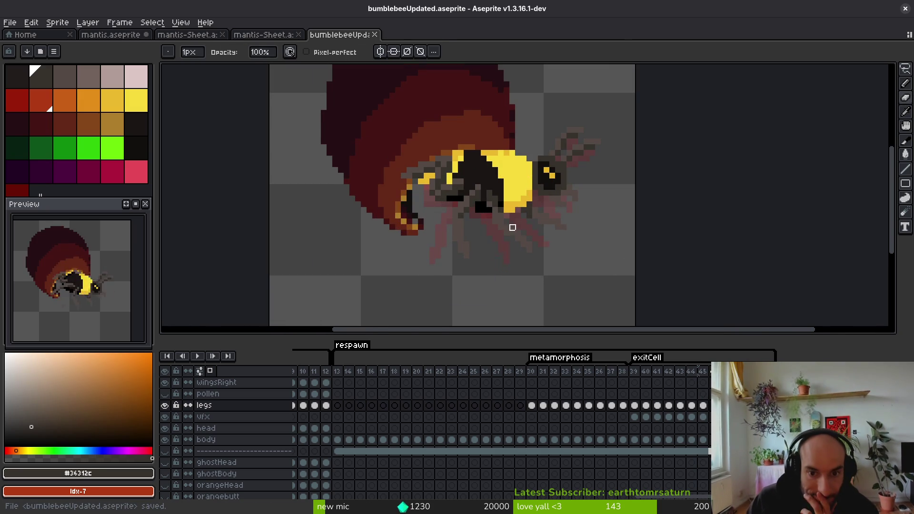
{"action": "scroll", "coordinate": [512, 228], "scroll_direction": "up", "scroll_amount": 4}
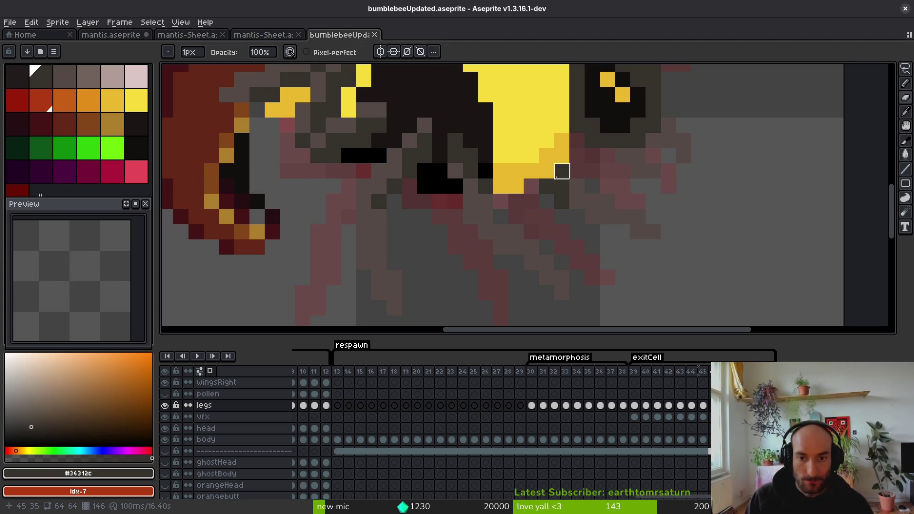
{"action": "key", "text": "ctrl+s"}
{"action": "scroll", "coordinate": [571, 209], "scroll_direction": "down", "scroll_amount": 4}
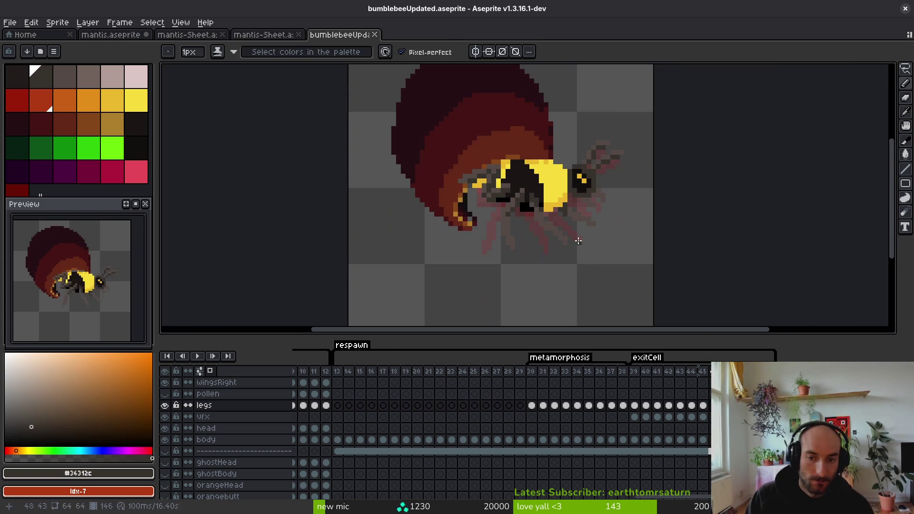
Step: Toggle between pencil and eyedropper and bring the timeline to frame 40
{"action": "key", "text": "b"}
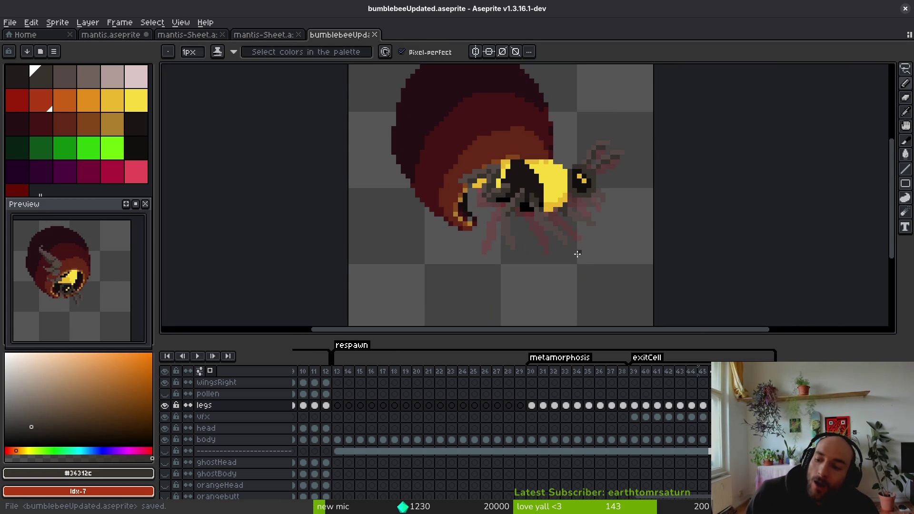
{"action": "key", "text": "i"}
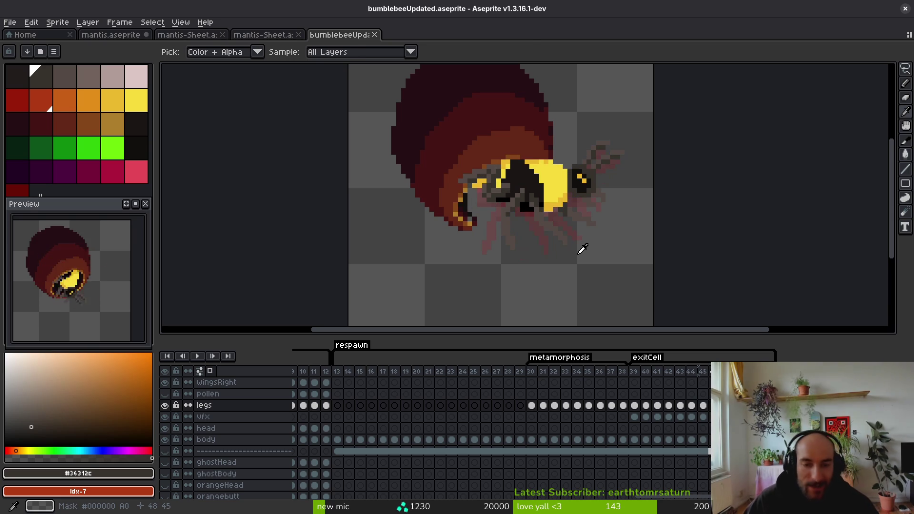
{"action": "key", "text": "b"}
{"action": "scroll", "coordinate": [468, 228], "scroll_direction": "down", "scroll_amount": 4}
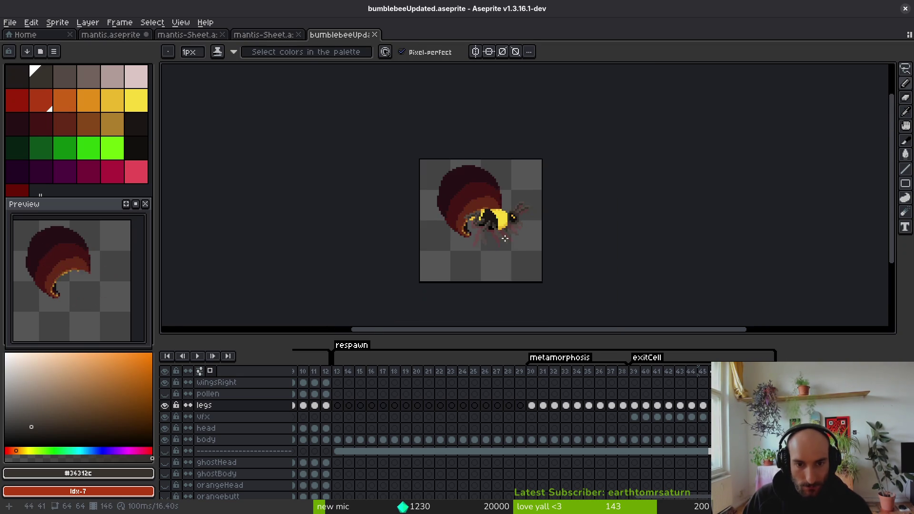
{"action": "scroll", "coordinate": [492, 241], "scroll_direction": "up", "scroll_amount": 4}
{"action": "key", "text": "i"}
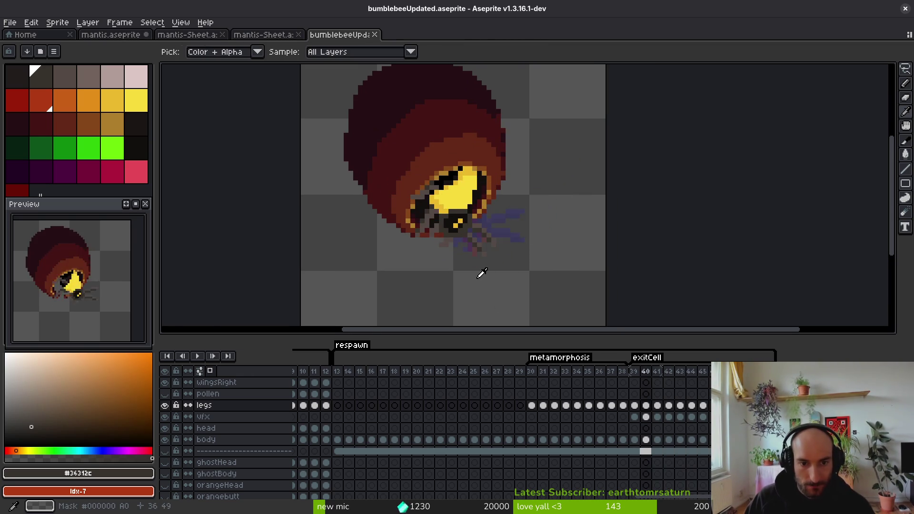
{"action": "scroll", "coordinate": [482, 271], "scroll_direction": "up", "scroll_amount": 3}
Step: Lasso the leg streaks on the vfx cel of frame 39, cut them and paste them back
{"action": "key", "text": "m"}
{"action": "left_click", "coordinate": [635, 417]}
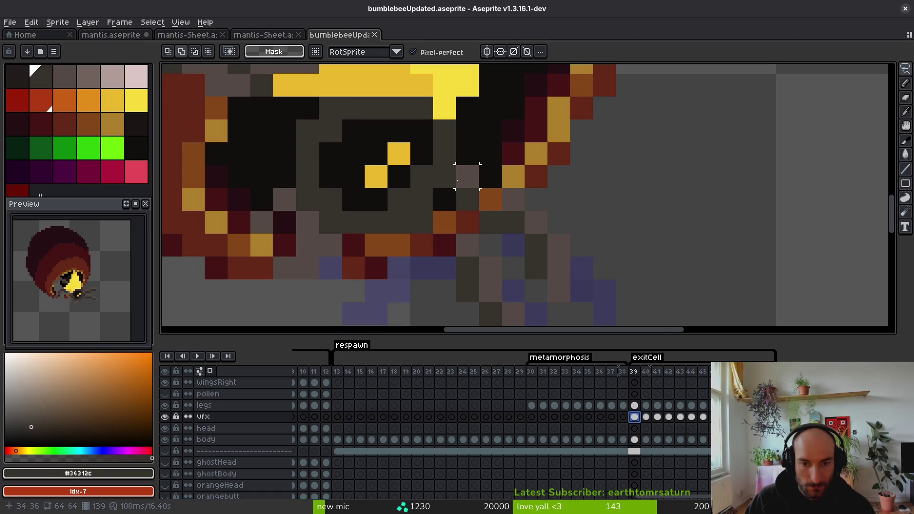
{"action": "key", "text": "e"}
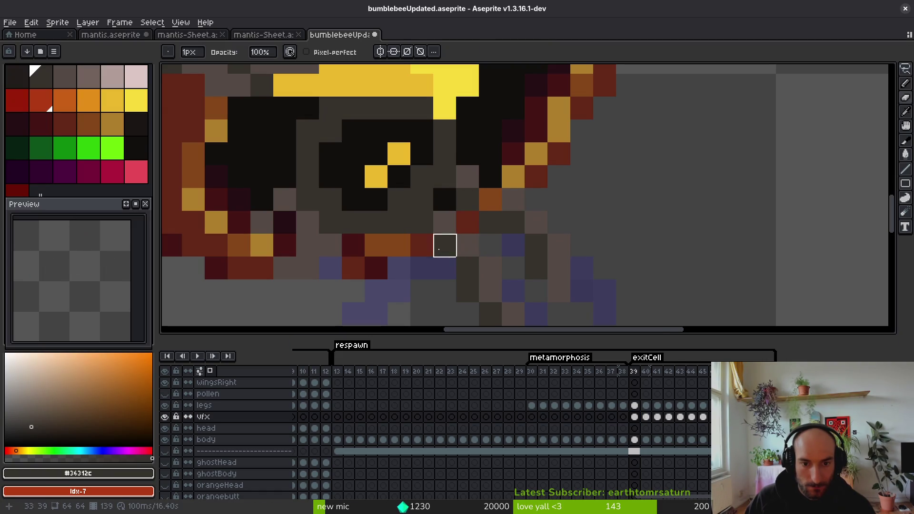
{"action": "scroll", "coordinate": [491, 268], "scroll_direction": "down", "scroll_amount": 2}
{"action": "key", "text": "q"}
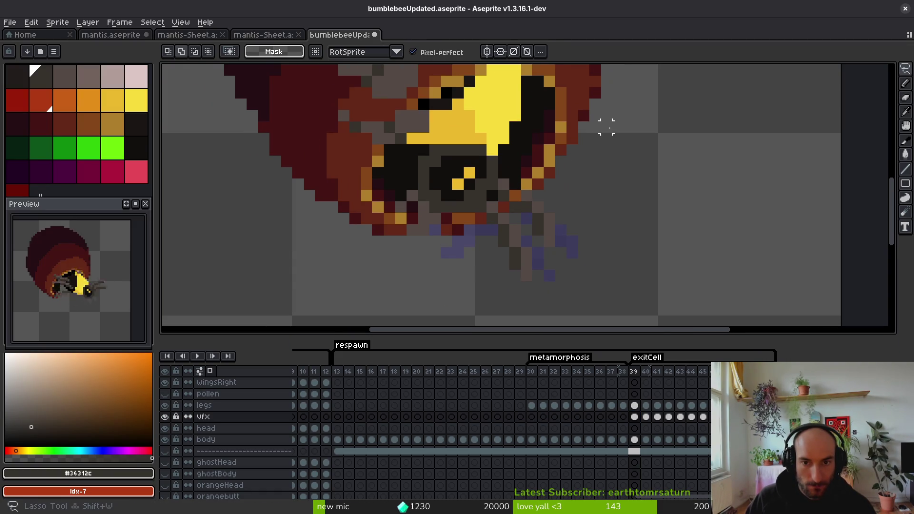
{"action": "mouse_move", "coordinate": [607, 117]}
{"action": "left_mouse_down"}
{"action": "mouse_move", "coordinate": [405, 196]}
{"action": "mouse_move", "coordinate": [474, 276]}
{"action": "mouse_move", "coordinate": [606, 169]}
{"action": "left_mouse_up"}
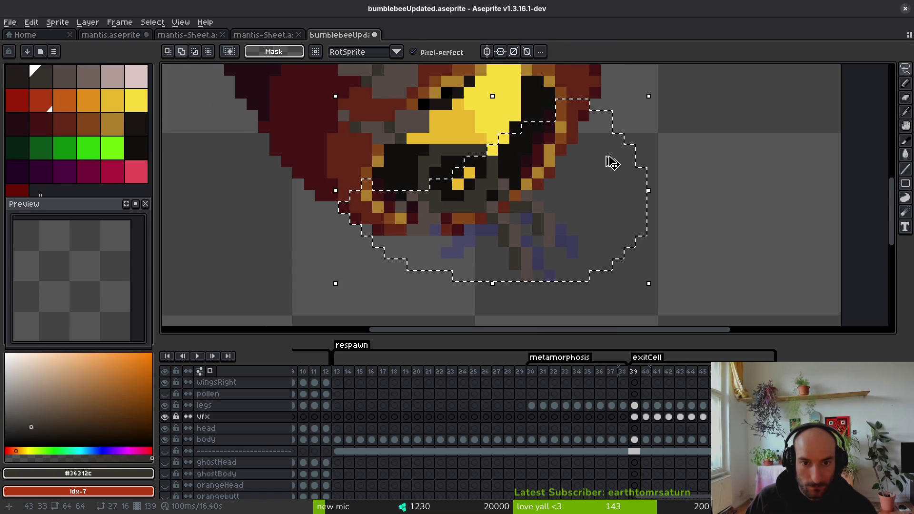
{"action": "key", "text": "Delete"}
{"action": "key", "text": "ctrl+v"}
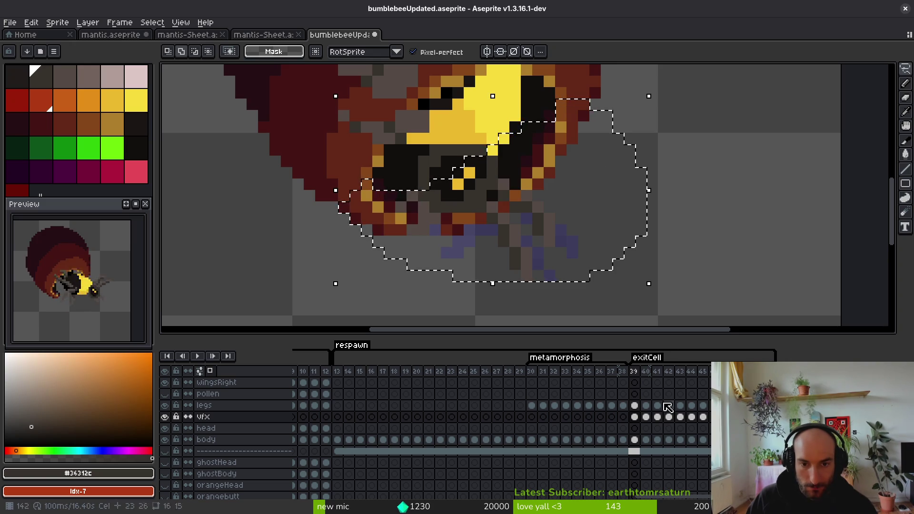
Step: Paste the leg streaks into frame 41 and save the sprite
{"action": "key", "text": "Right"}
{"action": "key", "text": "Right"}
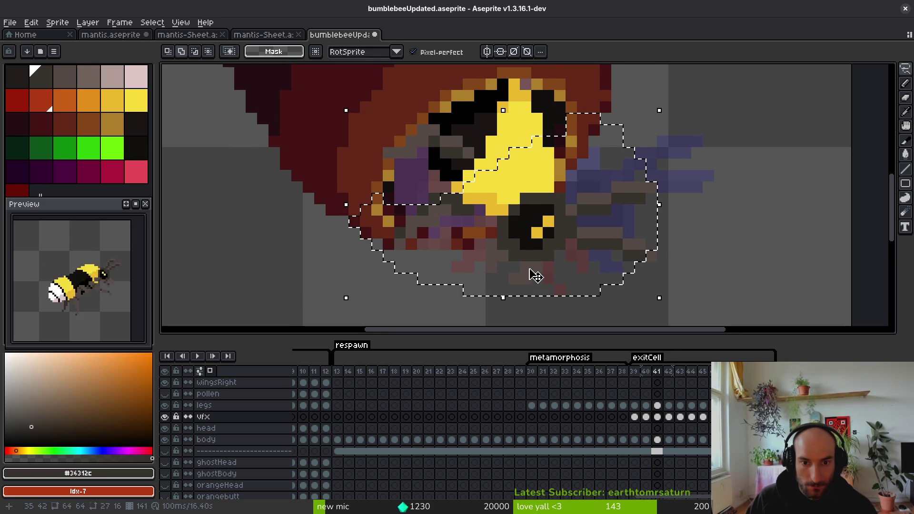
{"action": "key", "text": "ctrl+v"}
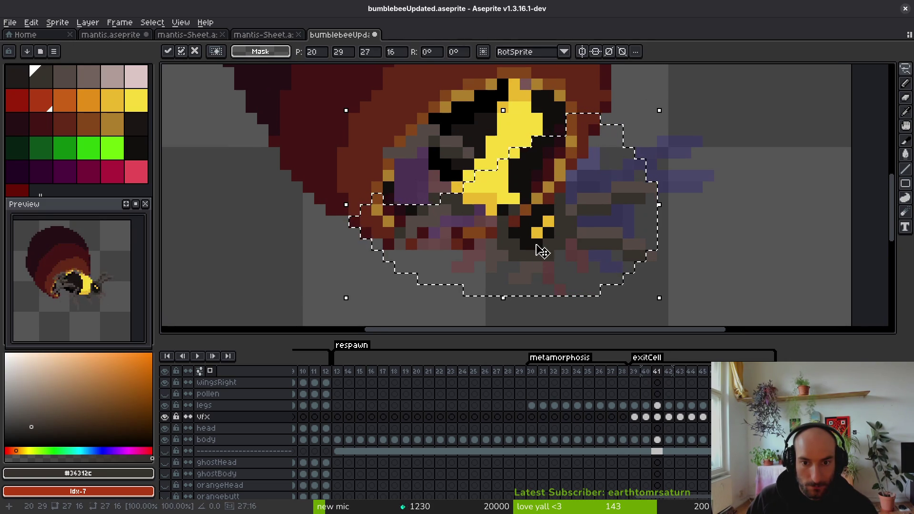
{"action": "key", "text": "ctrl+z"}
{"action": "key", "text": "ctrl+z"}
{"action": "key", "text": "ctrl+z"}
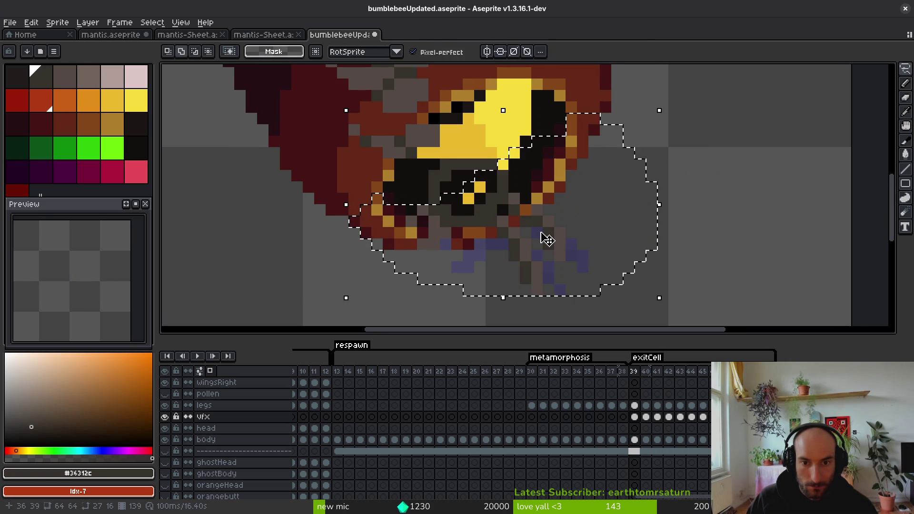
{"action": "key", "text": "ctrl+y"}
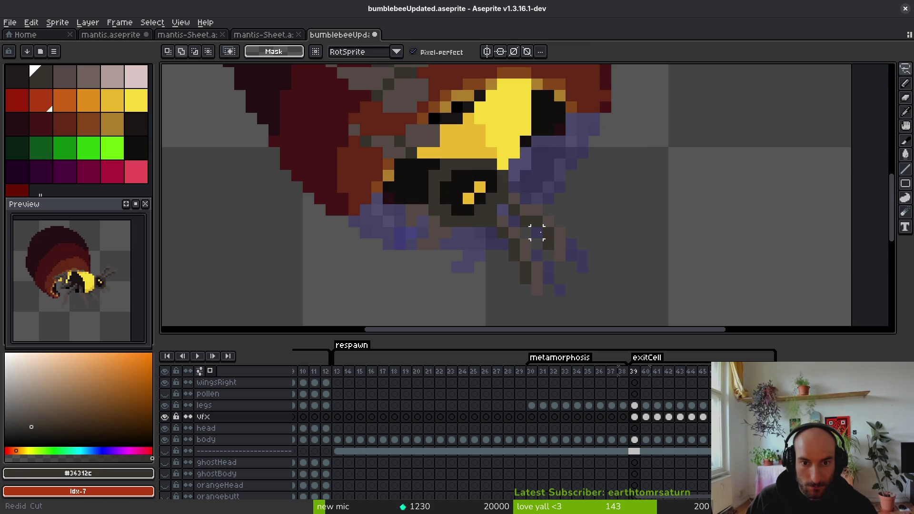
{"action": "key", "text": "ctrl+y"}
{"action": "key", "text": "ctrl+s"}
{"action": "key", "text": "i"}
{"action": "scroll", "coordinate": [538, 236], "scroll_direction": "down", "scroll_amount": 2}
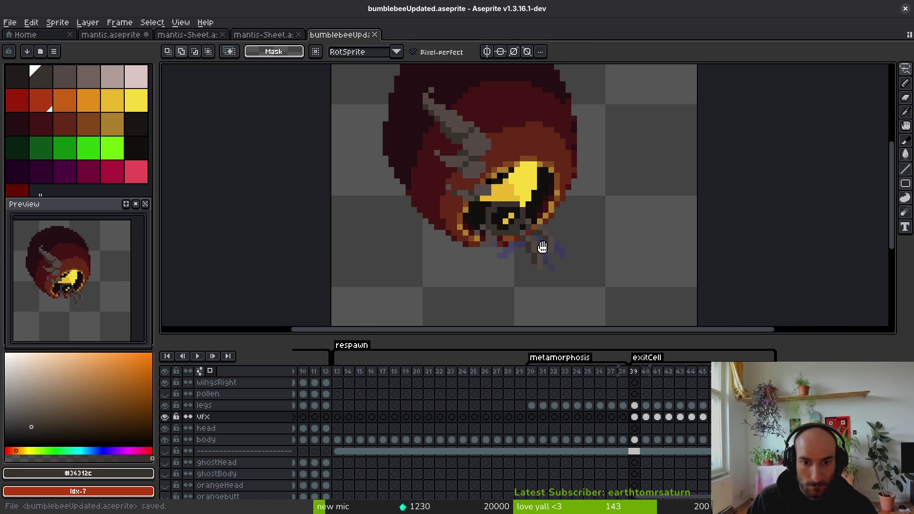
Step: Paste the leg area into frame 40 and clear the selection
{"action": "key", "text": "Right"}
{"action": "key", "text": "ctrl+v"}
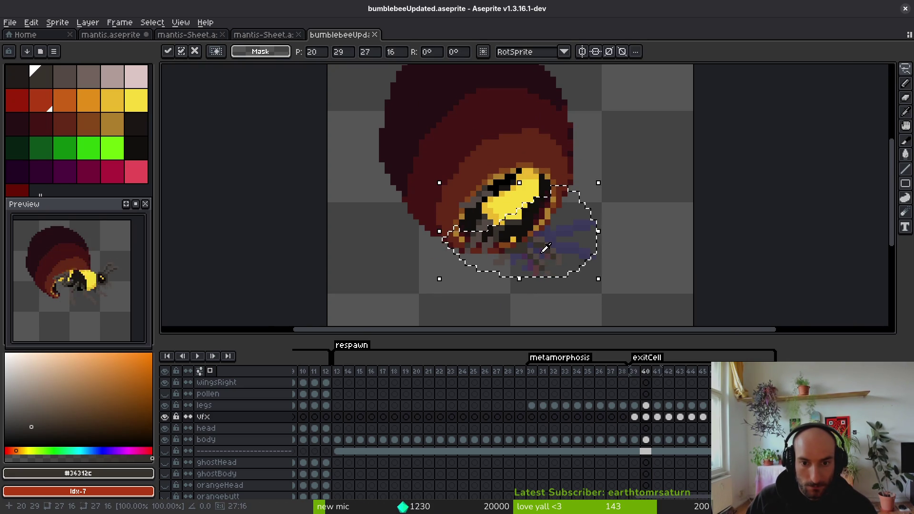
{"action": "key", "text": "Right"}
{"action": "key", "text": "ctrl+z"}
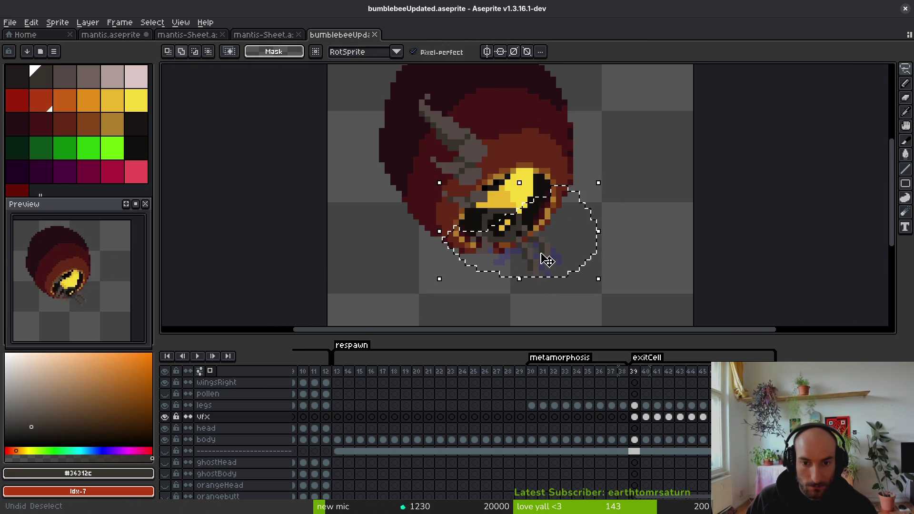
{"action": "key", "text": "ctrl+d"}
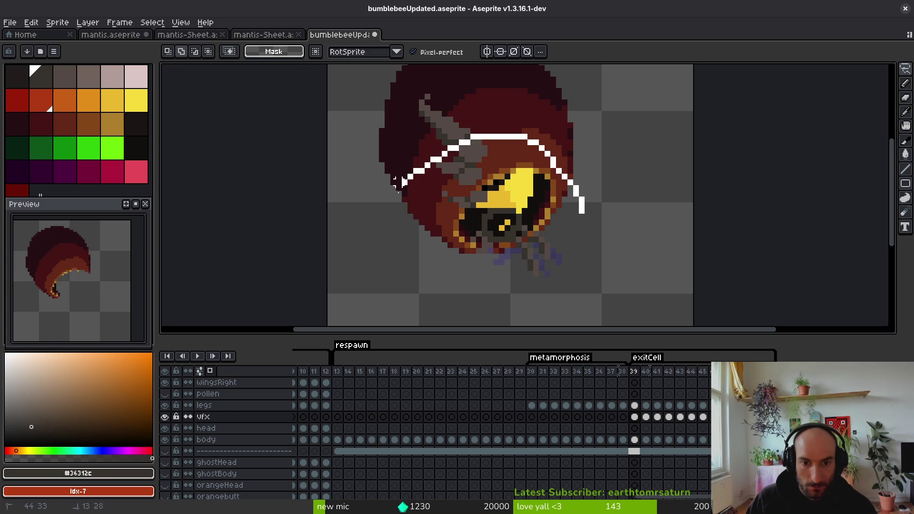
Step: Copy a larger lower-body area and paste it into frames 40 and 41, committing each paste
{"action": "mouse_move", "coordinate": [395, 181]}
{"action": "left_mouse_down"}
{"action": "mouse_move", "coordinate": [612, 190]}
{"action": "mouse_move", "coordinate": [596, 180]}
{"action": "left_mouse_up"}
{"action": "key", "text": "ctrl+c"}
{"action": "key", "text": "Right"}
{"action": "key", "text": "ctrl+v"}
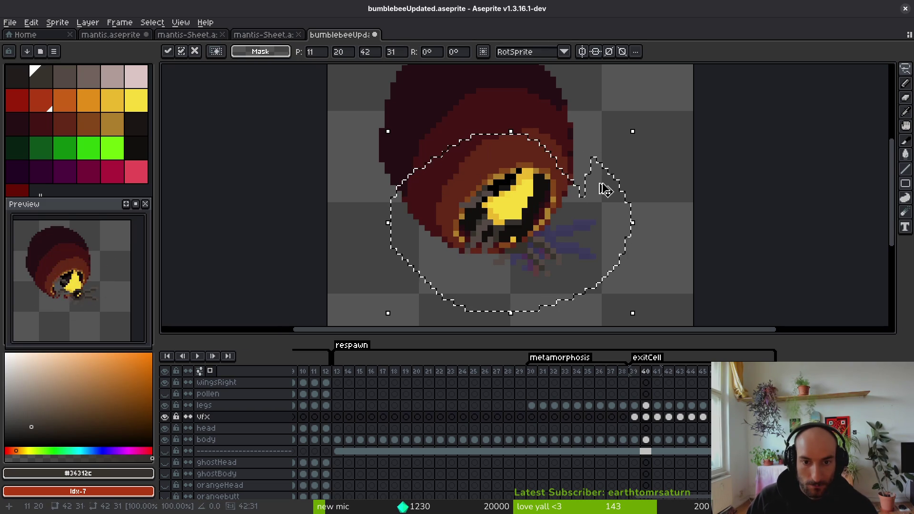
{"action": "key", "text": "Return"}
{"action": "key", "text": "Right"}
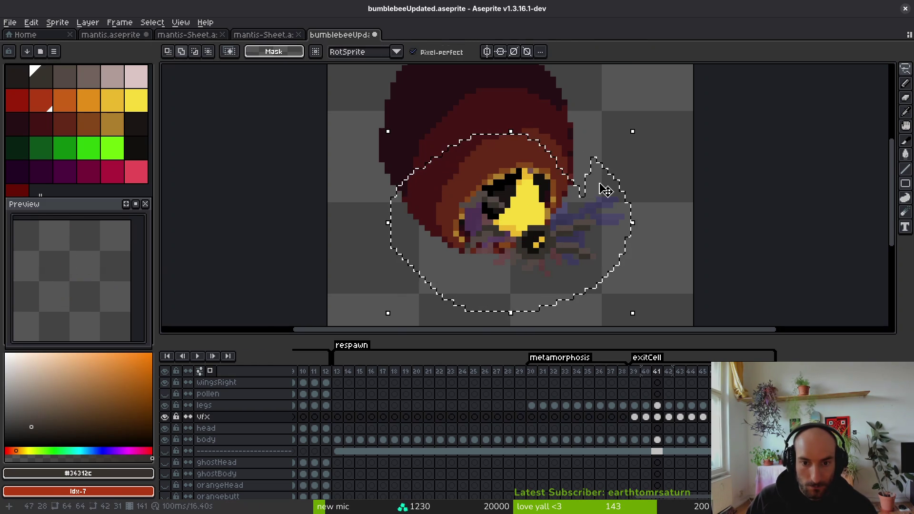
{"action": "key", "text": "ctrl+v"}
{"action": "scroll", "coordinate": [522, 253], "scroll_direction": "up", "scroll_amount": 3}
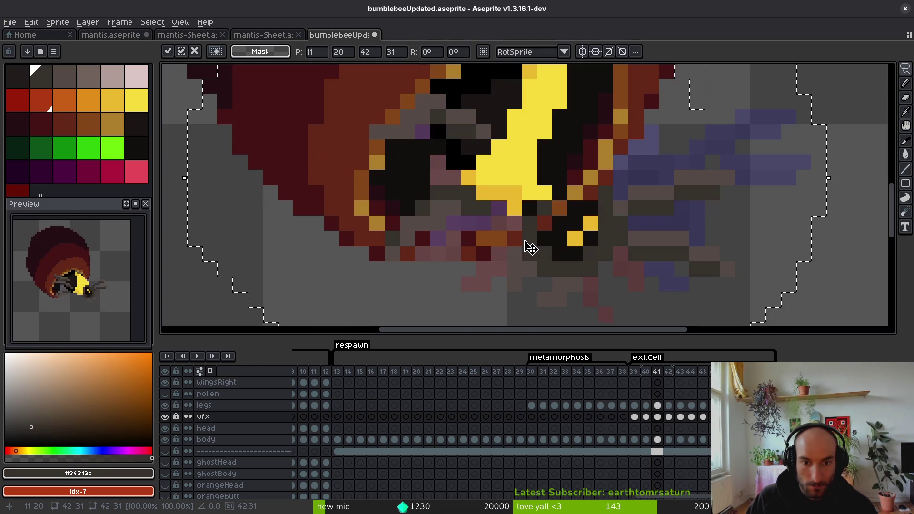
{"action": "key", "text": "Return"}
{"action": "scroll", "coordinate": [571, 210], "scroll_direction": "down", "scroll_amount": 3}
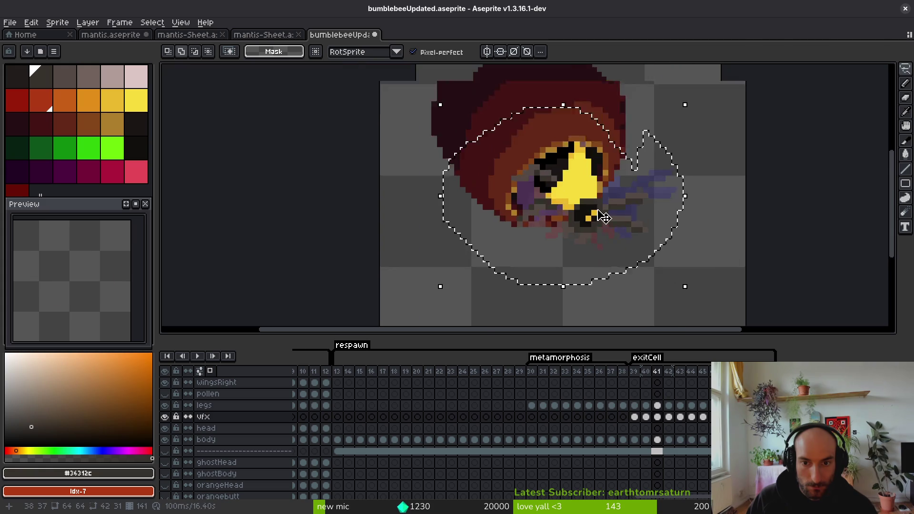
Step: Back on frame 39, compare with the legs layer, re-outline the lower body and check neighbouring frames
{"action": "key", "text": "Left"}
{"action": "key", "text": "Left"}
{"action": "key", "text": "ctrl+z"}
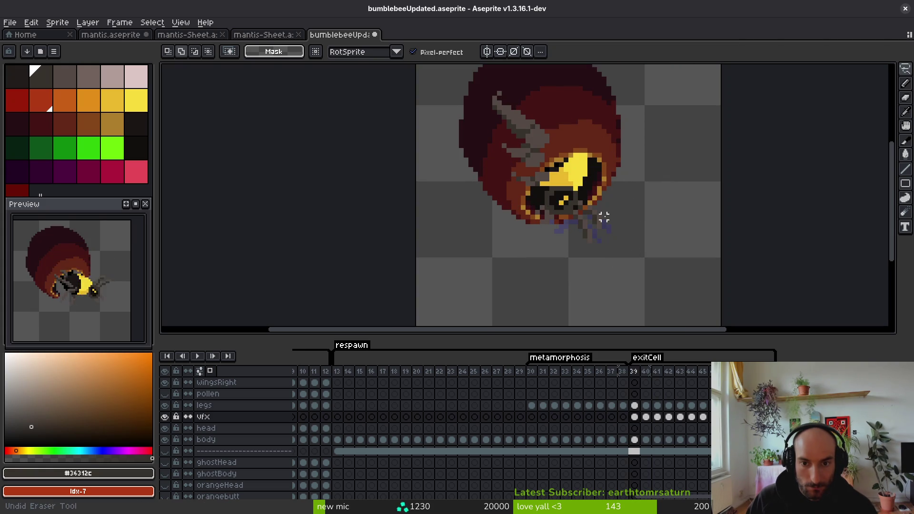
{"action": "key", "text": "ctrl+z"}
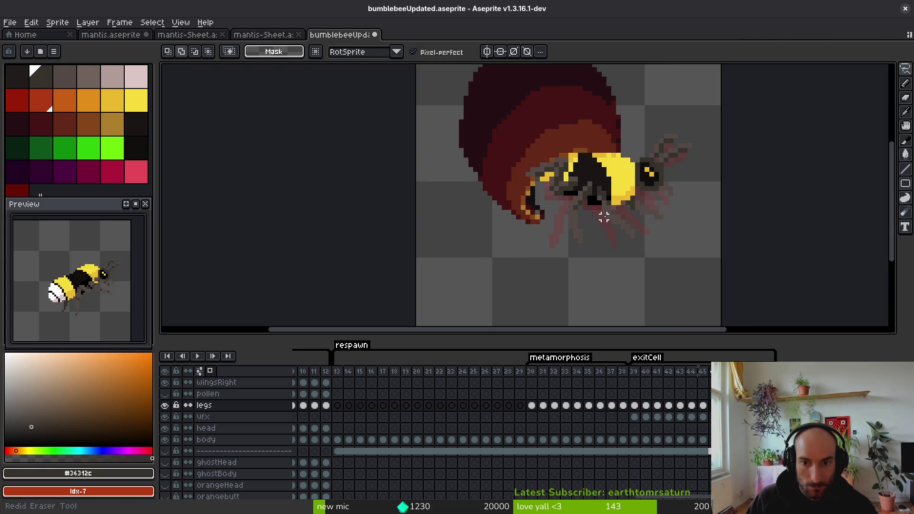
{"action": "key", "text": "ctrl+y"}
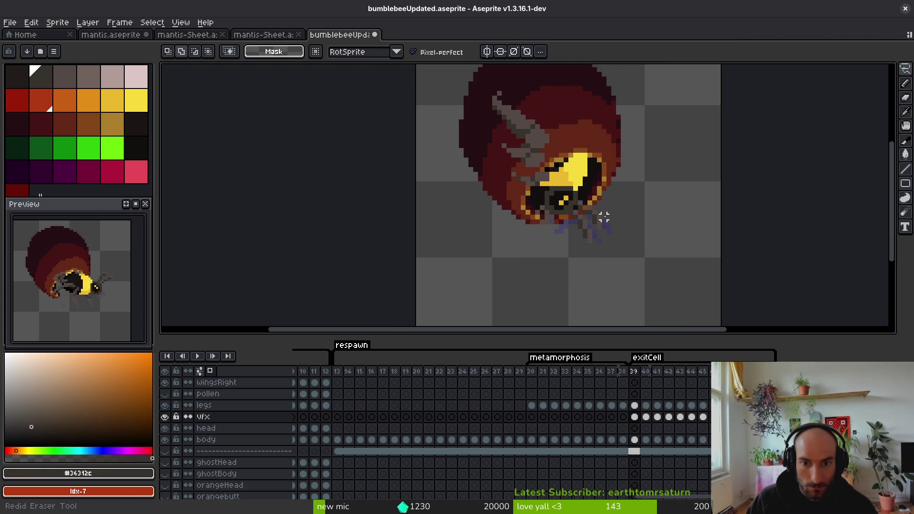
{"action": "scroll", "coordinate": [599, 218], "scroll_direction": "up", "scroll_amount": 1}
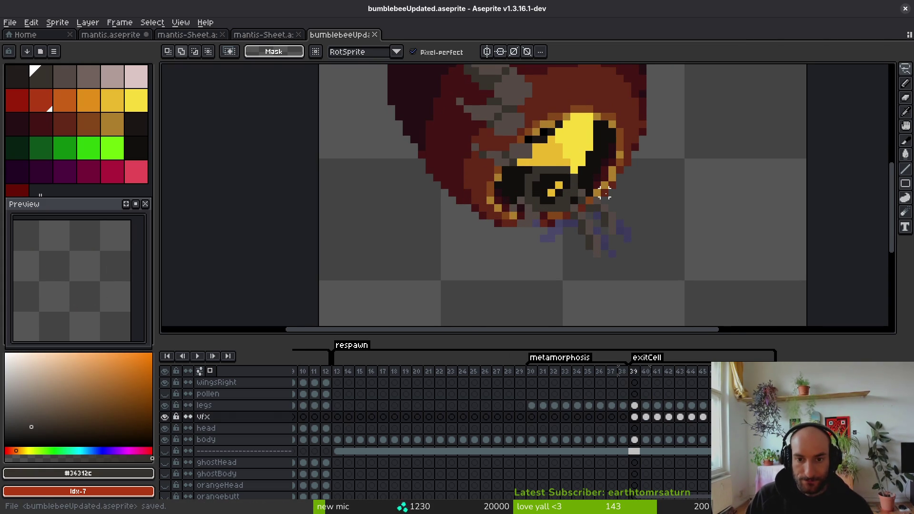
{"action": "scroll", "coordinate": [605, 193], "scroll_direction": "up", "scroll_amount": 1}
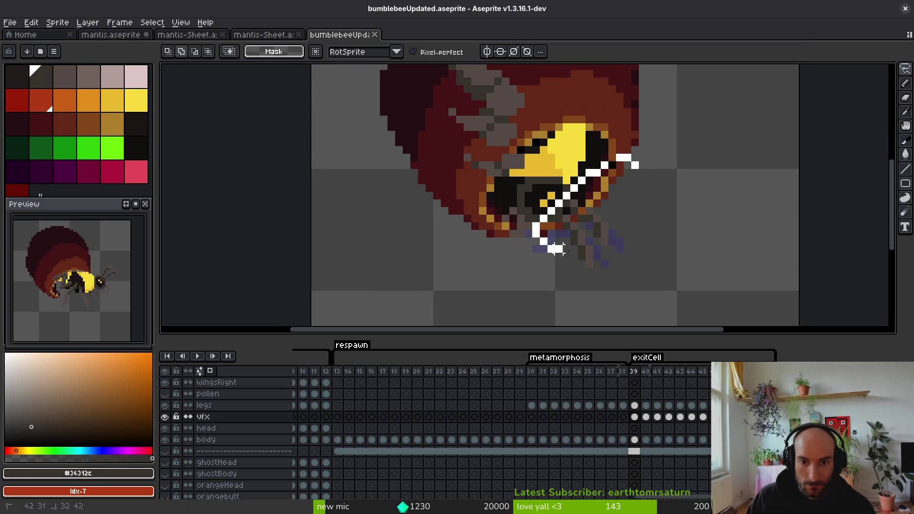
{"action": "left_click_drag", "start_coordinate": [557, 247], "coordinate": [644, 184]}
{"action": "key", "text": "Right"}
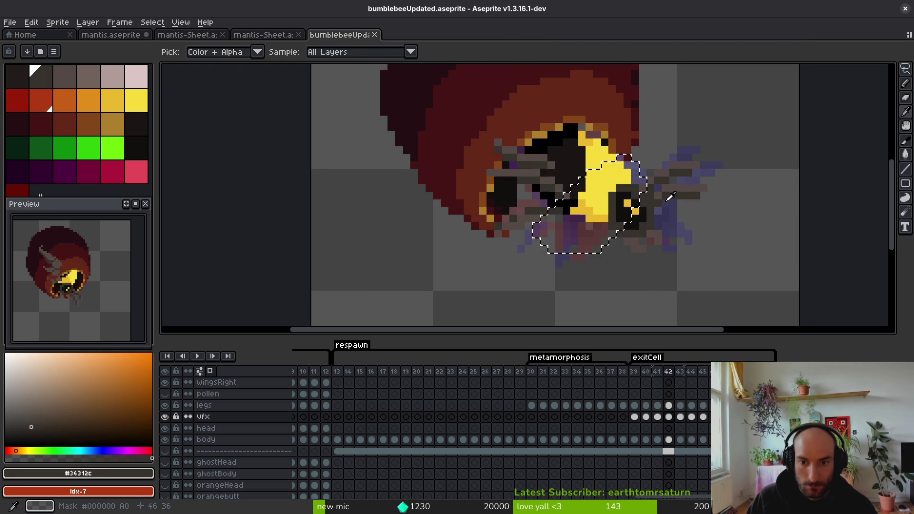
{"action": "key", "text": "Left"}
{"action": "key", "text": "Left"}
{"action": "key", "text": "Left"}
{"action": "key", "text": "Left"}
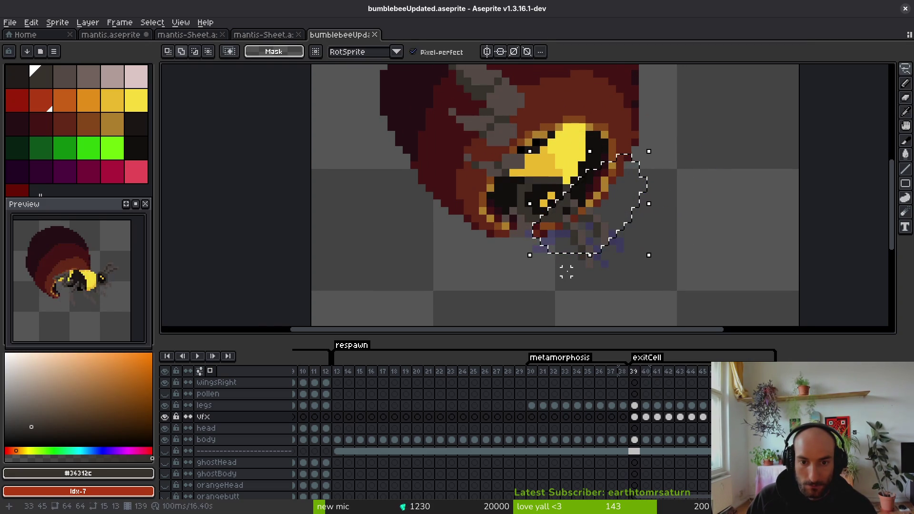
{"action": "key", "text": "Left"}
{"action": "key", "text": "Left"}
{"action": "key", "text": "Left"}
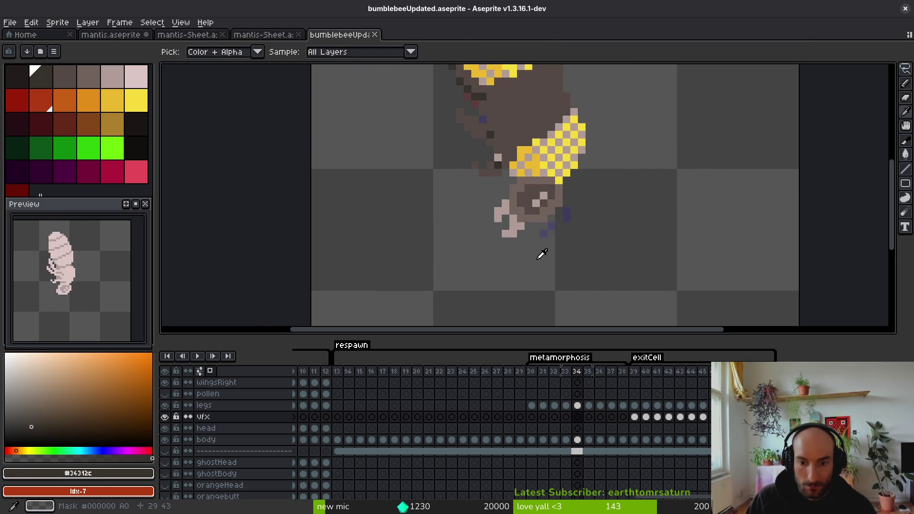
{"action": "left_click", "coordinate": [639, 421]}
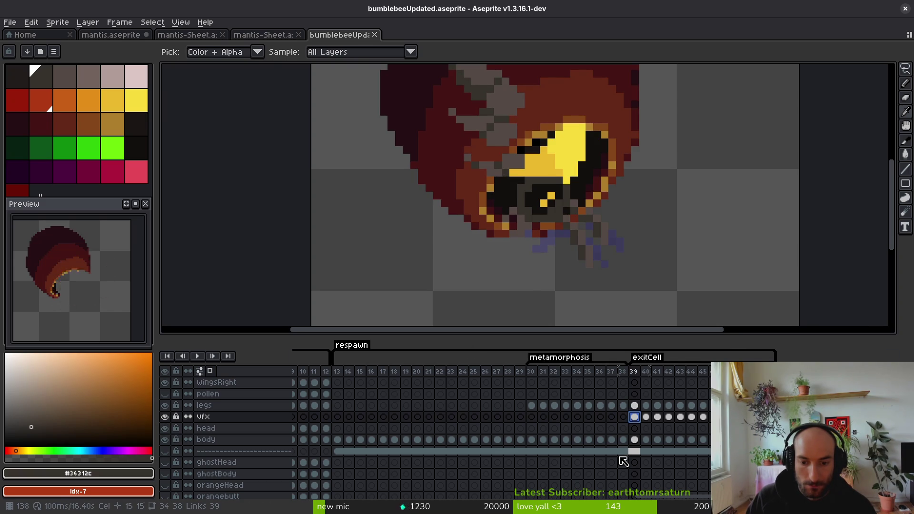
Step: Lasso the bee's head on frame 39 and shift it two pixels up-left
{"action": "left_click", "coordinate": [638, 453]}
{"action": "key", "text": "ctrl+v"}
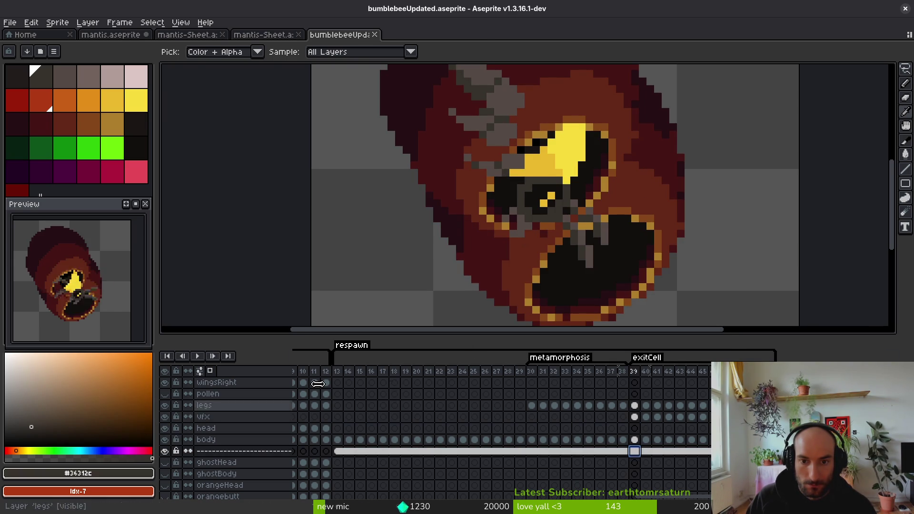
{"action": "scroll", "coordinate": [613, 228], "scroll_direction": "down", "scroll_amount": 2}
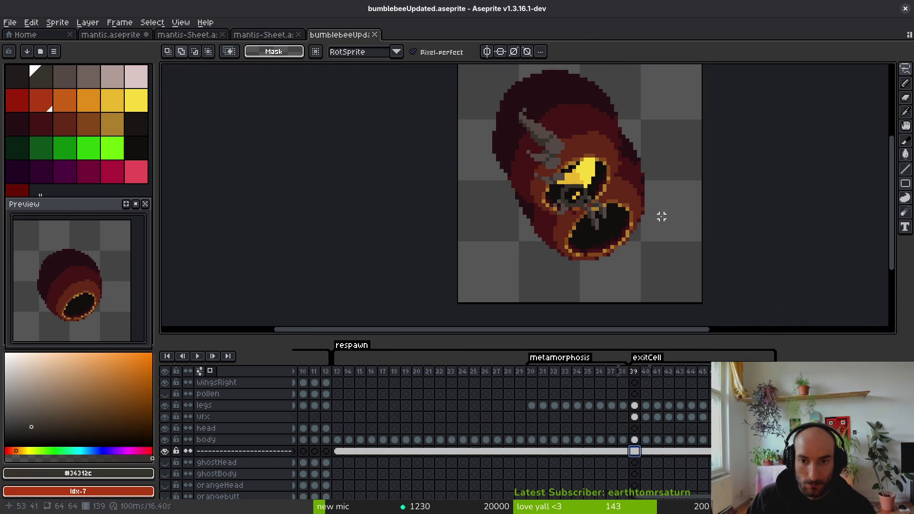
{"action": "mouse_move", "coordinate": [680, 110]}
{"action": "left_mouse_down"}
{"action": "mouse_move", "coordinate": [497, 309]}
{"action": "mouse_move", "coordinate": [685, 157]}
{"action": "left_mouse_up"}
{"action": "left_click", "coordinate": [673, 241]}
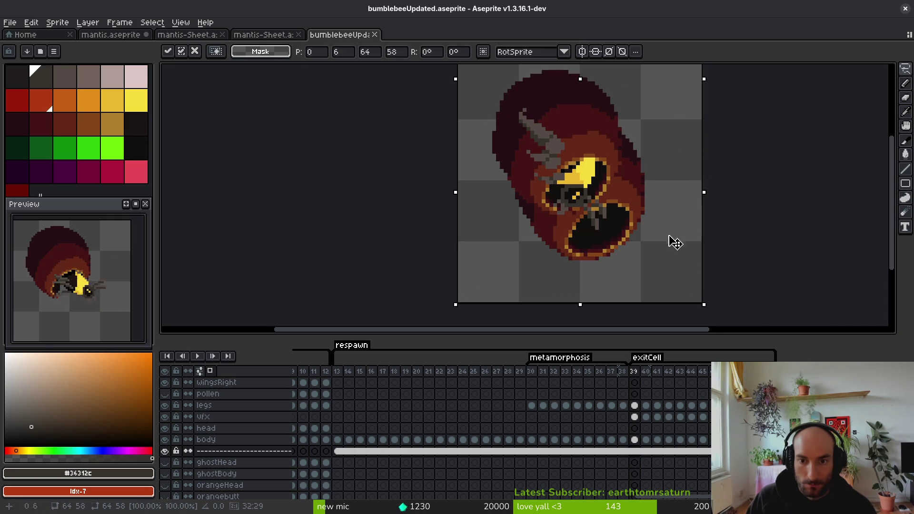
{"action": "mouse_move", "coordinate": [662, 206]}
{"action": "left_mouse_down"}
{"action": "mouse_move", "coordinate": [647, 192]}
{"action": "mouse_move", "coordinate": [654, 203]}
{"action": "left_mouse_up"}
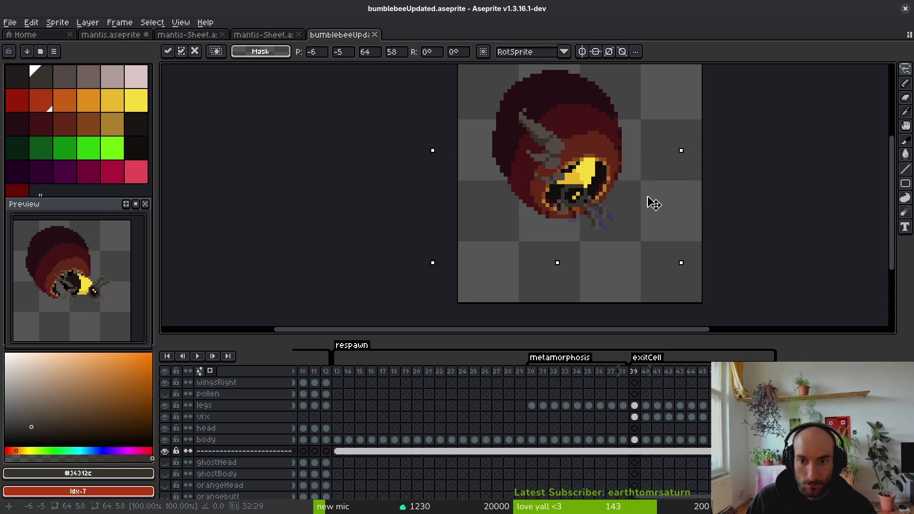
{"action": "key", "text": "ctrl+d"}
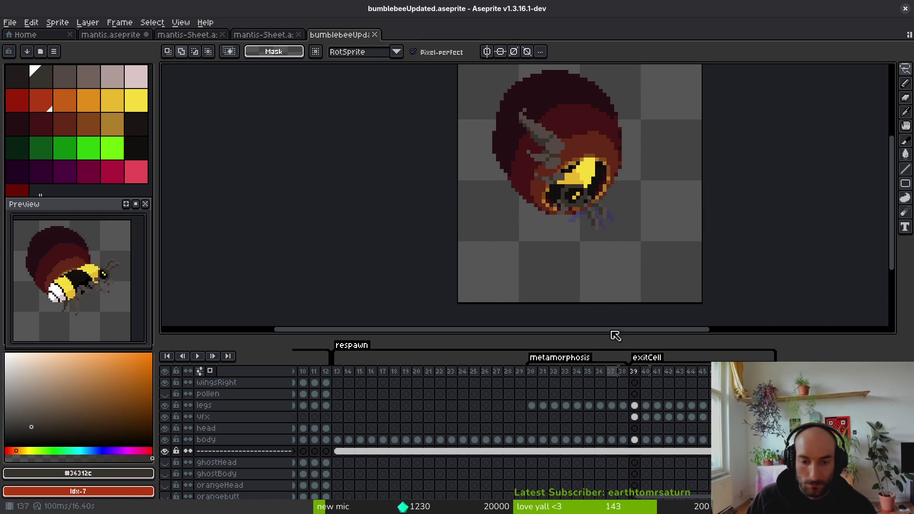
Step: Outline the area around the bee's head and move to frame 40
{"action": "scroll", "coordinate": [618, 249], "scroll_direction": "up", "scroll_amount": 3}
{"action": "left_click_drag", "start_coordinate": [648, 150], "coordinate": [572, 164]}
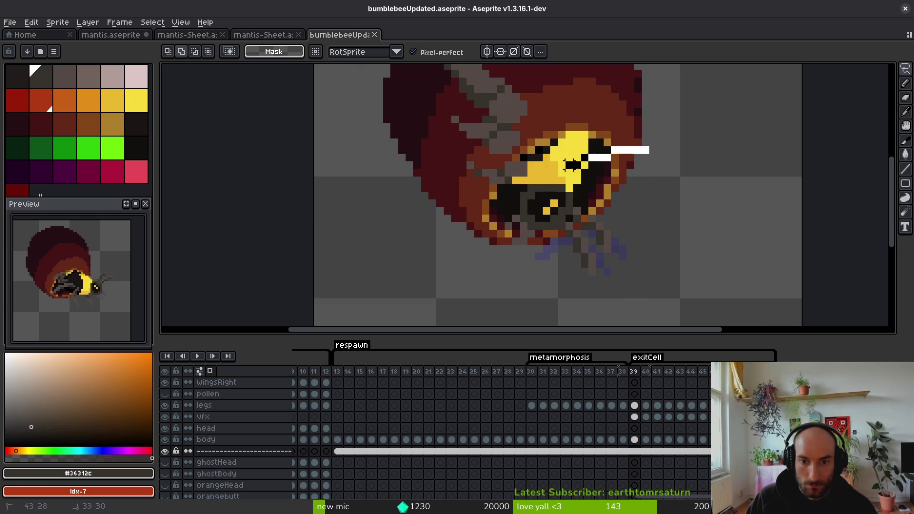
{"action": "key", "text": "ctrl+z"}
{"action": "left_click_drag", "start_coordinate": [656, 158], "coordinate": [631, 164]}
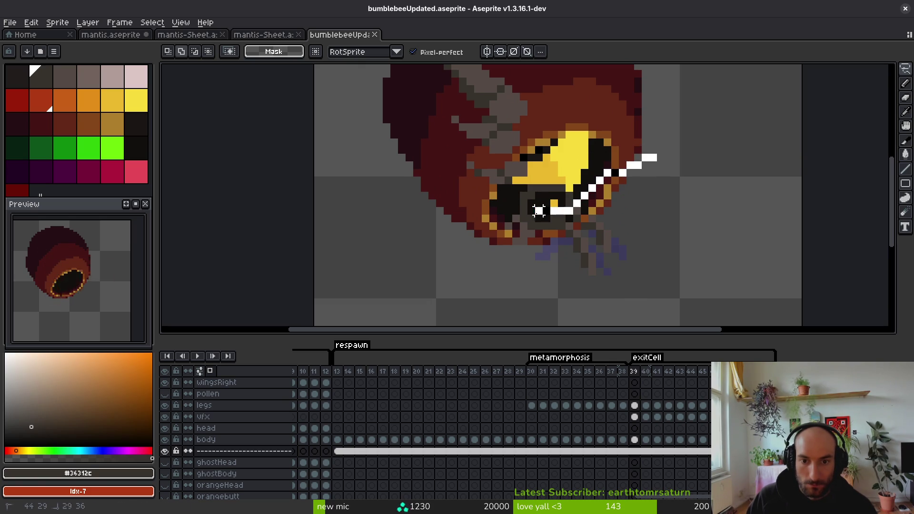
{"action": "mouse_move", "coordinate": [485, 226]}
{"action": "left_mouse_down"}
{"action": "mouse_move", "coordinate": [643, 209]}
{"action": "mouse_move", "coordinate": [657, 154]}
{"action": "left_mouse_up"}
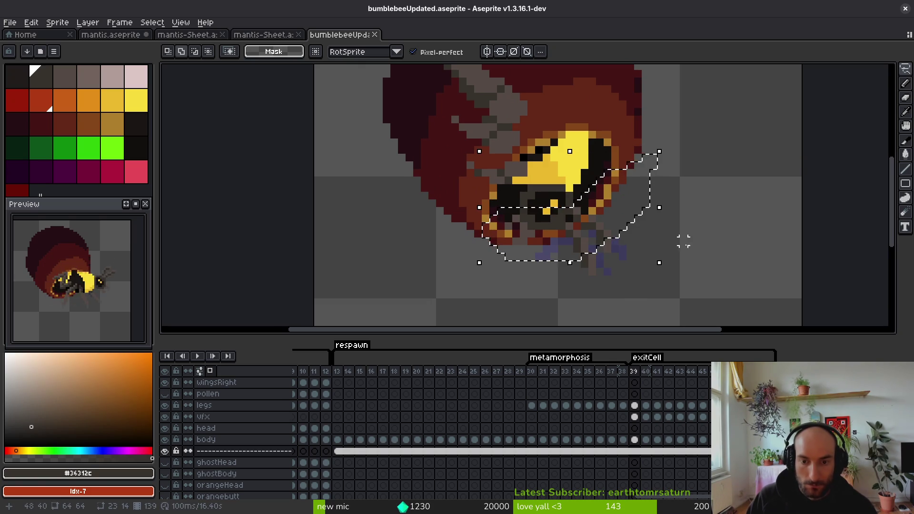
{"action": "key", "text": "."}
{"action": "scroll", "coordinate": [198, 472], "scroll_direction": "down", "scroll_amount": 4}
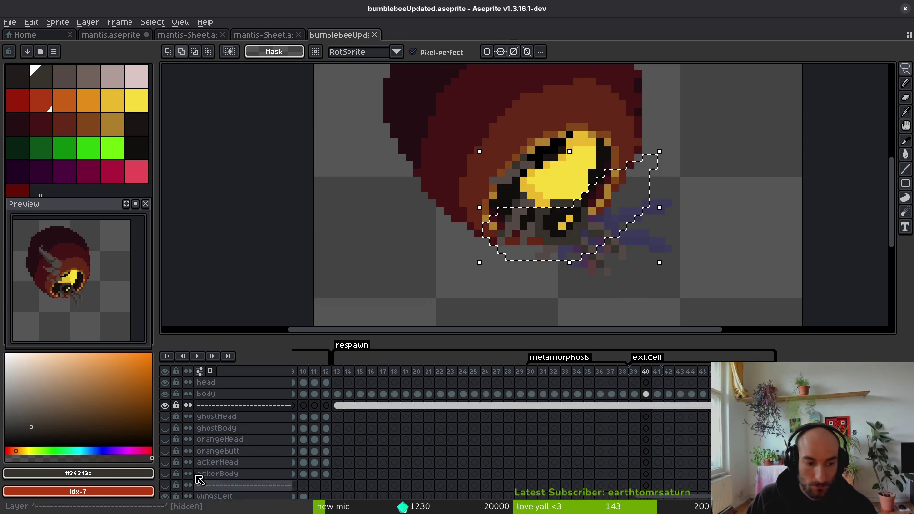
{"action": "scroll", "coordinate": [202, 447], "scroll_direction": "down", "scroll_amount": 4}
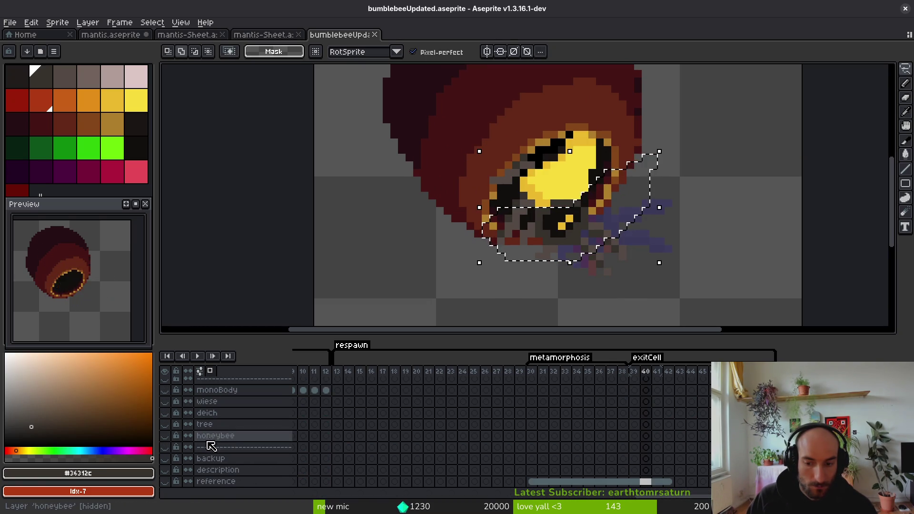
Step: Show the green reference background, select frames 30 to 45, and save the sprite
{"action": "left_click", "coordinate": [165, 482]}
{"action": "left_click_drag", "start_coordinate": [696, 485], "coordinate": [531, 482]}
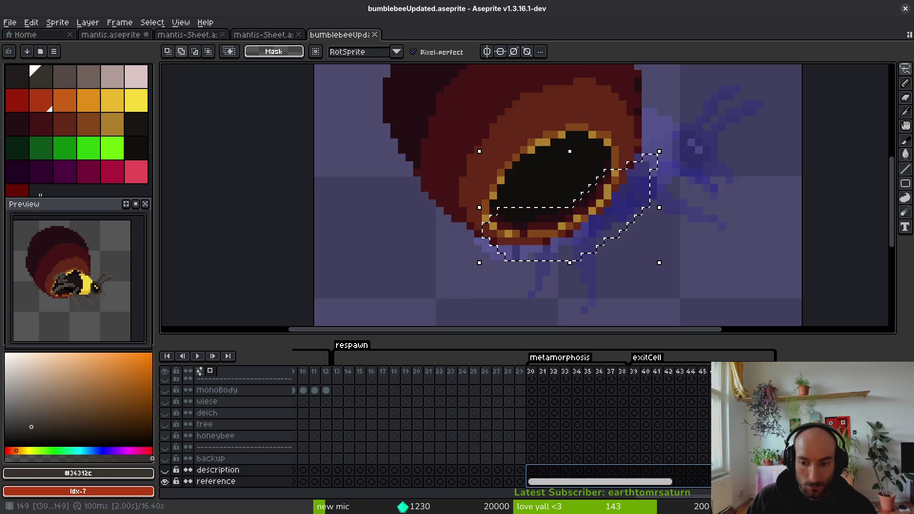
{"action": "right_click", "coordinate": [691, 494]}
{"action": "left_click", "coordinate": [676, 441]}
{"action": "key", "text": "ctrl+s"}
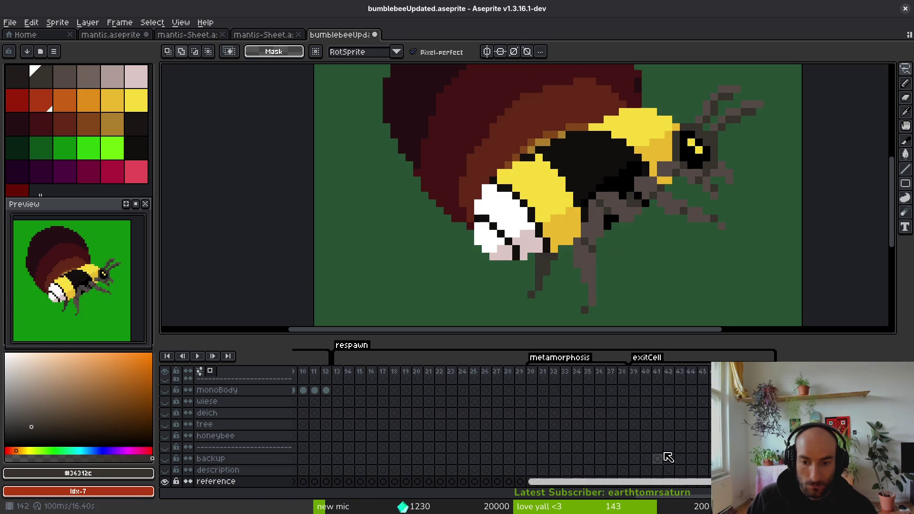
{"action": "scroll", "coordinate": [670, 433], "scroll_direction": "up", "scroll_amount": 3}
{"action": "scroll", "coordinate": [662, 424], "scroll_direction": "up", "scroll_amount": 5}
Step: Review frames 38 through 41 with the separator layer hidden
{"action": "left_click", "coordinate": [634, 439]}
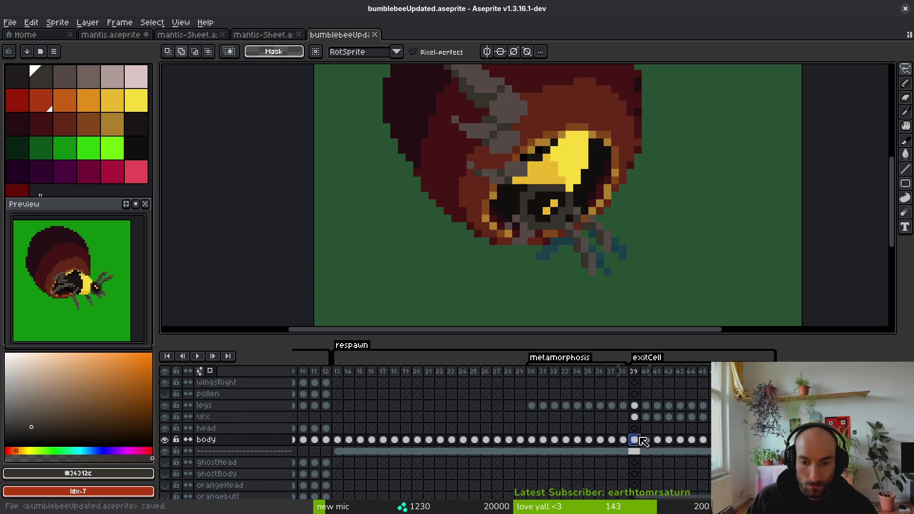
{"action": "scroll", "coordinate": [584, 259], "scroll_direction": "down", "scroll_amount": 3}
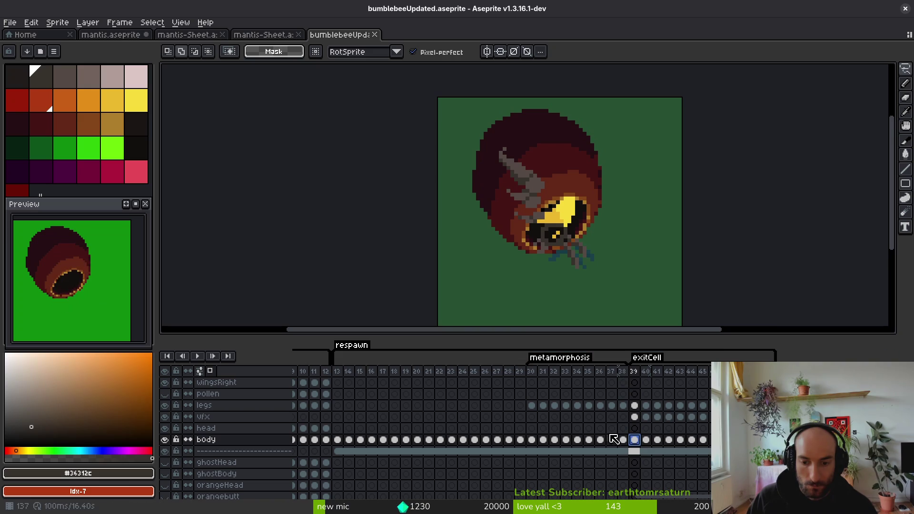
{"action": "left_click", "coordinate": [623, 451]}
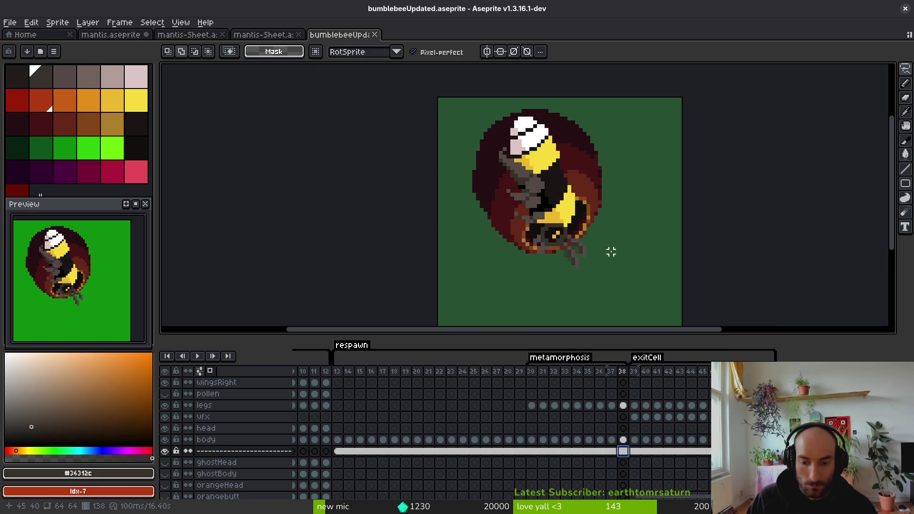
{"action": "scroll", "coordinate": [610, 238], "scroll_direction": "up", "scroll_amount": 2}
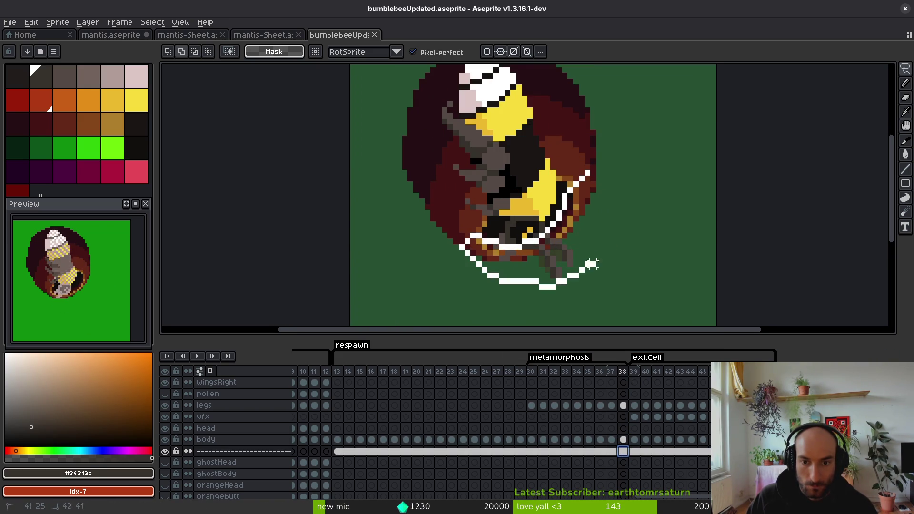
{"action": "key", "text": "Right"}
{"action": "key", "text": "i"}
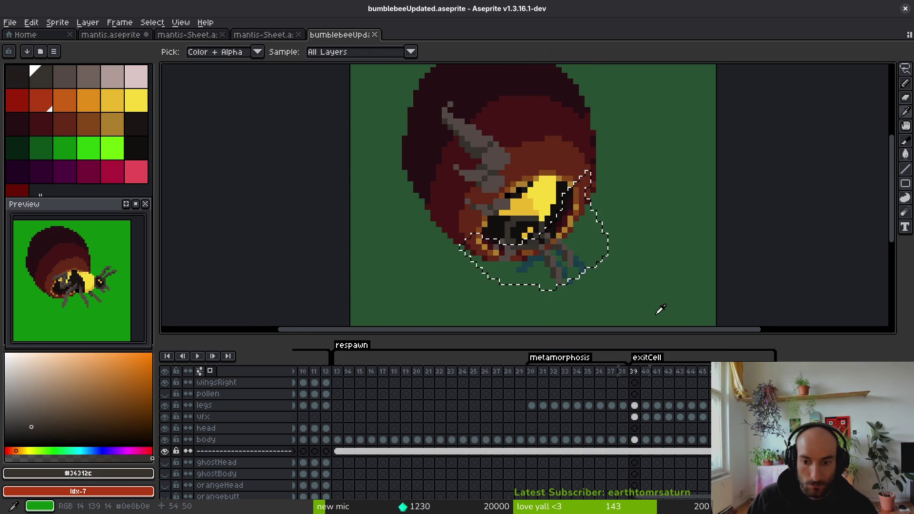
{"action": "left_click", "coordinate": [165, 452]}
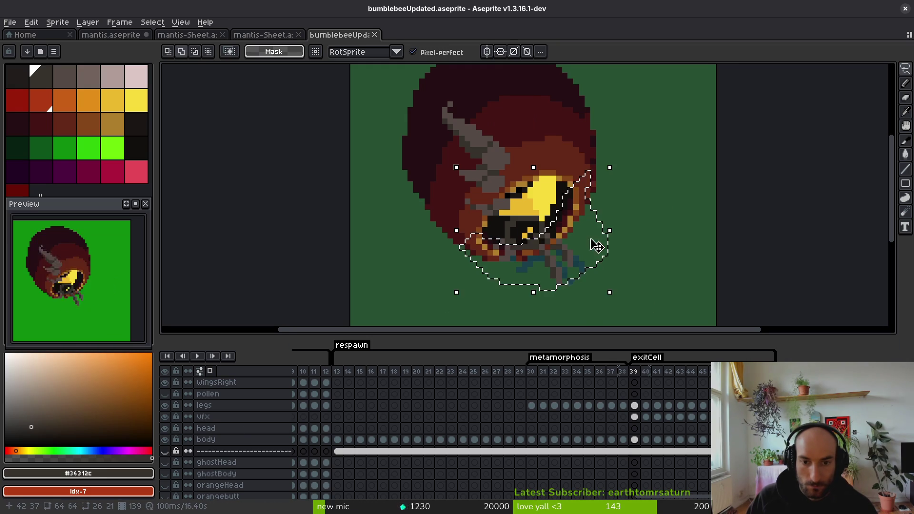
{"action": "key", "text": "Right"}
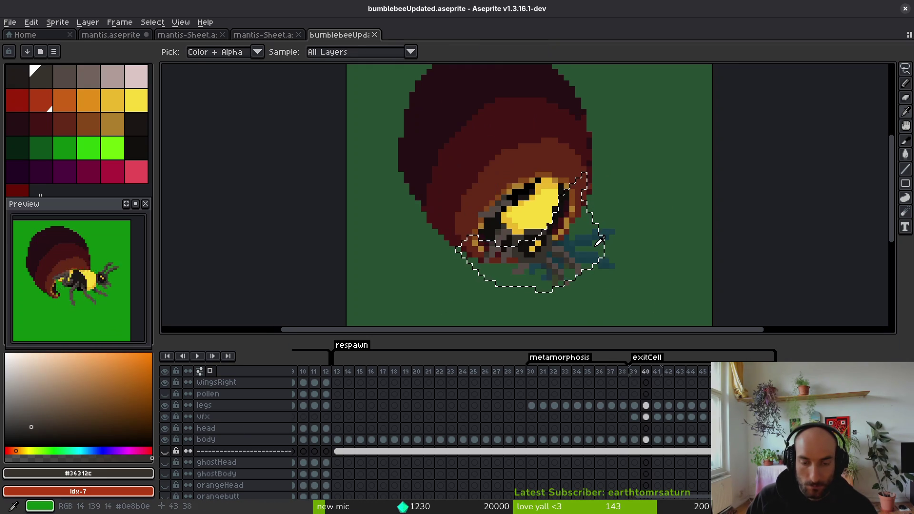
{"action": "key", "text": "Right"}
Step: Start moving the selection on the vfx cel of frame 41, then check frames 42 to 44
{"action": "key", "text": "v"}
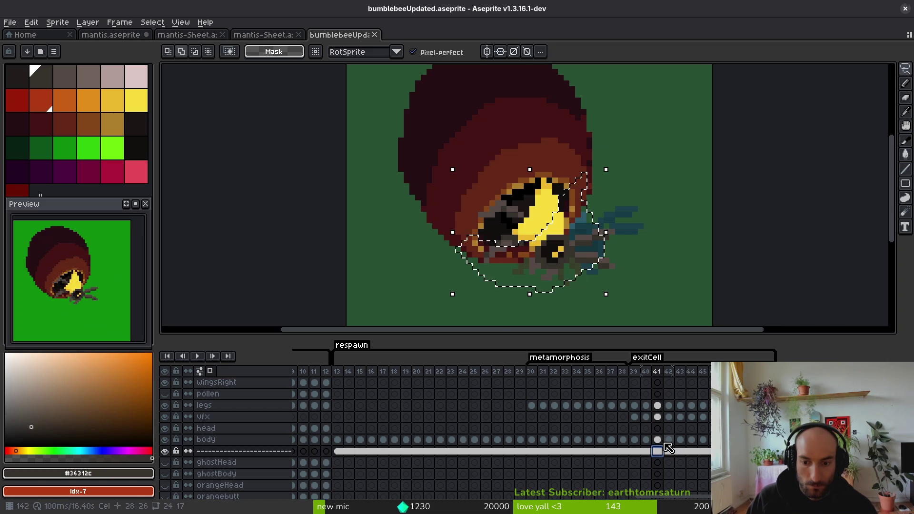
{"action": "left_click", "coordinate": [662, 421]}
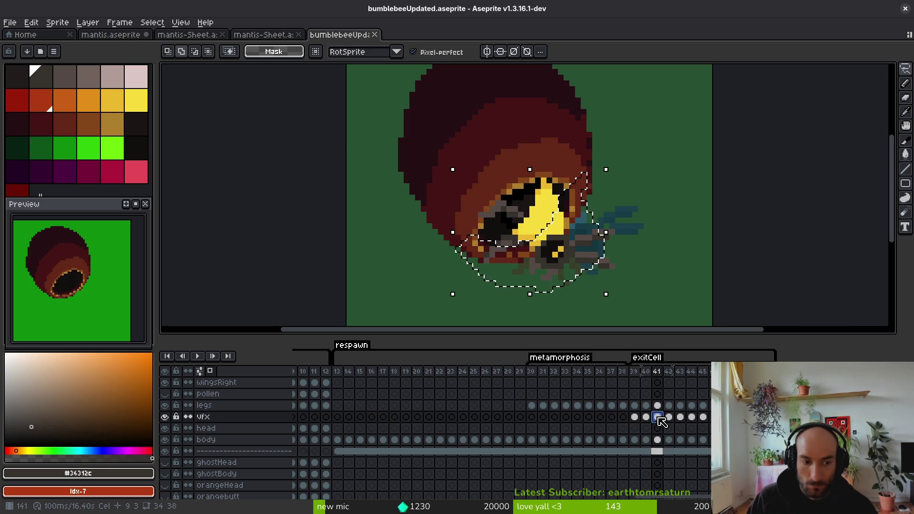
{"action": "left_click", "coordinate": [588, 268]}
{"action": "key", "text": "period"}
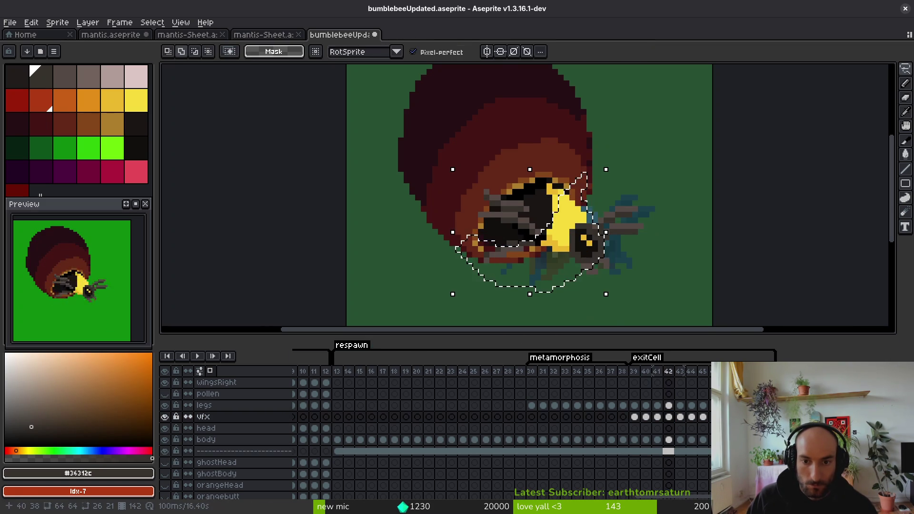
{"action": "key", "text": "i"}
{"action": "key", "text": "period"}
{"action": "key", "text": "period"}
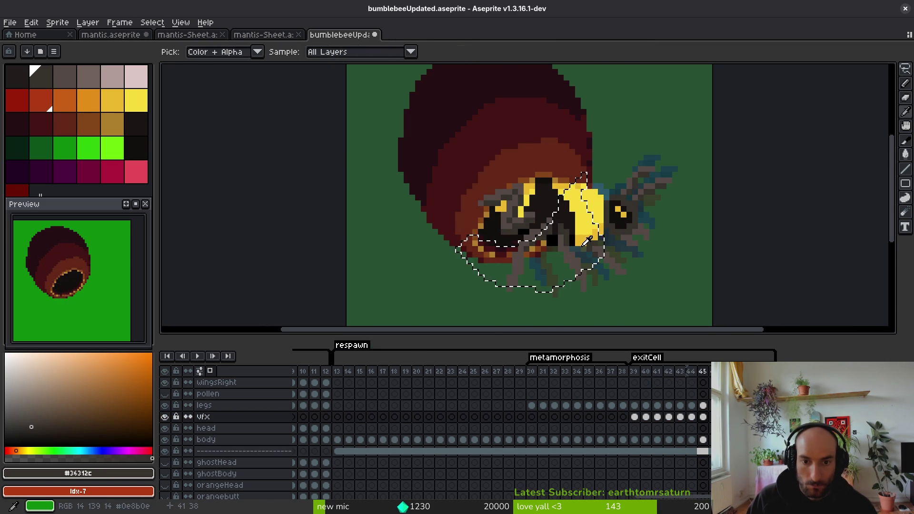
{"action": "left_click", "coordinate": [165, 451]}
Step: Step through frames 41 to 45, cancel the pending transform, and save the sprite
{"action": "key", "text": "comma"}
{"action": "key", "text": "comma"}
{"action": "key", "text": "comma"}
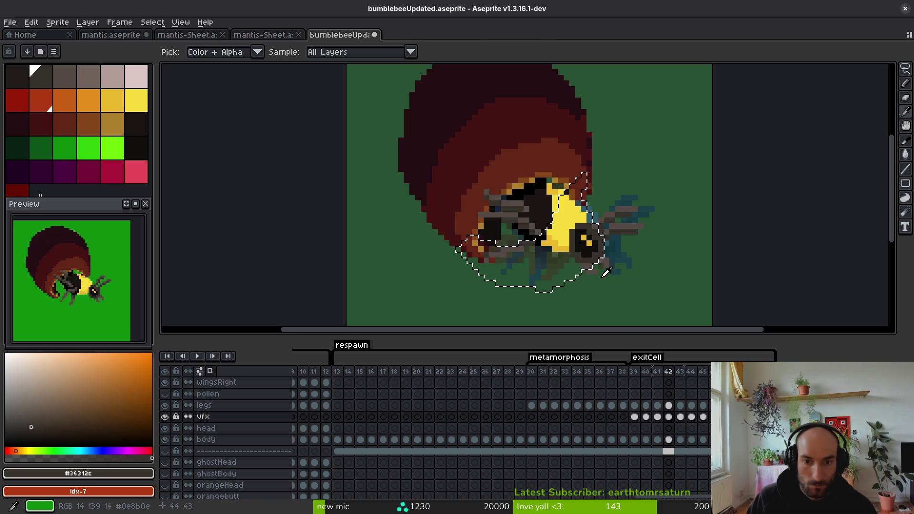
{"action": "key", "text": "period"}
{"action": "key", "text": "v"}
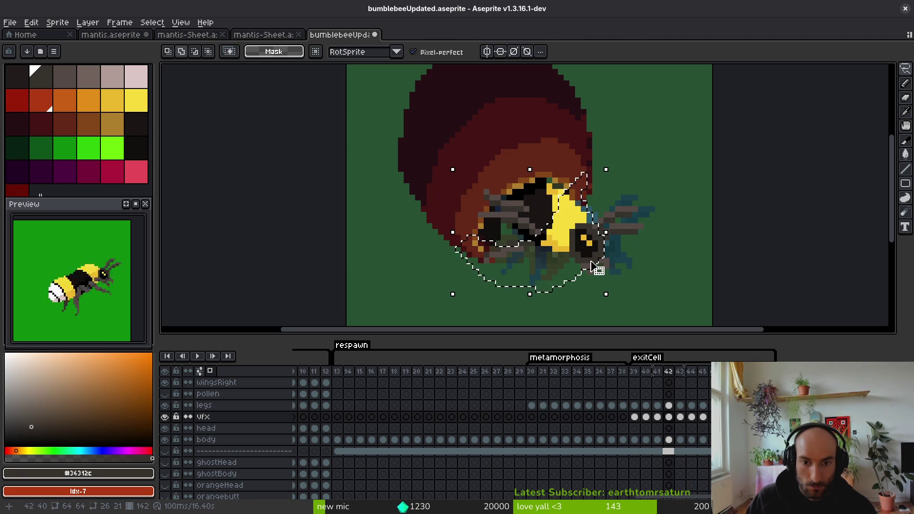
{"action": "key", "text": "period"}
{"action": "left_click", "coordinate": [598, 268]}
{"action": "key", "text": "period"}
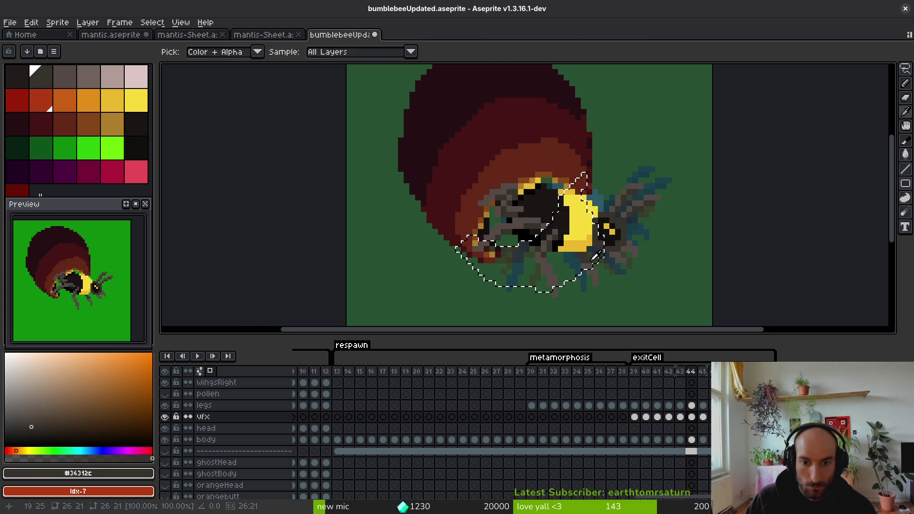
{"action": "key", "text": "period"}
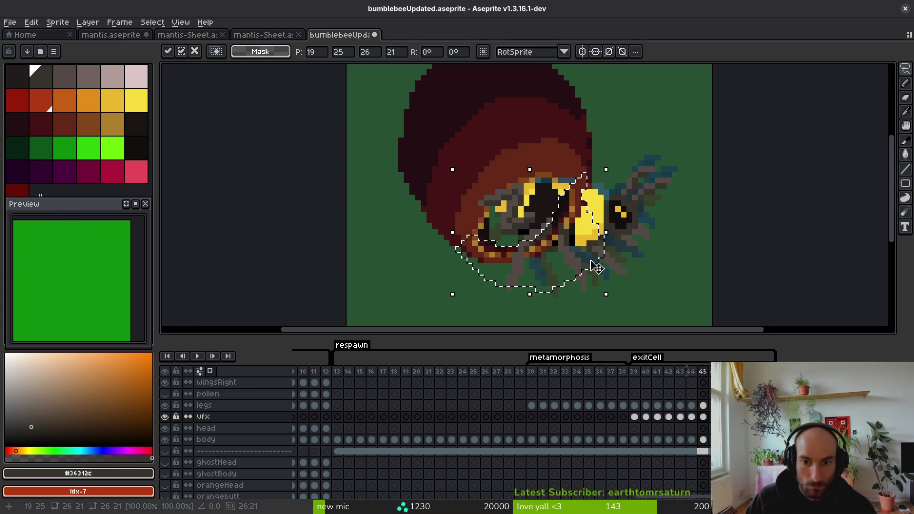
{"action": "key", "text": "period"}
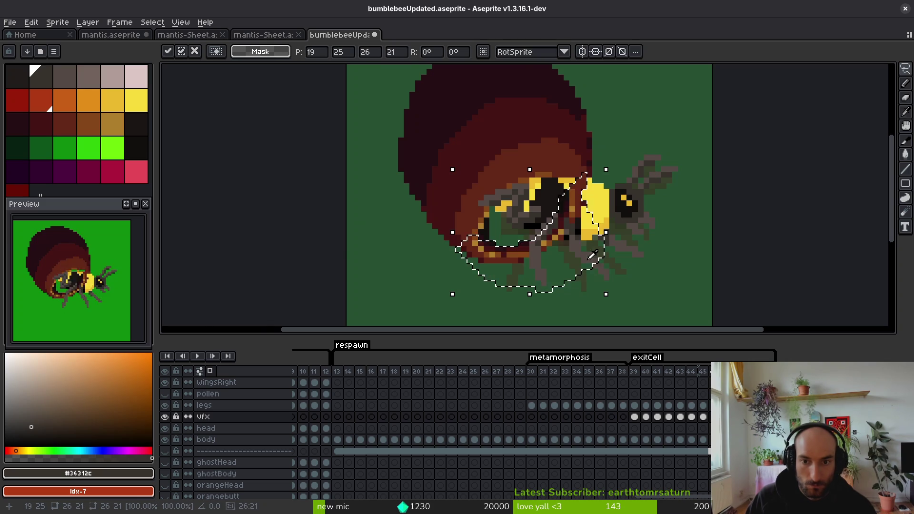
{"action": "key", "text": "period"}
{"action": "key", "text": "ctrl+s"}
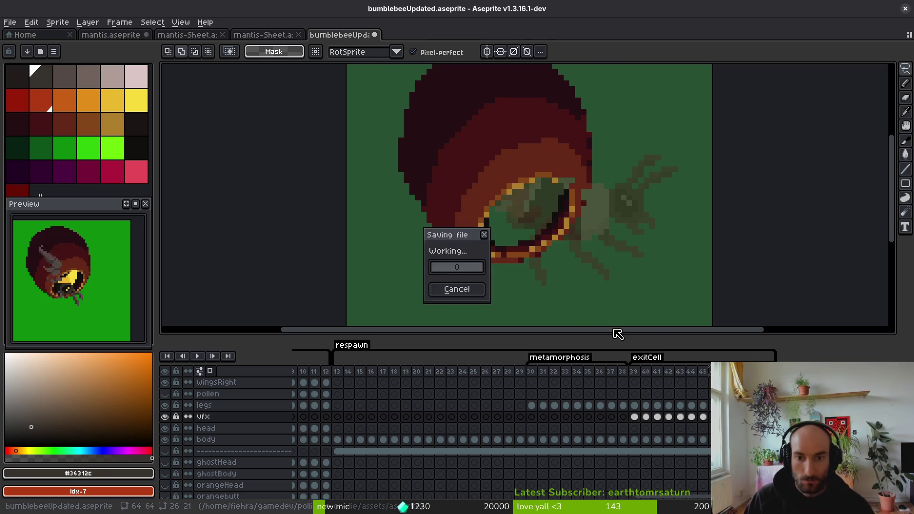
Step: On frame 45, sample the dark red cocoon colour #632718 with the body layer hidden
{"action": "scroll", "coordinate": [590, 228], "scroll_direction": "up", "scroll_amount": 3}
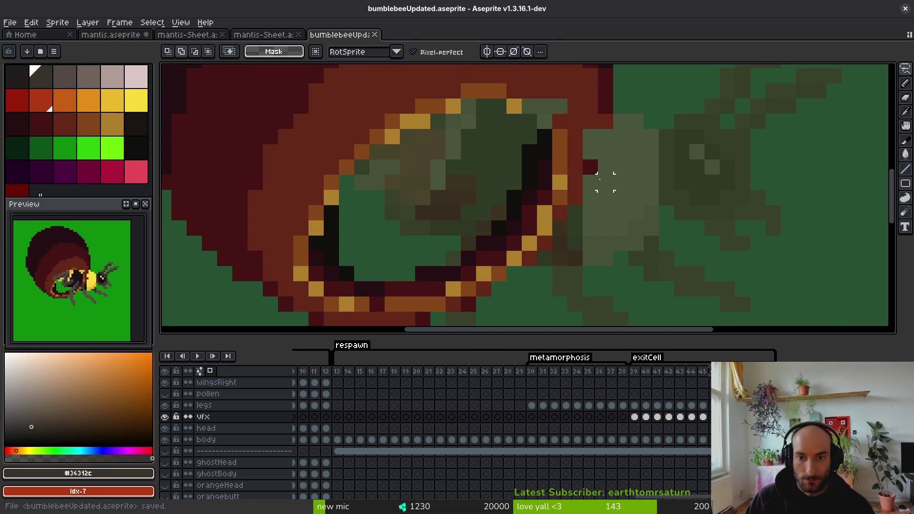
{"action": "left_click", "coordinate": [705, 451]}
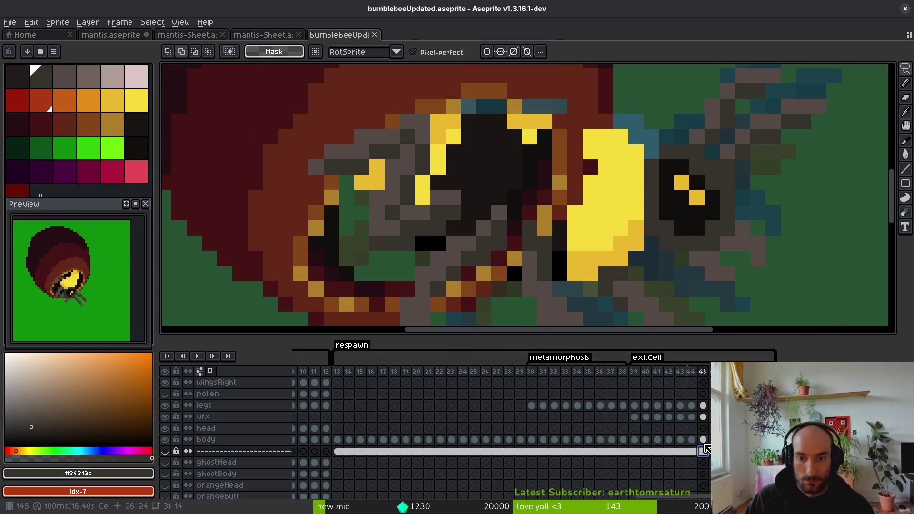
{"action": "left_click", "coordinate": [164, 451]}
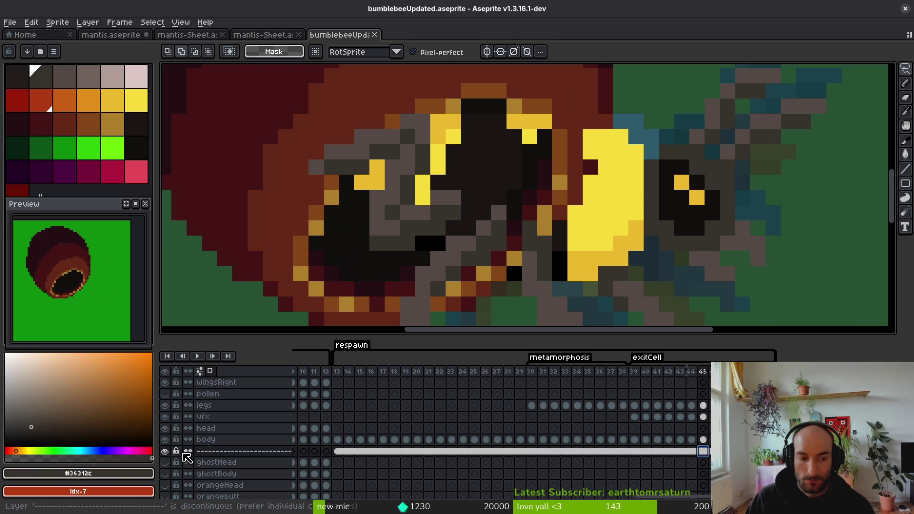
{"action": "left_click", "coordinate": [165, 439]}
{"action": "left_click", "coordinate": [595, 153], "text": "alt"}
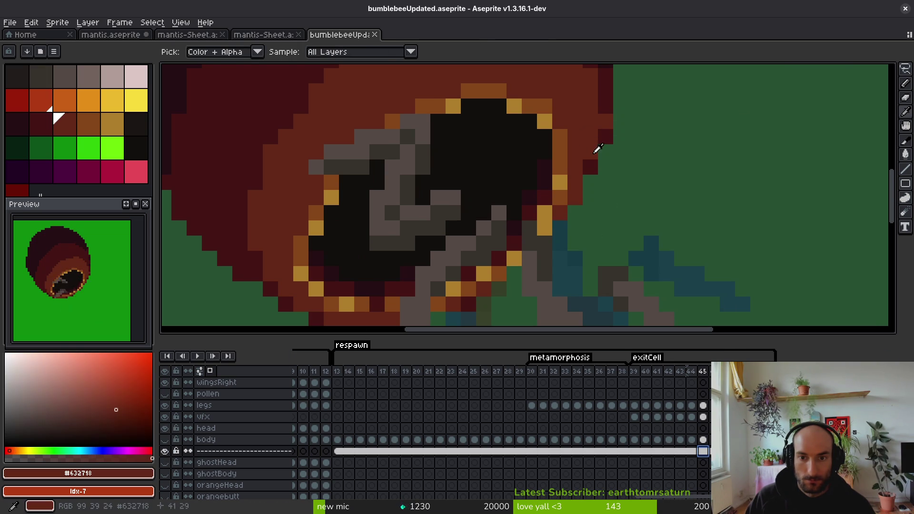
{"action": "left_click", "coordinate": [164, 451]}
{"action": "left_click", "coordinate": [164, 439]}
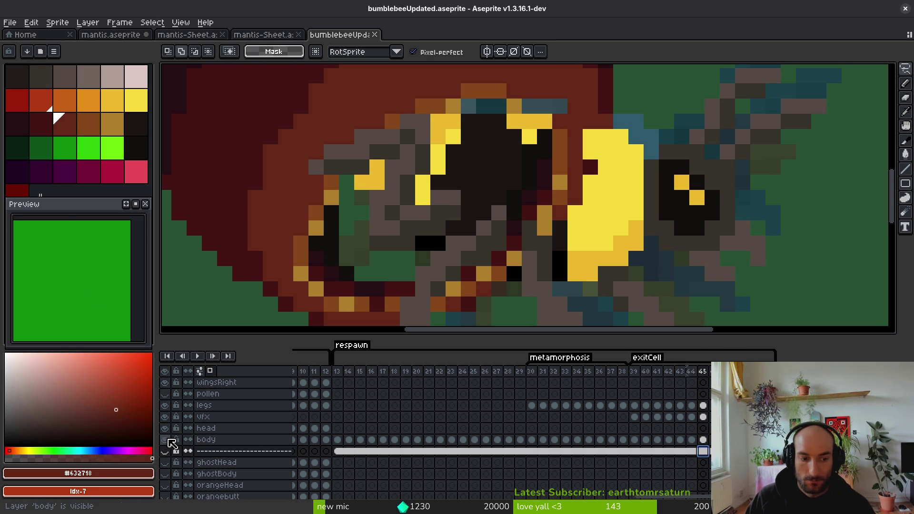
Step: Pencil two yellow body pixels dark red on the vfx cel, play the animation, and save
{"action": "left_click", "coordinate": [703, 417]}
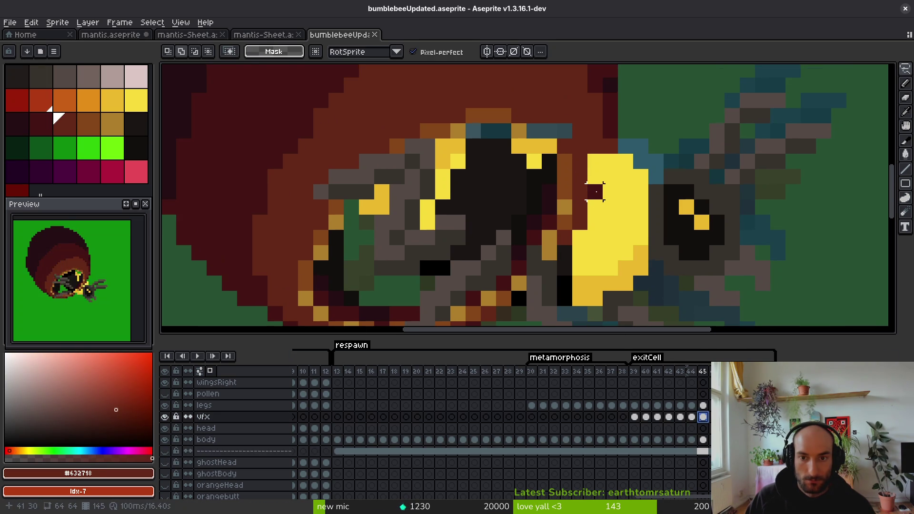
{"action": "key", "text": "b"}
{"action": "left_click_drag", "start_coordinate": [595, 161], "coordinate": [612, 160]}
{"action": "key", "text": "Return"}
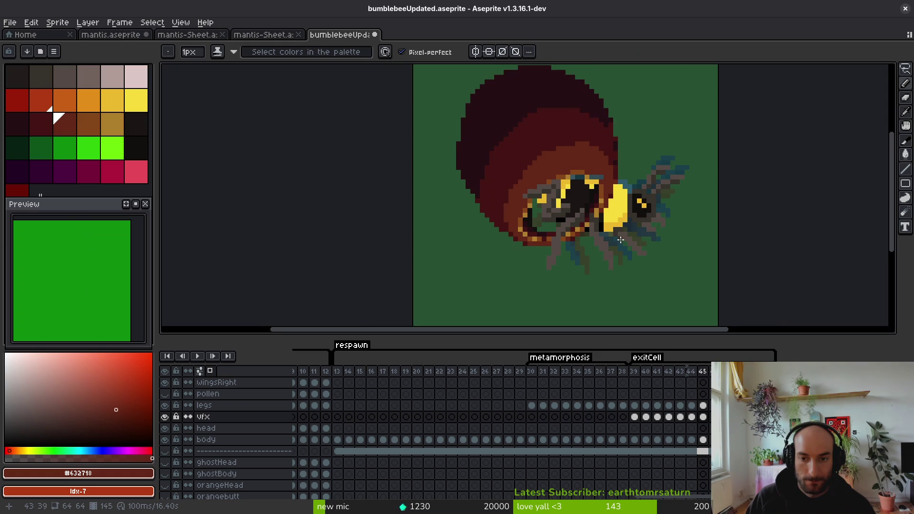
{"action": "key", "text": "ctrl+s"}
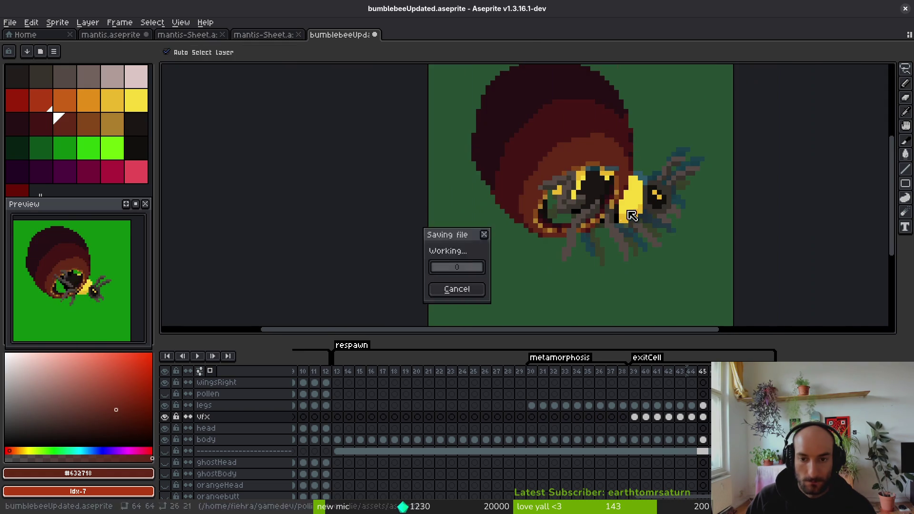
Step: Erase three stray dark pixels below the body and beside the legs
{"action": "scroll", "coordinate": [566, 200], "scroll_direction": "down", "scroll_amount": 2}
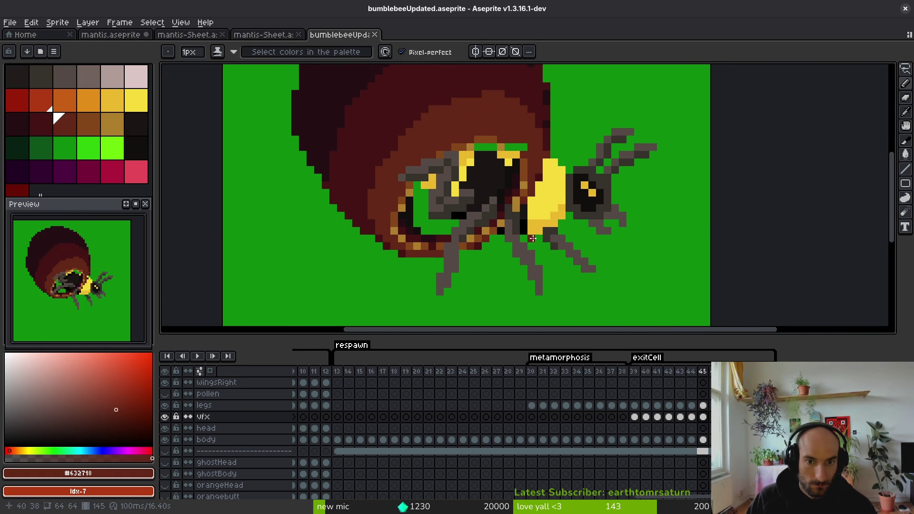
{"action": "scroll", "coordinate": [550, 262], "scroll_direction": "up", "scroll_amount": 1}
{"action": "scroll", "coordinate": [548, 259], "scroll_direction": "down", "scroll_amount": 2}
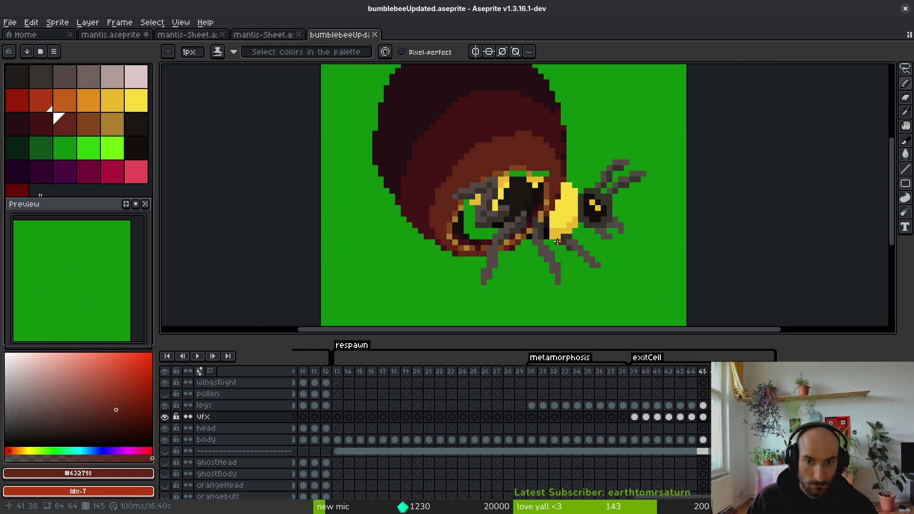
{"action": "scroll", "coordinate": [537, 252], "scroll_direction": "up", "scroll_amount": 3}
{"action": "scroll", "coordinate": [537, 251], "scroll_direction": "down", "scroll_amount": 3}
{"action": "scroll", "coordinate": [528, 210], "scroll_direction": "up", "scroll_amount": 3}
{"action": "key", "text": "e"}
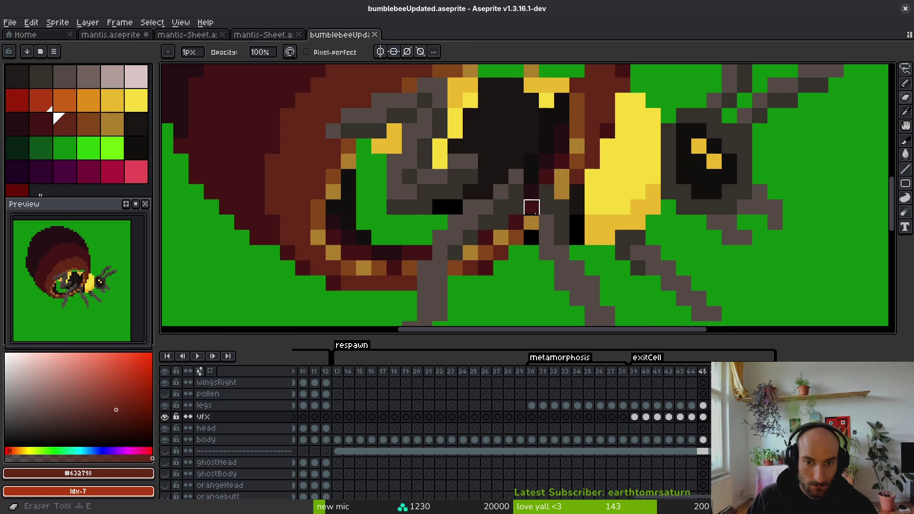
{"action": "key", "text": "ctrl+s"}
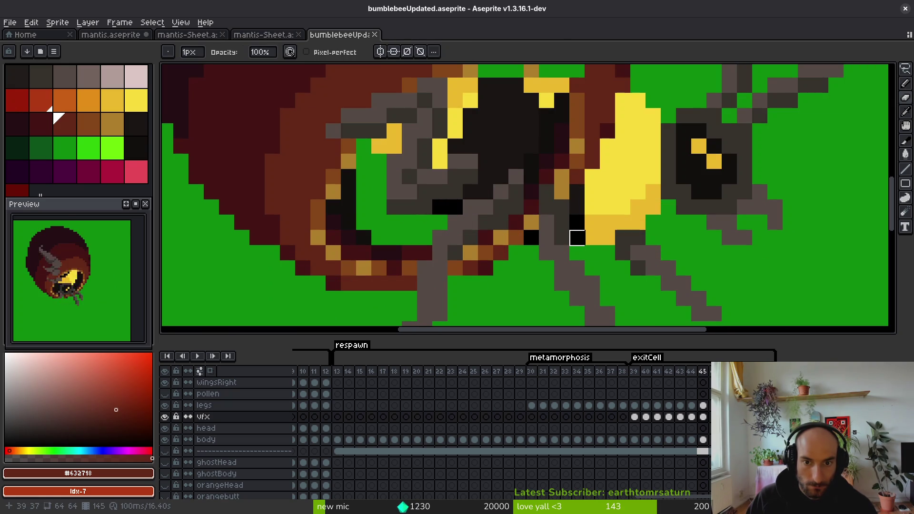
{"action": "left_click", "coordinate": [531, 192]}
{"action": "left_click", "coordinate": [547, 207]}
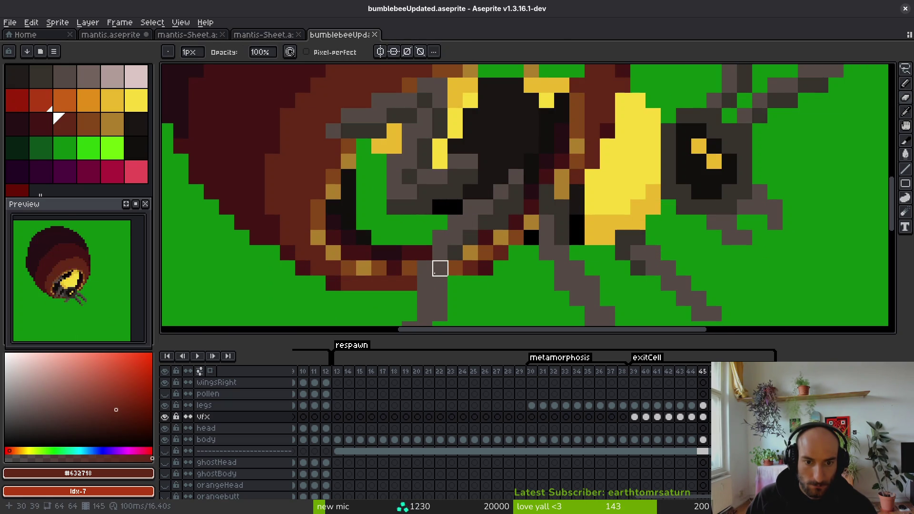
{"action": "left_click", "coordinate": [455, 284]}
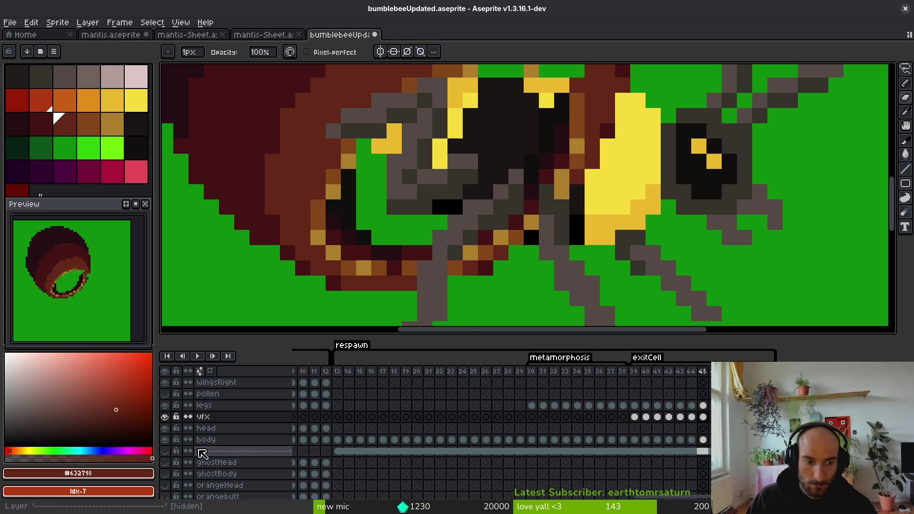
Step: Erase the dark pixels over the bee's head and gold pixels beside the legs
{"action": "scroll", "coordinate": [486, 284], "scroll_direction": "down", "scroll_amount": 5}
{"action": "scroll", "coordinate": [531, 225], "scroll_direction": "up", "scroll_amount": 5}
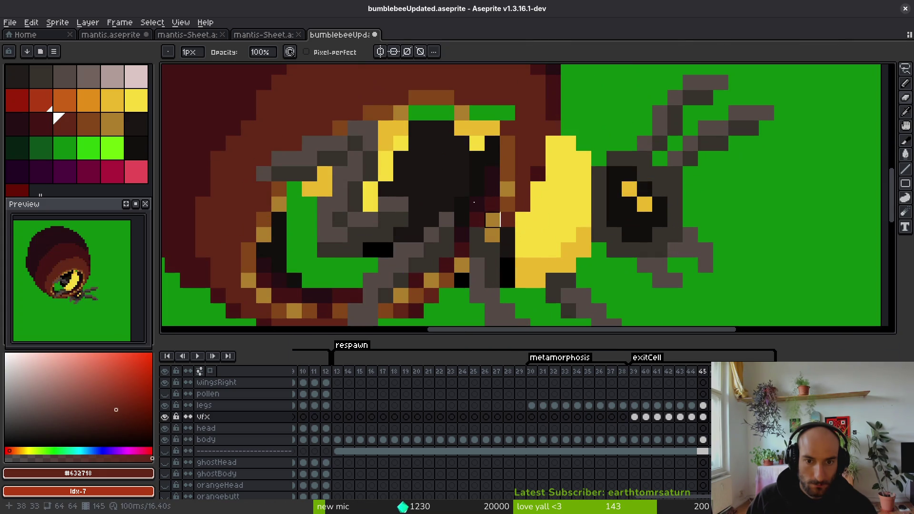
{"action": "mouse_move", "coordinate": [446, 189]}
{"action": "left_mouse_down"}
{"action": "mouse_move", "coordinate": [552, 202]}
{"action": "mouse_move", "coordinate": [538, 151]}
{"action": "mouse_move", "coordinate": [492, 129]}
{"action": "mouse_move", "coordinate": [553, 128]}
{"action": "left_mouse_up"}
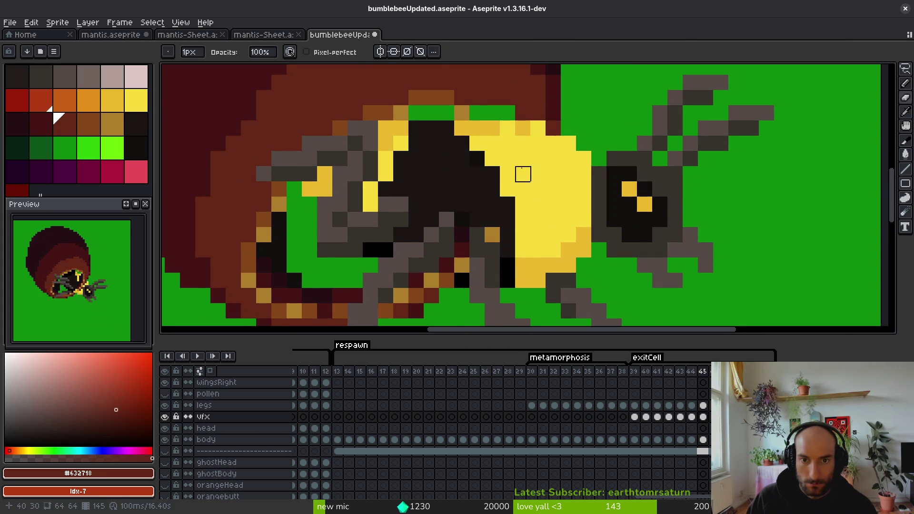
{"action": "left_click_drag", "start_coordinate": [522, 174], "coordinate": [541, 204]}
{"action": "left_click_drag", "start_coordinate": [451, 171], "coordinate": [508, 131]}
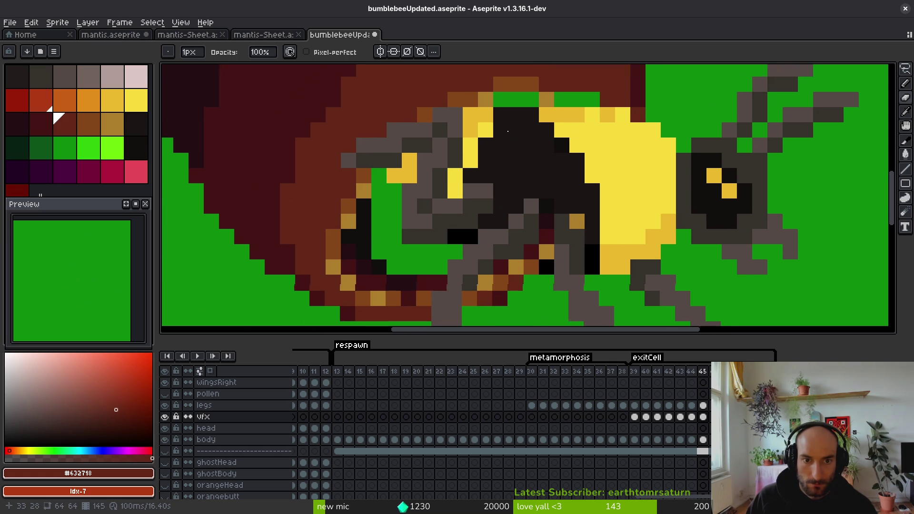
{"action": "left_click_drag", "start_coordinate": [471, 204], "coordinate": [458, 171]}
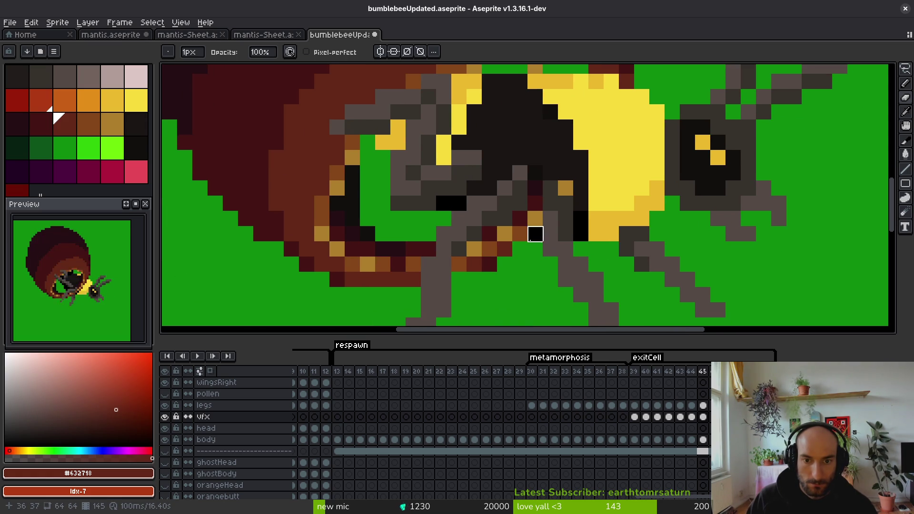
{"action": "mouse_move", "coordinate": [551, 214]}
{"action": "left_mouse_down"}
{"action": "mouse_move", "coordinate": [505, 203]}
{"action": "mouse_move", "coordinate": [504, 216]}
{"action": "mouse_move", "coordinate": [580, 200]}
{"action": "mouse_move", "coordinate": [535, 231]}
{"action": "mouse_move", "coordinate": [444, 204]}
{"action": "left_mouse_up"}
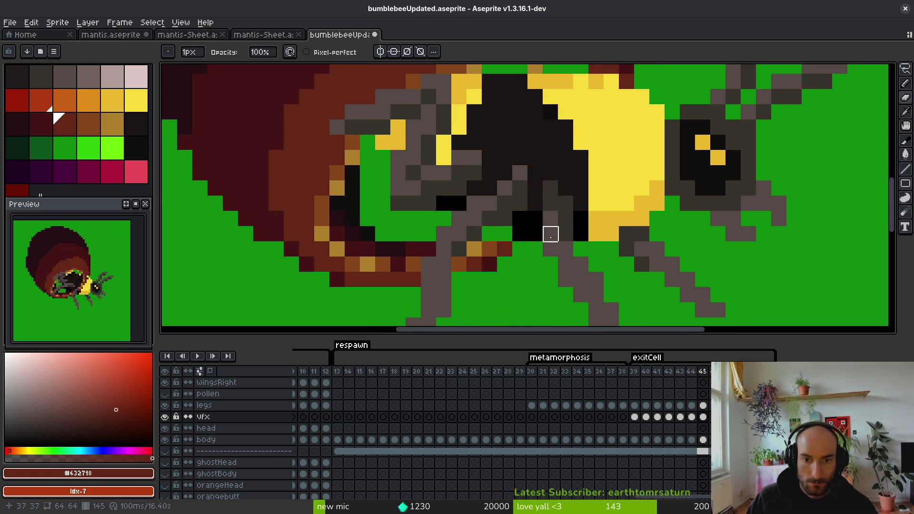
{"action": "key", "text": "ctrl+z"}
{"action": "key", "text": "ctrl+y"}
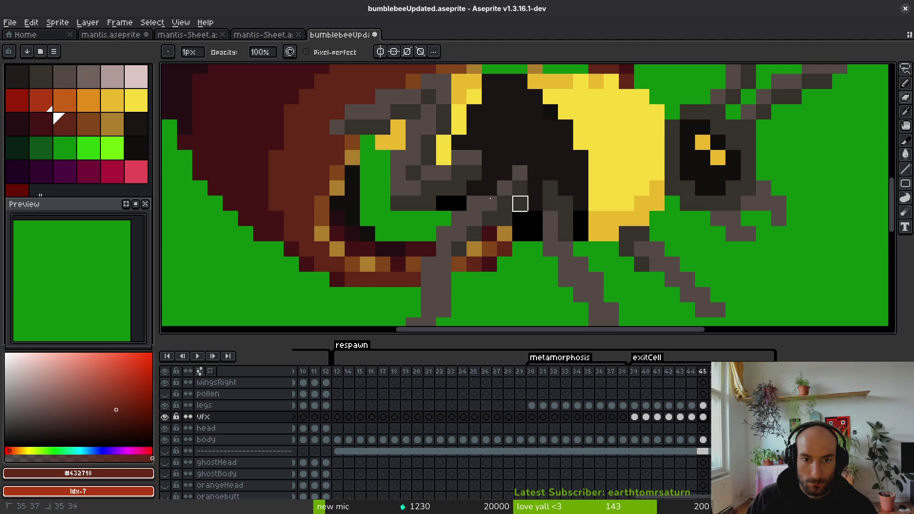
Step: Sample the near-black #120f0c and compare frame 44 against frame 45
{"action": "left_click_drag", "start_coordinate": [612, 143], "coordinate": [587, 204]}
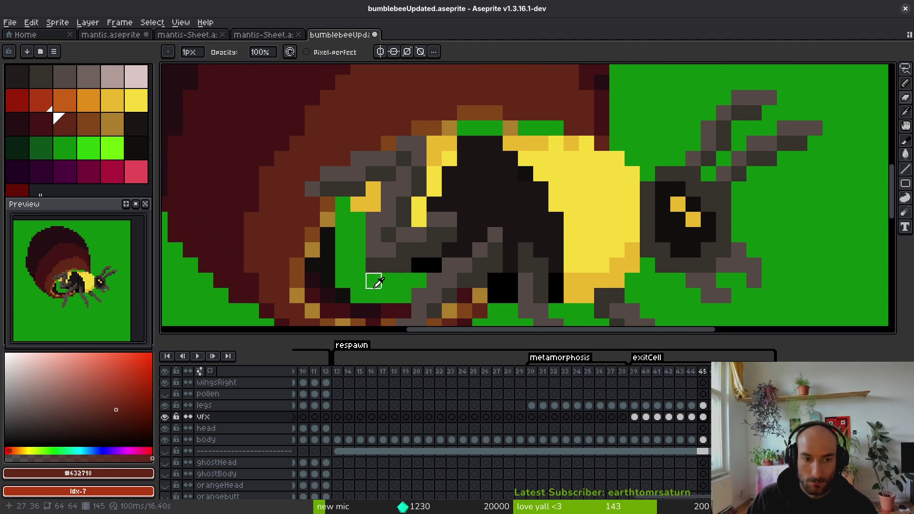
{"action": "key", "text": "i"}
{"action": "key", "text": "Left"}
{"action": "key", "text": "Right"}
Step: Compare frames 44 and 45 and sample the dark #120f0c body colour for the Pencil
{"action": "key", "text": "Left"}
{"action": "key", "text": "Right"}
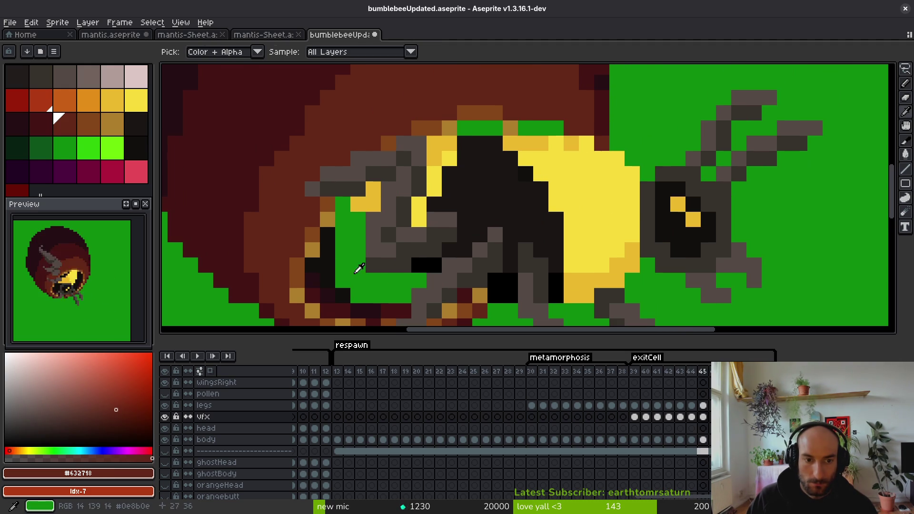
{"action": "key", "text": "Left"}
{"action": "left_click", "coordinate": [332, 260]}
{"action": "key", "text": "Right"}
{"action": "key", "text": "b"}
Step: On frame 45, paint near-black pixels over the green gap under the cocoon rim and beside the legs
{"action": "left_click_drag", "start_coordinate": [463, 128], "coordinate": [496, 128]}
{"action": "key", "text": "Left"}
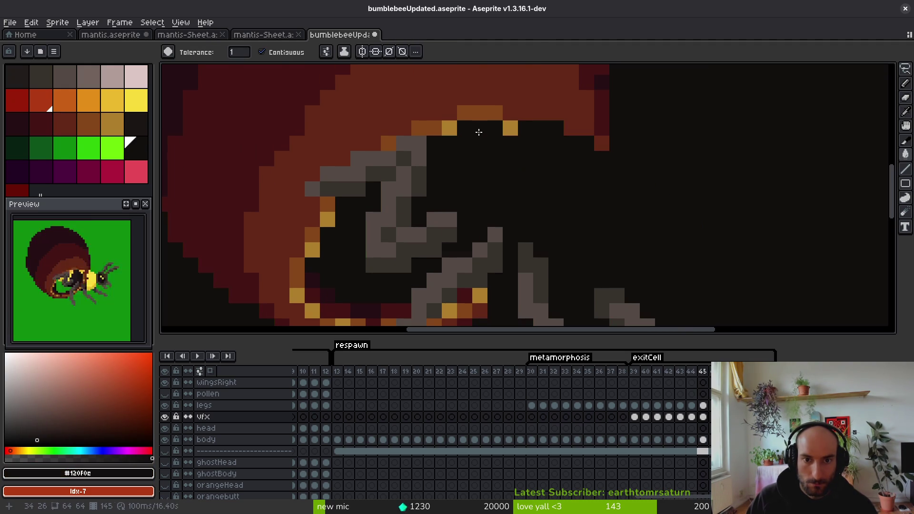
{"action": "key", "text": "Right"}
{"action": "left_click", "coordinate": [544, 133]}
{"action": "left_click_drag", "start_coordinate": [556, 128], "coordinate": [526, 128]}
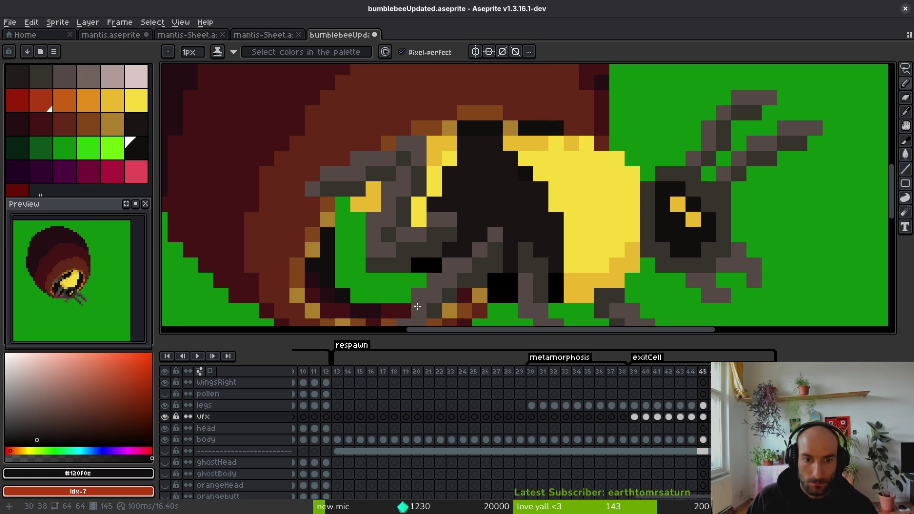
{"action": "mouse_move", "coordinate": [419, 280]}
{"action": "left_mouse_down"}
{"action": "mouse_move", "coordinate": [359, 279]}
{"action": "mouse_move", "coordinate": [352, 215]}
{"action": "mouse_move", "coordinate": [338, 252]}
{"action": "left_mouse_up"}
{"action": "left_click", "coordinate": [403, 296]}
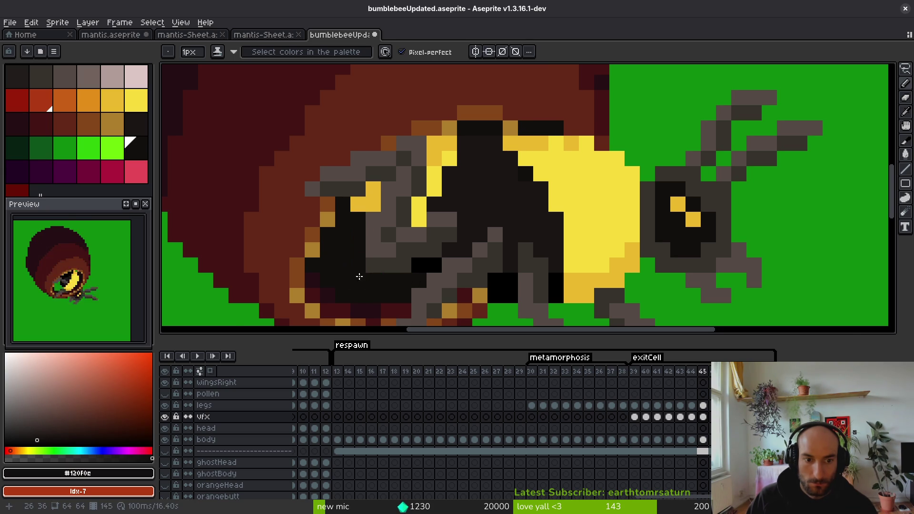
Step: Zoom out to check the filled gap and save bumblebeeUpdated.aseprite
{"action": "scroll", "coordinate": [359, 276], "scroll_direction": "down", "scroll_amount": 6}
{"action": "scroll", "coordinate": [480, 252], "scroll_direction": "up", "scroll_amount": 4}
{"action": "key", "text": "alt"}
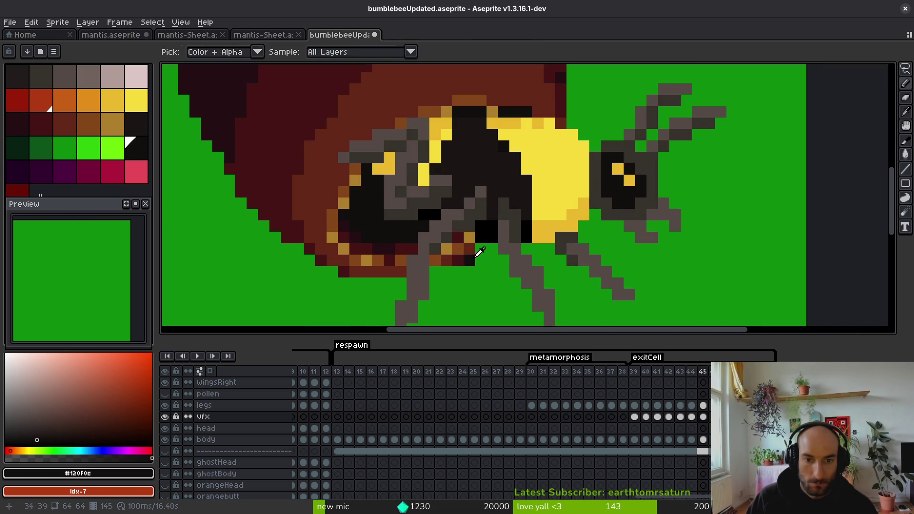
{"action": "scroll", "coordinate": [500, 260], "scroll_direction": "down", "scroll_amount": 3}
{"action": "scroll", "coordinate": [502, 261], "scroll_direction": "up", "scroll_amount": 2}
{"action": "key", "text": "alt"}
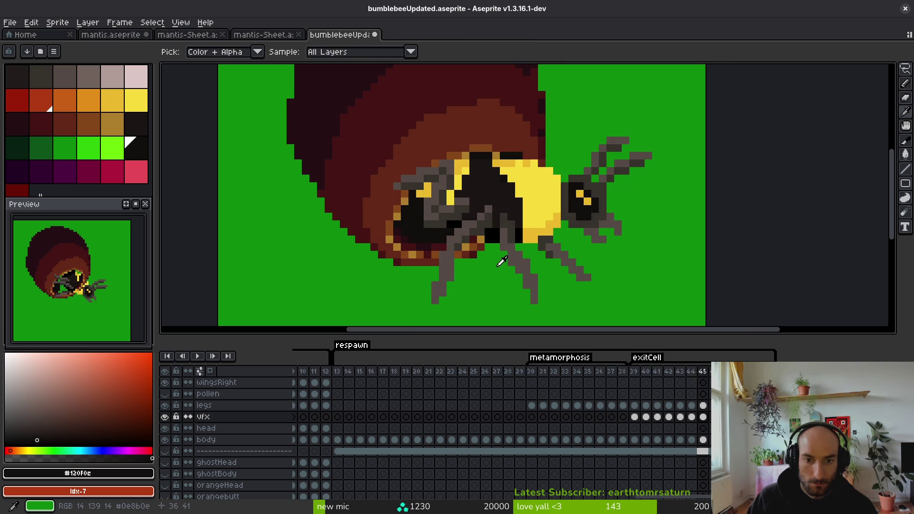
{"action": "scroll", "coordinate": [501, 262], "scroll_direction": "up", "scroll_amount": 3}
{"action": "scroll", "coordinate": [500, 256], "scroll_direction": "down", "scroll_amount": 4}
{"action": "key", "text": "ctrl+s"}
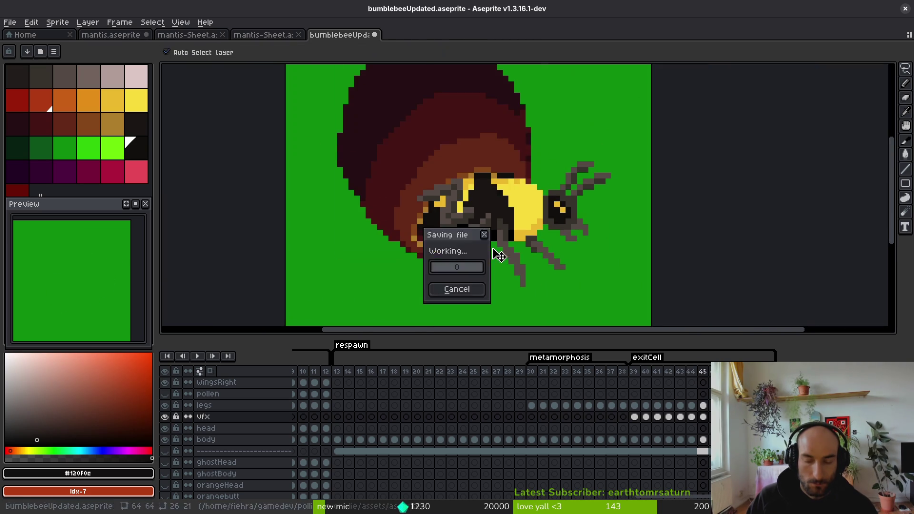
{"action": "scroll", "coordinate": [500, 258], "scroll_direction": "down", "scroll_amount": 2}
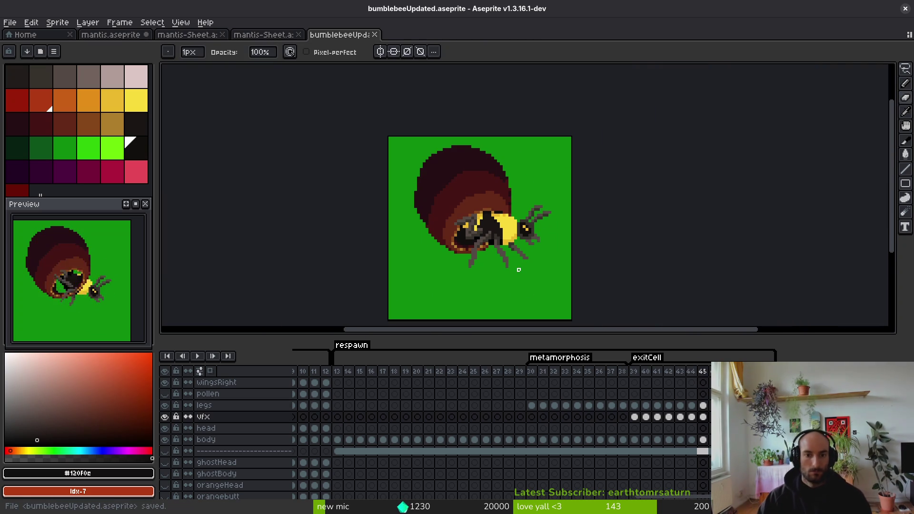
Step: Zoom in and sample pure black #000000 from the bee's body as the drawing colour
{"action": "scroll", "coordinate": [517, 228], "scroll_direction": "up", "scroll_amount": 3}
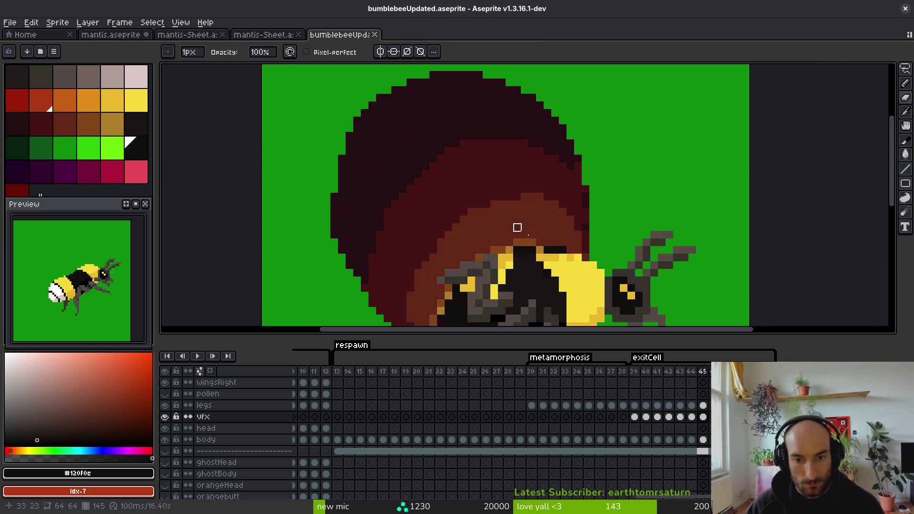
{"action": "scroll", "coordinate": [518, 227], "scroll_direction": "up", "scroll_amount": 3}
{"action": "scroll", "coordinate": [508, 253], "scroll_direction": "up", "scroll_amount": 2}
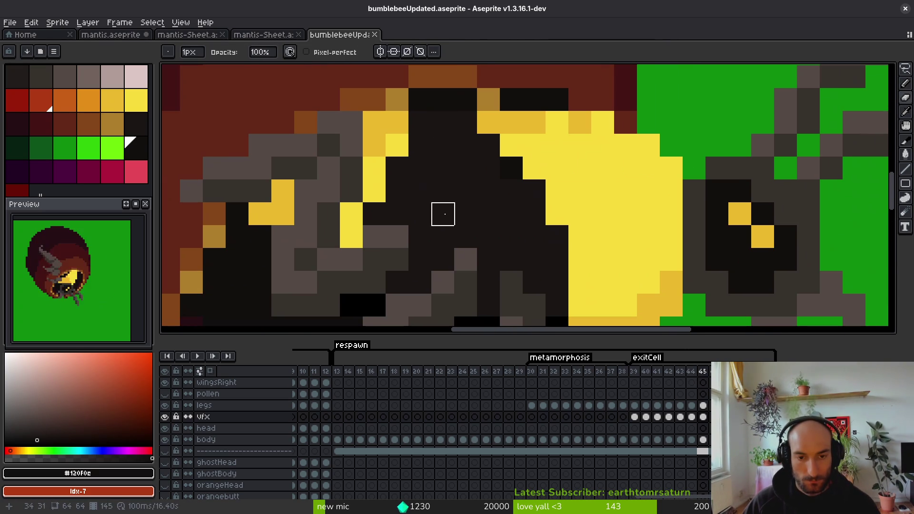
{"action": "left_click", "coordinate": [365, 295], "text": "alt"}
{"action": "scroll", "coordinate": [465, 235], "scroll_direction": "down", "scroll_amount": 3}
{"action": "scroll", "coordinate": [479, 240], "scroll_direction": "up", "scroll_amount": 2}
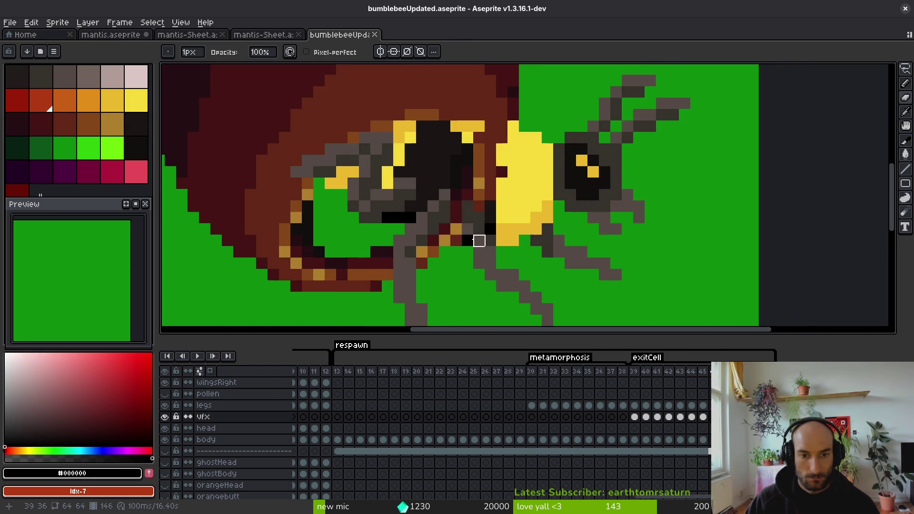
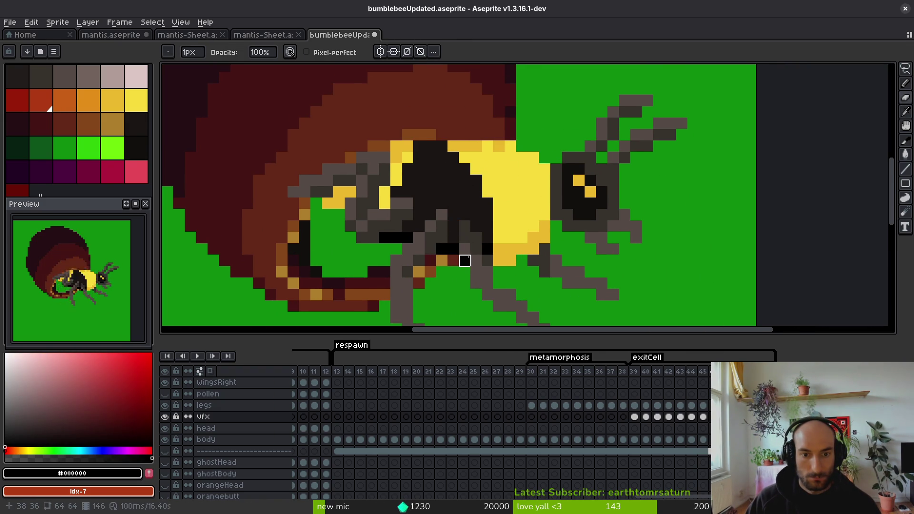
Step: On frame 43, paint yellow pixels along the top-right edge of the bee's belly, then move to frame 44
{"action": "scroll", "coordinate": [465, 249], "scroll_direction": "down", "scroll_amount": 1}
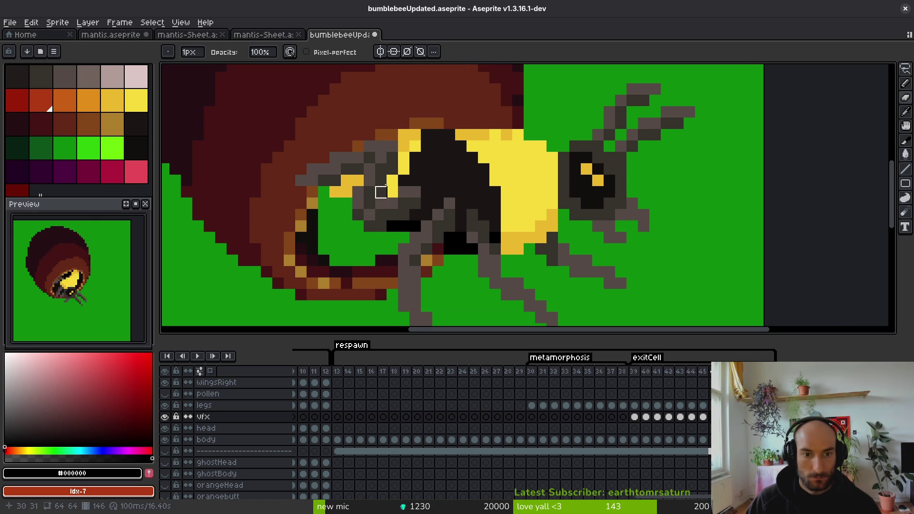
{"action": "scroll", "coordinate": [393, 147], "scroll_direction": "down", "scroll_amount": 4}
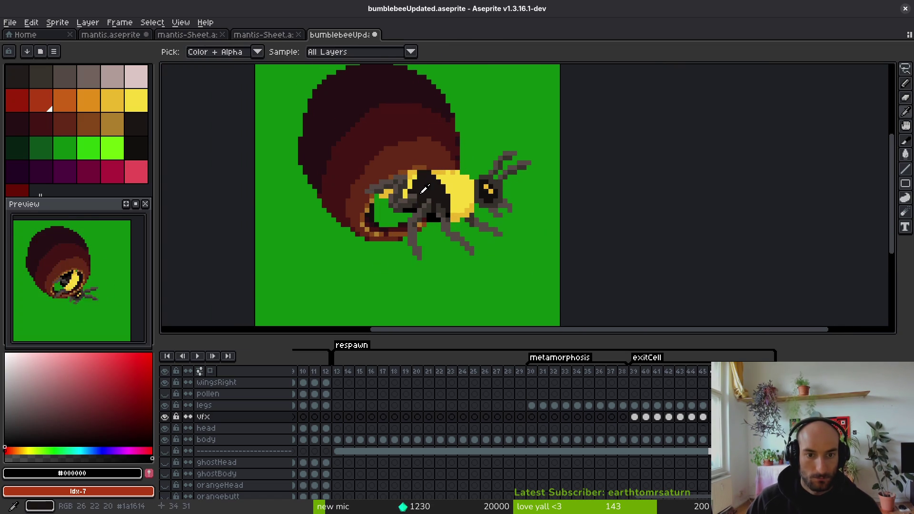
{"action": "scroll", "coordinate": [435, 198], "scroll_direction": "up", "scroll_amount": 2}
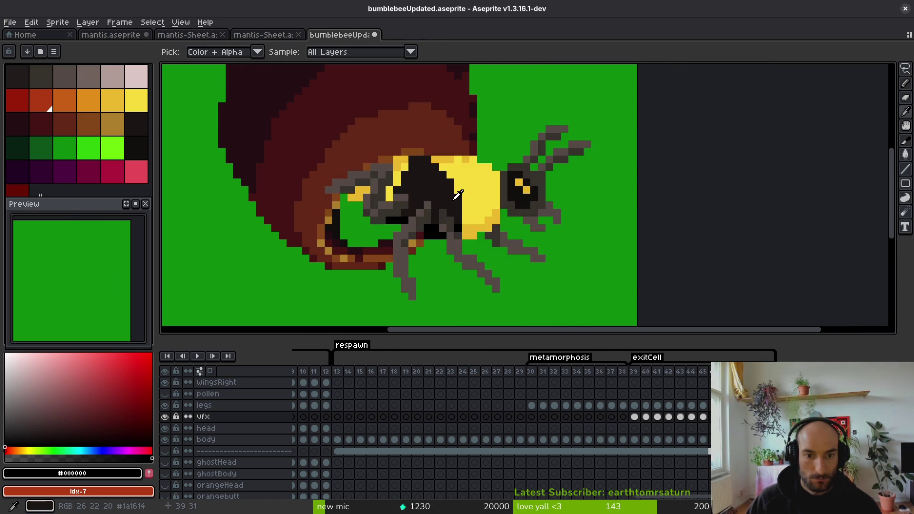
{"action": "scroll", "coordinate": [453, 160], "scroll_direction": "up", "scroll_amount": 2}
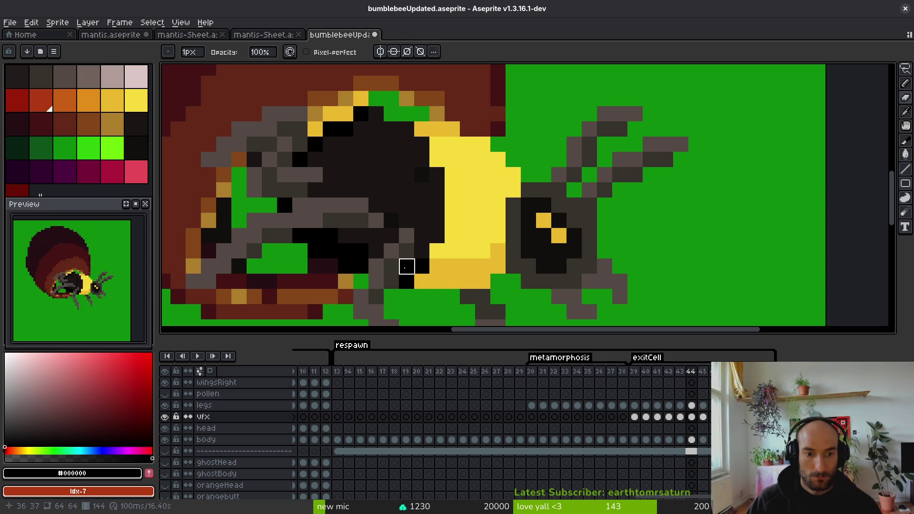
{"action": "scroll", "coordinate": [406, 267], "scroll_direction": "down", "scroll_amount": 4}
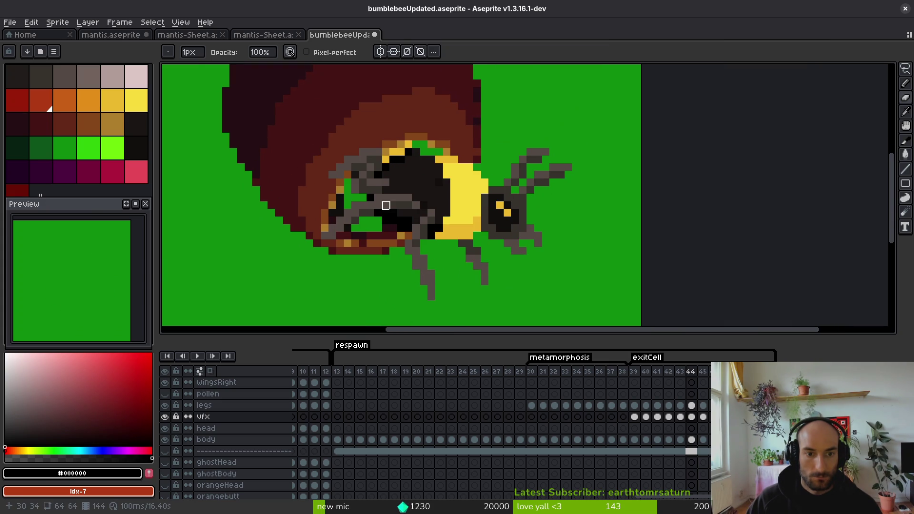
{"action": "key", "text": "Left"}
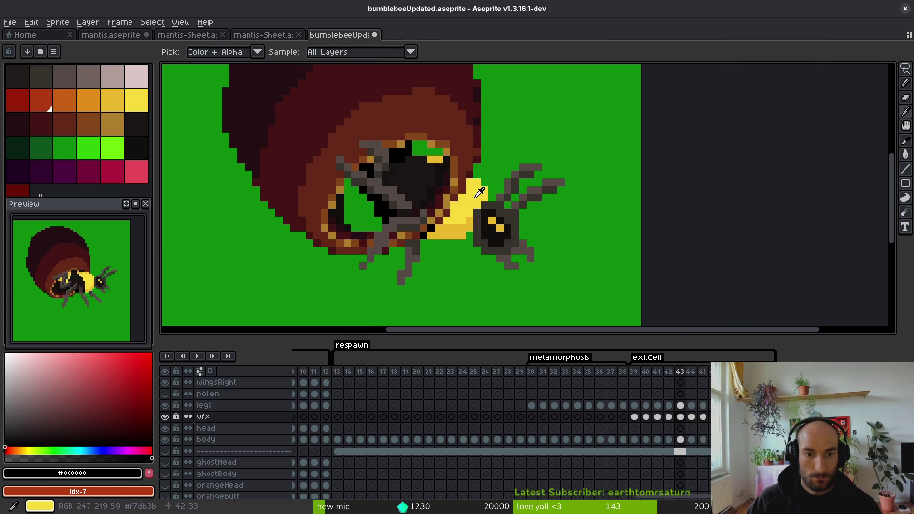
{"action": "scroll", "coordinate": [450, 200], "scroll_direction": "up", "scroll_amount": 3}
{"action": "mouse_move", "coordinate": [435, 123]}
{"action": "left_mouse_down"}
{"action": "mouse_move", "coordinate": [451, 138]}
{"action": "mouse_move", "coordinate": [451, 155]}
{"action": "left_mouse_up"}
{"action": "key", "text": "ctrl+z"}
{"action": "left_click_drag", "start_coordinate": [435, 123], "coordinate": [435, 154]}
{"action": "key", "text": "ctrl+z"}
{"action": "left_click", "coordinate": [466, 138]}
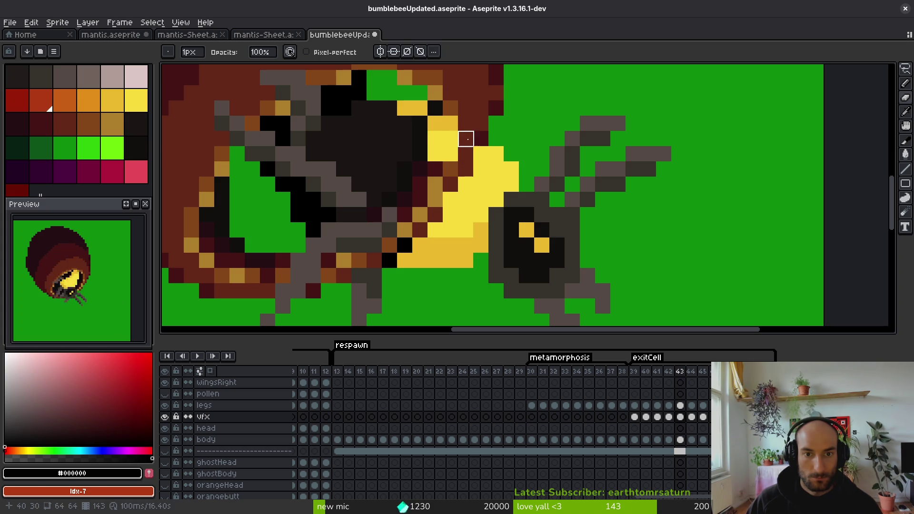
{"action": "mouse_move", "coordinate": [466, 138]}
{"action": "left_mouse_down"}
{"action": "mouse_move", "coordinate": [482, 153]}
{"action": "mouse_move", "coordinate": [451, 169]}
{"action": "mouse_move", "coordinate": [435, 231]}
{"action": "left_mouse_up"}
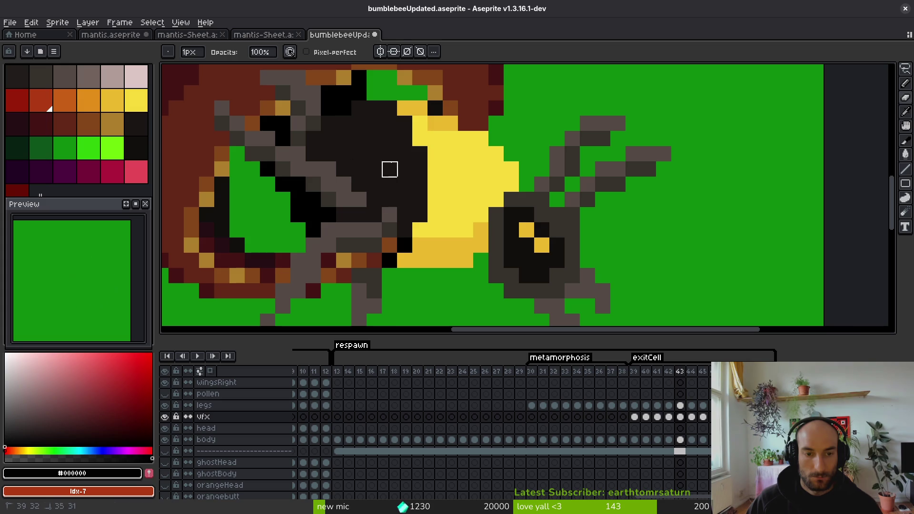
{"action": "key", "text": "Right"}
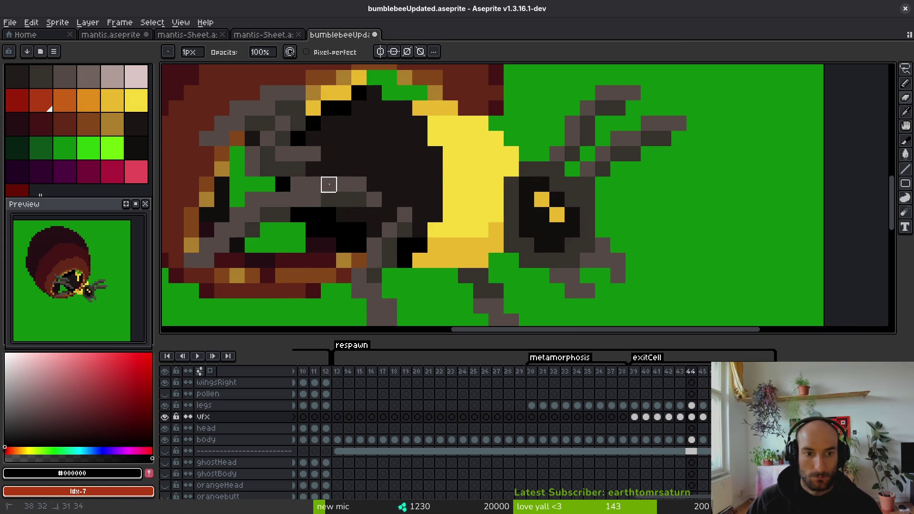
Step: On frame 43, paint a stray orange pixel on the bee black
{"action": "left_click", "coordinate": [165, 440]}
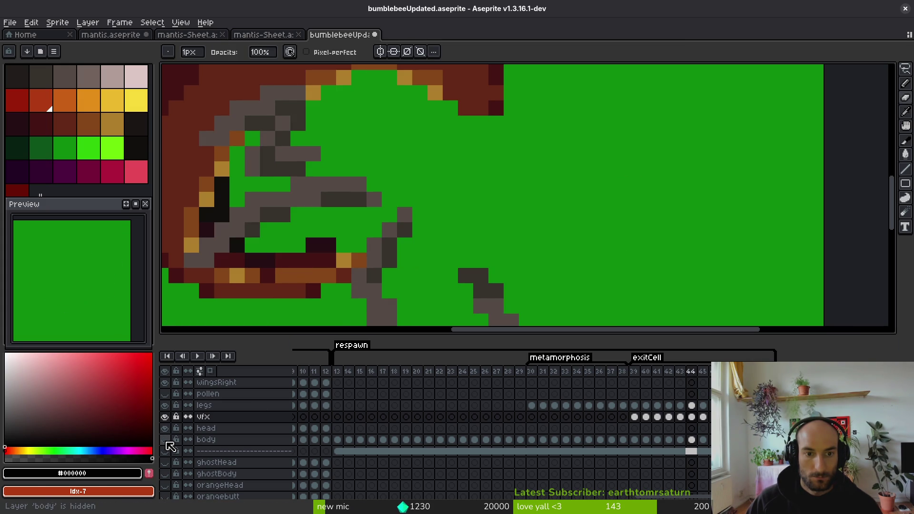
{"action": "left_click", "coordinate": [165, 440]}
{"action": "key", "text": "Left"}
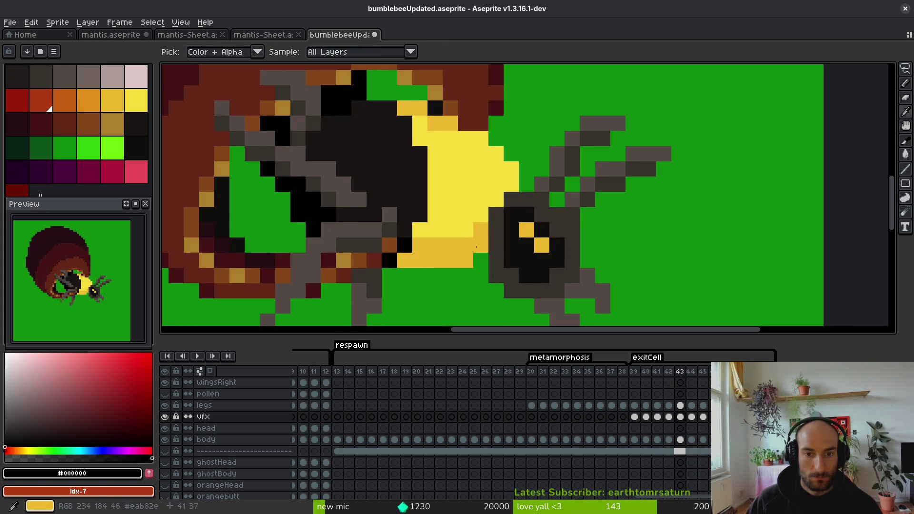
{"action": "left_click_drag", "start_coordinate": [405, 246], "coordinate": [374, 246]}
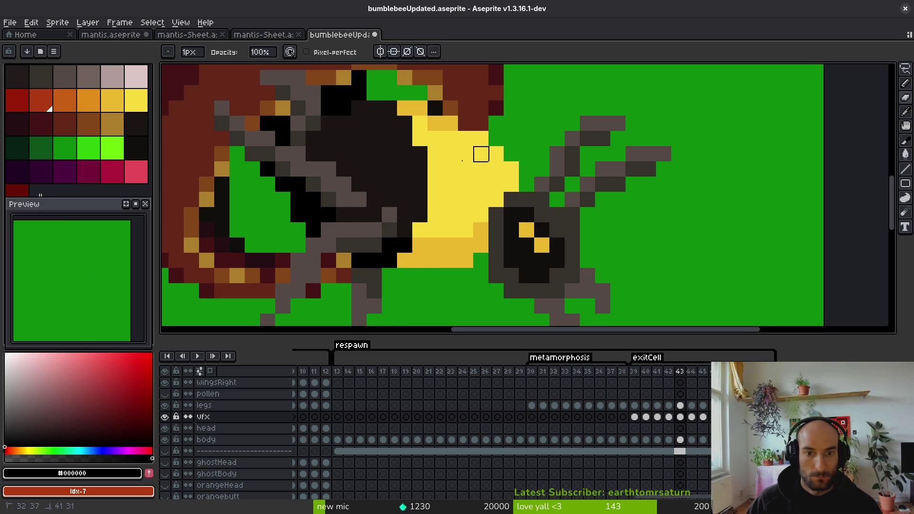
Step: On frame 42, paint the dark body pixels yellow and fix the green and edge pixels
{"action": "scroll", "coordinate": [481, 154], "scroll_direction": "up", "scroll_amount": 1}
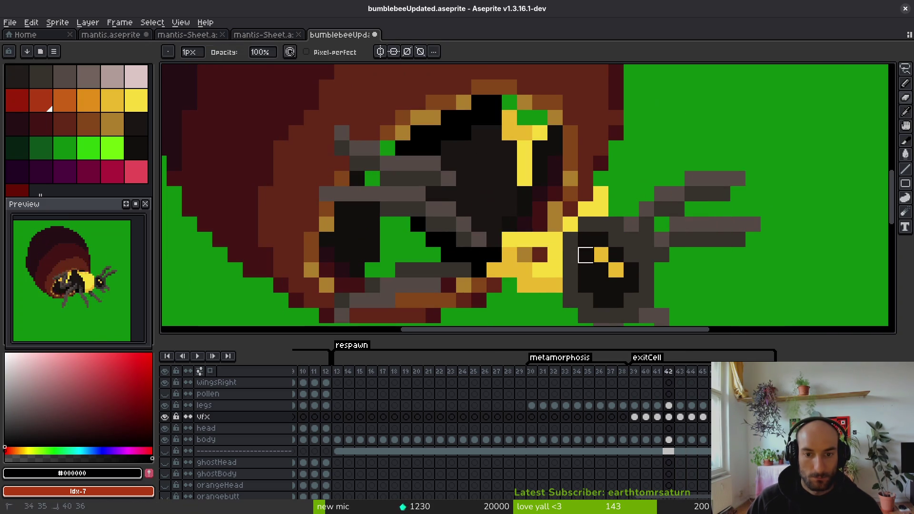
{"action": "mouse_move", "coordinate": [586, 255]}
{"action": "left_mouse_down"}
{"action": "mouse_move", "coordinate": [480, 225]}
{"action": "mouse_move", "coordinate": [586, 210]}
{"action": "left_mouse_up"}
{"action": "left_click", "coordinate": [540, 194]}
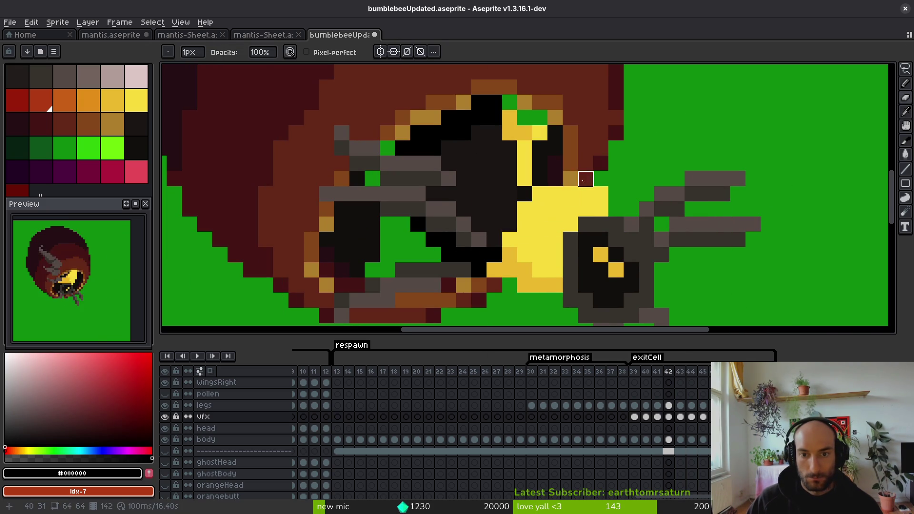
{"action": "left_click", "coordinate": [571, 163]}
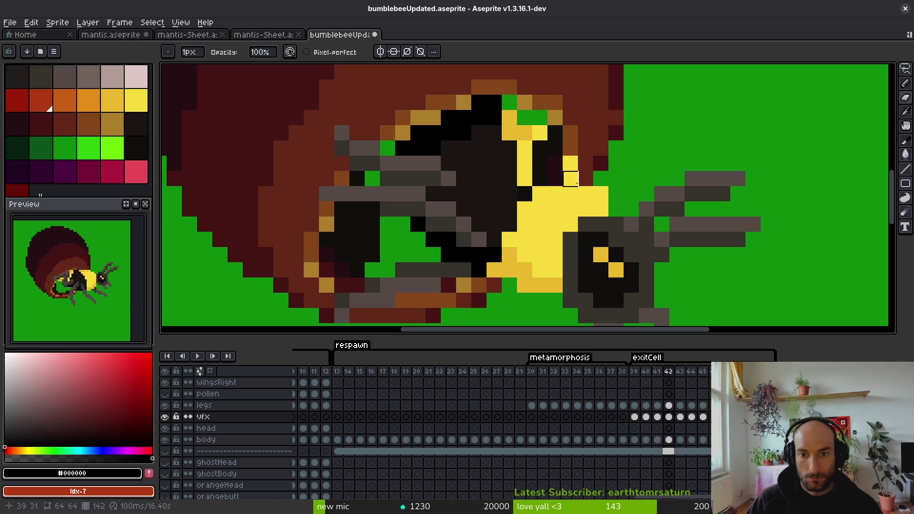
{"action": "mouse_move", "coordinate": [586, 178]}
{"action": "left_mouse_down"}
{"action": "mouse_move", "coordinate": [555, 194]}
{"action": "mouse_move", "coordinate": [510, 179]}
{"action": "left_mouse_up"}
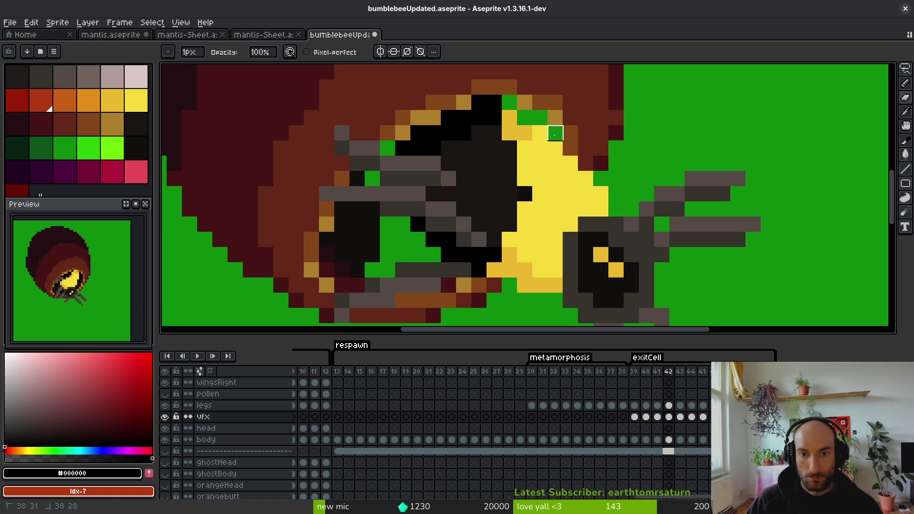
{"action": "left_click", "coordinate": [556, 133]}
{"action": "left_click", "coordinate": [555, 179]}
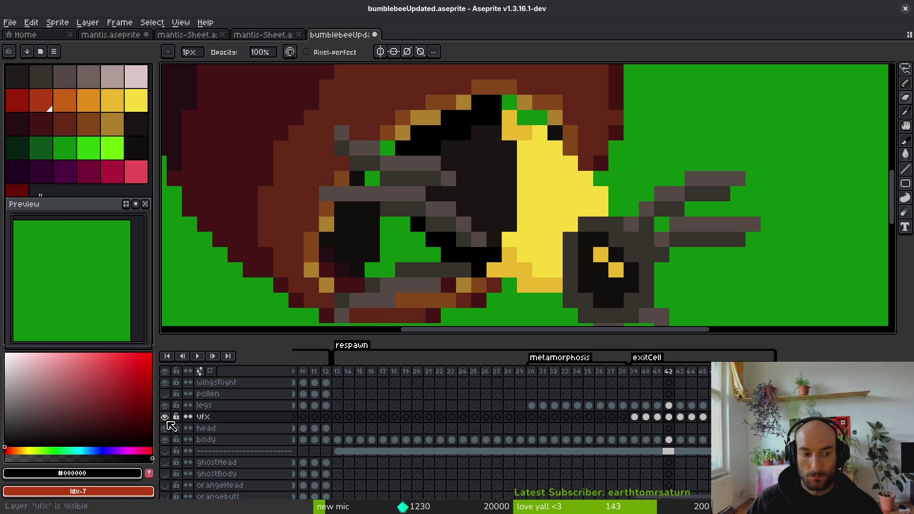
Step: Toggle the vfx and body layers to check underneath, leaving the body layer hidden
{"action": "left_click", "coordinate": [165, 417]}
{"action": "left_click", "coordinate": [165, 418]}
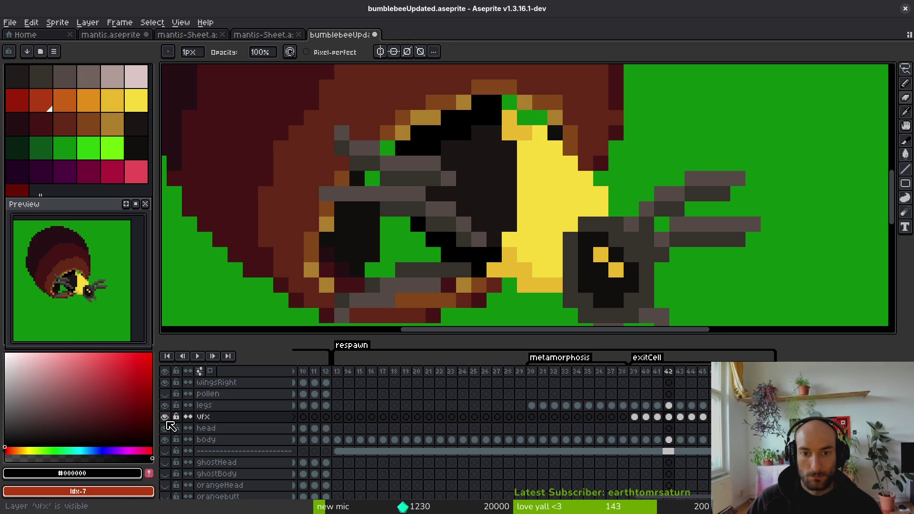
{"action": "left_click", "coordinate": [168, 441]}
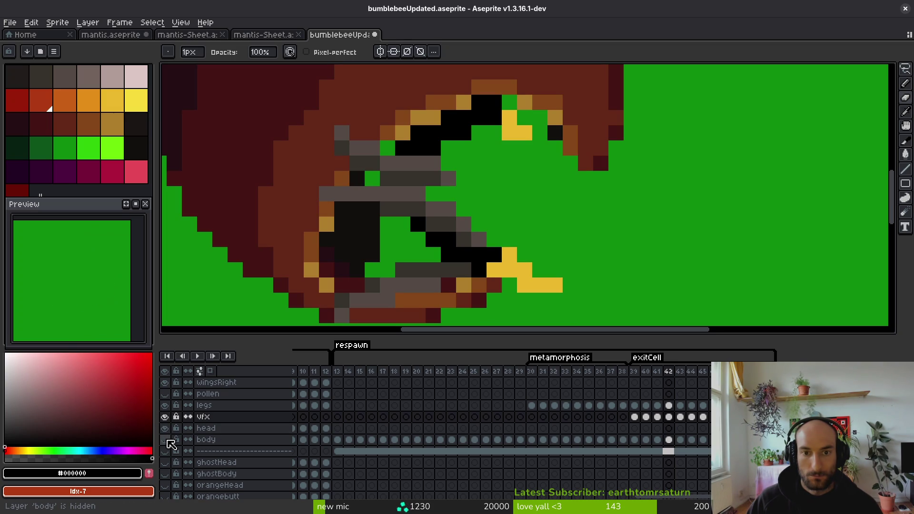
{"action": "left_click", "coordinate": [166, 440]}
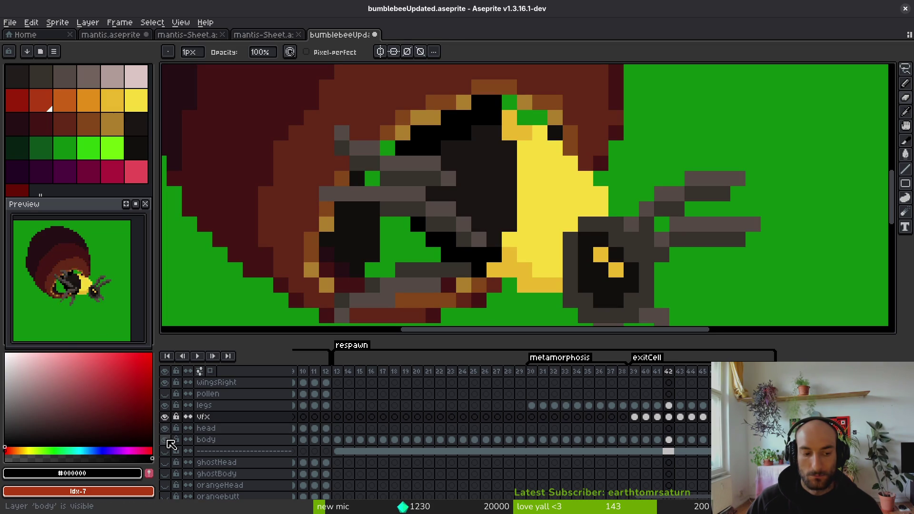
{"action": "left_click", "coordinate": [167, 441]}
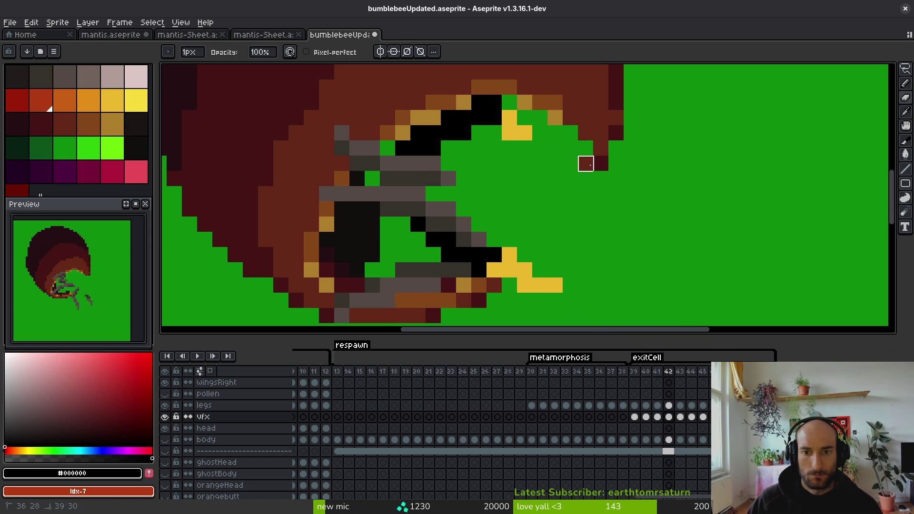
{"action": "scroll", "coordinate": [507, 228], "scroll_direction": "down", "scroll_amount": 5}
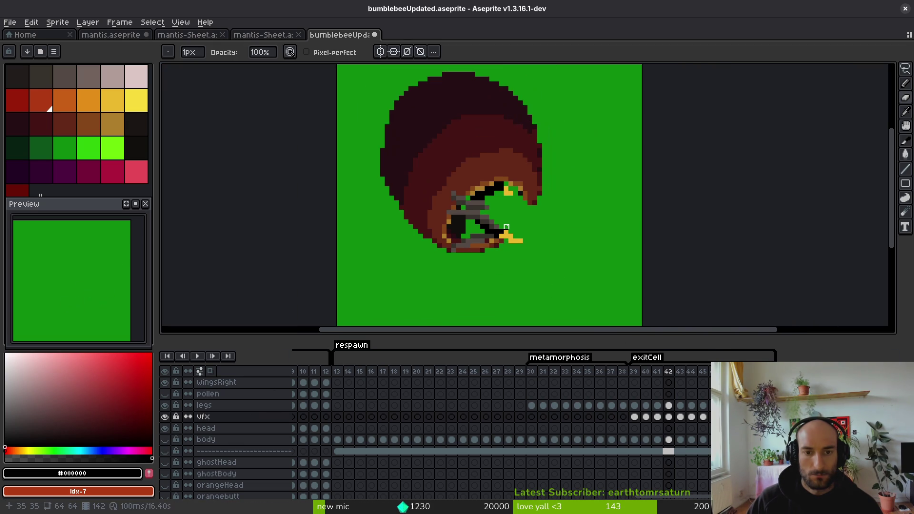
{"action": "scroll", "coordinate": [506, 228], "scroll_direction": "up", "scroll_amount": 2}
Step: Erase the stray black and yellow leg pixels on frame 42 using a contiguous Magic Wand selection
{"action": "left_click", "coordinate": [669, 406]}
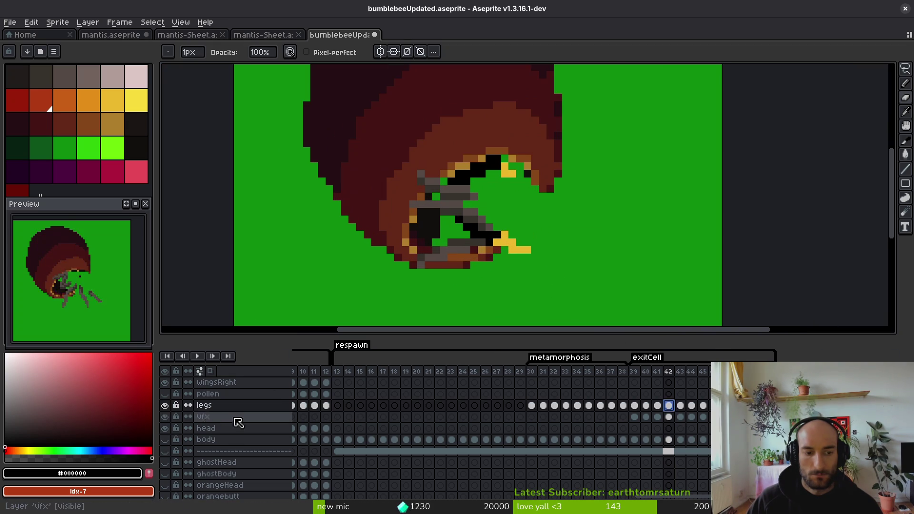
{"action": "left_click", "coordinate": [165, 406]}
{"action": "left_click", "coordinate": [165, 406]}
{"action": "key", "text": "w"}
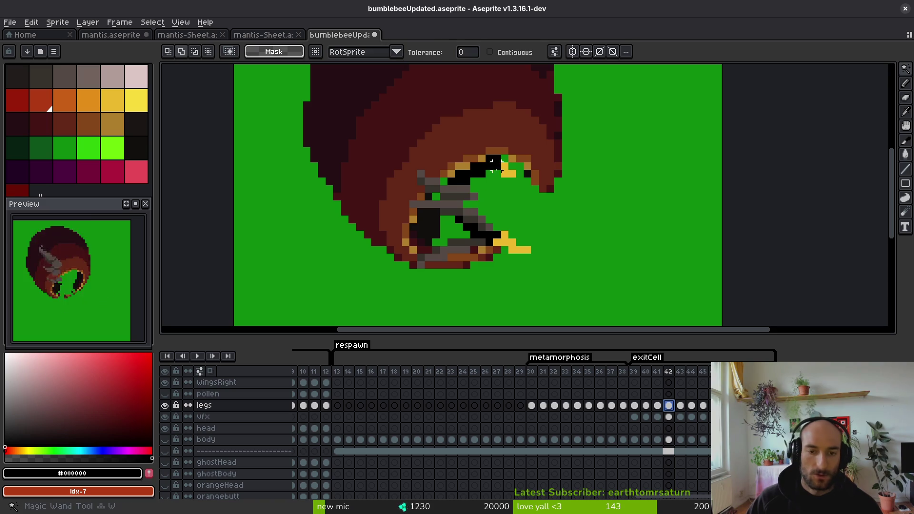
{"action": "scroll", "coordinate": [507, 173], "scroll_direction": "up", "scroll_amount": 1}
{"action": "left_click", "coordinate": [512, 53]}
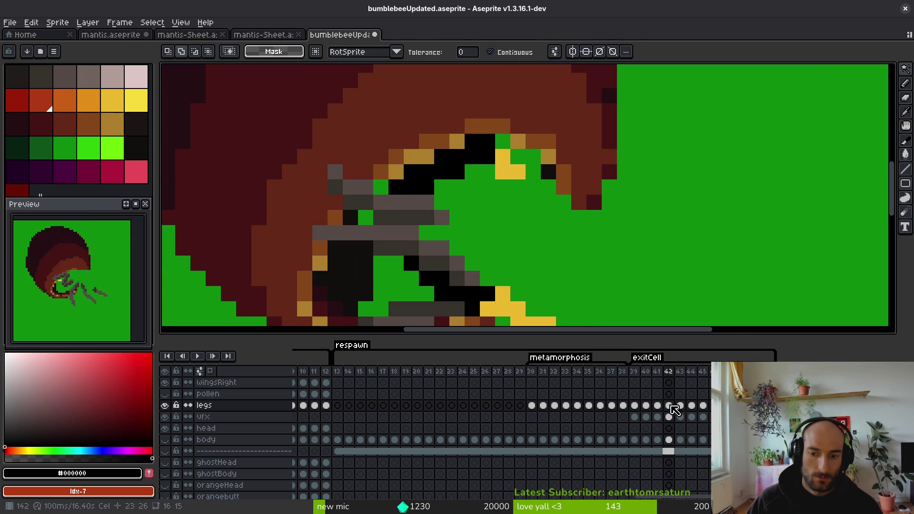
{"action": "left_click", "coordinate": [456, 173]}
{"action": "left_click", "coordinate": [456, 301], "text": "shift"}
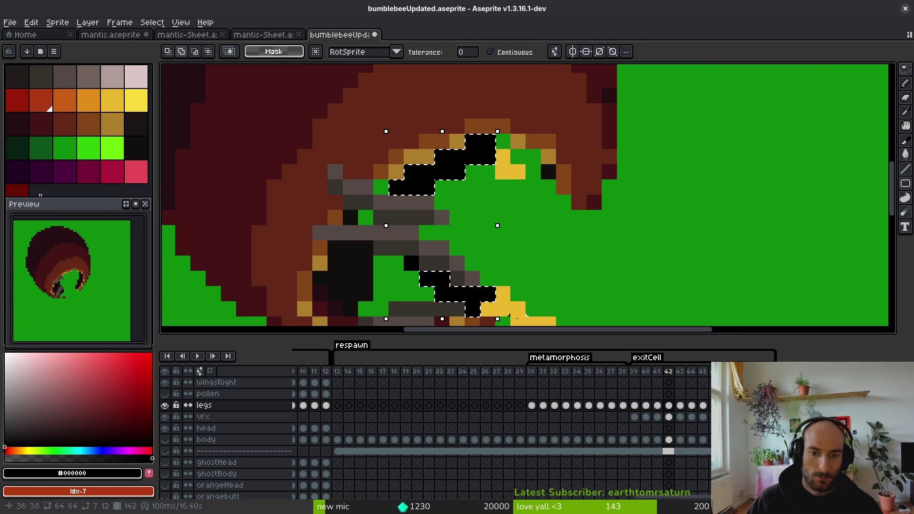
{"action": "left_click", "coordinate": [503, 305], "text": "shift"}
{"action": "left_click", "coordinate": [503, 168], "text": "shift"}
{"action": "left_click", "coordinate": [542, 168], "text": "shift"}
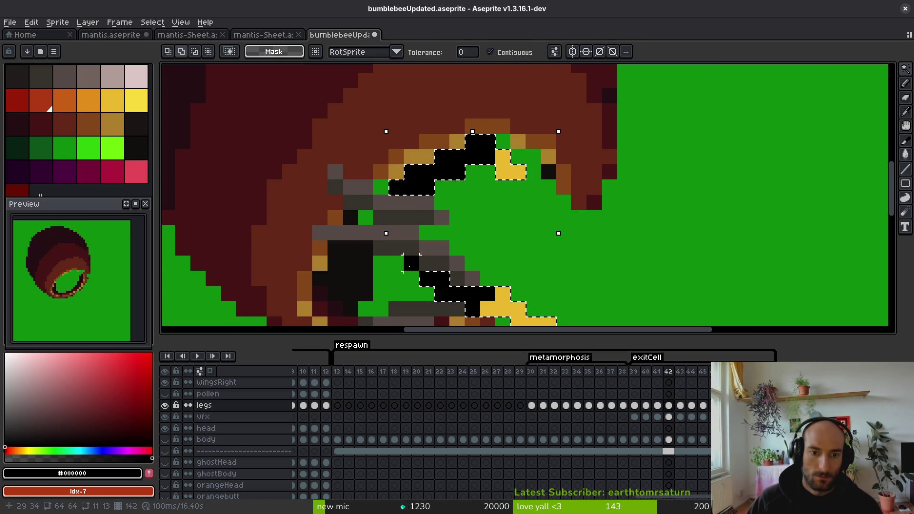
{"action": "scroll", "coordinate": [530, 181], "scroll_direction": "down", "scroll_amount": 5}
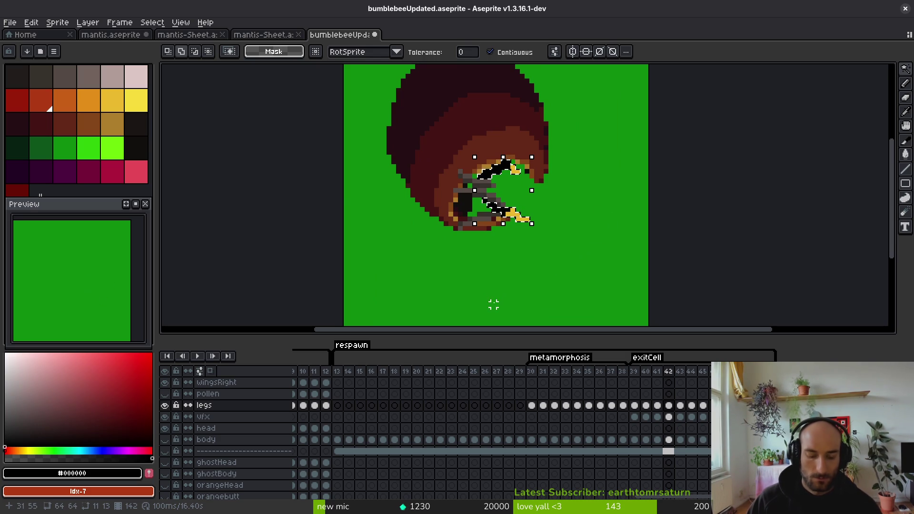
{"action": "key", "text": "Delete"}
Step: Make the body layer active and visible, then save the bumblebee file
{"action": "left_click", "coordinate": [669, 440]}
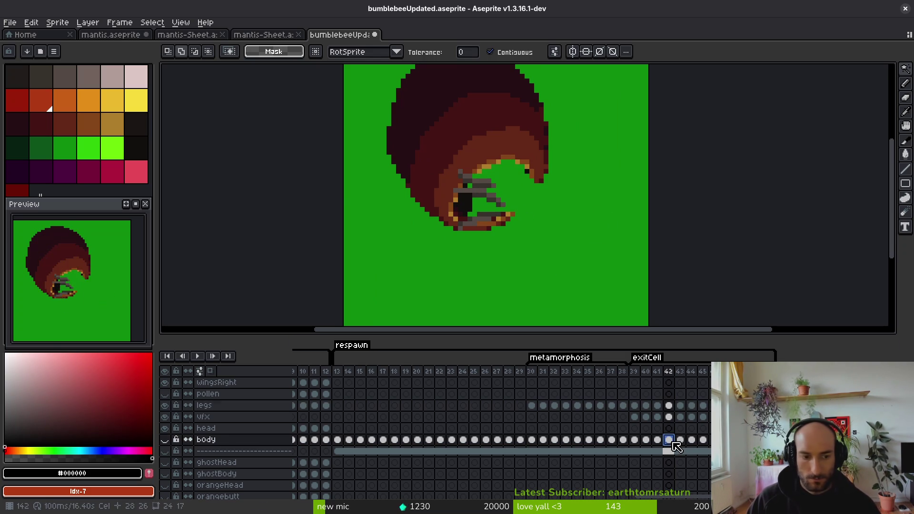
{"action": "left_click", "coordinate": [166, 440]}
{"action": "key", "text": "ctrl+s"}
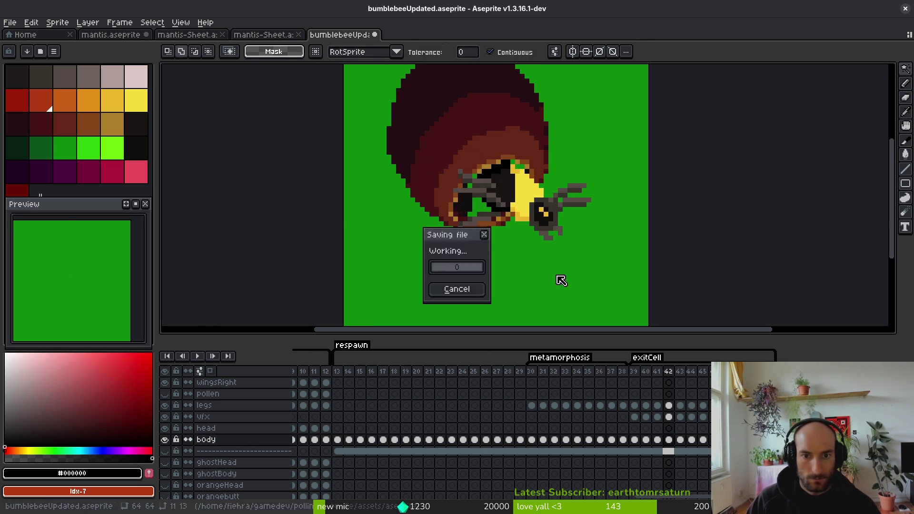
Step: Hide the body layer and play the animation to check the legs, stopping on frame 45
{"action": "left_click", "coordinate": [165, 439]}
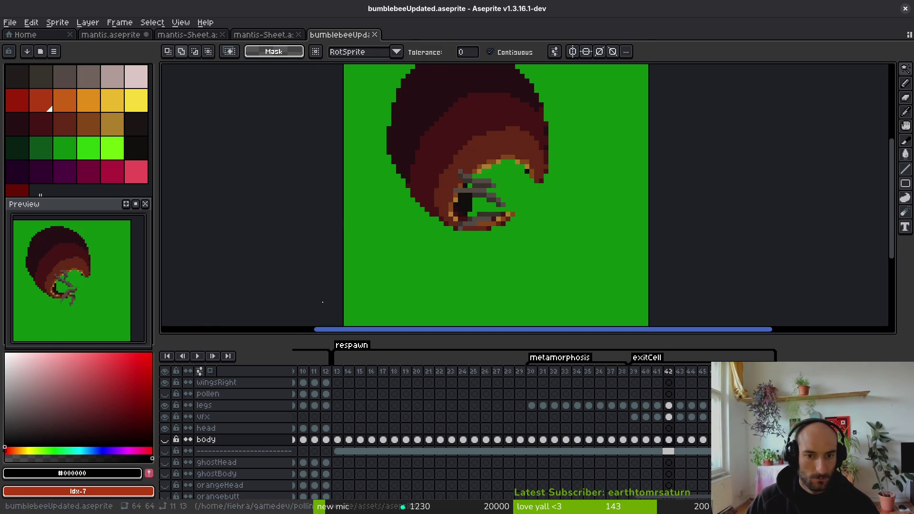
{"action": "key", "text": "i"}
{"action": "key", "text": "Left"}
{"action": "key", "text": "Left"}
{"action": "key", "text": "Right"}
{"action": "key", "text": "Right"}
{"action": "key", "text": "Right"}
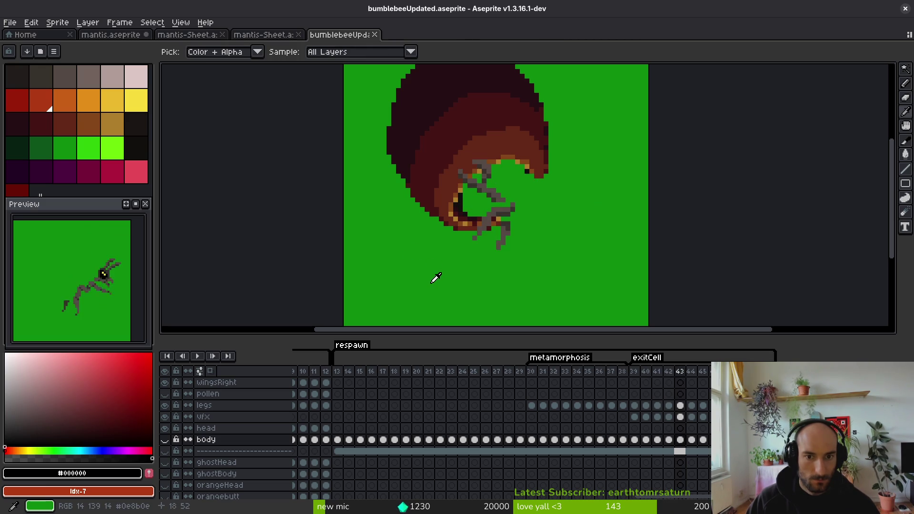
{"action": "key", "text": "Return"}
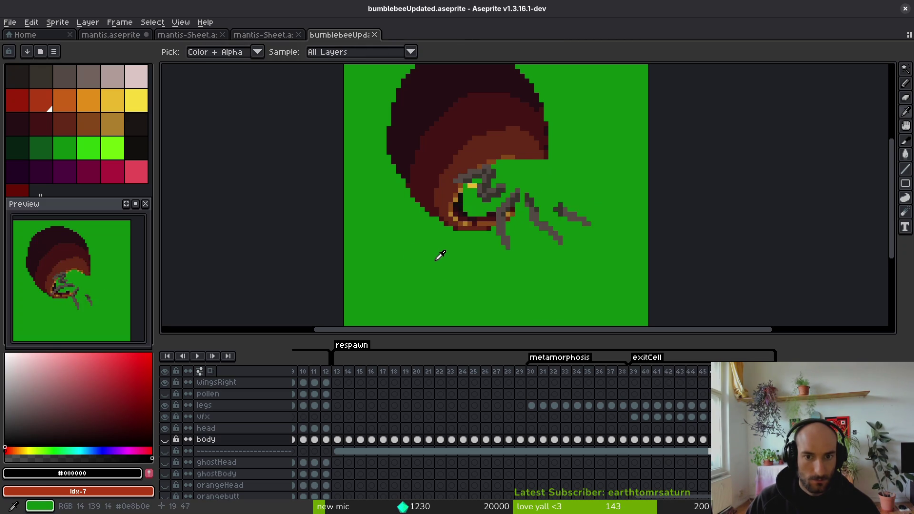
{"action": "key", "text": "Return"}
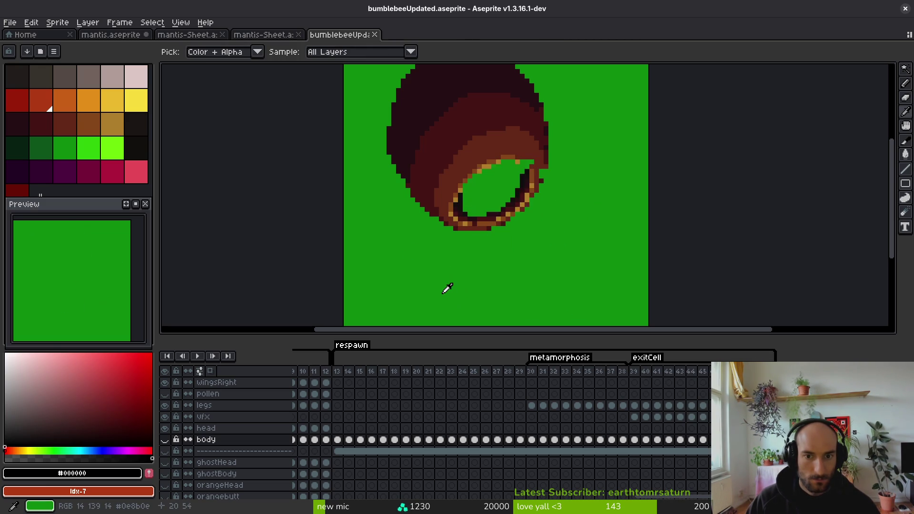
{"action": "key", "text": "Return"}
{"action": "key", "text": "b"}
{"action": "scroll", "coordinate": [532, 183], "scroll_direction": "up", "scroll_amount": 3}
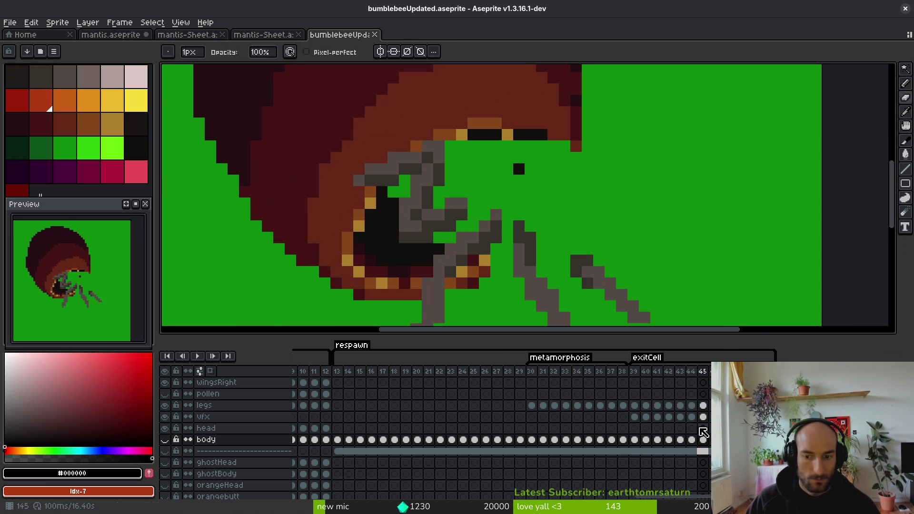
Step: Make the vfx layer active, show the body layer again, and go to frame 44
{"action": "left_click", "coordinate": [705, 418]}
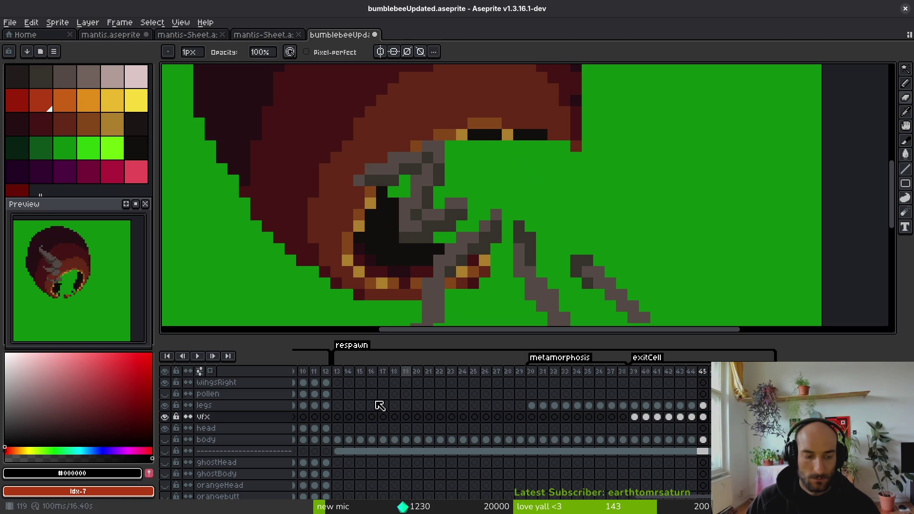
{"action": "left_click", "coordinate": [165, 440]}
{"action": "scroll", "coordinate": [520, 185], "scroll_direction": "down", "scroll_amount": 2}
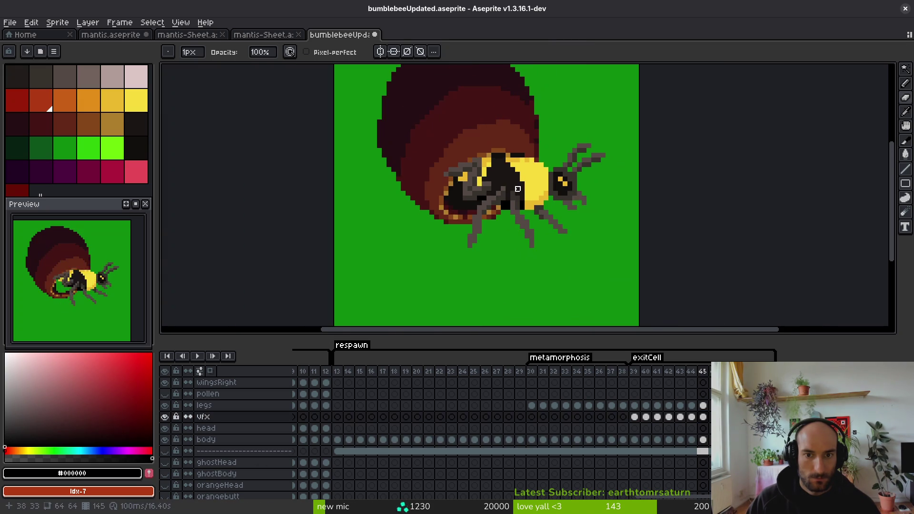
{"action": "key", "text": "Left"}
{"action": "key", "text": "alt"}
{"action": "key", "text": "Right"}
{"action": "scroll", "coordinate": [524, 181], "scroll_direction": "up", "scroll_amount": 4}
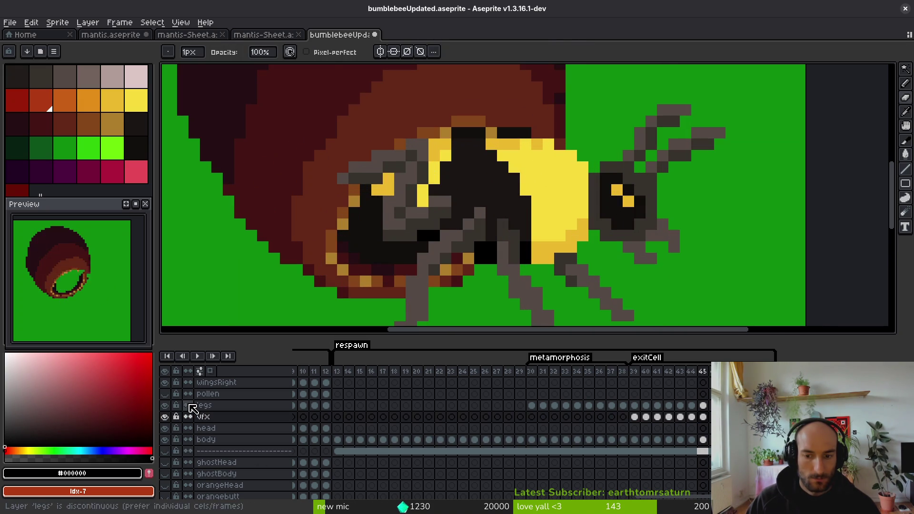
{"action": "scroll", "coordinate": [543, 240], "scroll_direction": "down", "scroll_amount": 4}
{"action": "key", "text": "alt"}
{"action": "key", "text": "Left"}
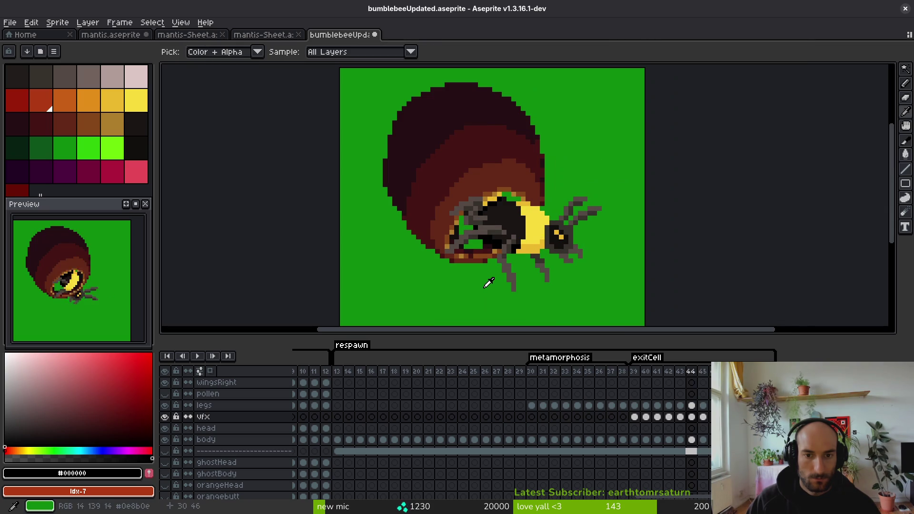
Step: Sample dark #120f0c and fill the green gaps in the bee's middle and beside the eye
{"action": "left_click", "coordinate": [492, 258], "text": "alt"}
{"action": "left_click", "coordinate": [485, 251], "text": "alt"}
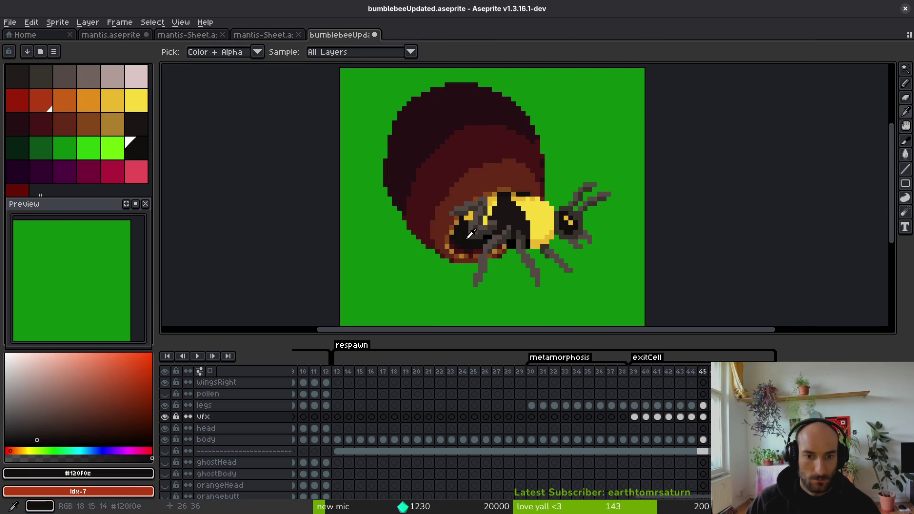
{"action": "scroll", "coordinate": [485, 251], "scroll_direction": "up", "scroll_amount": 5}
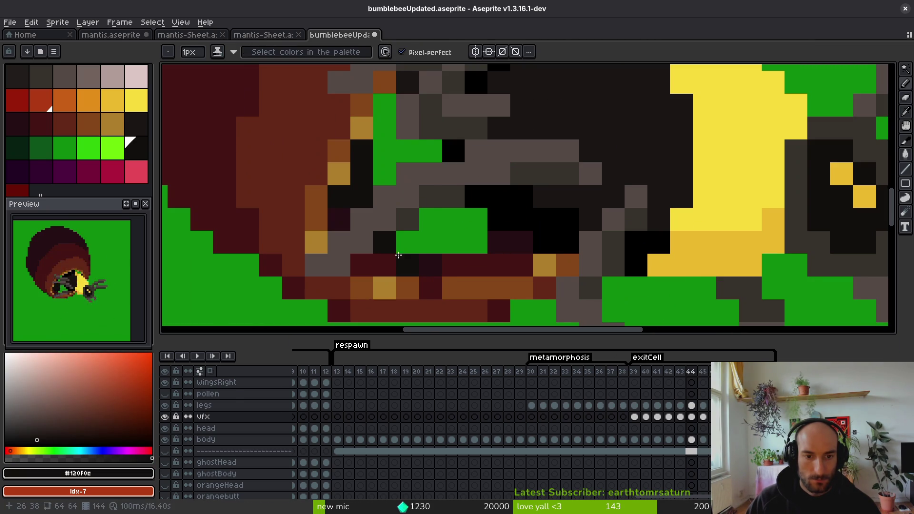
{"action": "mouse_move", "coordinate": [443, 246]}
{"action": "left_mouse_down"}
{"action": "mouse_move", "coordinate": [469, 219]}
{"action": "mouse_move", "coordinate": [410, 150]}
{"action": "mouse_move", "coordinate": [384, 153]}
{"action": "mouse_move", "coordinate": [383, 114]}
{"action": "left_mouse_up"}
{"action": "scroll", "coordinate": [382, 114], "scroll_direction": "up", "scroll_amount": 2}
{"action": "scroll", "coordinate": [382, 113], "scroll_direction": "right", "scroll_amount": 2}
{"action": "left_click", "coordinate": [490, 153]}
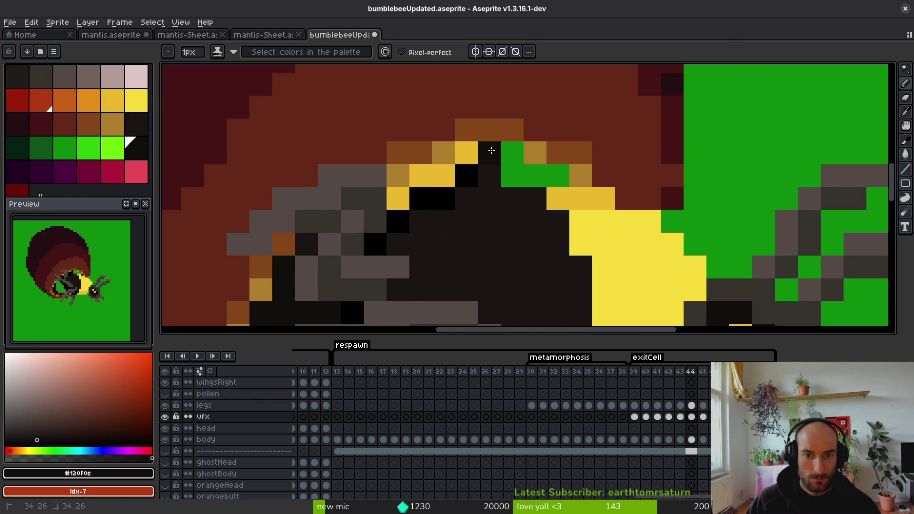
{"action": "left_click", "coordinate": [513, 153]}
{"action": "left_click", "coordinate": [519, 174]}
{"action": "left_click_drag", "start_coordinate": [524, 171], "coordinate": [548, 176]}
{"action": "scroll", "coordinate": [527, 256], "scroll_direction": "down", "scroll_amount": 4}
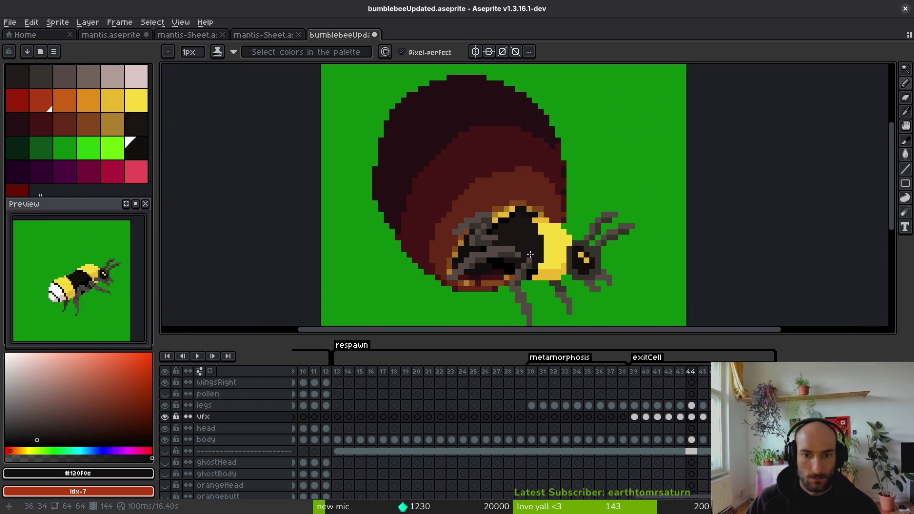
{"action": "scroll", "coordinate": [531, 254], "scroll_direction": "up", "scroll_amount": 4}
Step: Repaint the dark pixels near the head top and in the dark head area pure black
{"action": "left_click", "coordinate": [476, 174], "text": "alt"}
{"action": "left_click_drag", "start_coordinate": [506, 149], "coordinate": [496, 143]}
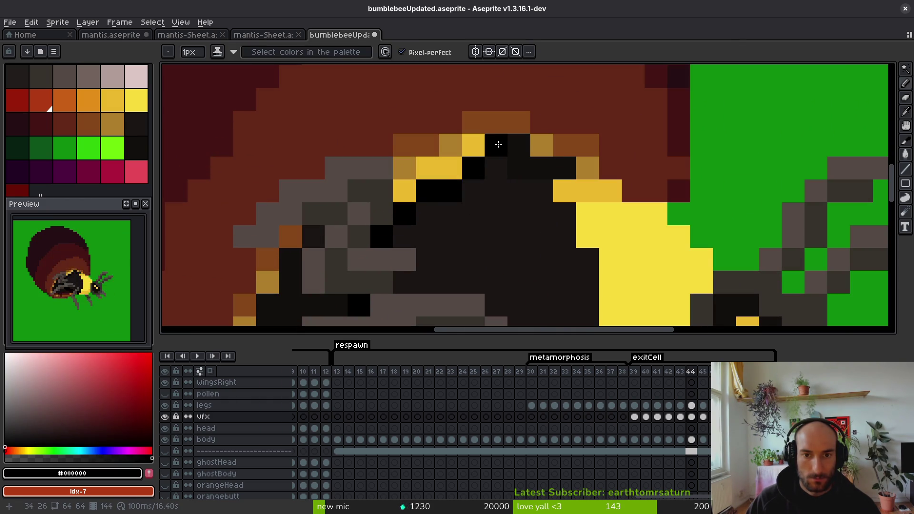
{"action": "scroll", "coordinate": [551, 239], "scroll_direction": "down", "scroll_amount": 4}
{"action": "scroll", "coordinate": [544, 230], "scroll_direction": "up", "scroll_amount": 4}
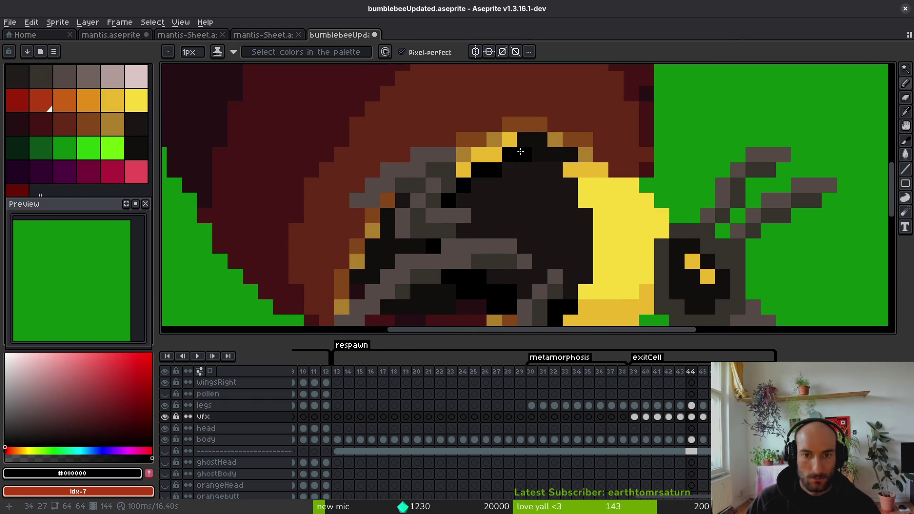
{"action": "scroll", "coordinate": [540, 217], "scroll_direction": "down", "scroll_amount": 4}
{"action": "scroll", "coordinate": [535, 208], "scroll_direction": "up", "scroll_amount": 4}
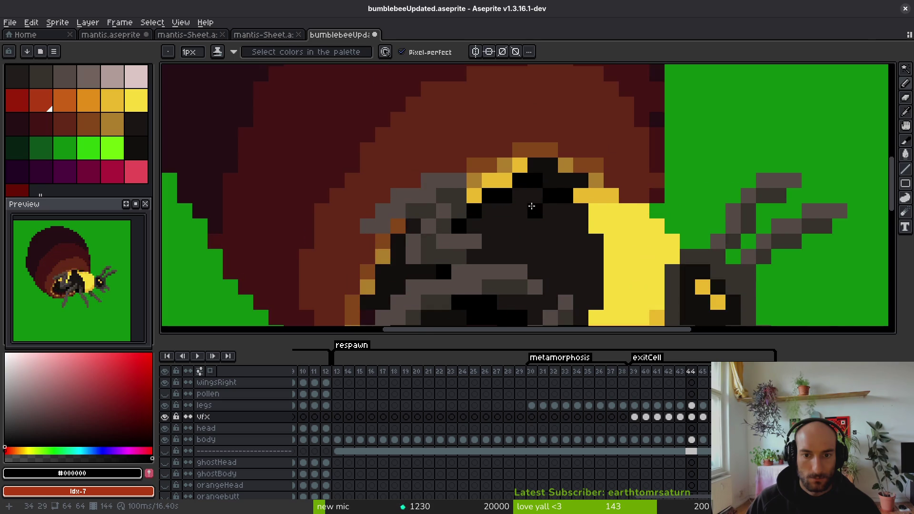
{"action": "mouse_move", "coordinate": [533, 202]}
{"action": "left_mouse_down"}
{"action": "mouse_move", "coordinate": [516, 195]}
{"action": "mouse_move", "coordinate": [482, 206]}
{"action": "left_mouse_up"}
{"action": "scroll", "coordinate": [529, 257], "scroll_direction": "down", "scroll_amount": 4}
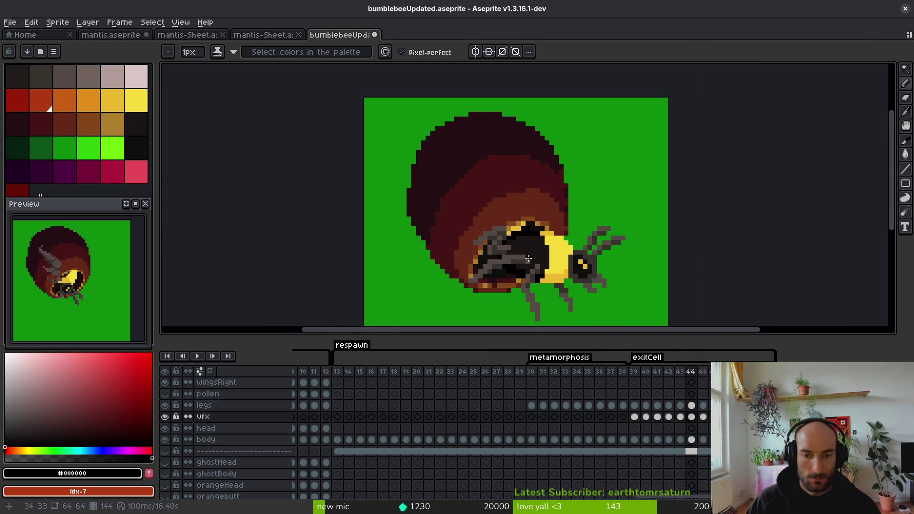
{"action": "scroll", "coordinate": [539, 263], "scroll_direction": "up", "scroll_amount": 4}
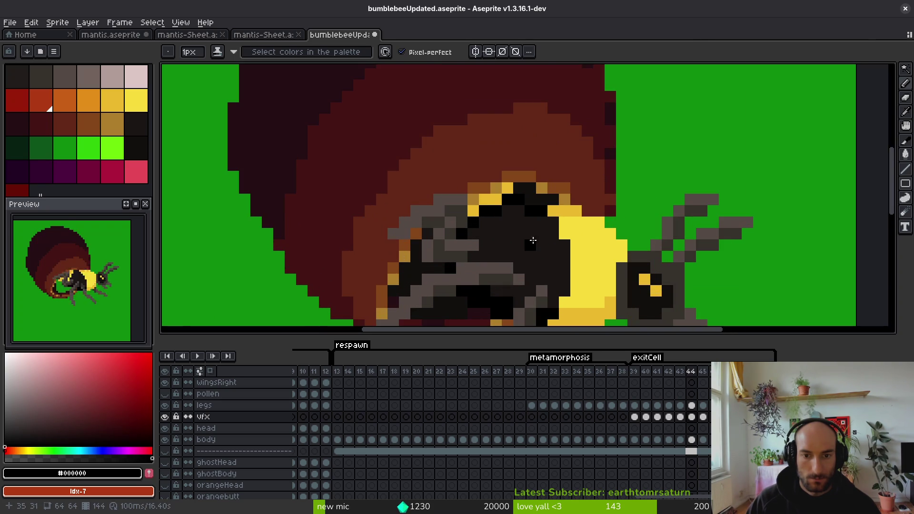
Step: Sample the #1a1614 colour, save the file, and switch the drawing colour back to black
{"action": "left_click", "coordinate": [536, 240], "text": "alt"}
{"action": "scroll", "coordinate": [541, 243], "scroll_direction": "down", "scroll_amount": 4}
{"action": "key", "text": "ctrl+s"}
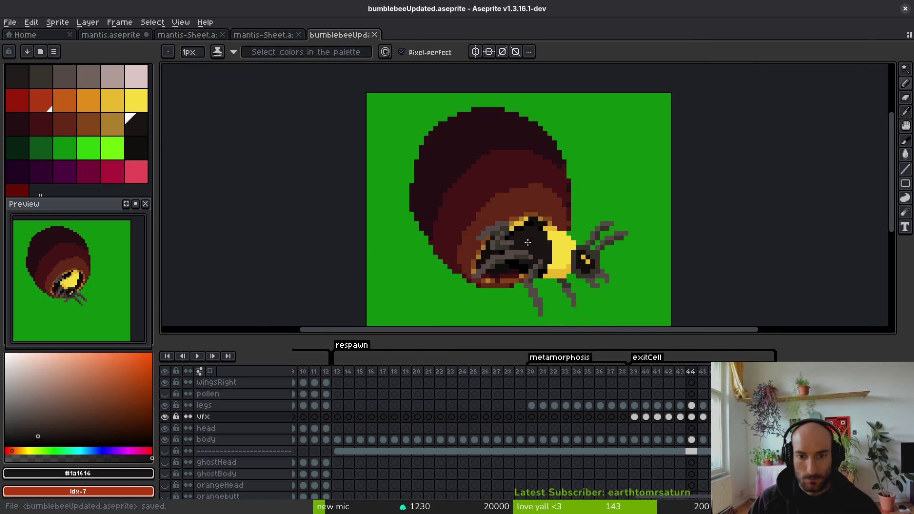
{"action": "scroll", "coordinate": [545, 214], "scroll_direction": "up", "scroll_amount": 3}
{"action": "left_click", "coordinate": [545, 215], "text": "alt"}
{"action": "scroll", "coordinate": [537, 262], "scroll_direction": "down", "scroll_amount": 1}
{"action": "scroll", "coordinate": [537, 262], "scroll_direction": "down", "scroll_amount": 2}
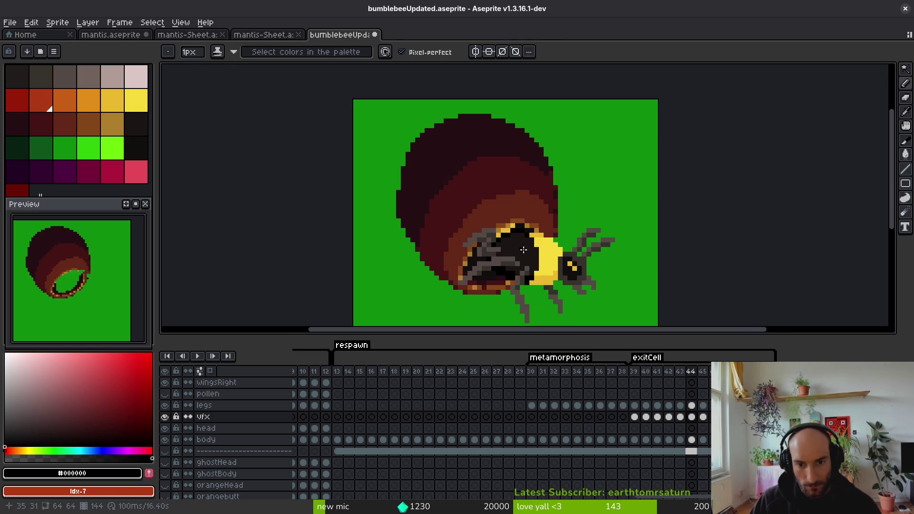
Step: On frame 44, clear dark pixels atop the head and paint the head's green gap #120f0c
{"action": "key", "text": "comma"}
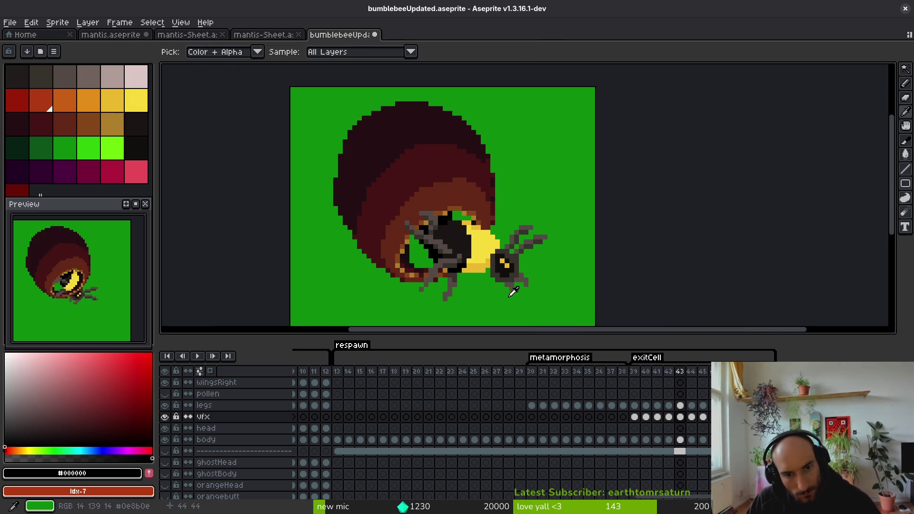
{"action": "scroll", "coordinate": [493, 243], "scroll_direction": "up", "scroll_amount": 3}
{"action": "key", "text": "period"}
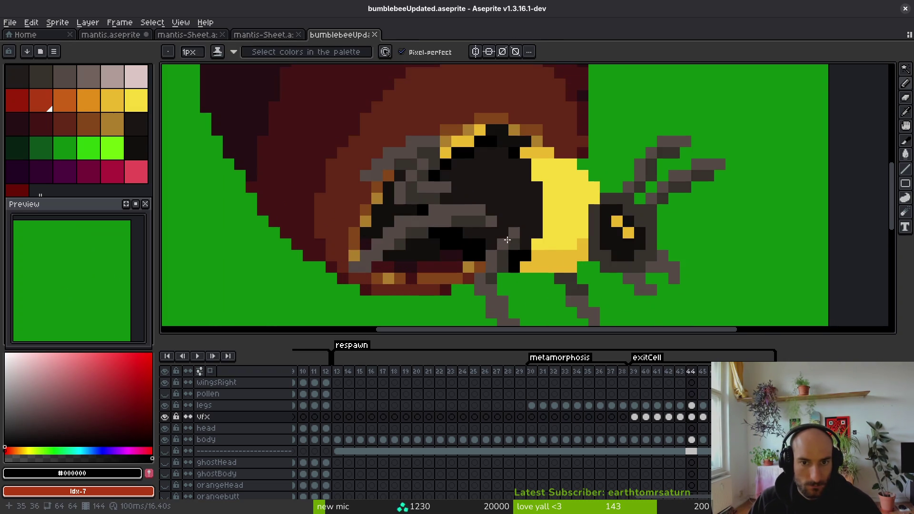
{"action": "mouse_move", "coordinate": [509, 153]}
{"action": "left_mouse_down"}
{"action": "mouse_move", "coordinate": [503, 147]}
{"action": "mouse_move", "coordinate": [526, 141]}
{"action": "mouse_move", "coordinate": [497, 130]}
{"action": "left_mouse_up"}
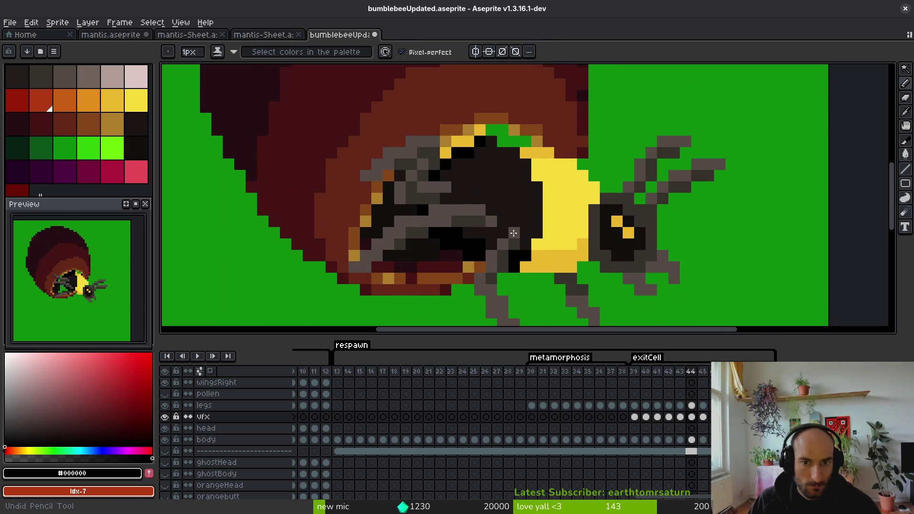
{"action": "scroll", "coordinate": [527, 168], "scroll_direction": "up", "scroll_amount": 2}
{"action": "scroll", "coordinate": [528, 169], "scroll_direction": "up", "scroll_amount": 3}
{"action": "key", "text": "alt"}
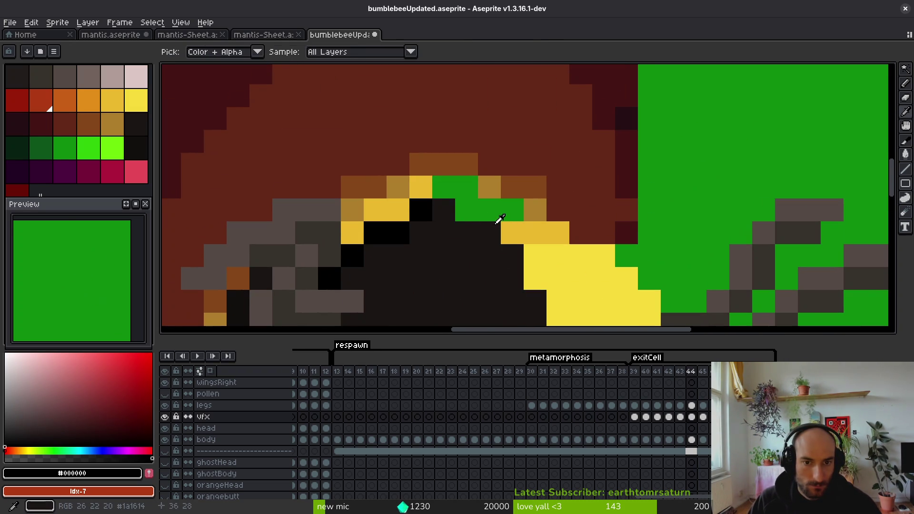
{"action": "left_click", "coordinate": [500, 218], "text": "alt"}
{"action": "mouse_move", "coordinate": [443, 188]}
{"action": "left_mouse_down"}
{"action": "mouse_move", "coordinate": [470, 204]}
{"action": "mouse_move", "coordinate": [510, 209]}
{"action": "left_mouse_up"}
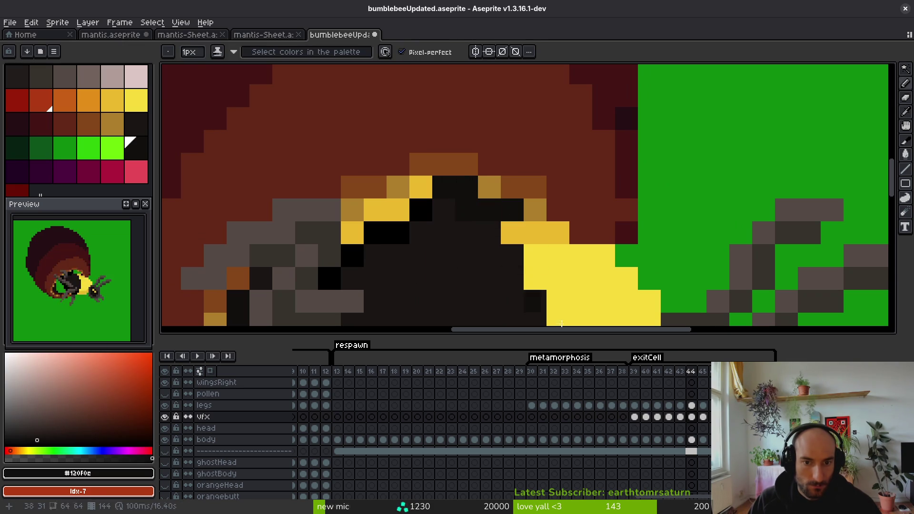
Step: On the body layer at frame 44, draw a black diagonal stroke across the head
{"action": "left_click", "coordinate": [692, 441]}
{"action": "left_click", "coordinate": [427, 206], "text": "alt"}
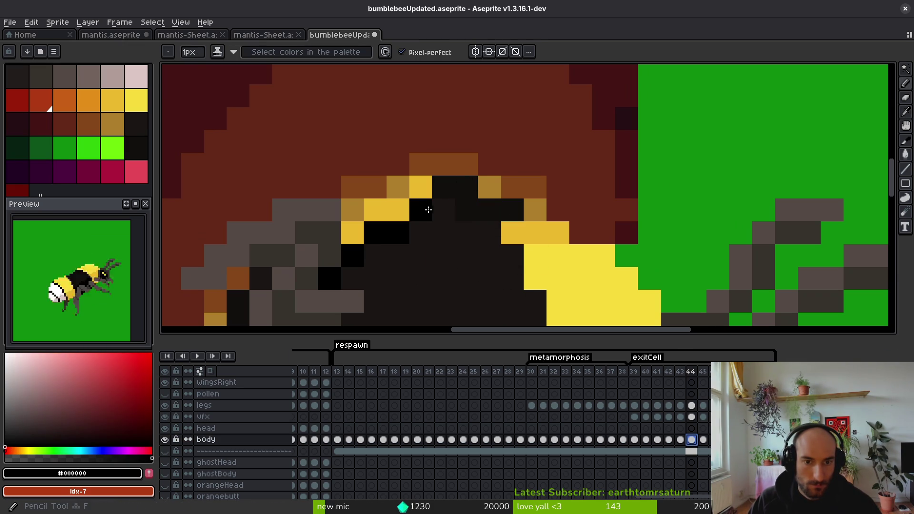
{"action": "left_click_drag", "start_coordinate": [440, 210], "coordinate": [523, 248]}
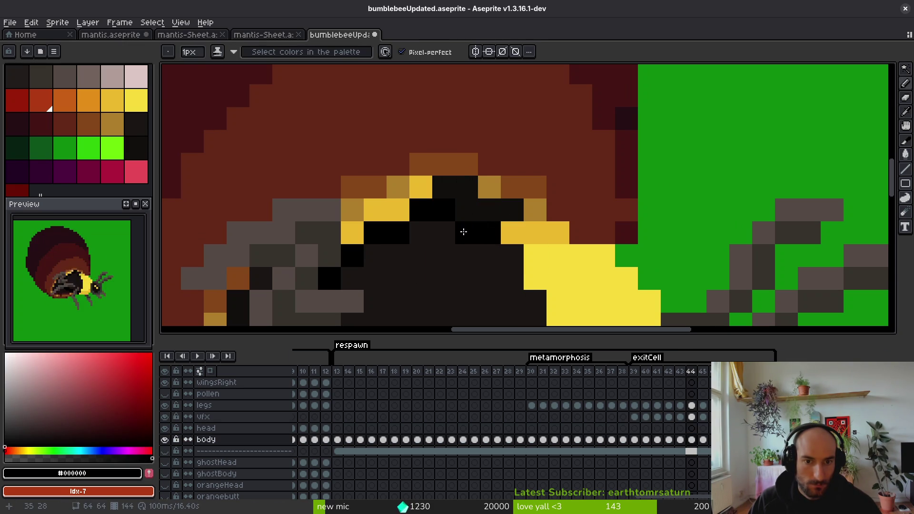
{"action": "left_click", "coordinate": [691, 418]}
{"action": "mouse_move", "coordinate": [449, 251]}
{"action": "left_mouse_down"}
{"action": "mouse_move", "coordinate": [578, 153]}
{"action": "mouse_move", "coordinate": [680, 151]}
{"action": "left_mouse_up"}
Step: On frame 43, paint over the green hole in the bee's middle and the green row near the eye
{"action": "key", "text": "Left"}
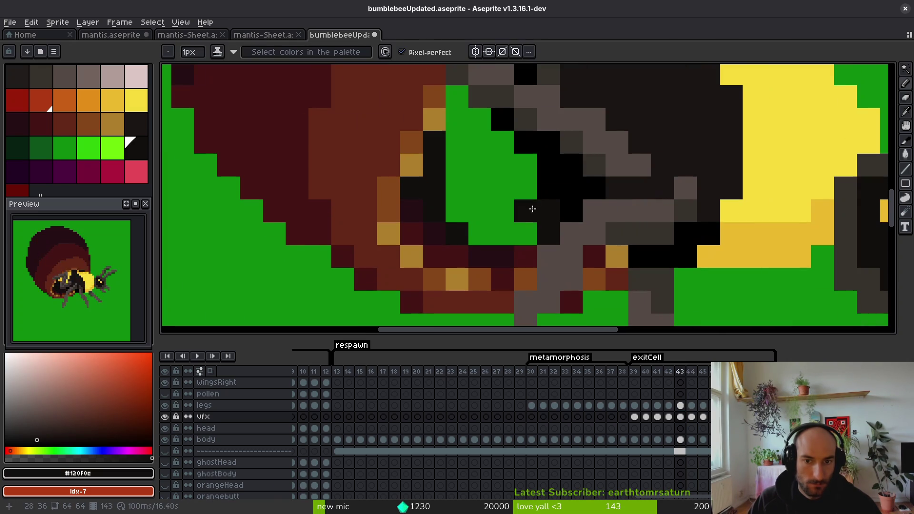
{"action": "mouse_move", "coordinate": [455, 95]}
{"action": "left_mouse_down"}
{"action": "mouse_move", "coordinate": [457, 153]}
{"action": "mouse_move", "coordinate": [480, 143]}
{"action": "mouse_move", "coordinate": [503, 209]}
{"action": "mouse_move", "coordinate": [492, 218]}
{"action": "left_mouse_up"}
{"action": "left_click", "coordinate": [457, 210]}
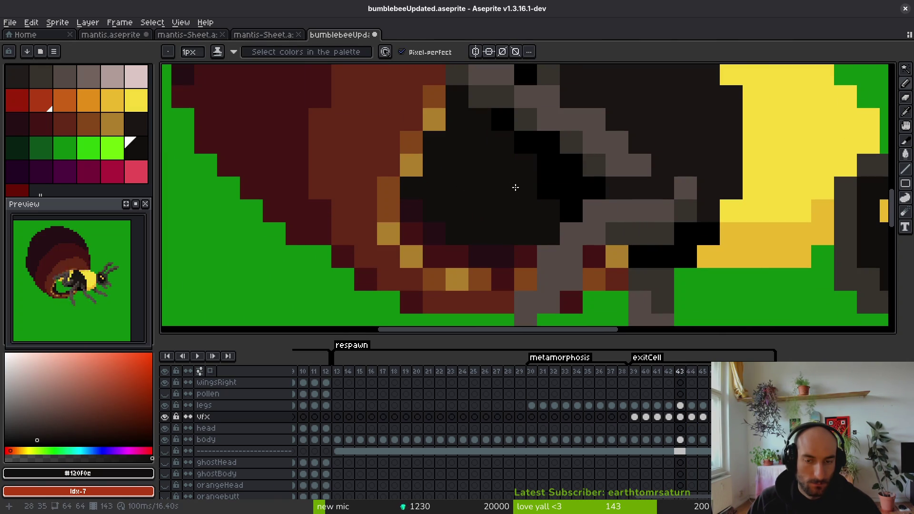
{"action": "scroll", "coordinate": [514, 188], "scroll_direction": "down", "scroll_amount": 3}
{"action": "scroll", "coordinate": [548, 194], "scroll_direction": "up", "scroll_amount": 3}
{"action": "left_click", "coordinate": [547, 198]}
{"action": "left_click", "coordinate": [549, 181]}
{"action": "left_click_drag", "start_coordinate": [550, 194], "coordinate": [608, 200]}
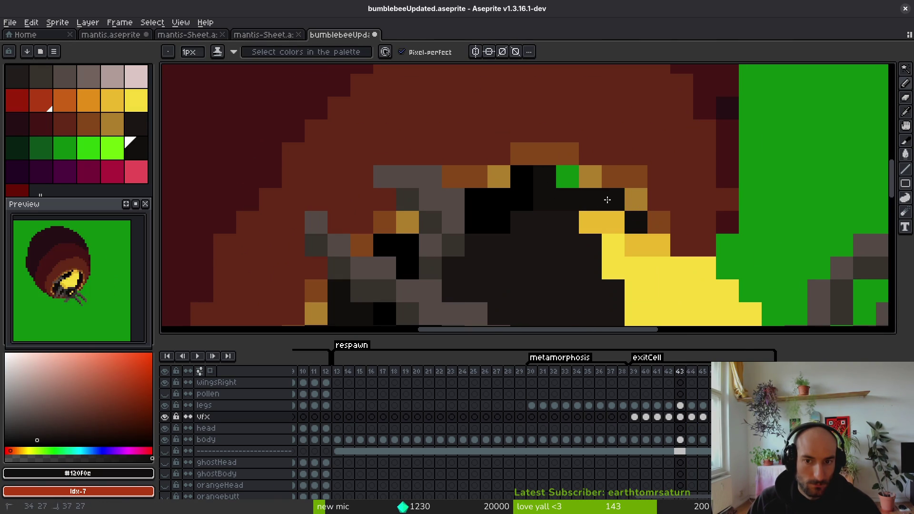
{"action": "scroll", "coordinate": [569, 187], "scroll_direction": "down", "scroll_amount": 3}
{"action": "scroll", "coordinate": [549, 269], "scroll_direction": "right", "scroll_amount": 2}
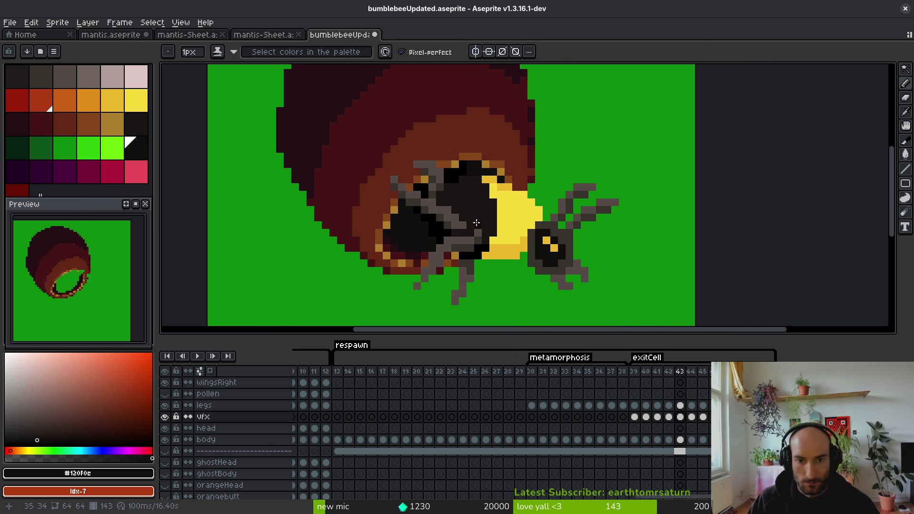
Step: Compare neighbouring frames, fill two gap pixels on frame 43 black, and erase two stray body pixels
{"action": "key", "text": "comma"}
{"action": "key", "text": "i"}
{"action": "key", "text": "period"}
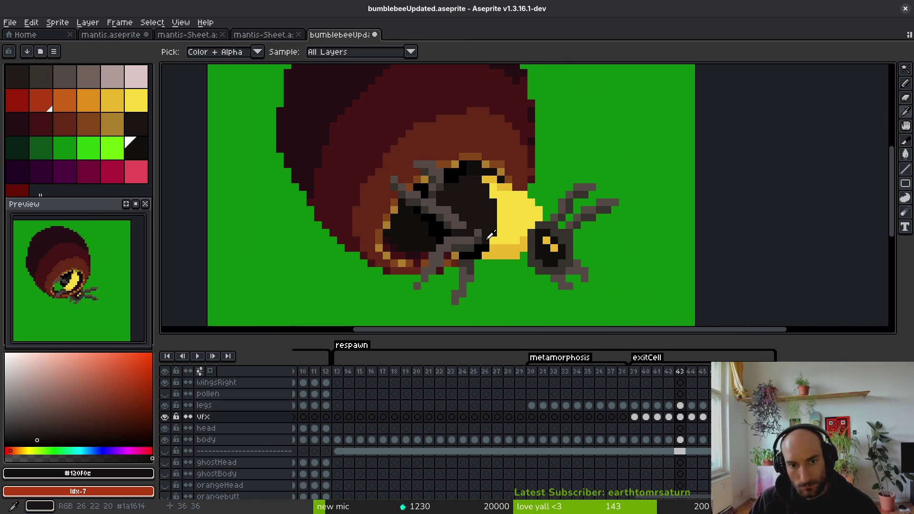
{"action": "key", "text": "comma"}
{"action": "key", "text": "period"}
{"action": "left_click", "coordinate": [468, 198]}
{"action": "scroll", "coordinate": [468, 198], "scroll_direction": "up", "scroll_amount": 4}
{"action": "key", "text": "b"}
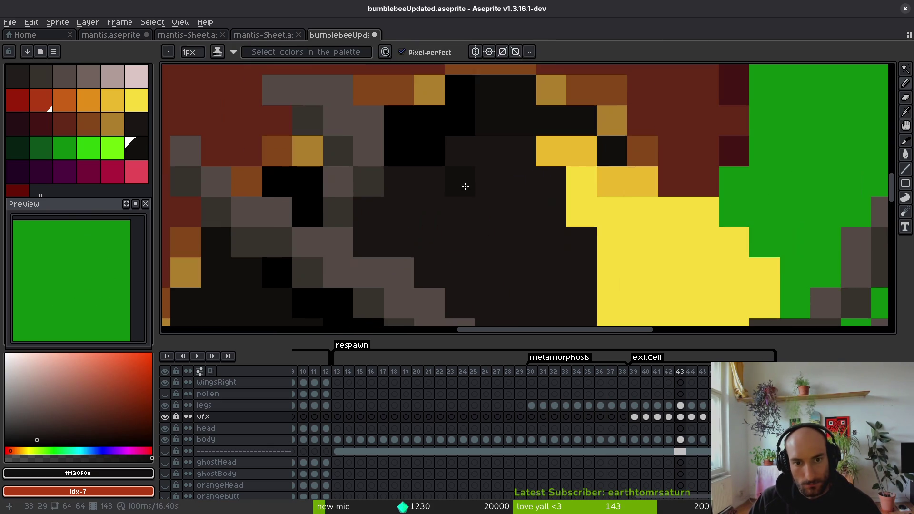
{"action": "left_click", "coordinate": [466, 117], "text": "alt"}
{"action": "left_click", "coordinate": [477, 140]}
{"action": "key", "text": "e"}
{"action": "left_click_drag", "start_coordinate": [477, 132], "coordinate": [481, 149]}
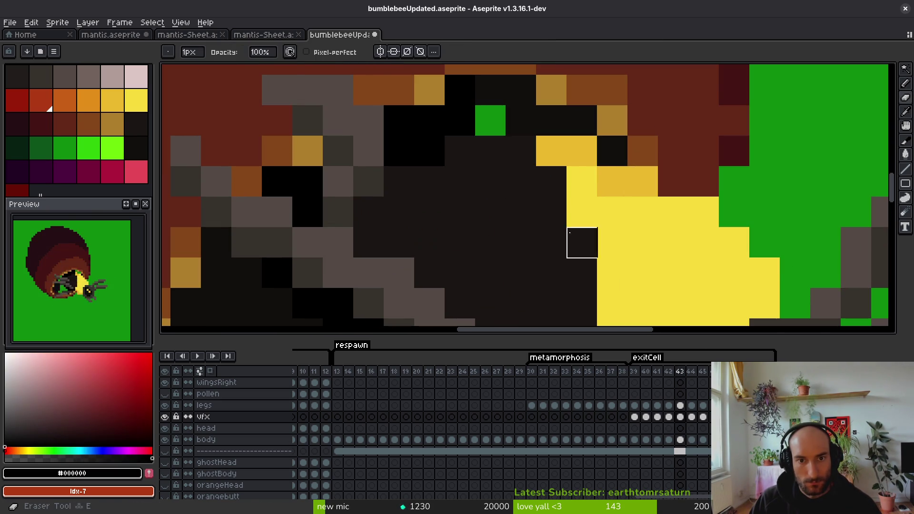
{"action": "key", "text": "b"}
Step: Paint two remaining gap pixels black on the body layer at frame 43, then advance to frame 45
{"action": "left_click", "coordinate": [680, 440]}
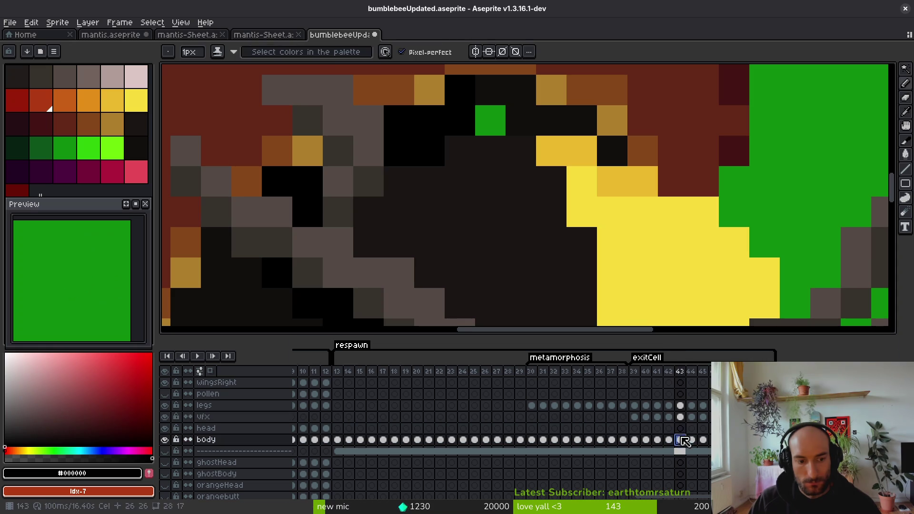
{"action": "left_click", "coordinate": [492, 119]}
{"action": "left_click", "coordinate": [520, 182]}
{"action": "scroll", "coordinate": [505, 208], "scroll_direction": "down", "scroll_amount": 4}
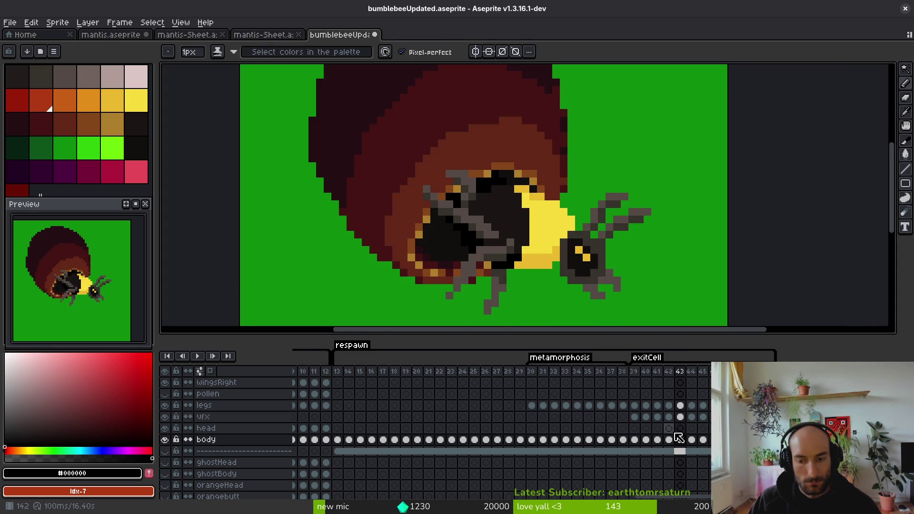
{"action": "left_click", "coordinate": [681, 417]}
{"action": "key", "text": "Right"}
{"action": "key", "text": "Right"}
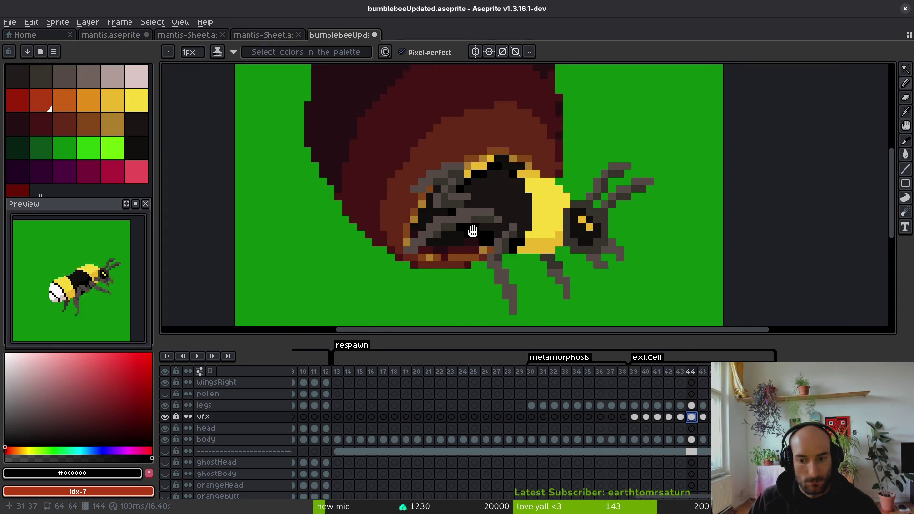
{"action": "key", "text": "Right"}
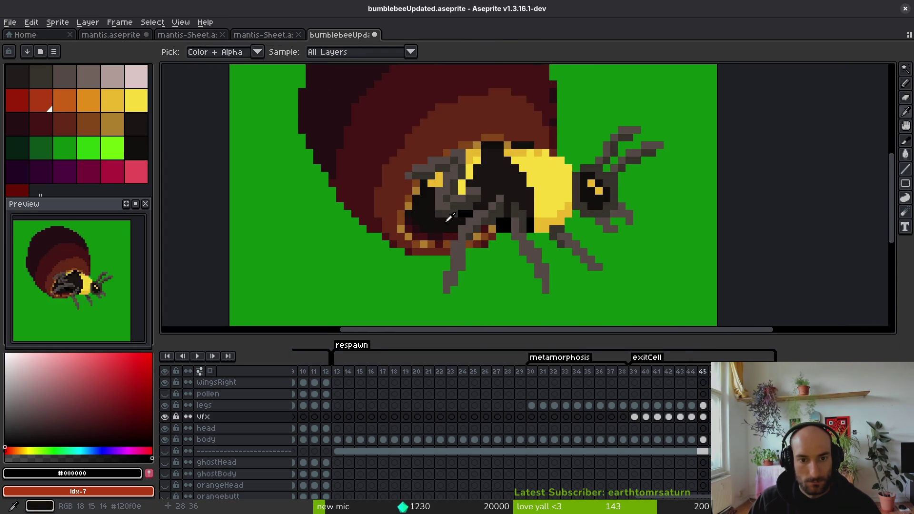
Step: Pick the darkest body colour and pencil over the green hole in the bee's abdomen
{"action": "left_click", "coordinate": [491, 209]}
{"action": "key", "text": "b"}
{"action": "scroll", "coordinate": [490, 209], "scroll_direction": "up", "scroll_amount": 3}
{"action": "left_click_drag", "start_coordinate": [512, 192], "coordinate": [426, 185]}
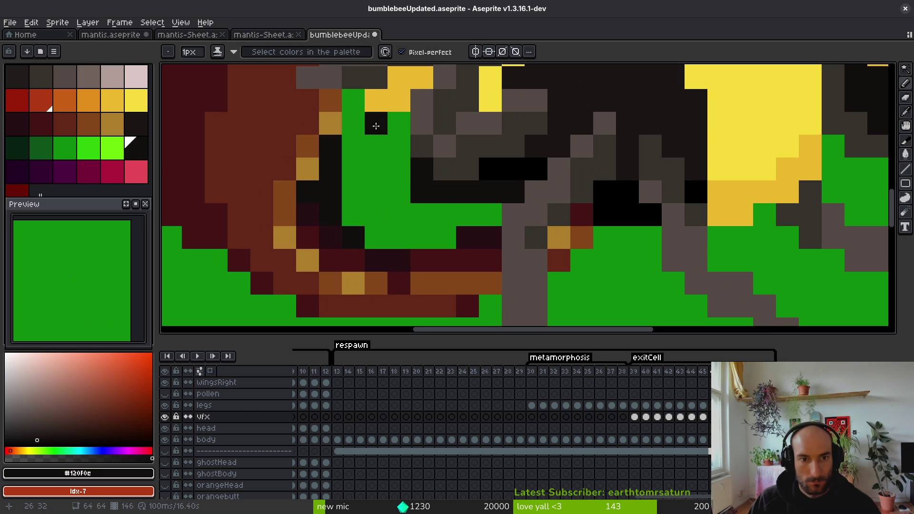
{"action": "mouse_move", "coordinate": [377, 126]}
{"action": "left_mouse_down"}
{"action": "mouse_move", "coordinate": [353, 180]}
{"action": "mouse_move", "coordinate": [376, 237]}
{"action": "mouse_move", "coordinate": [431, 237]}
{"action": "mouse_move", "coordinate": [376, 123]}
{"action": "mouse_move", "coordinate": [402, 209]}
{"action": "left_mouse_up"}
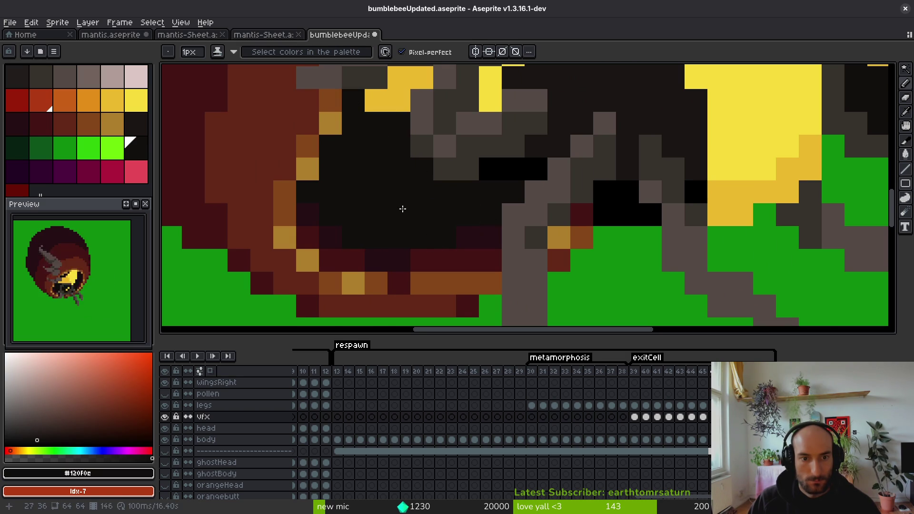
{"action": "scroll", "coordinate": [403, 209], "scroll_direction": "down", "scroll_amount": 5}
Step: Compare the cleaned frame against the next frame, then return to it
{"action": "key", "text": "Right"}
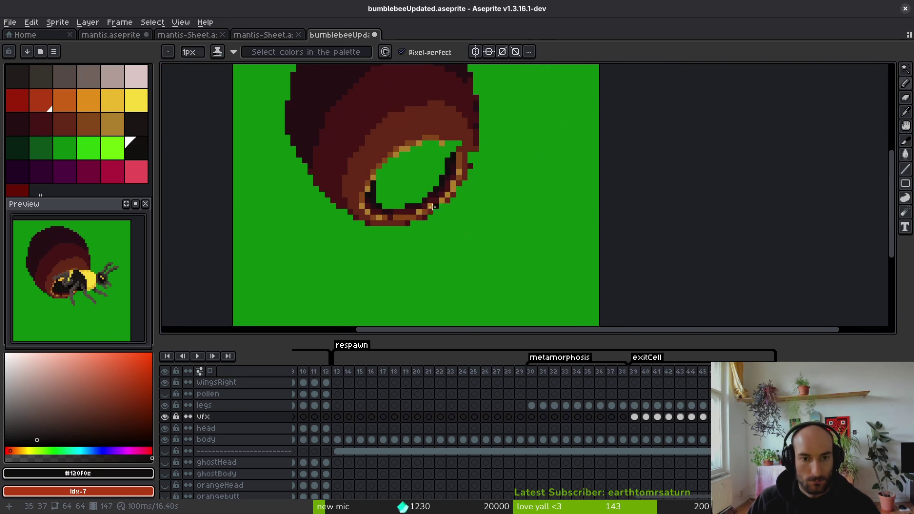
{"action": "scroll", "coordinate": [432, 207], "scroll_direction": "up", "scroll_amount": 5}
{"action": "key", "text": "Left"}
{"action": "scroll", "coordinate": [417, 234], "scroll_direction": "down", "scroll_amount": 2}
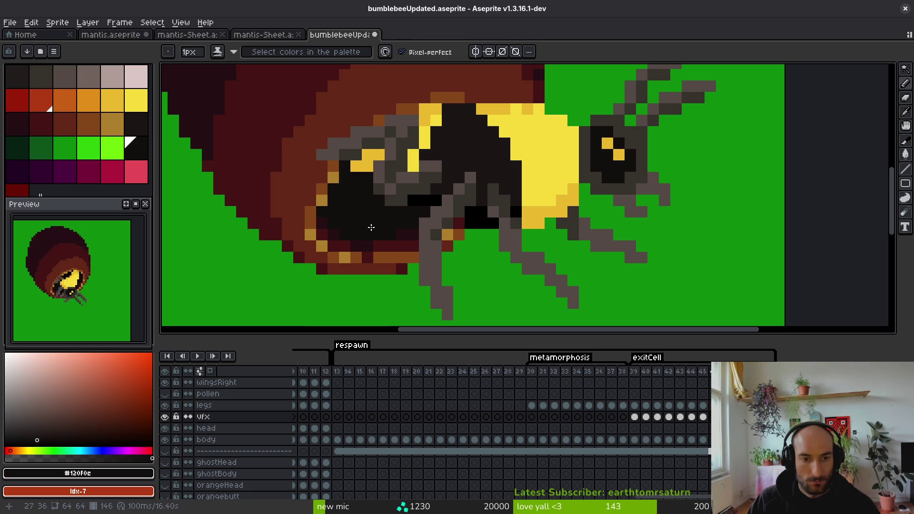
Step: Sample the cell's dark red colour with the fill tool and glance at the neighbouring frame
{"action": "left_click", "coordinate": [380, 233], "text": "alt"}
{"action": "key", "text": "g"}
{"action": "scroll", "coordinate": [388, 240], "scroll_direction": "down", "scroll_amount": 3}
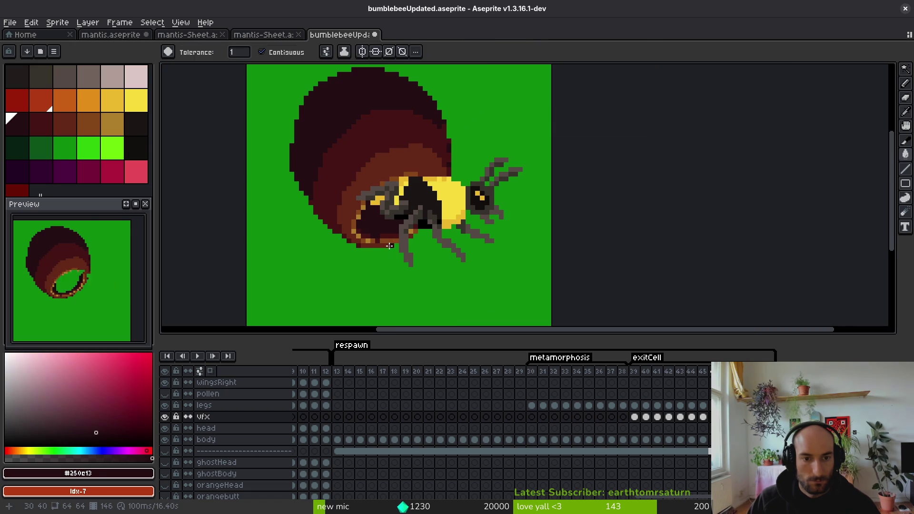
{"action": "scroll", "coordinate": [389, 230], "scroll_direction": "up", "scroll_amount": 2}
{"action": "key", "text": "Right"}
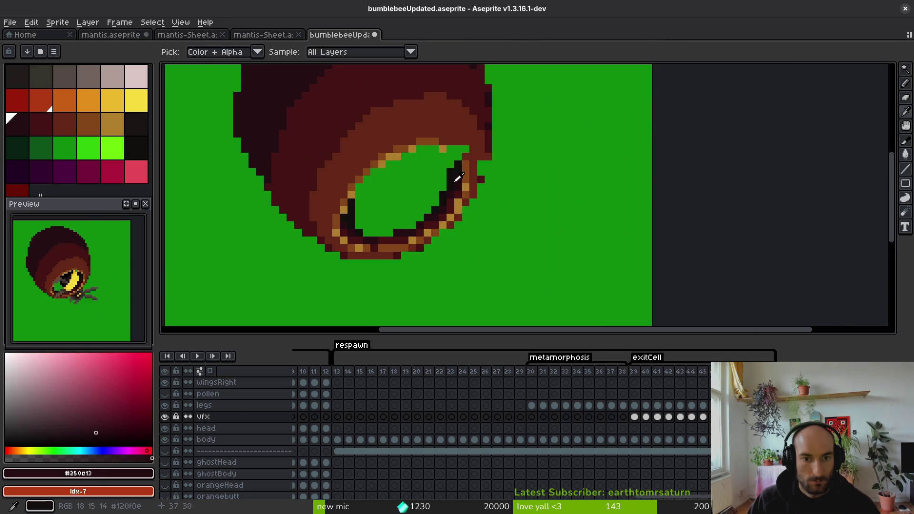
{"action": "key", "text": "Left"}
{"action": "scroll", "coordinate": [509, 246], "scroll_direction": "down", "scroll_amount": 2}
{"action": "scroll", "coordinate": [509, 247], "scroll_direction": "down", "scroll_amount": 2}
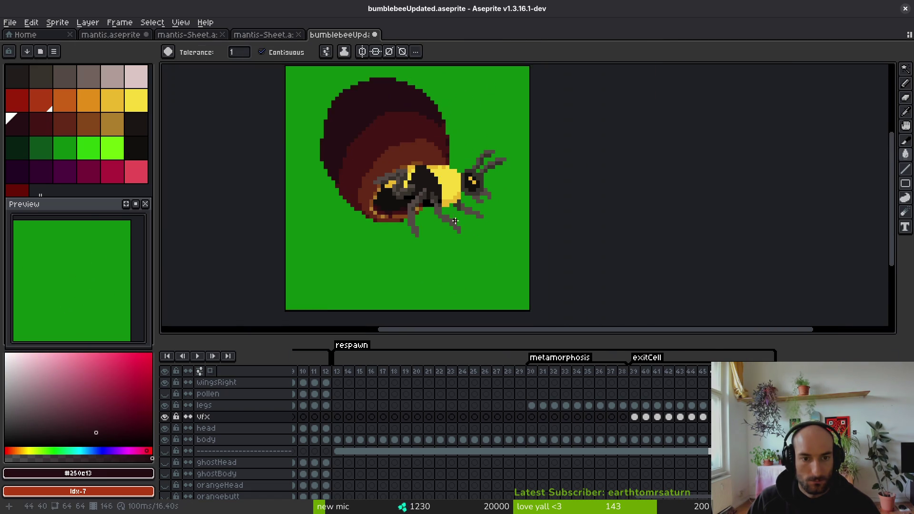
Step: Check the body, vfx and legs layers across neighbouring frames for remaining gaps
{"action": "key", "text": "i"}
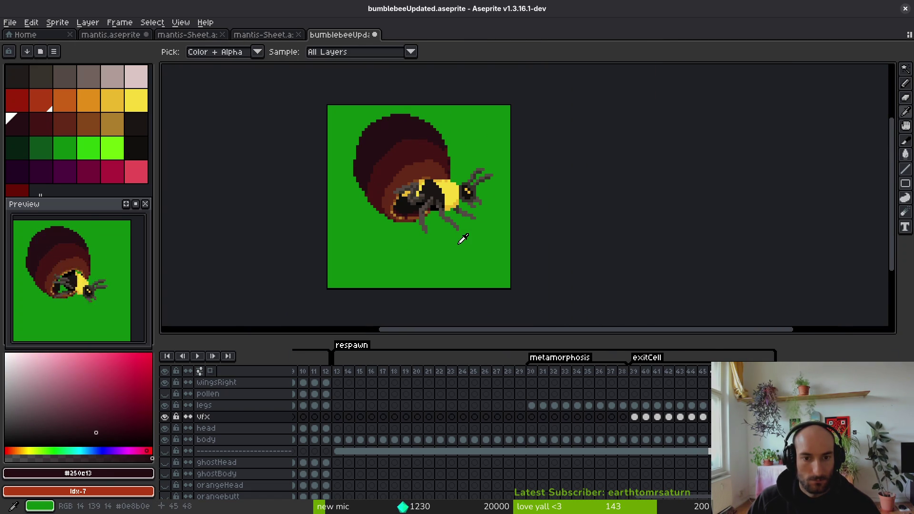
{"action": "key", "text": "Down"}
{"action": "key", "text": "Down"}
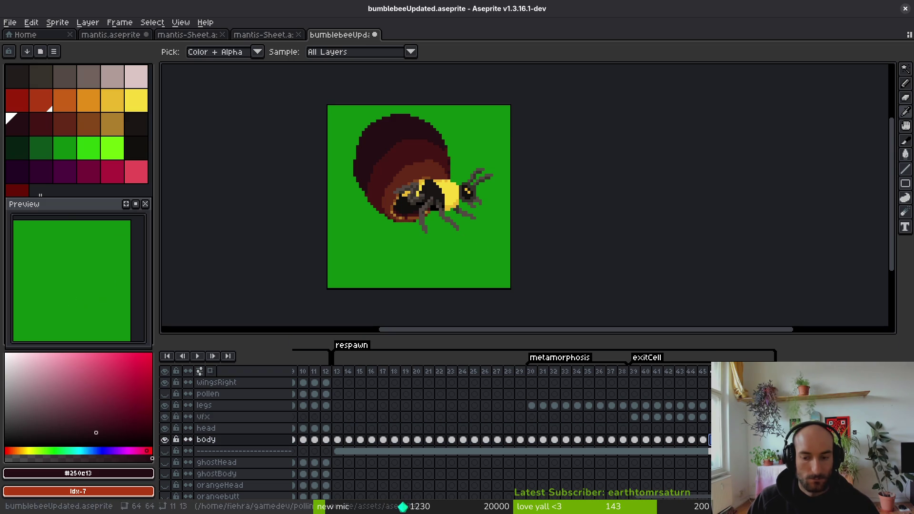
{"action": "key", "text": "Right"}
{"action": "key", "text": "g"}
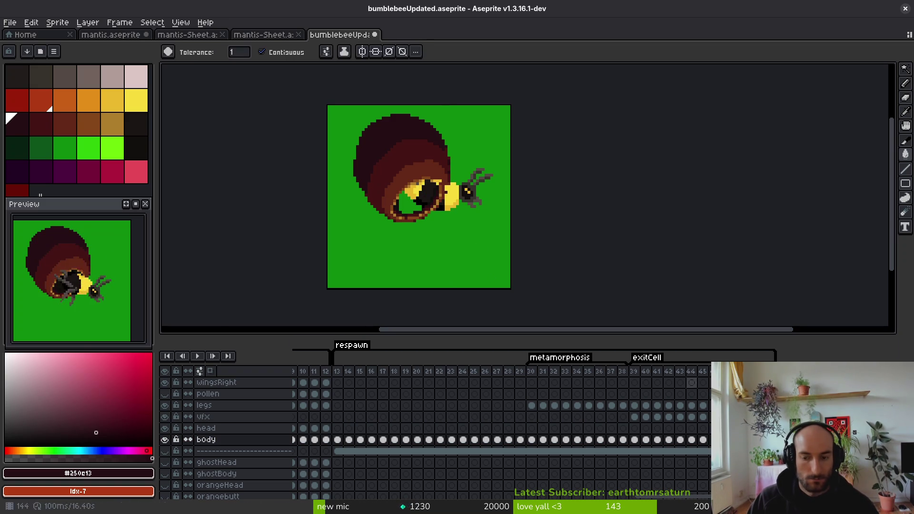
{"action": "key", "text": "Left"}
{"action": "key", "text": "Up"}
{"action": "key", "text": "Up"}
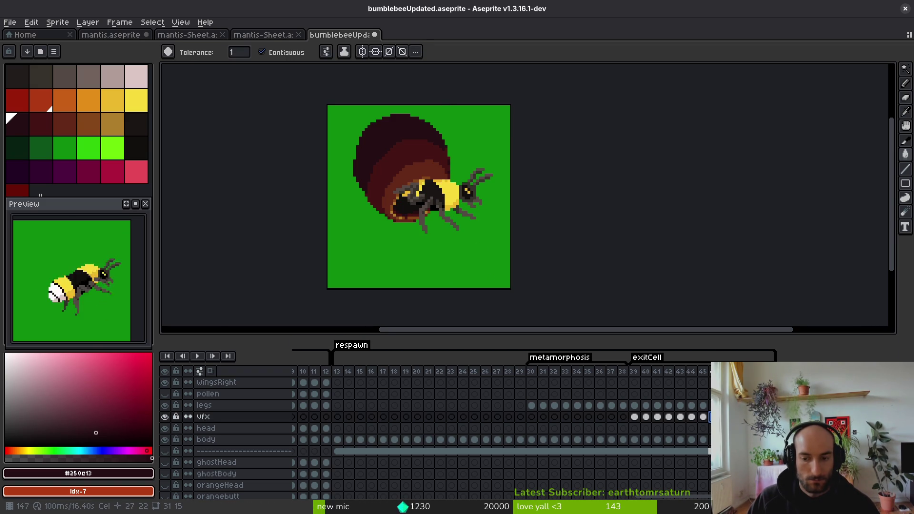
{"action": "key", "text": "Down"}
{"action": "key", "text": "Down"}
{"action": "key", "text": "Left"}
{"action": "key", "text": "Up"}
{"action": "key", "text": "Up"}
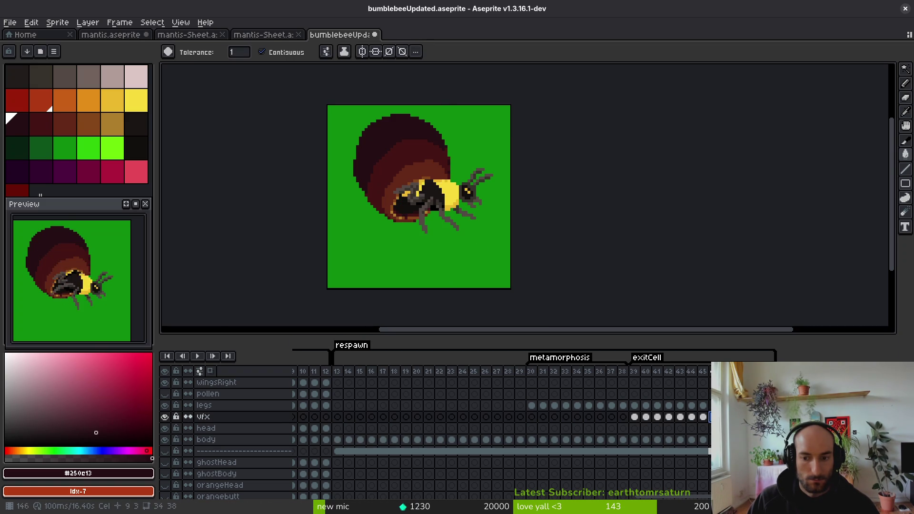
{"action": "key", "text": "Up"}
{"action": "key", "text": "Right"}
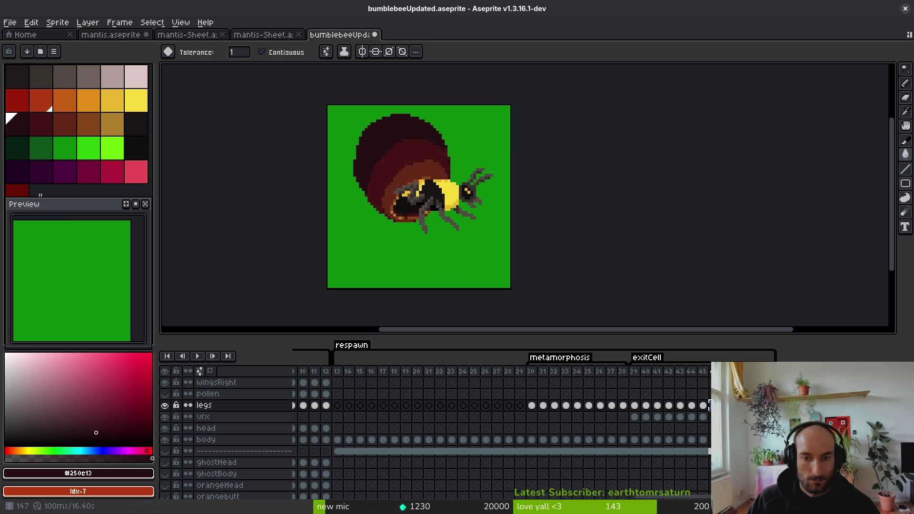
Step: Save bumblebeeUpdated.aseprite, recheck the vfx layer on the previous frame, and save again
{"action": "key", "text": "ctrl+s"}
{"action": "scroll", "coordinate": [419, 152], "scroll_direction": "up", "scroll_amount": 3}
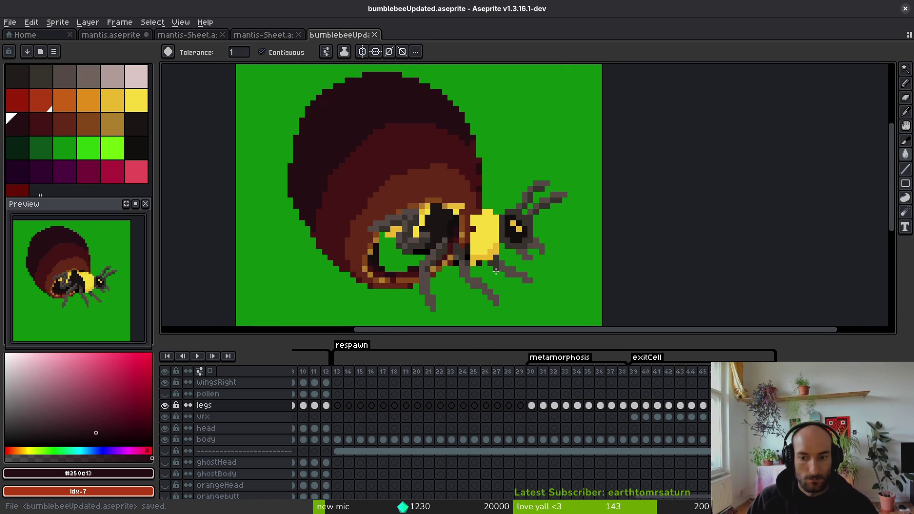
{"action": "key", "text": "Down"}
{"action": "key", "text": "Left"}
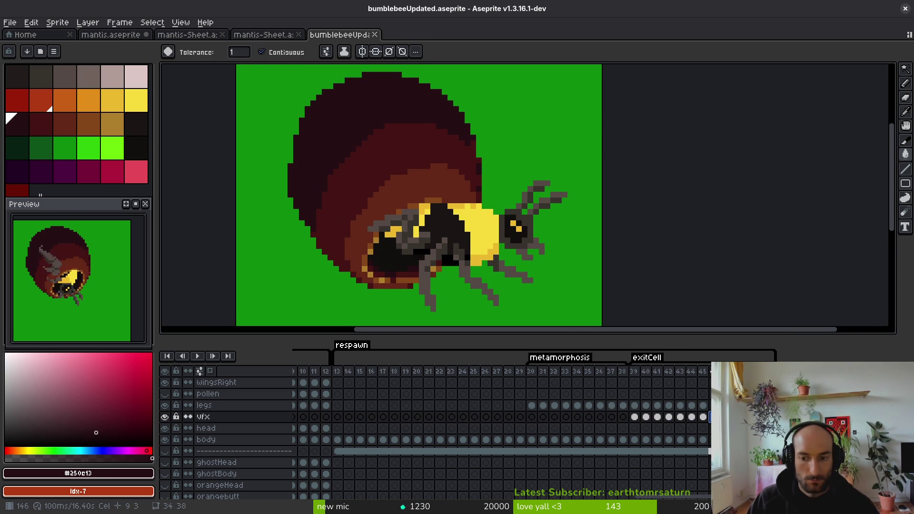
{"action": "key", "text": "ctrl+s"}
{"action": "scroll", "coordinate": [494, 308], "scroll_direction": "down", "scroll_amount": 2}
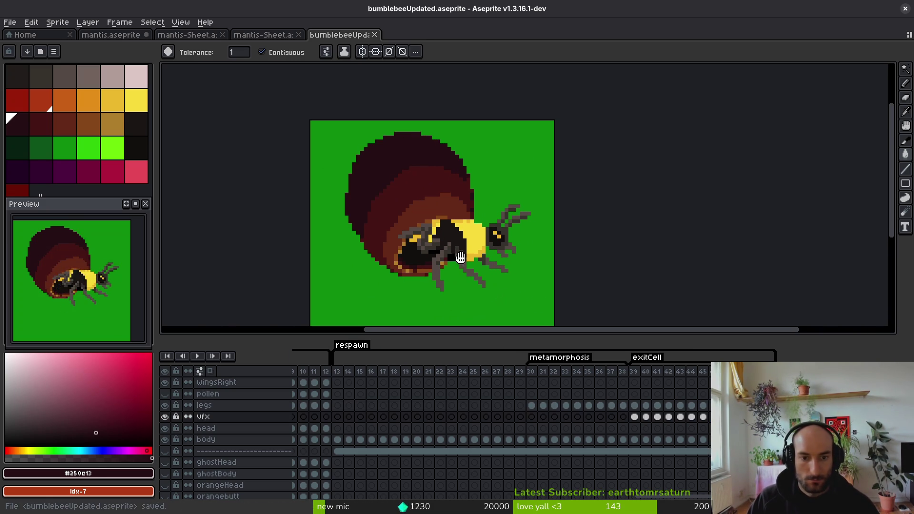
{"action": "key", "text": "i"}
{"action": "key", "text": "g"}
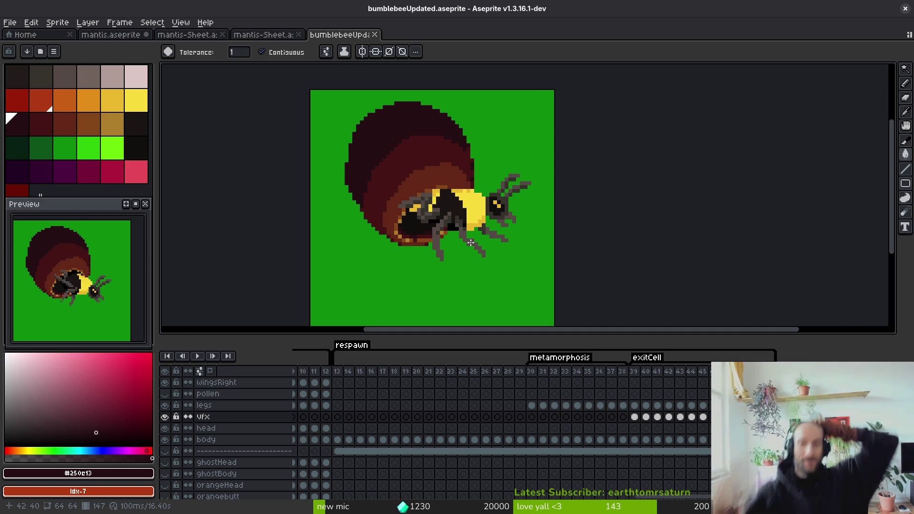
Step: Jump to frame 13 with the lone pale larva and pan the preview to frame it
{"action": "left_click", "coordinate": [337, 372]}
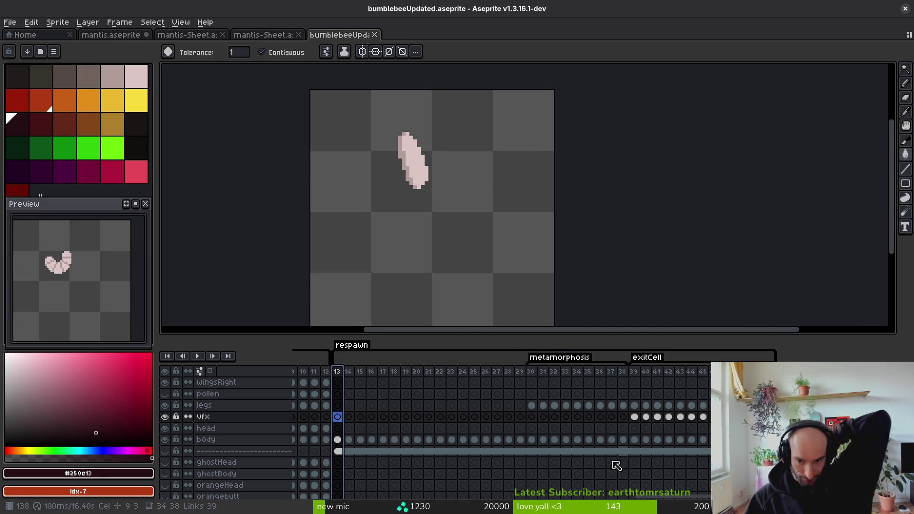
{"action": "scroll", "coordinate": [410, 484], "scroll_direction": "down", "scroll_amount": 10}
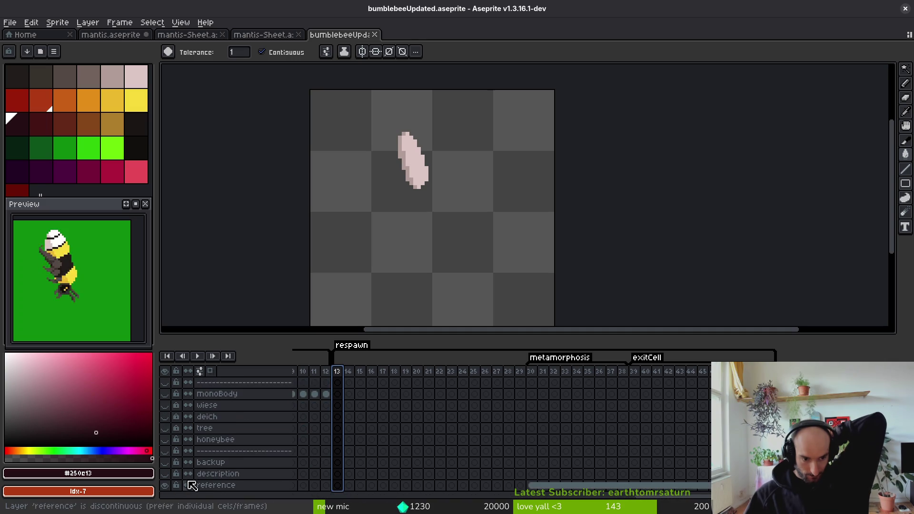
{"action": "scroll", "coordinate": [395, 433], "scroll_direction": "up", "scroll_amount": 10}
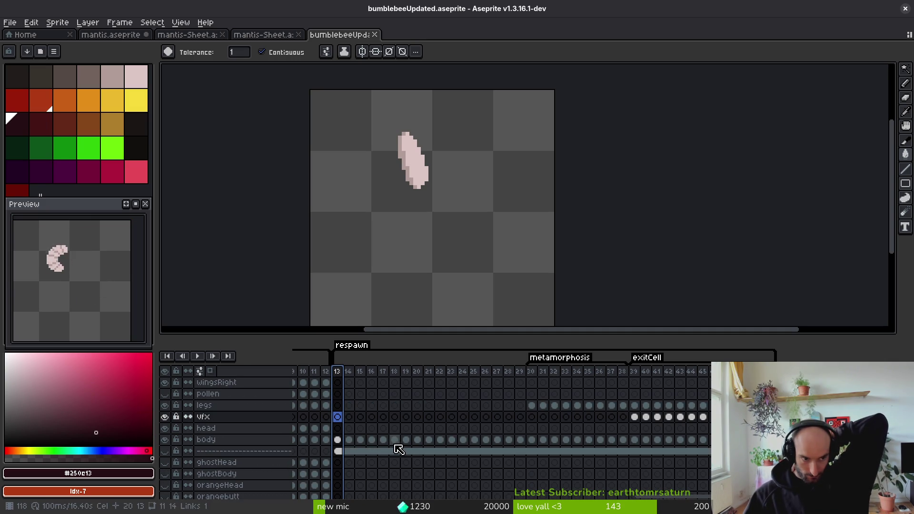
{"action": "left_click_drag", "start_coordinate": [121, 336], "coordinate": [142, 338]}
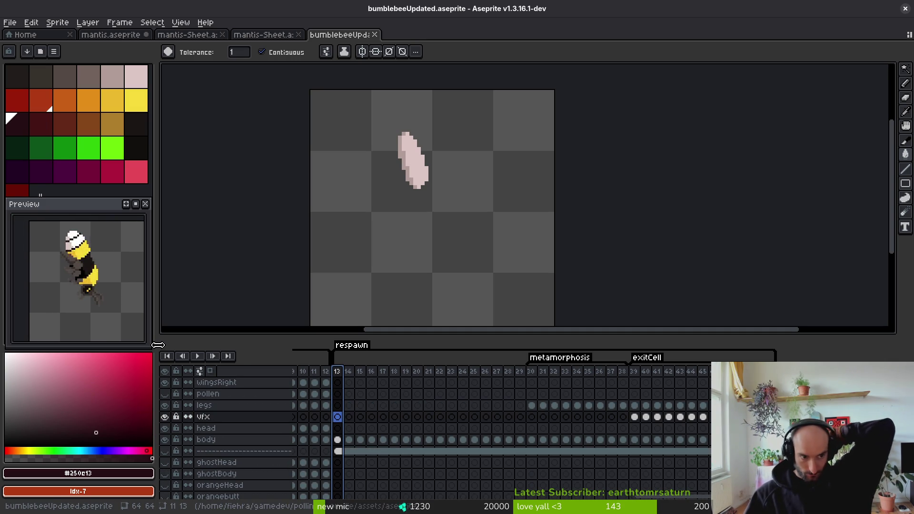
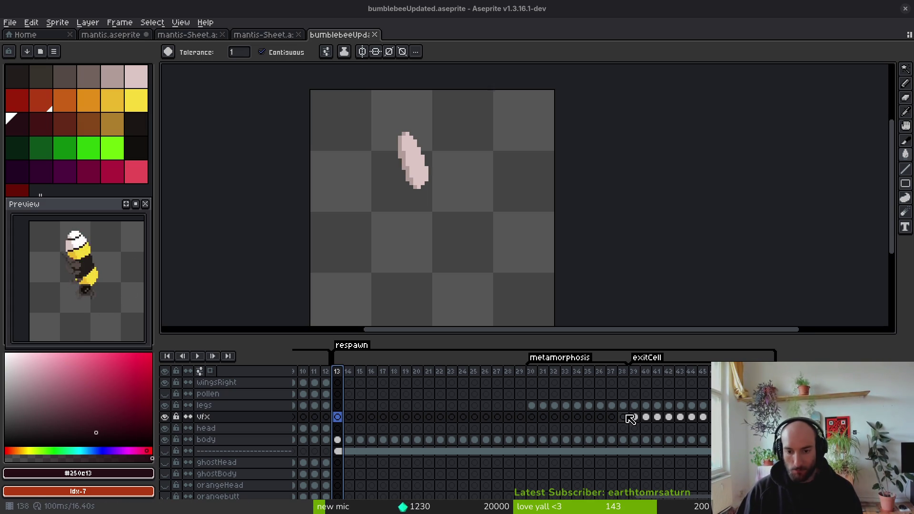
Step: Insert four empty frames after frame 38 in the metamorphosis tag and preview the animation
{"action": "left_click", "coordinate": [612, 440]}
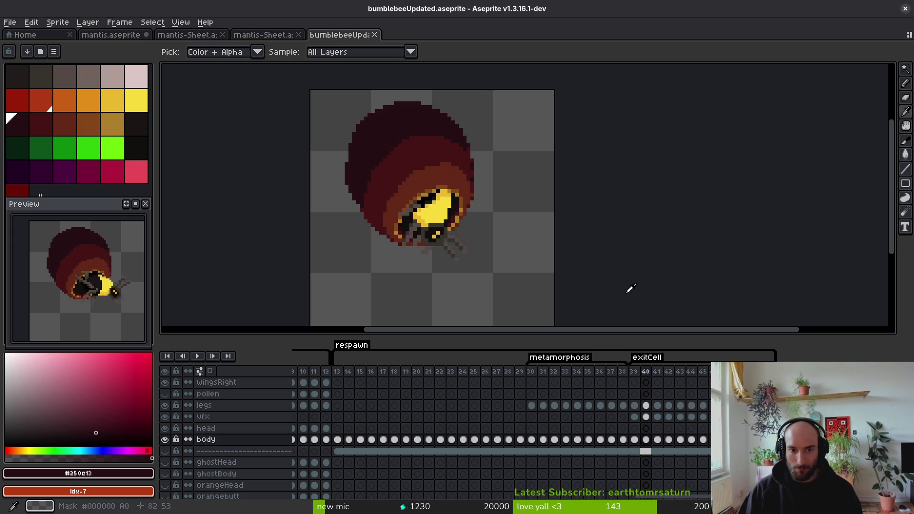
{"action": "key", "text": "alt+shift+n"}
{"action": "key", "text": "alt+shift+n"}
{"action": "key", "text": "alt+shift+n"}
{"action": "left_click", "coordinate": [624, 440]}
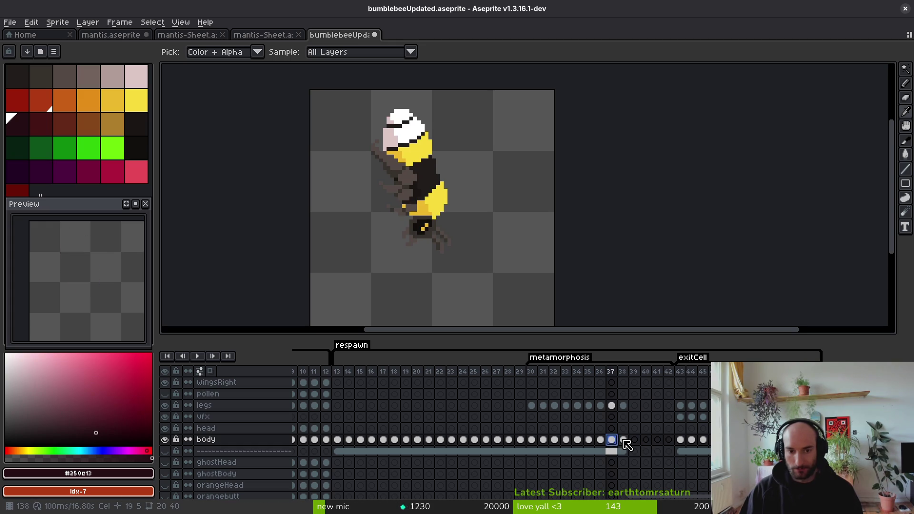
{"action": "key", "text": "Return"}
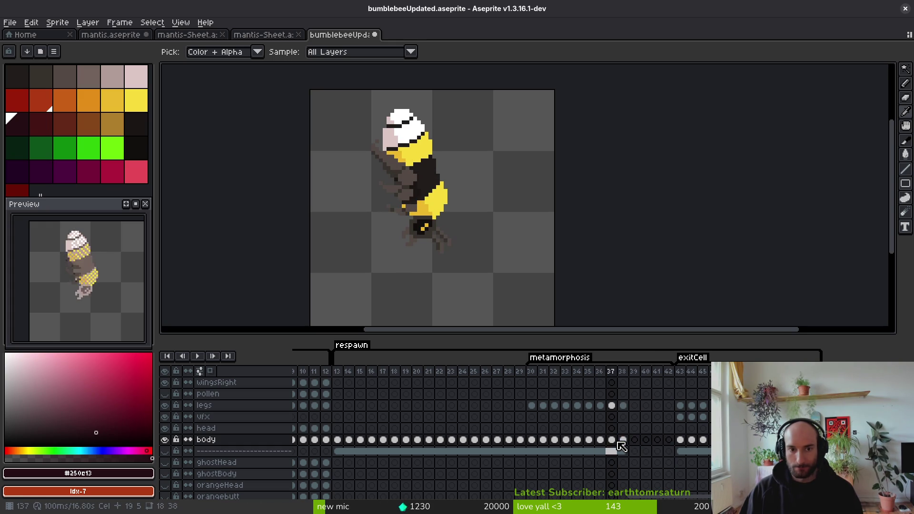
{"action": "key", "text": "Return"}
Step: Link the body cels across frames 38–41 and save the sprite
{"action": "left_click_drag", "start_coordinate": [623, 441], "coordinate": [658, 441]}
{"action": "right_click", "coordinate": [624, 439]}
{"action": "left_click", "coordinate": [640, 479]}
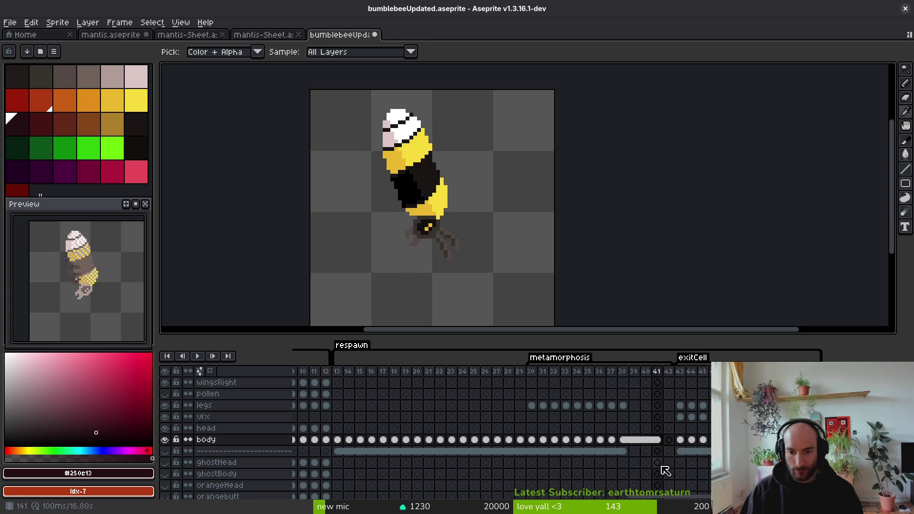
{"action": "key", "text": "ctrl+s"}
Step: Link the legs cels across frames 38–41
{"action": "left_click", "coordinate": [624, 406]}
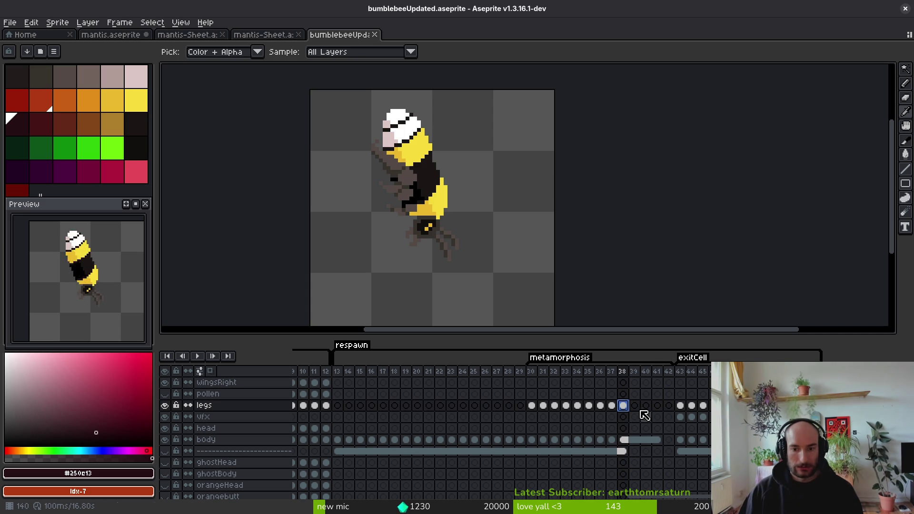
{"action": "left_click_drag", "start_coordinate": [626, 408], "coordinate": [657, 408]}
{"action": "right_click", "coordinate": [628, 408]}
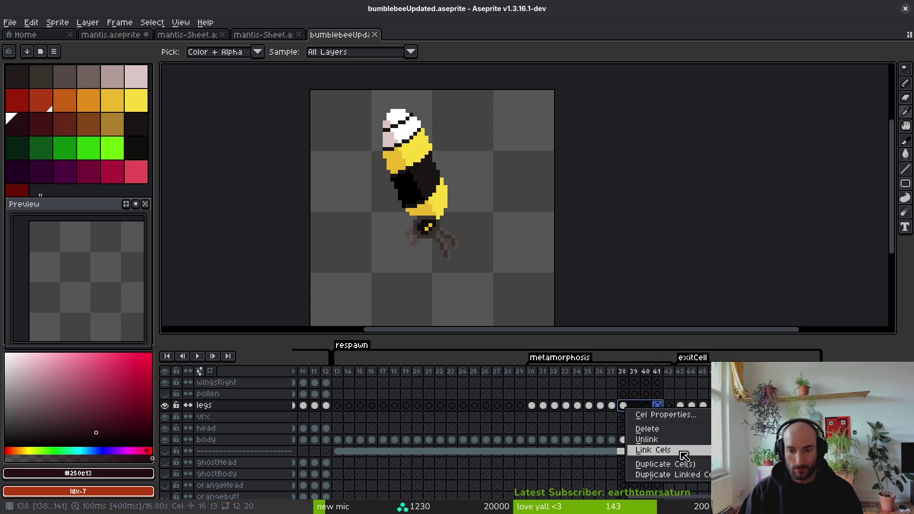
{"action": "left_click", "coordinate": [642, 395]}
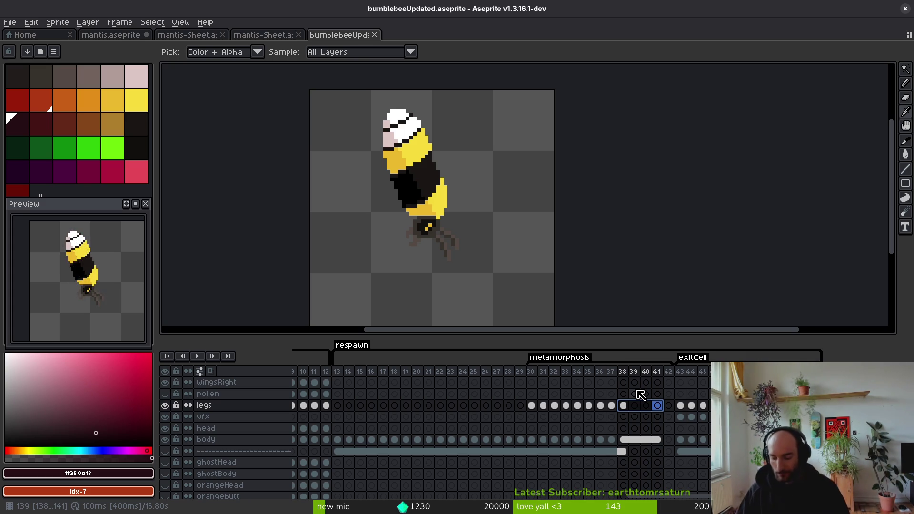
Step: Deselect the timeline frame range and switch to the Paint Bucket tool
{"action": "key", "text": "Escape"}
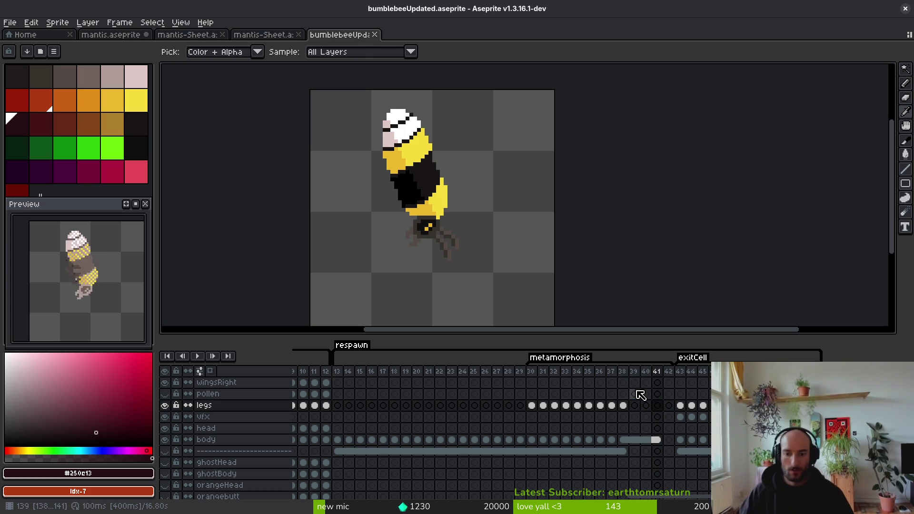
{"action": "key", "text": "g"}
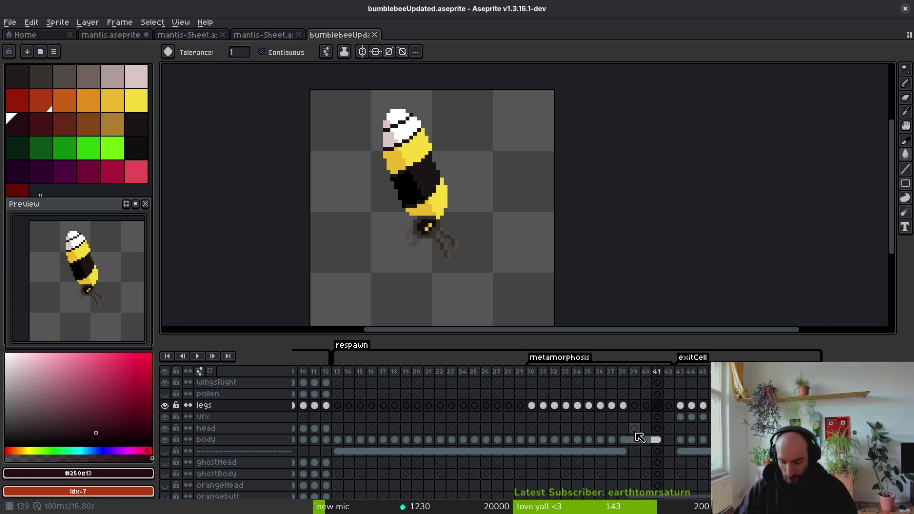